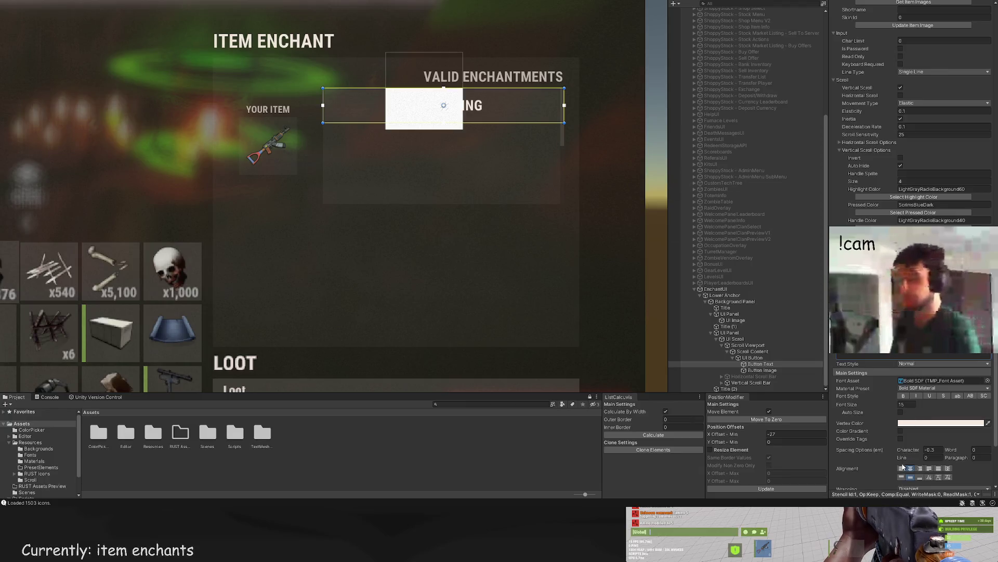
Step: Left- and top-align the UNBREAKING label text and pull its box's left edge inward
click(901, 468)
click(901, 477)
scroll(344, 157, up, 5)
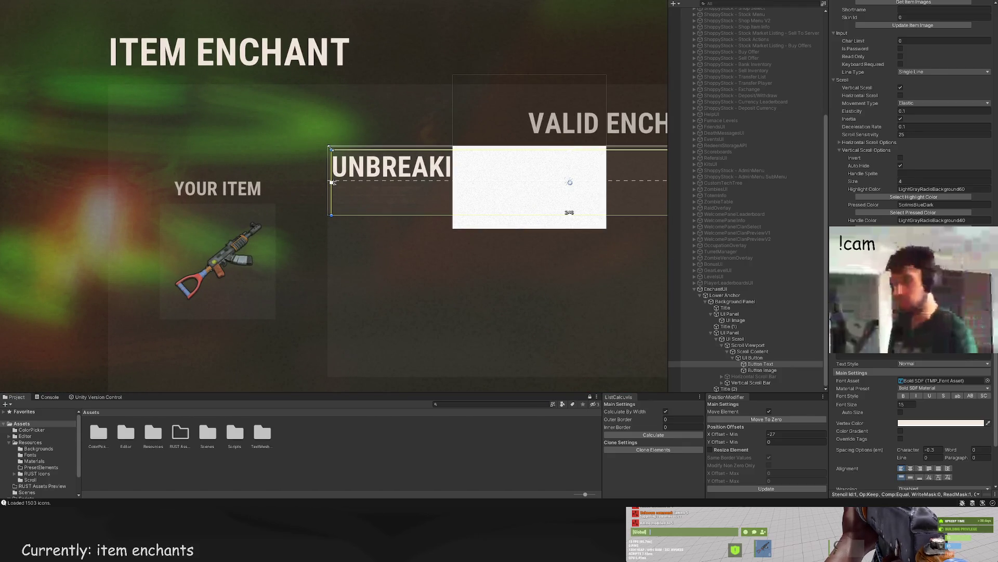
scroll(331, 149, up, 1)
scroll(332, 151, up, 1)
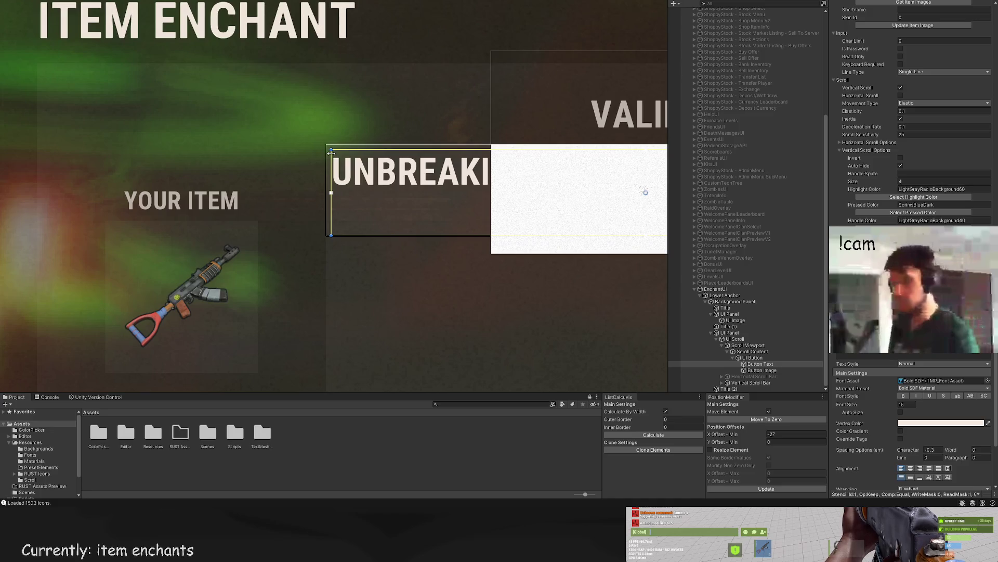
drag(331, 150, 336, 151)
Step: Resize the UNBREAKING label box to 140×20 at Y -4 so the full word shows
scroll(337, 150, down, 2)
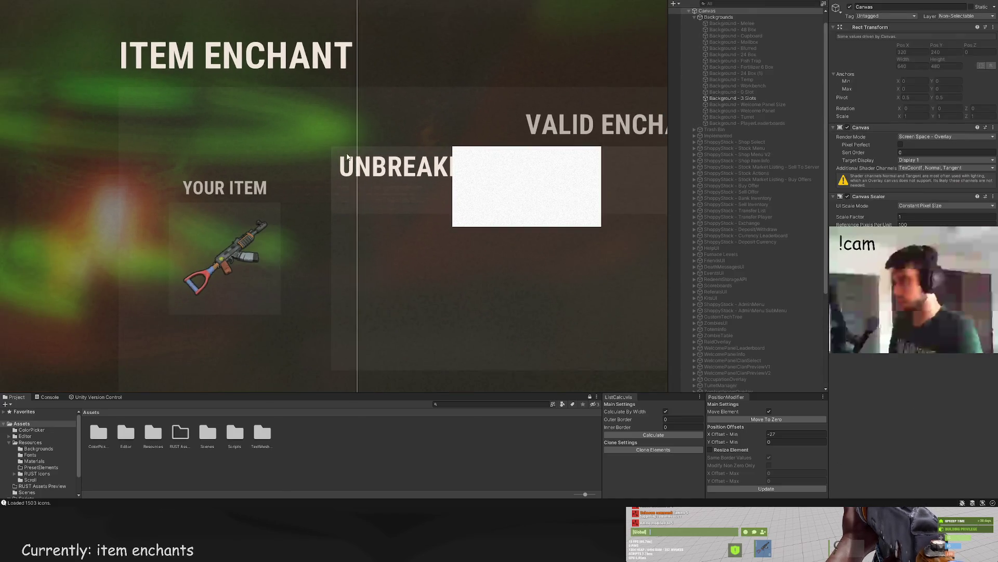
click(498, 211)
scroll(769, 338, down, 1)
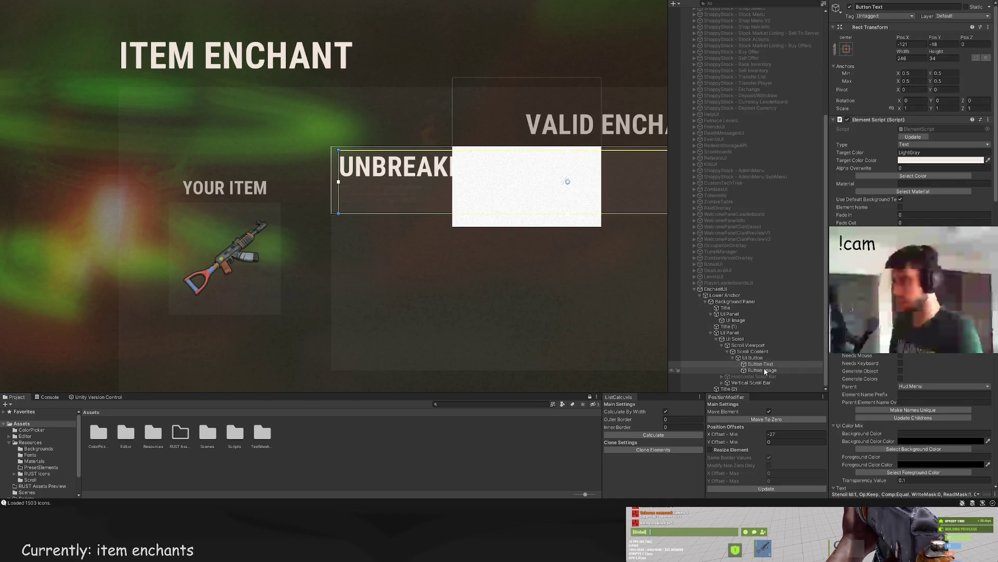
ctrl+click(766, 373)
click(766, 372)
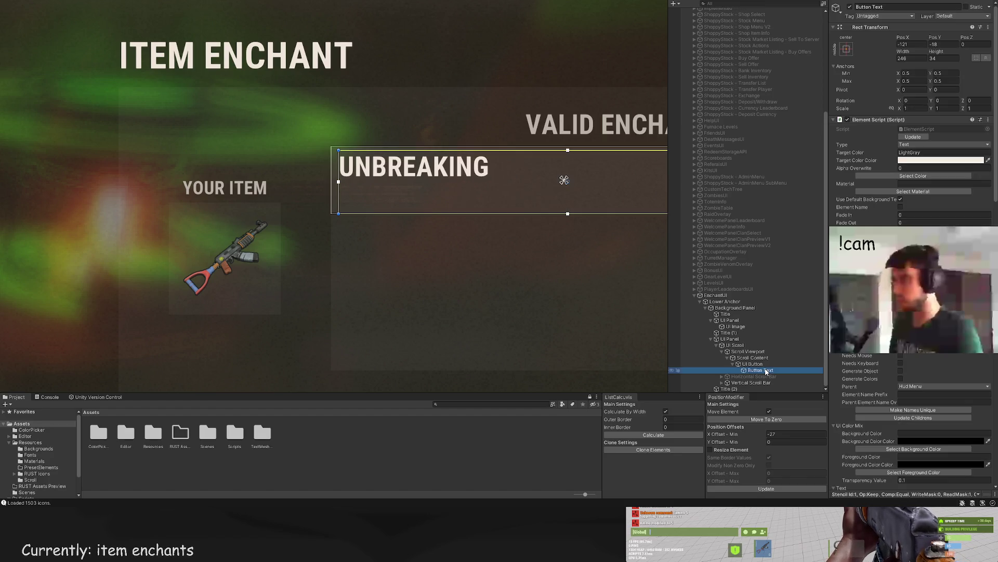
key(f)
drag(352, 198, 350, 172)
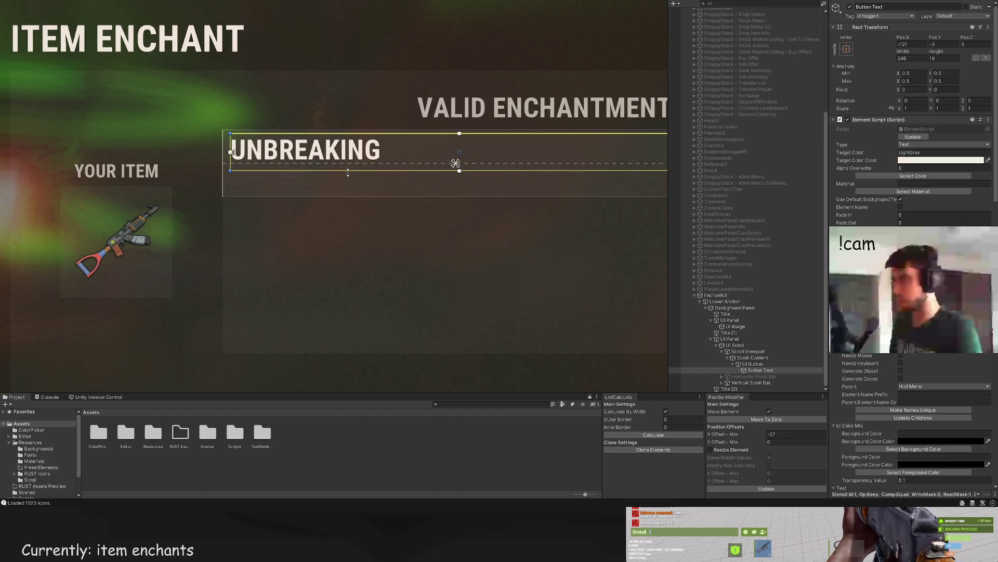
key(f)
mouse_move(526, 167)
mouse_down()
mouse_move(424, 150)
mouse_move(290, 152)
mouse_move(334, 151)
mouse_up()
Step: Duplicate the UNBREAKING label and place the copy directly beneath the original
key(f)
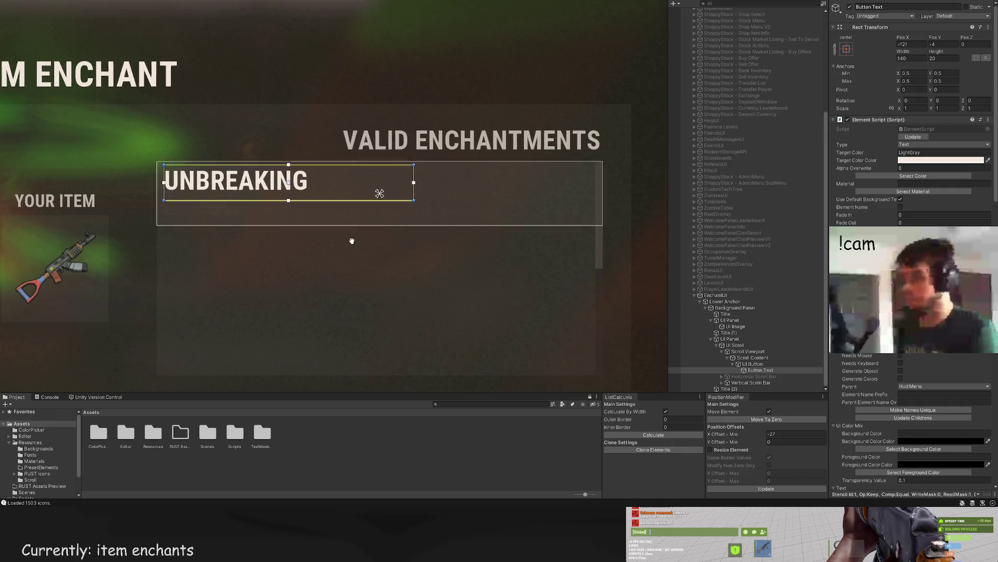
key(f)
key(ctrl+d)
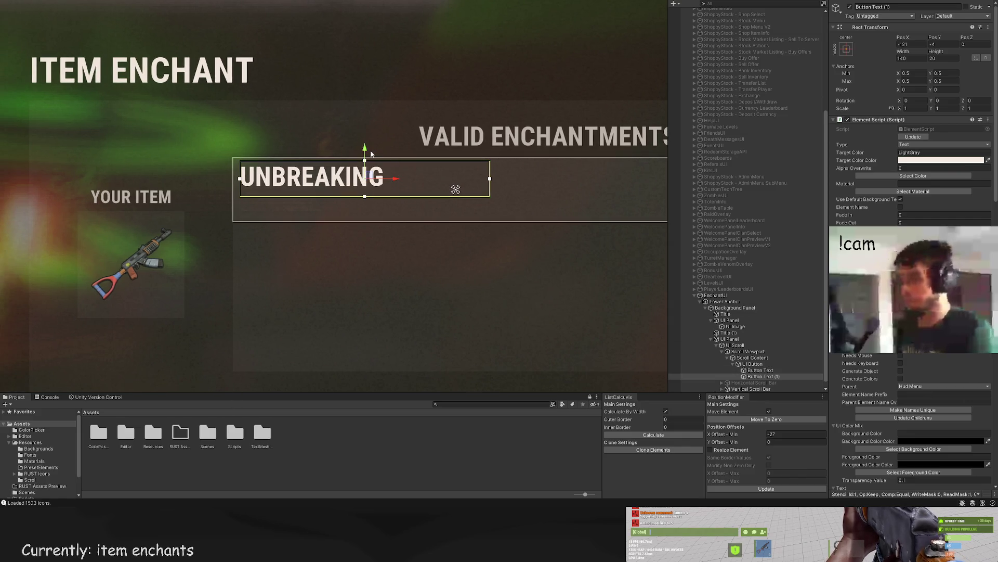
drag(368, 151, 363, 175)
scroll(913, 384, down, 15)
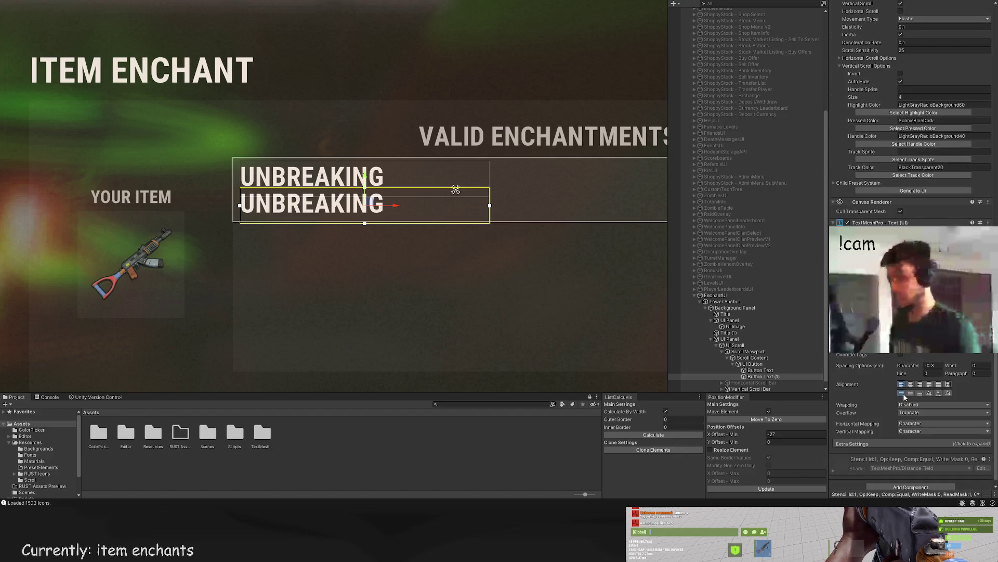
Step: Bottom-align the top UNBREAKING label's text and adjust its box's top and bottom edges
click(777, 371)
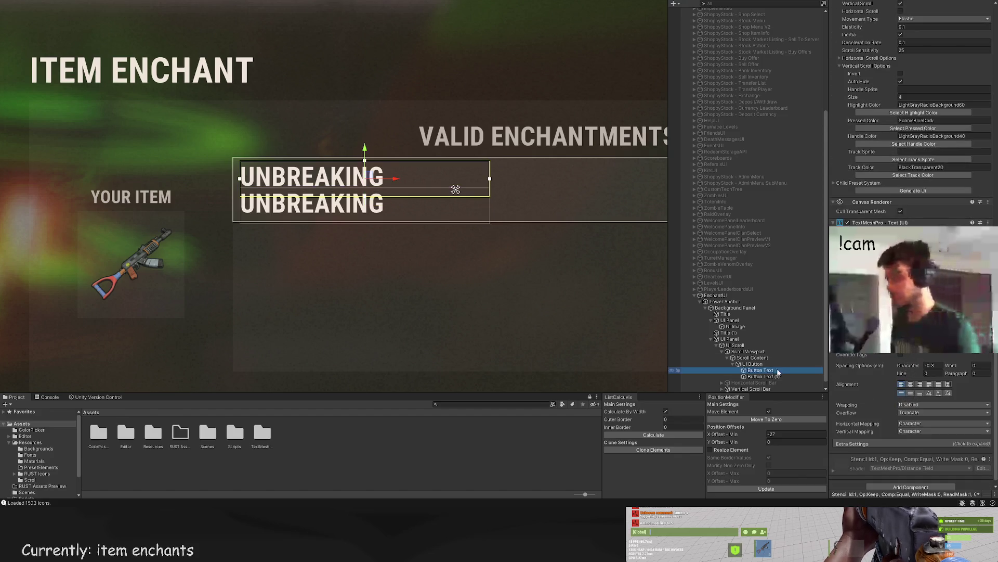
click(919, 393)
scroll(353, 210, up, 1)
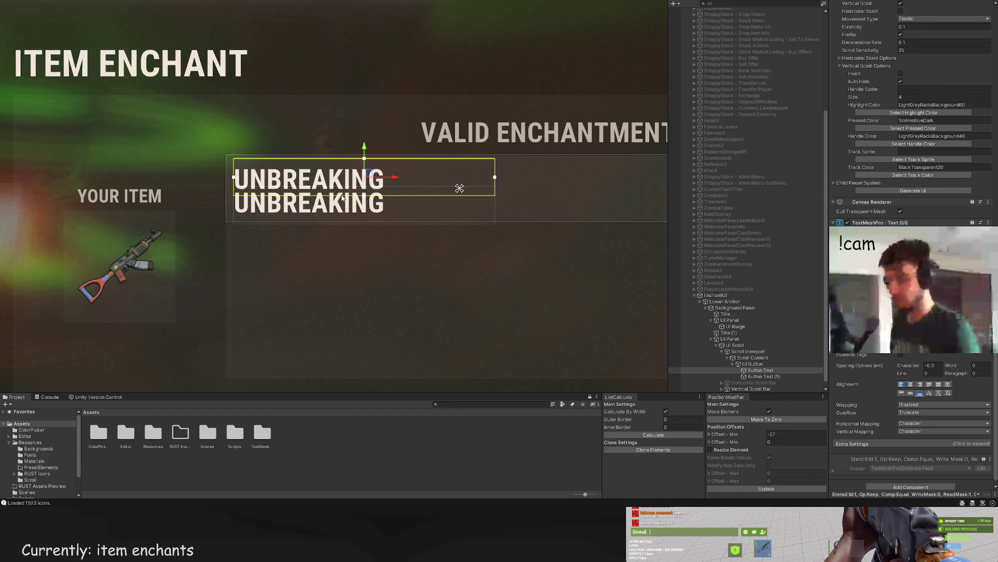
drag(337, 195, 336, 187)
drag(302, 158, 294, 155)
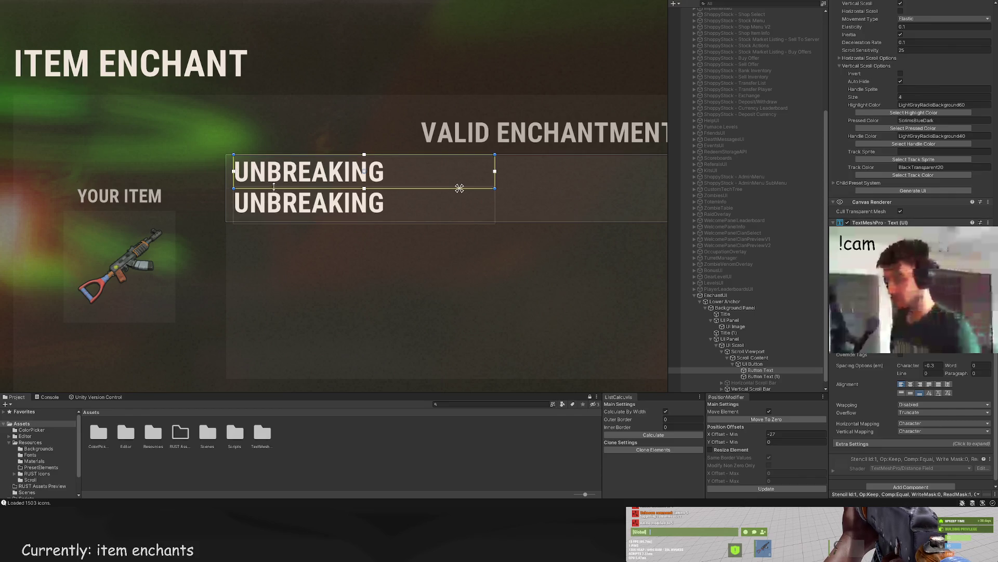
drag(267, 188, 261, 191)
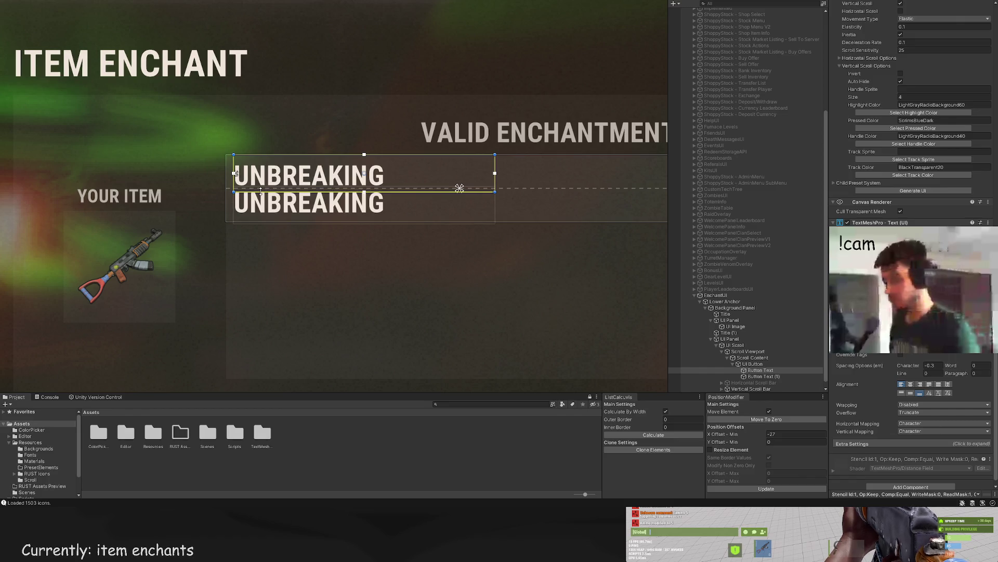
Step: Nudge the top label box's left edge right, then select the lower UNBREAKING label
click(307, 132)
scroll(312, 146, down, 2)
click(257, 158)
scroll(255, 157, up, 1)
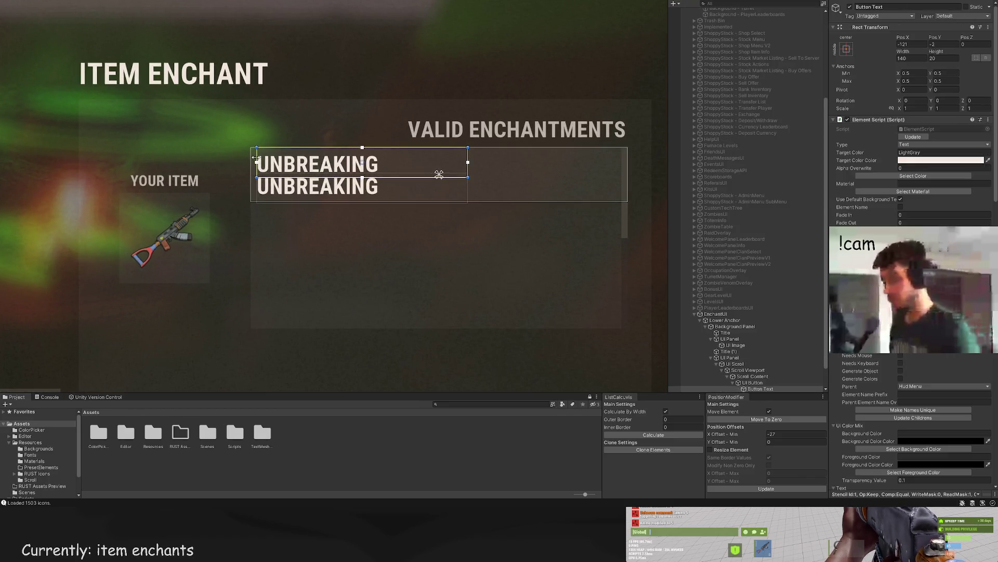
drag(255, 157, 257, 157)
scroll(276, 141, down, 2)
scroll(265, 143, up, 2)
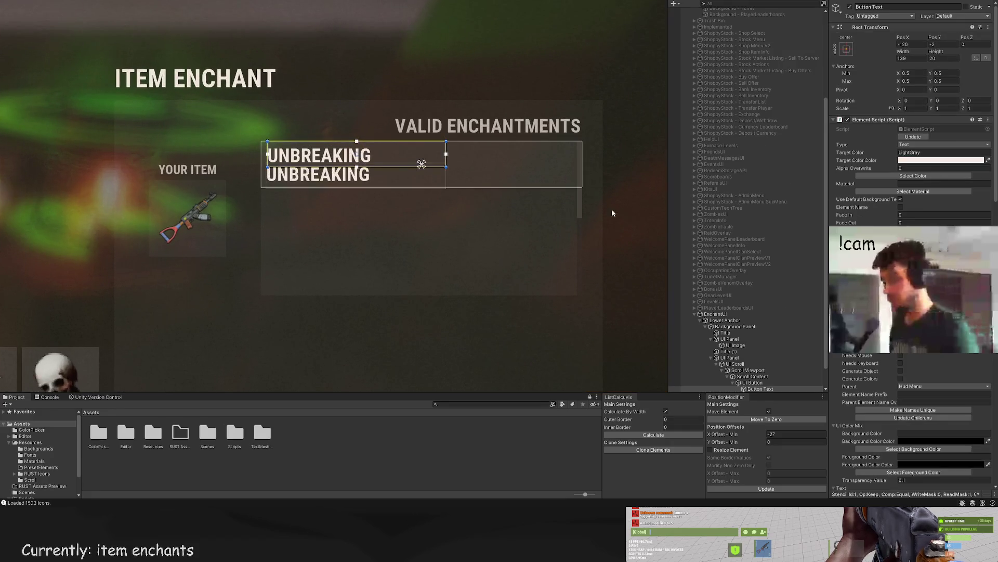
click(759, 389)
scroll(758, 372, down, 2)
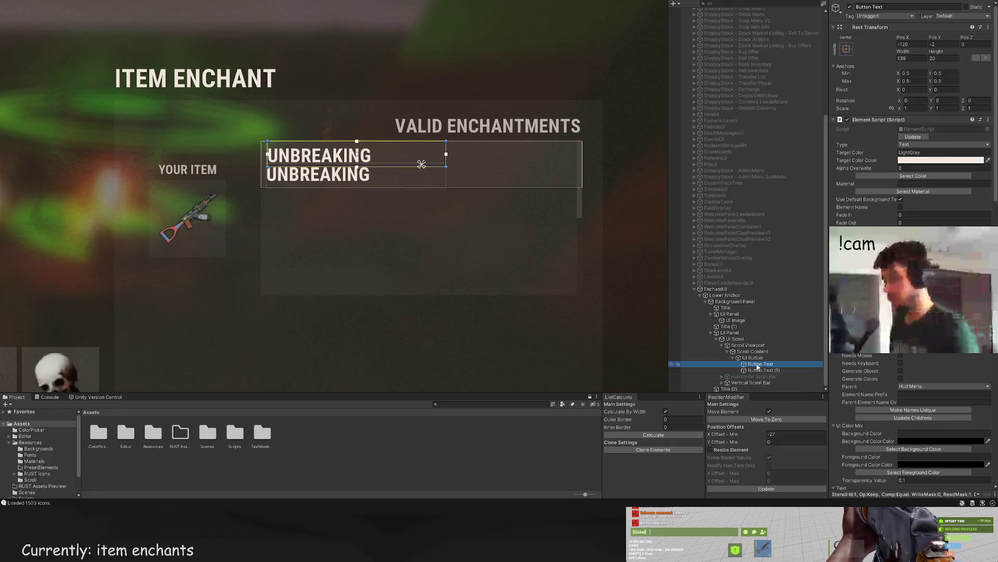
click(759, 370)
scroll(457, 201, up, 2)
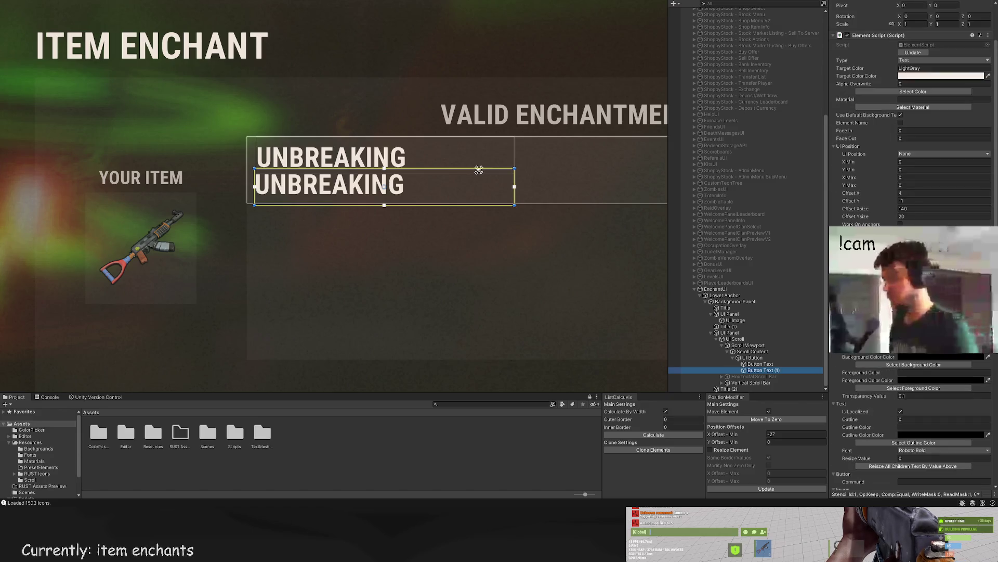
scroll(901, 176, up, 4)
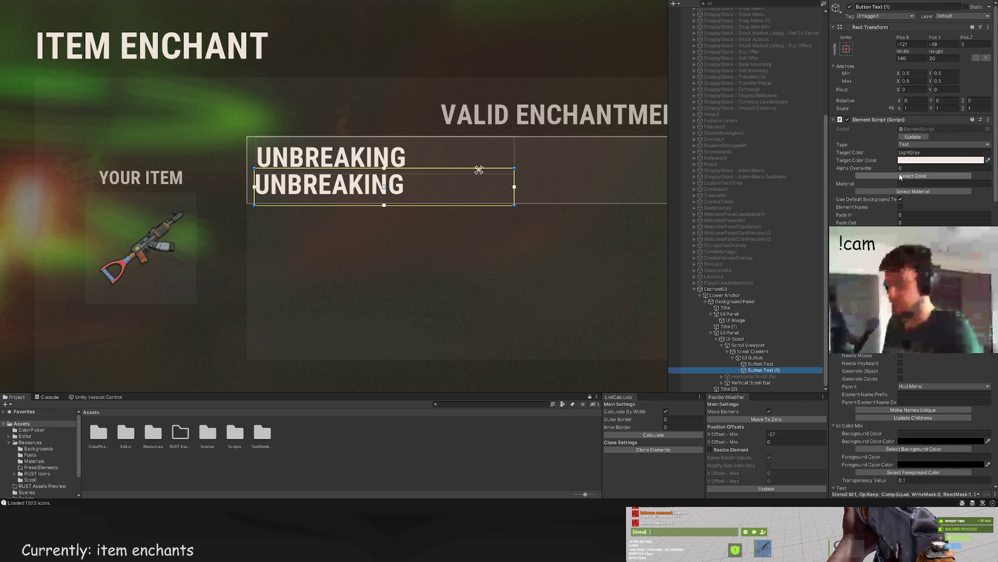
Step: Give the lower UNBREAKING label a light gray colour and the Roboto Regular font
click(913, 176)
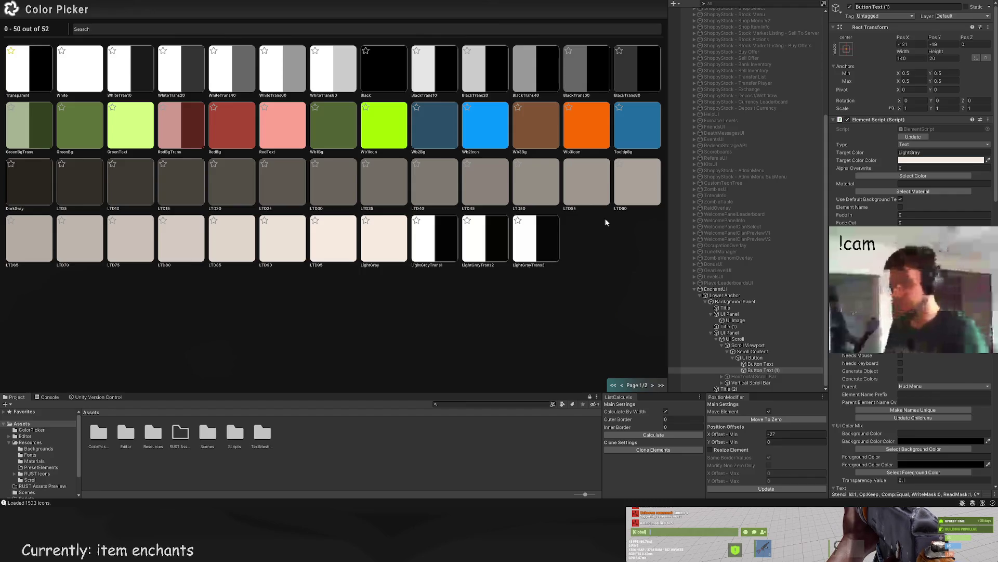
key(Escape)
scroll(921, 202, down, 10)
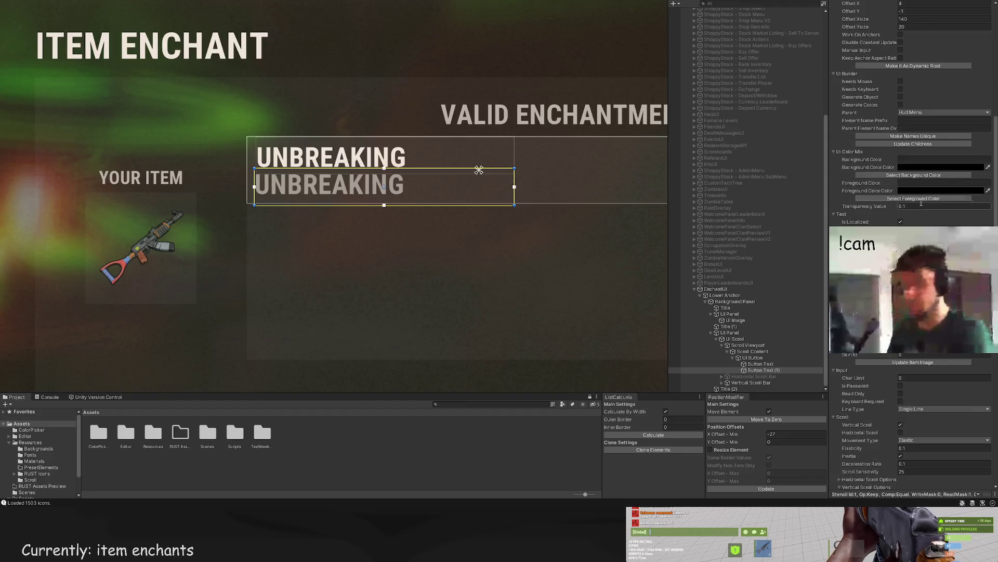
scroll(921, 202, down, 6)
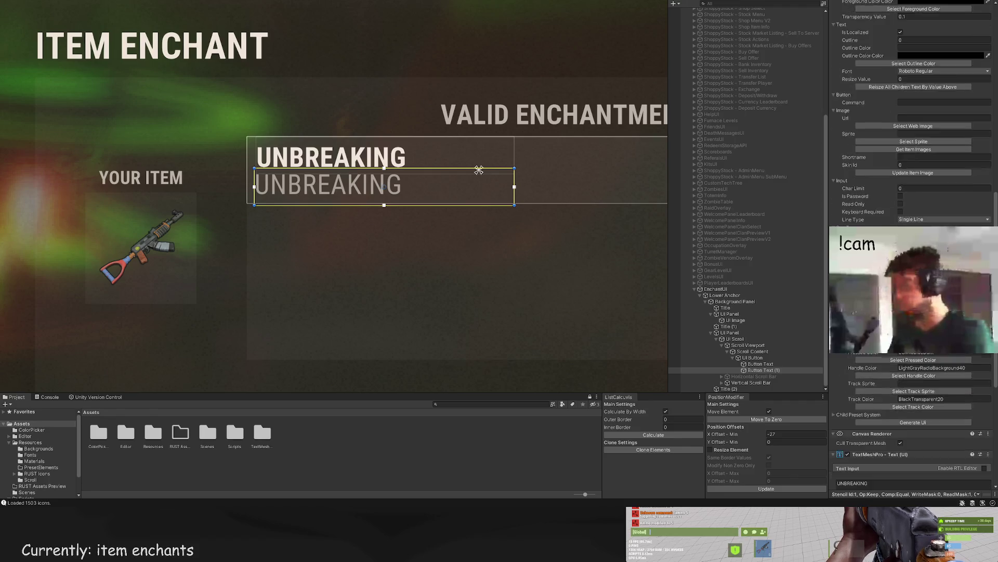
scroll(915, 208, down, 5)
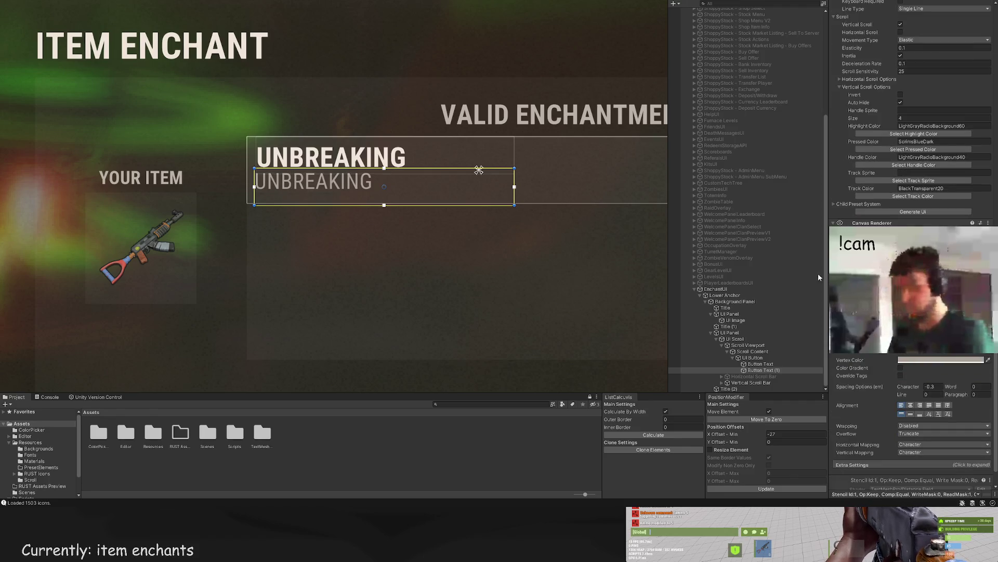
Step: Enter the description 'Increases your tool durability or even makes it unbreakable.' in the lower label
text(Makes y)
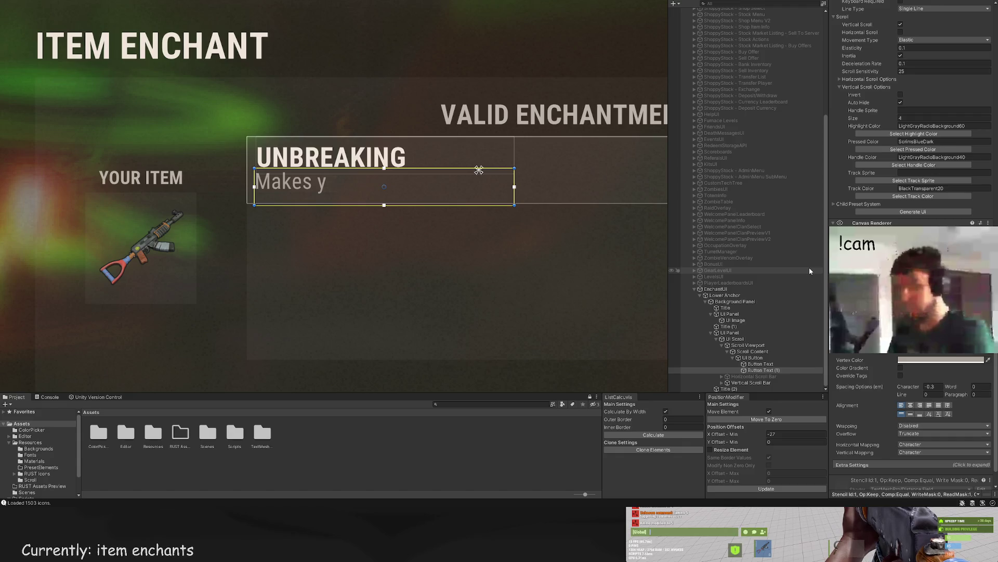
text(our tools u)
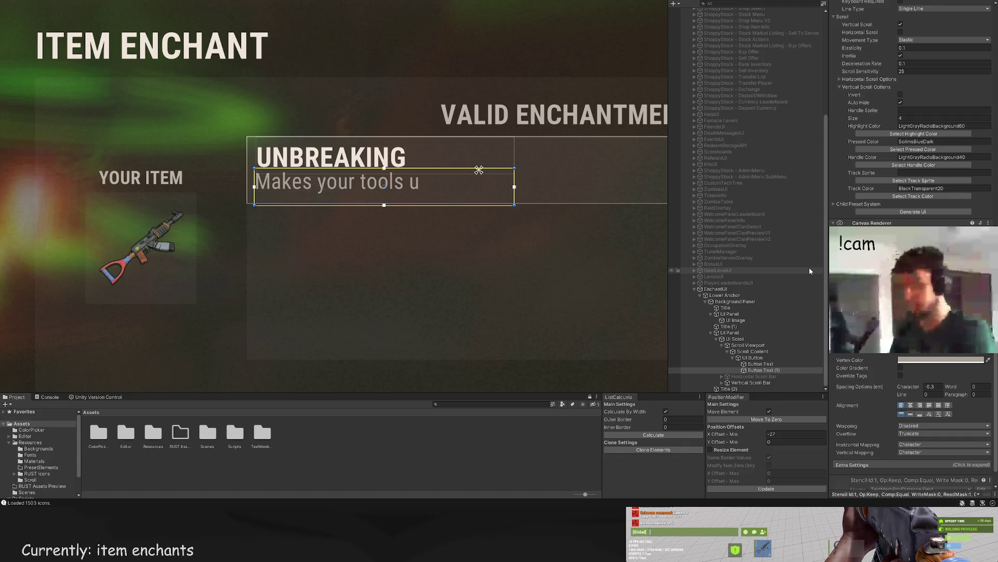
text(nbreakabl)
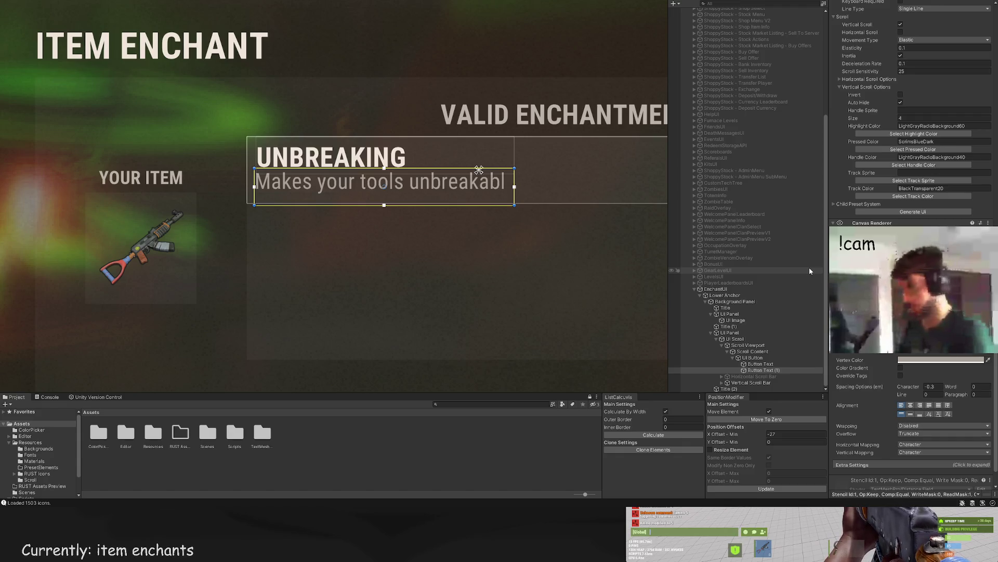
key(BackSpace)
key(BackSpace)
key(BackSpace)
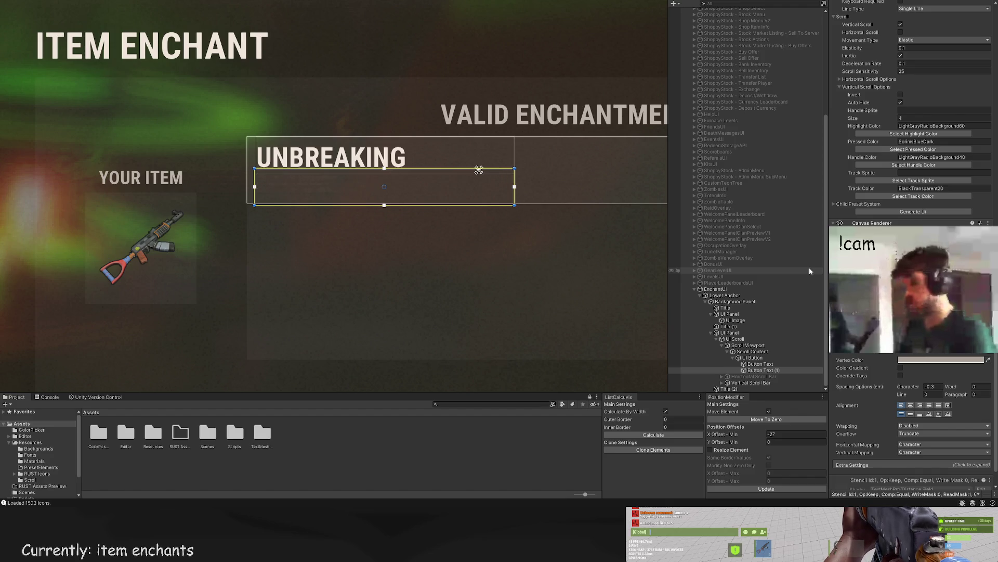
text(Decreases)
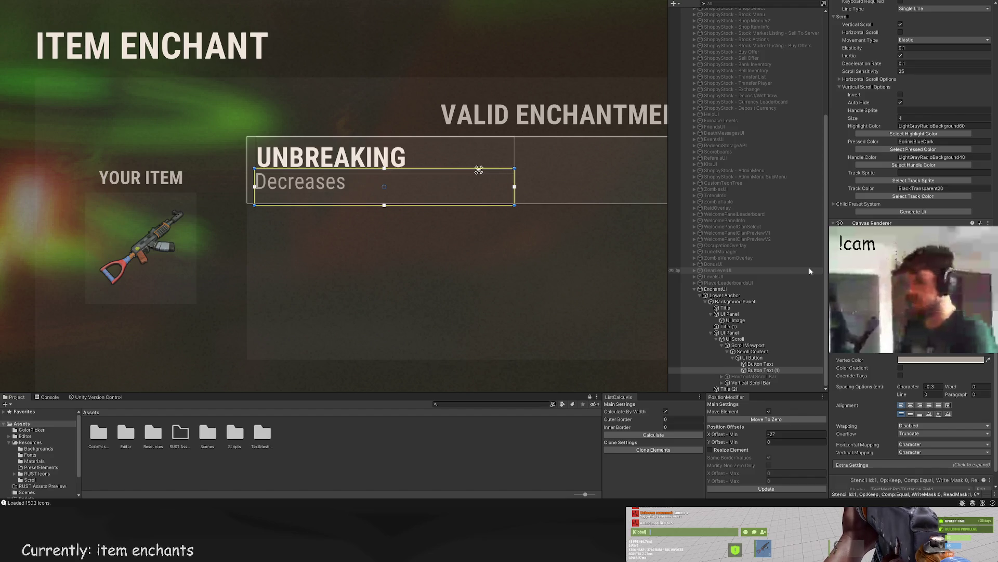
key(BackSpace)
key(BackSpace)
key(BackSpace)
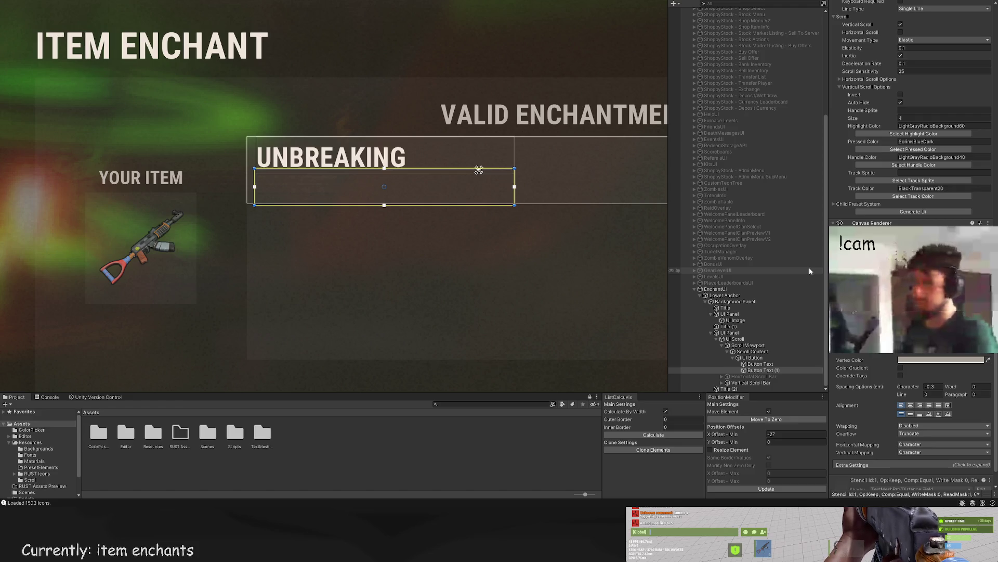
text(Increases)
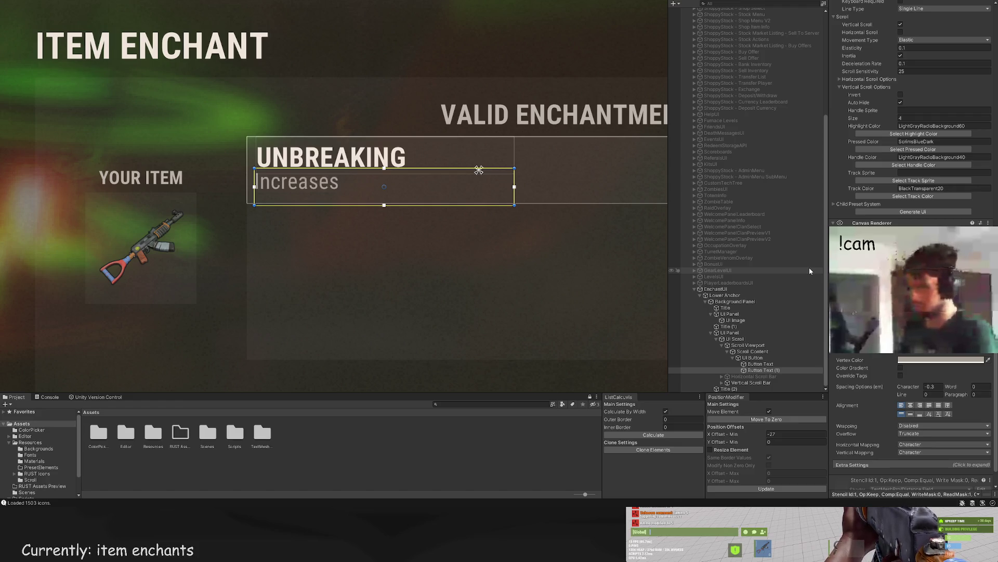
text( your tool d)
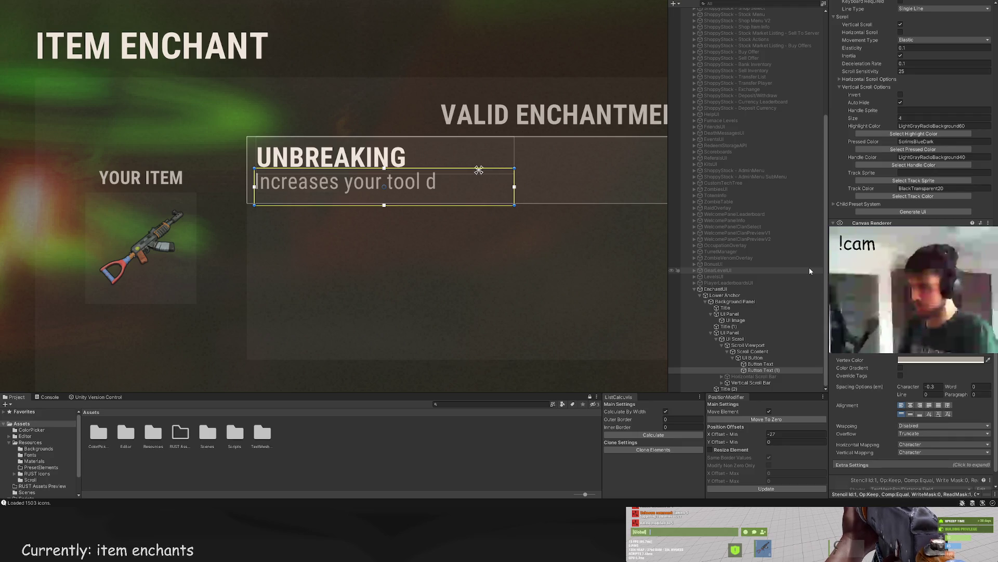
text(urability)
Step: Resize the description box so its text wraps onto two lines
scroll(440, 276, right, 5)
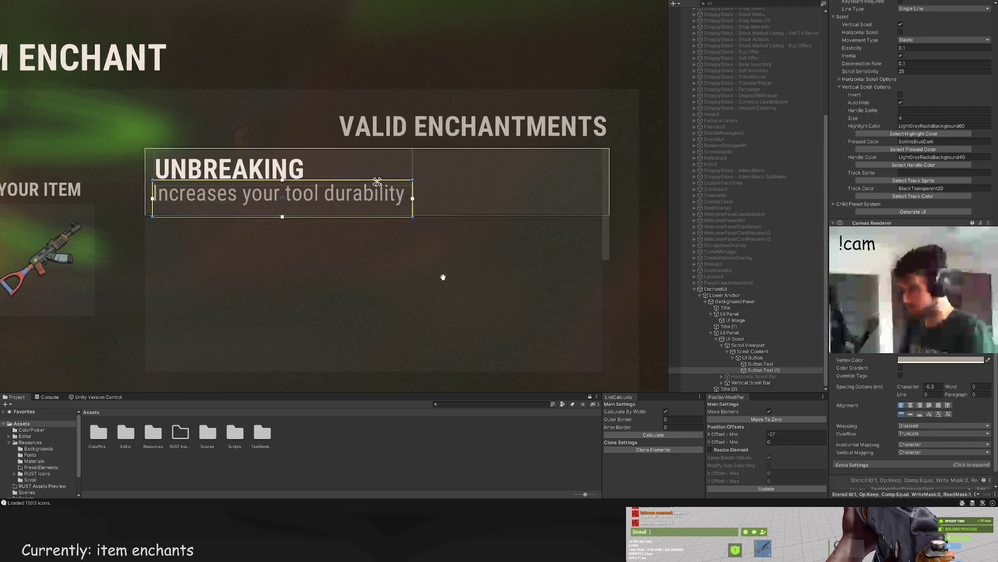
drag(374, 191, 473, 197)
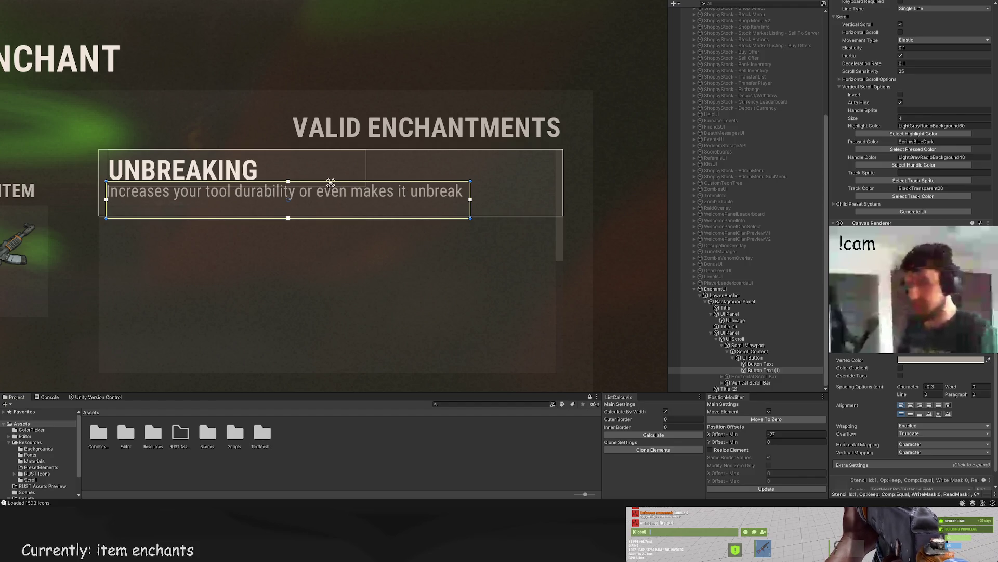
scroll(207, 232, up, 3)
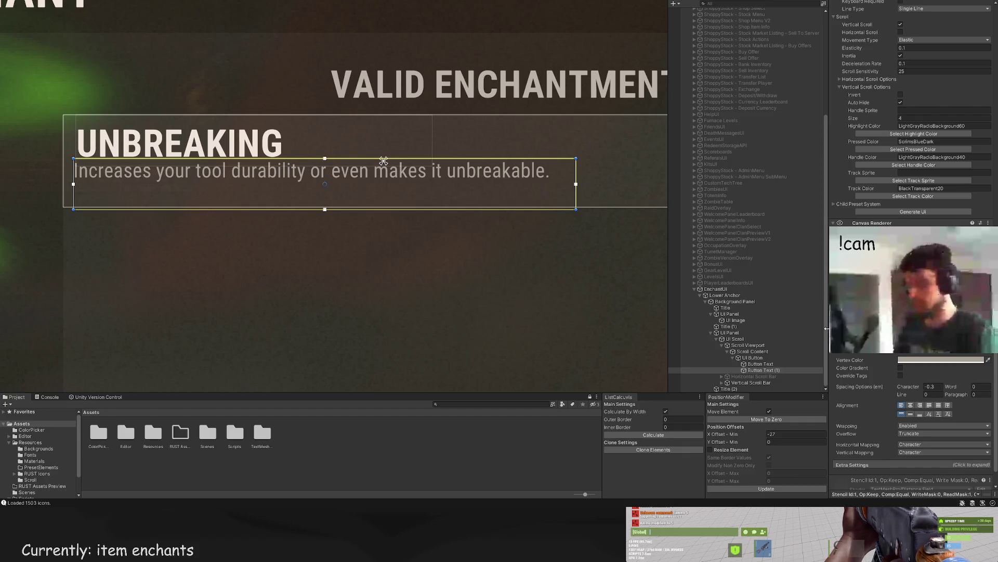
drag(577, 169, 414, 170)
mouse_move(192, 156)
mouse_down()
mouse_move(359, 177)
mouse_move(392, 203)
mouse_up()
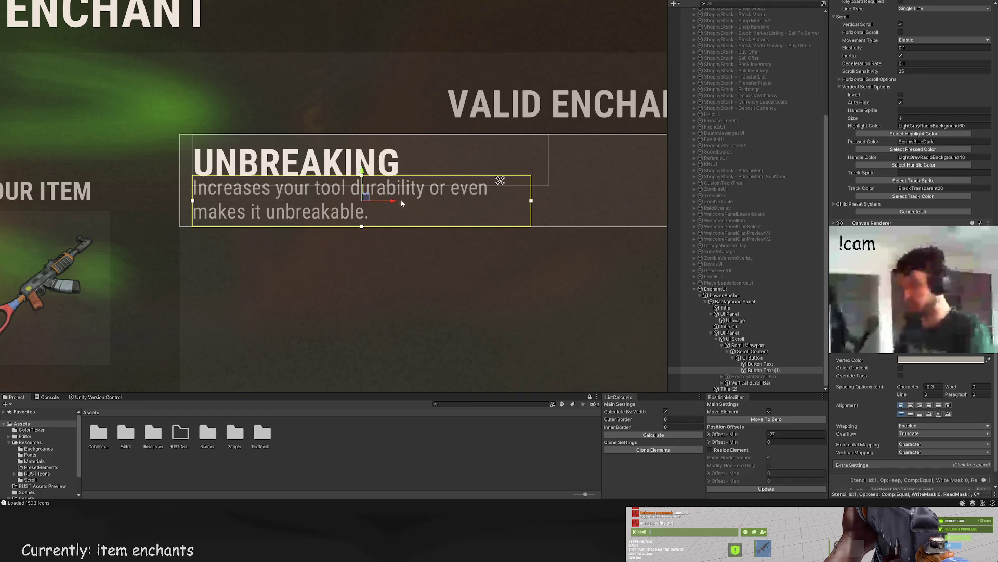
Step: Extend the UNBREAKING entry panel's bottom edge to make it taller
click(386, 191)
scroll(385, 190, down, 5)
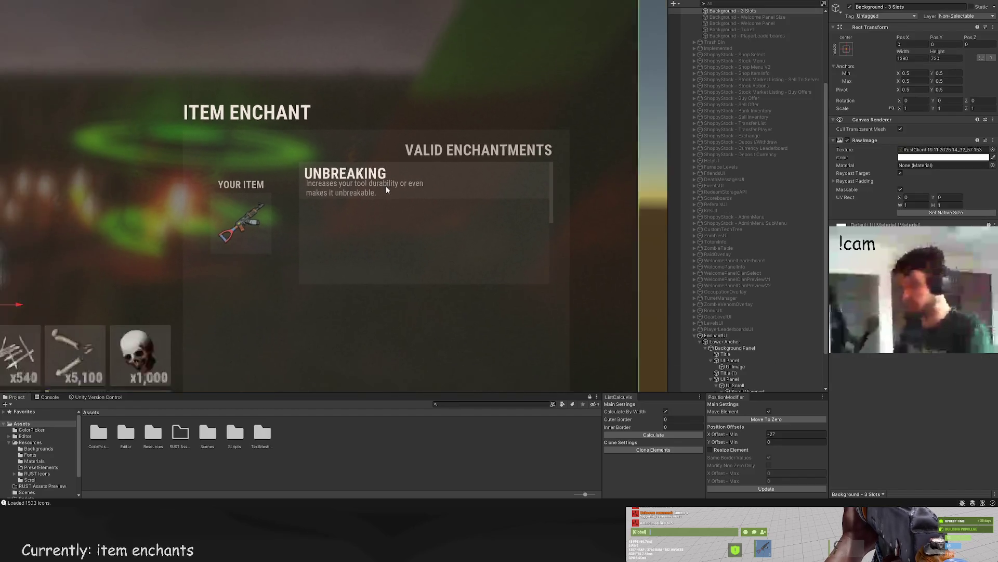
scroll(387, 187, down, 2)
click(401, 186)
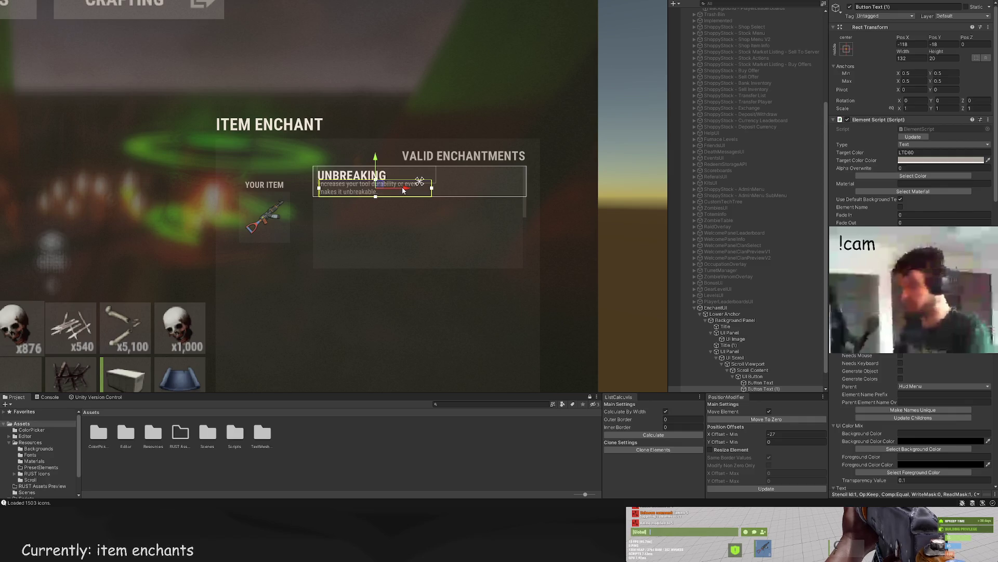
click(403, 190)
scroll(378, 147, down, 3)
scroll(365, 175, up, 5)
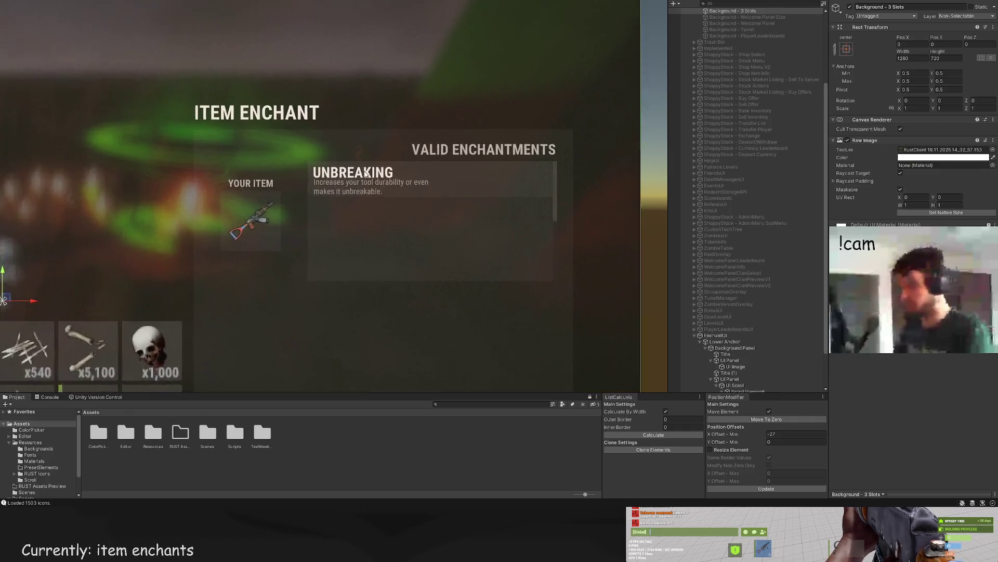
scroll(366, 174, up, 4)
click(395, 198)
scroll(379, 195, up, 2)
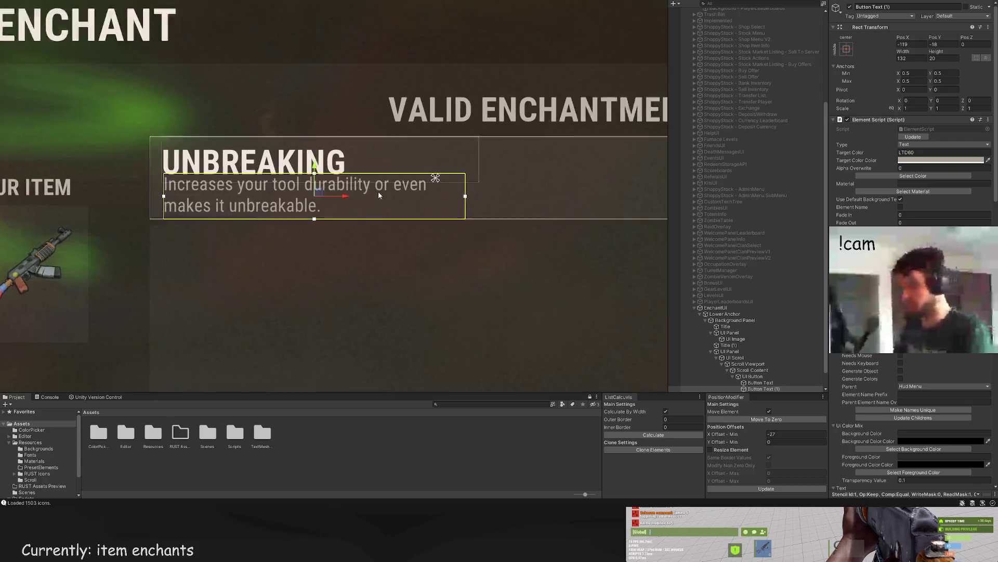
scroll(379, 195, up, 2)
click(753, 376)
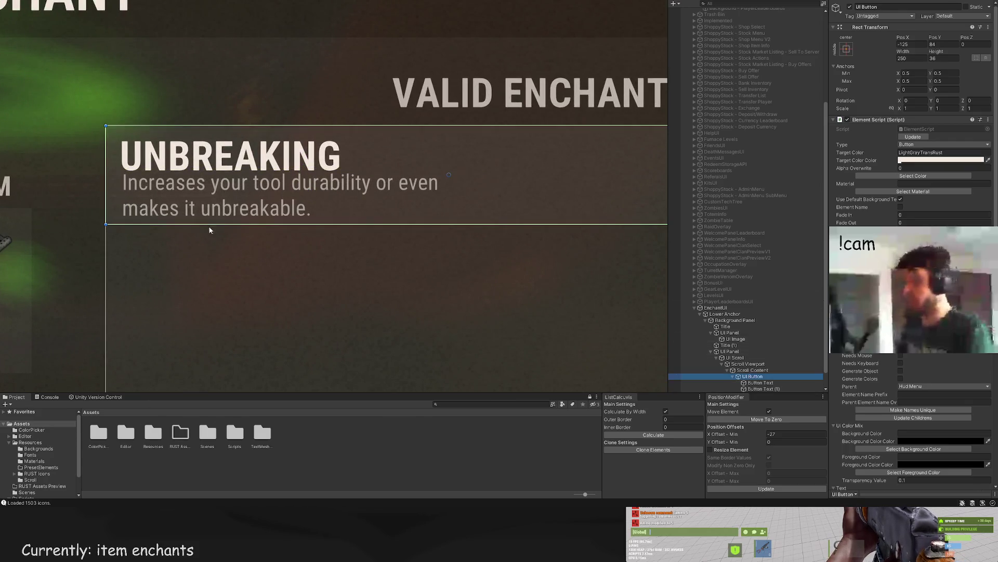
drag(208, 225, 209, 235)
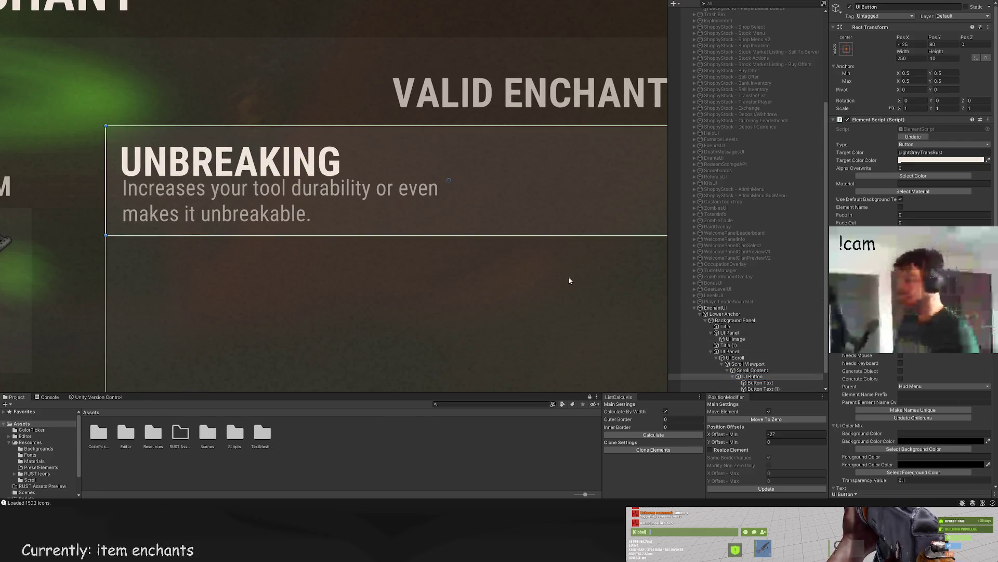
Step: Nudge the UNBREAKING title up and its description text down slightly
click(761, 383)
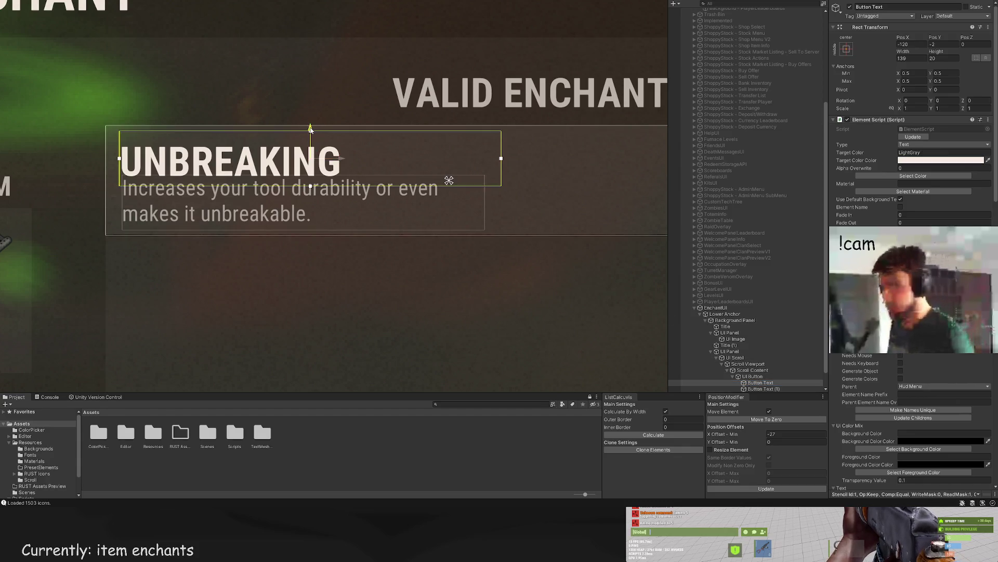
drag(310, 130, 310, 123)
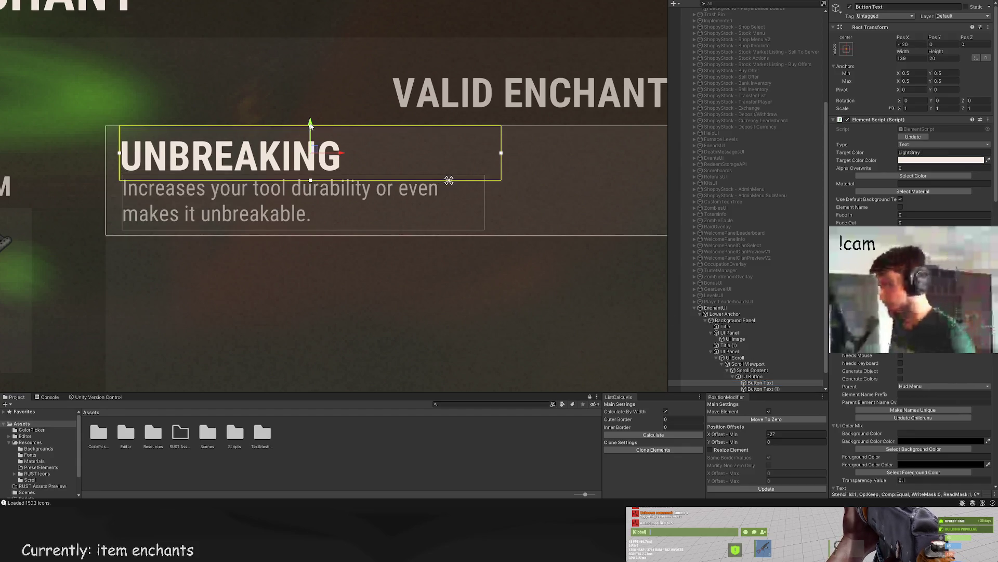
click(764, 388)
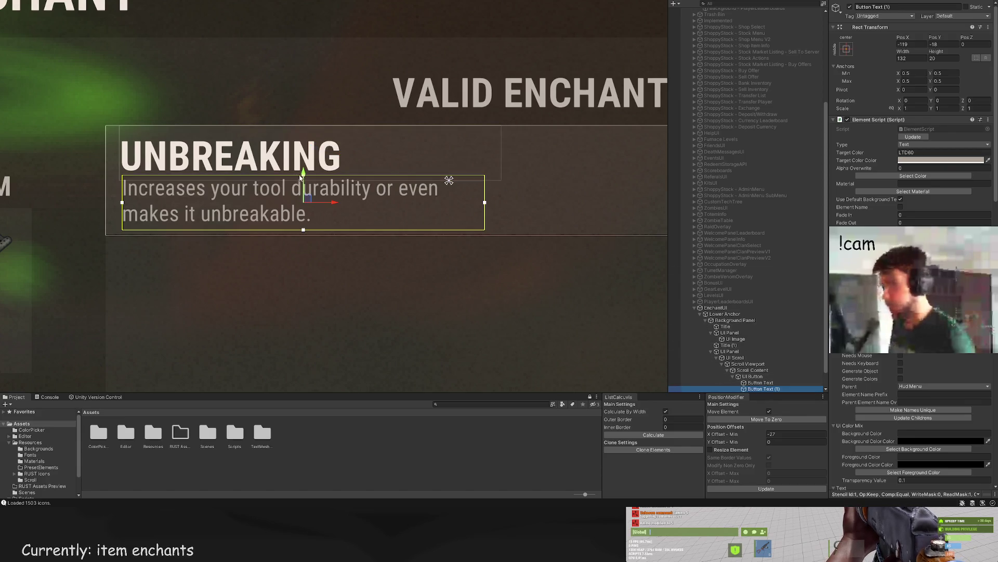
drag(301, 178, 305, 192)
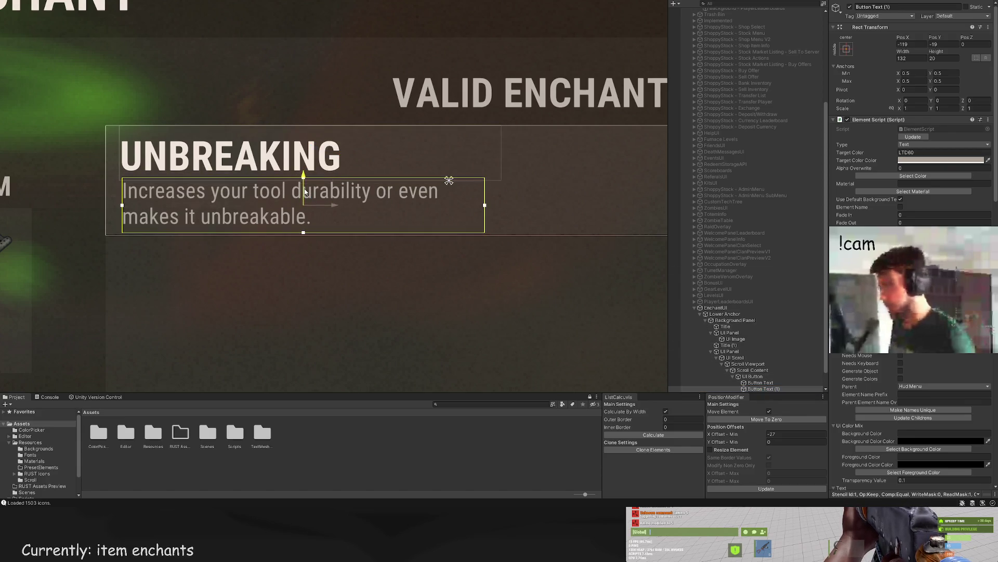
click(326, 208)
scroll(336, 180, down, 5)
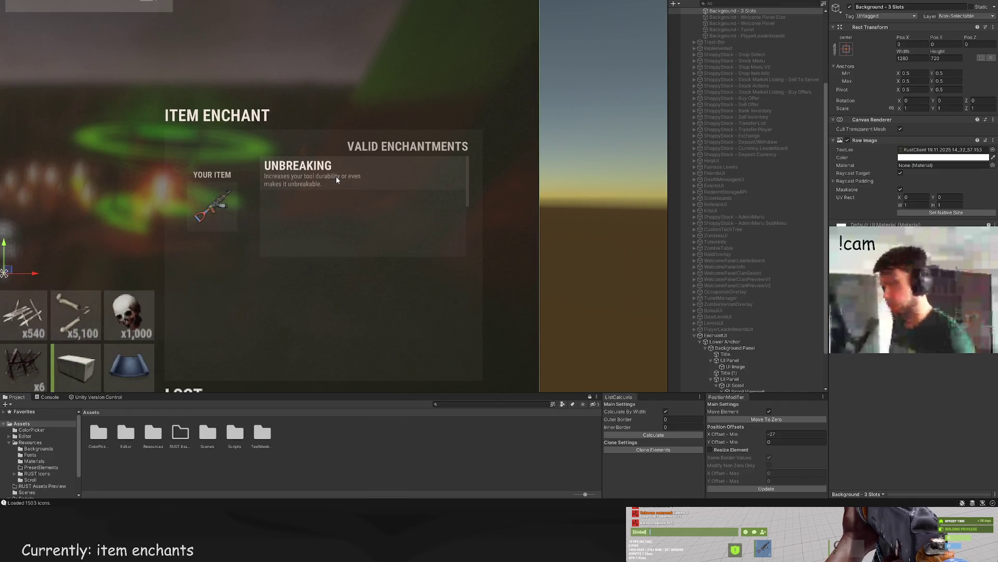
scroll(336, 177, down, 2)
scroll(342, 191, up, 2)
Step: Undo a stray change, leaving the description at -119, -18, sized 132×20
click(336, 200)
scroll(336, 195, up, 2)
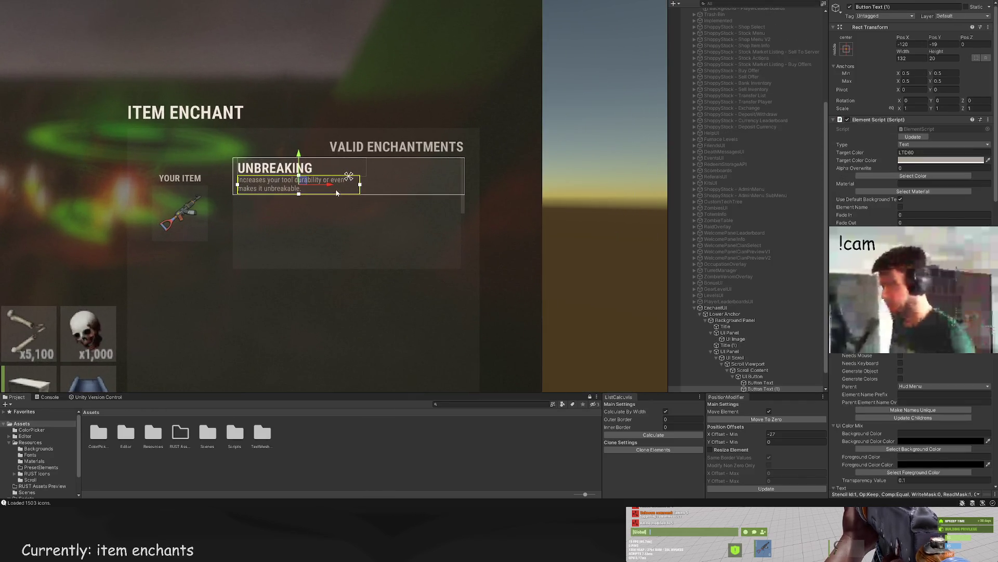
click(337, 217)
scroll(345, 223, down, 3)
mouse_move(345, 223)
mouse_down()
mouse_move(598, 194)
mouse_move(543, 210)
mouse_up()
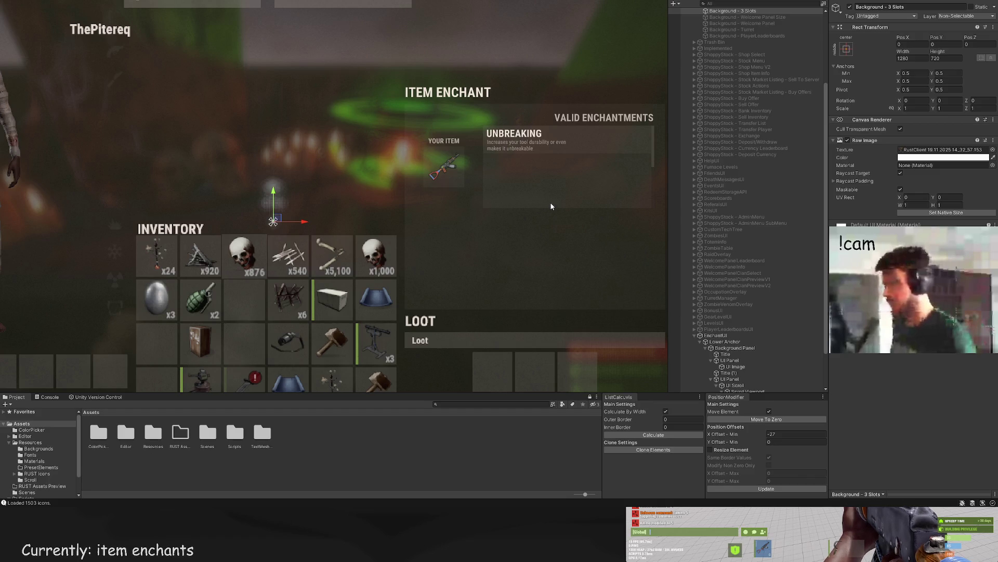
drag(544, 210, 327, 202)
key(ctrl+z)
scroll(379, 139, up, 3)
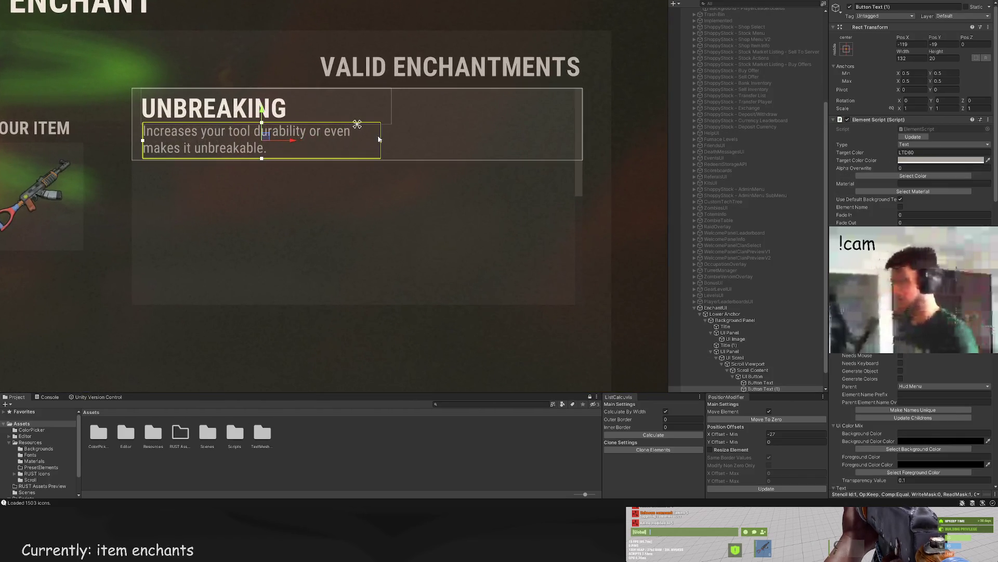
scroll(442, 182, down, 3)
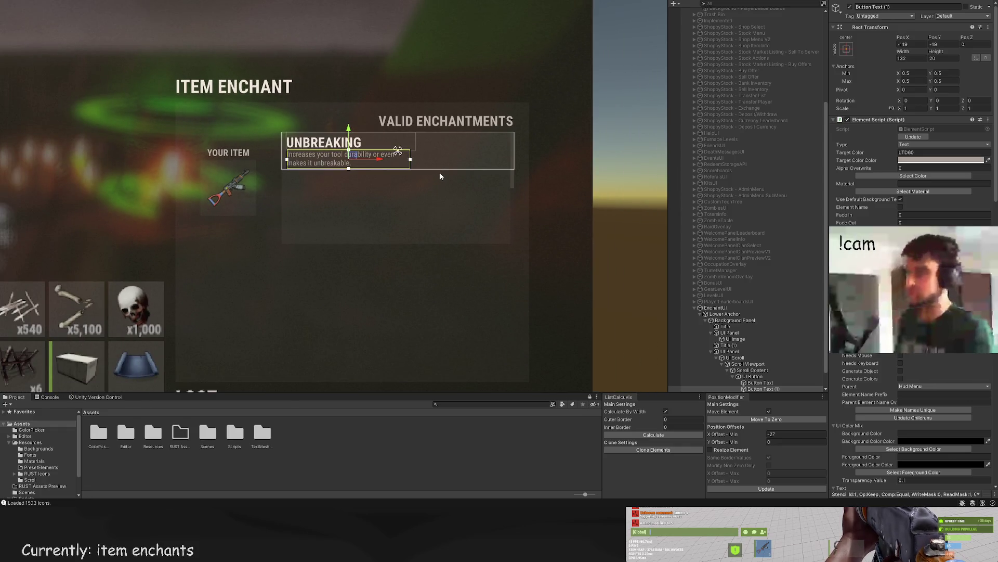
scroll(796, 308, down, 2)
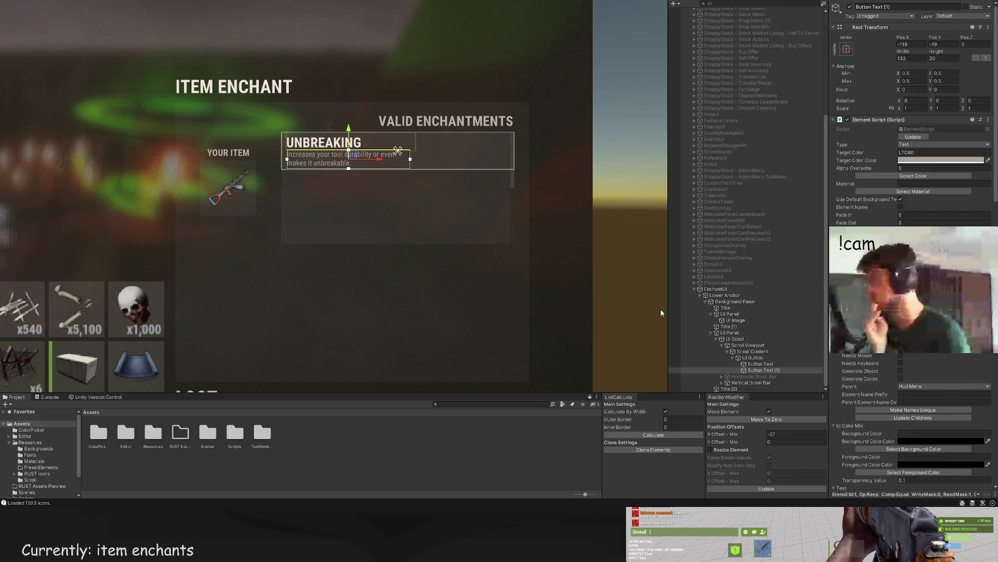
drag(430, 184, 429, 197)
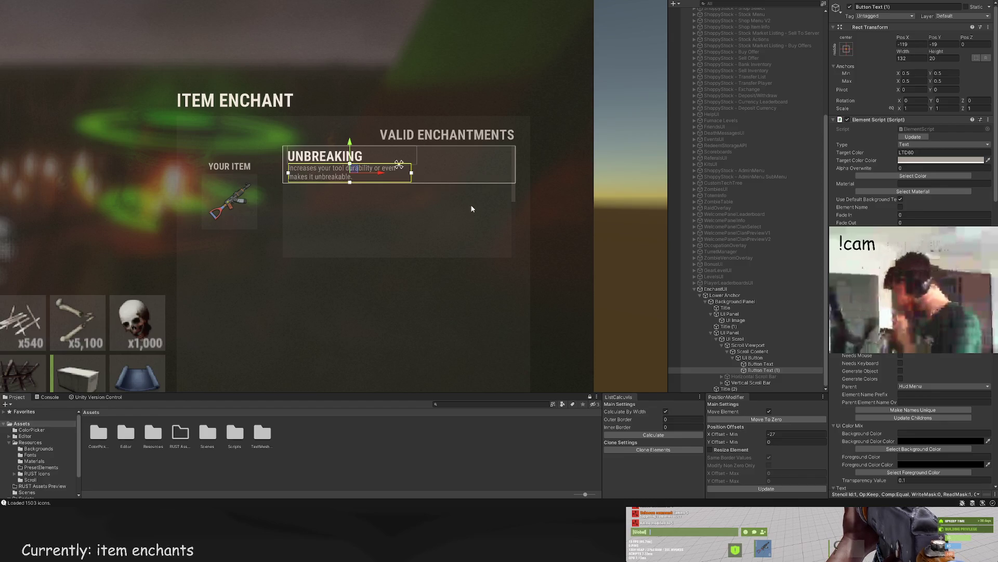
click(761, 364)
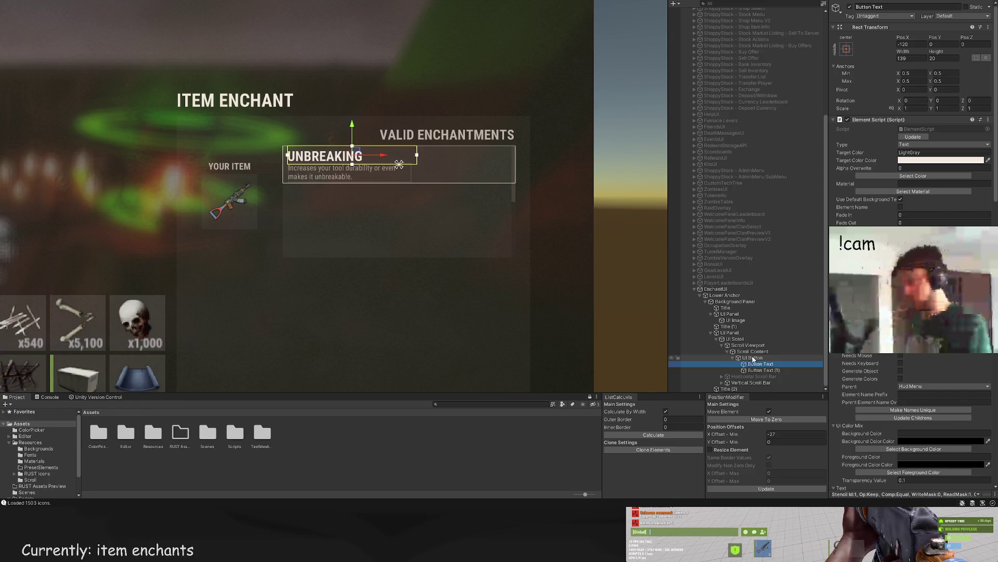
Step: Add a new 'Example Text' UI Text child under the UNBREAKING entry's UI Button
drag(457, 232, 452, 183)
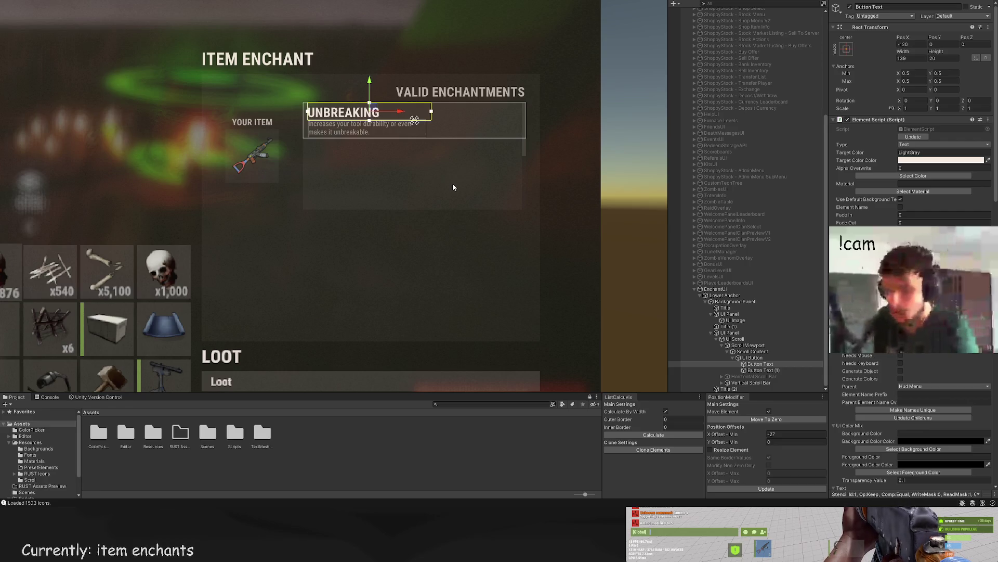
mouse_move(418, 179)
mouse_down()
mouse_move(383, 128)
mouse_move(366, 134)
mouse_up()
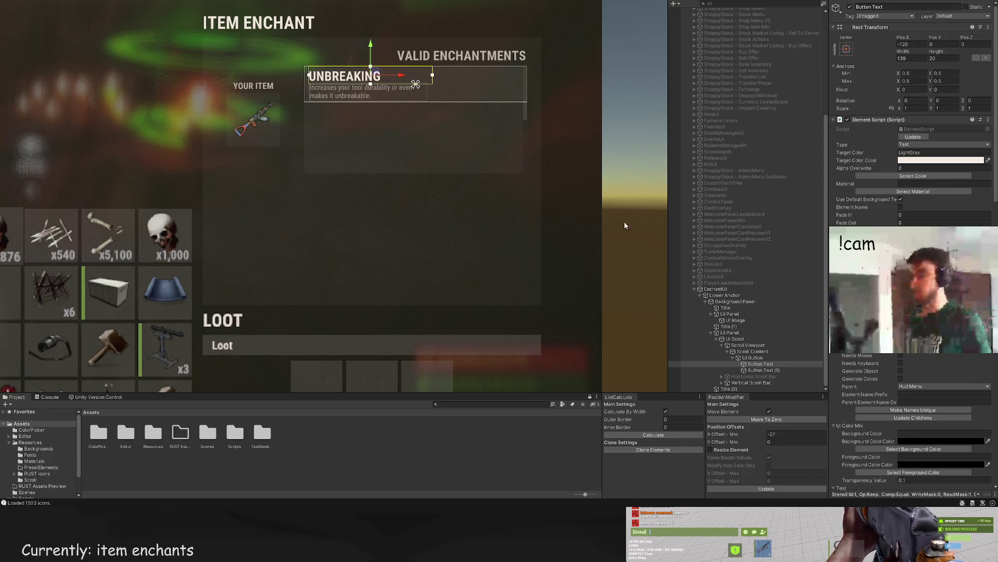
click(755, 370)
click(753, 358)
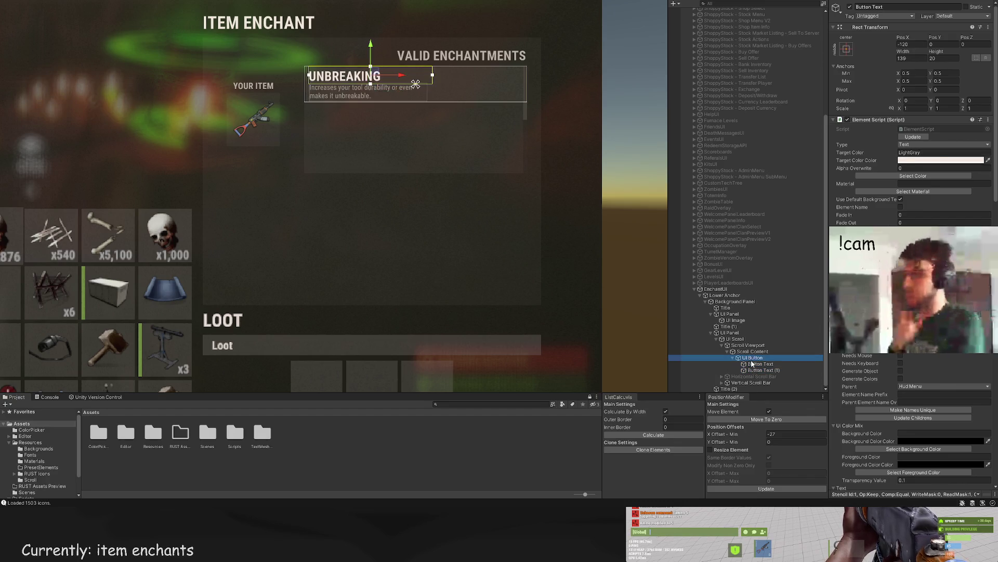
click(754, 364)
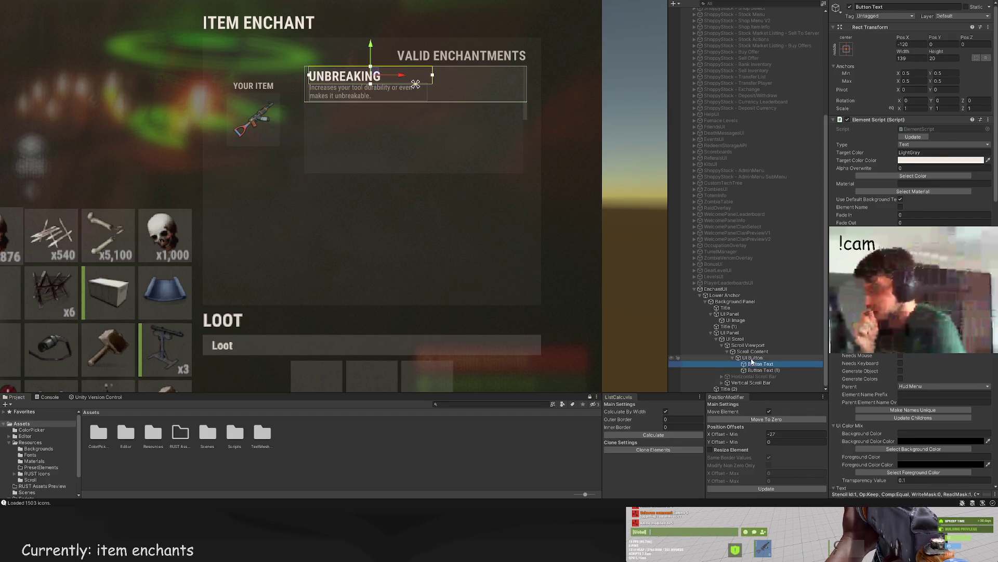
click(753, 358)
click(129, 12)
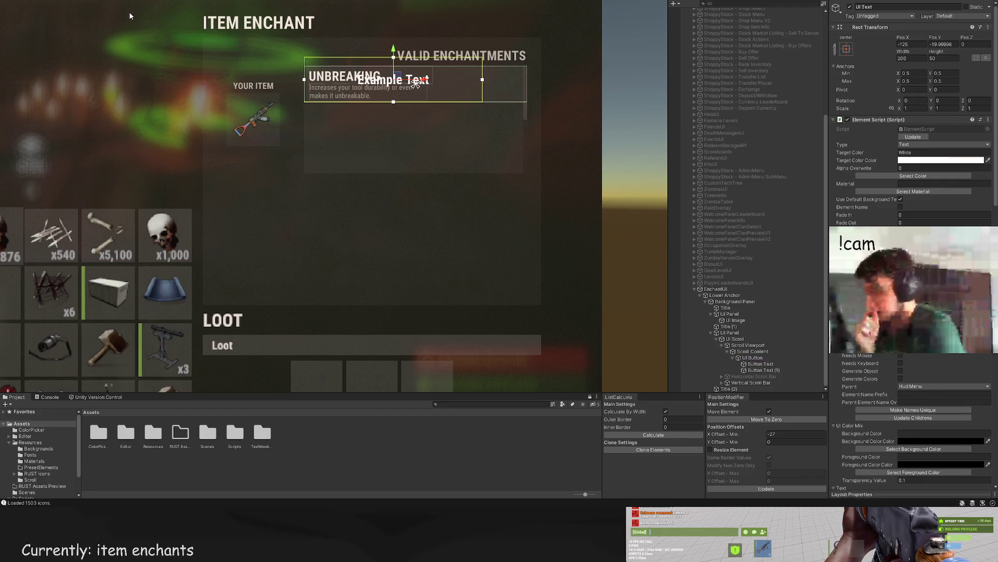
Step: Resize the new text box into a wide, short strip beside the UNBREAKING entry
key(f)
drag(471, 92, 524, 92)
drag(466, 72, 465, 86)
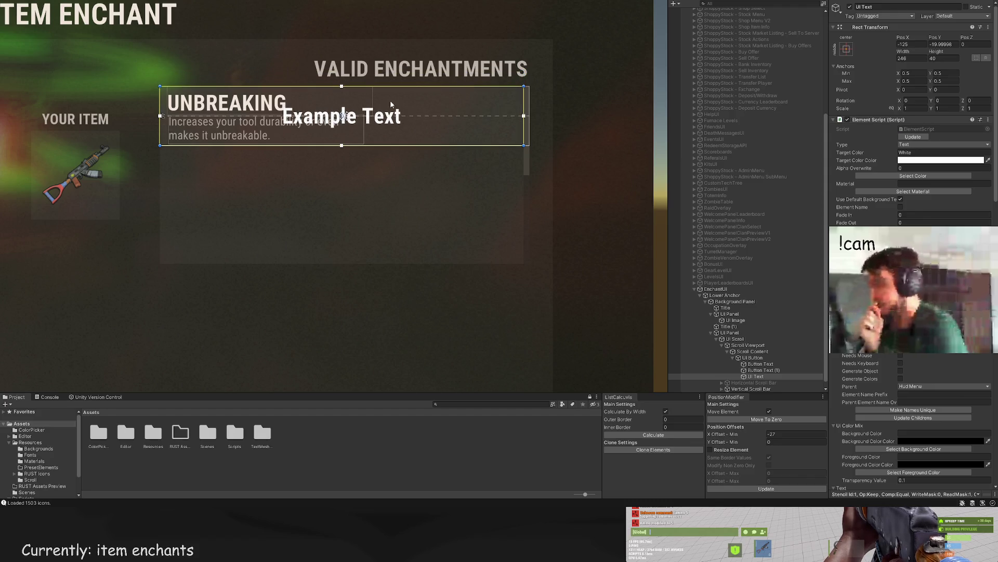
mouse_move(160, 84)
mouse_down()
mouse_move(338, 86)
mouse_move(299, 87)
mouse_up()
scroll(910, 156, down, 15)
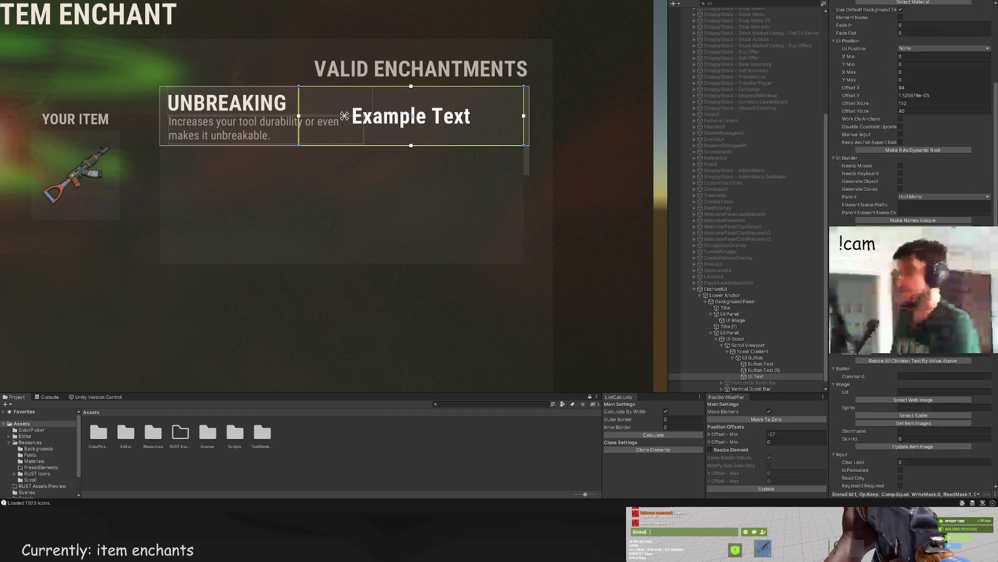
Step: Change the label text to 'CURRENT LEVEL' and right-align it
text(Current)
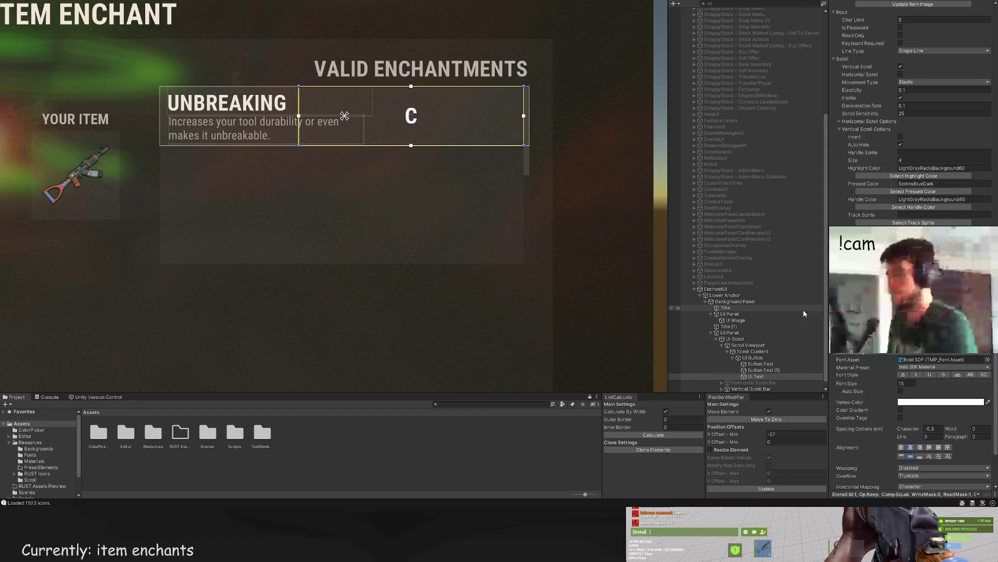
key(BackSpace)
key(BackSpace)
key(BackSpace)
key(BackSpace)
key(BackSpace)
key(BackSpace)
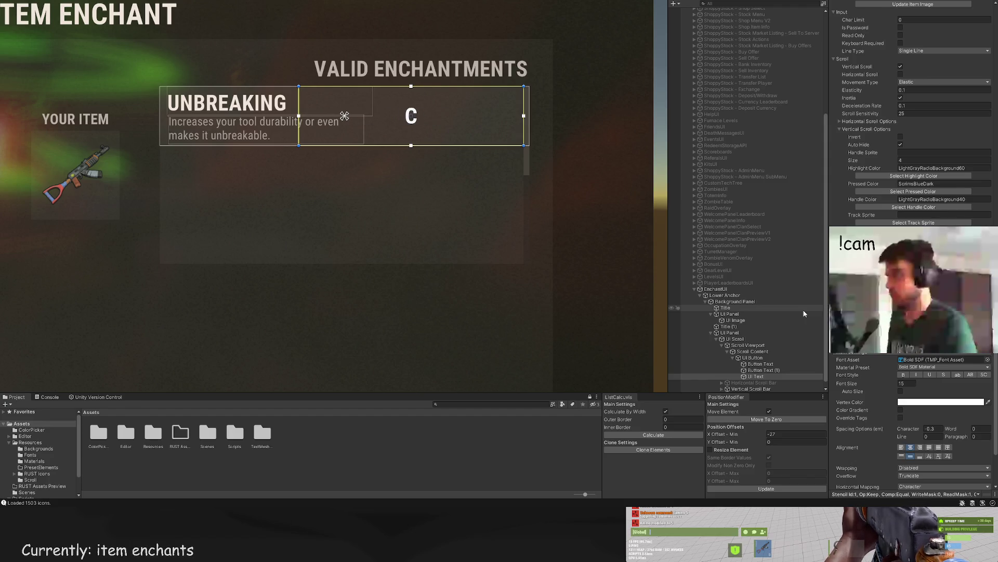
text(URRENT LEVEL)
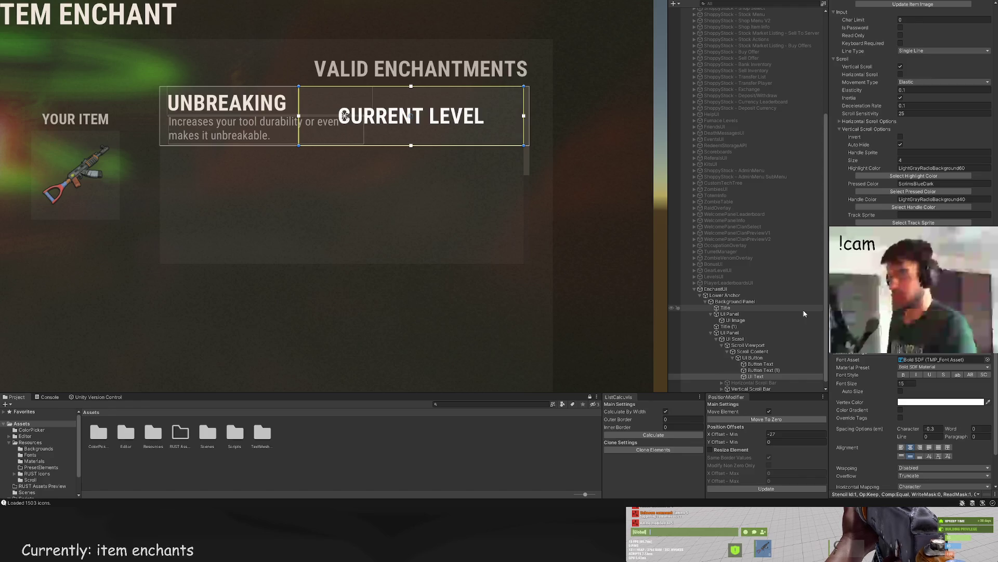
click(920, 447)
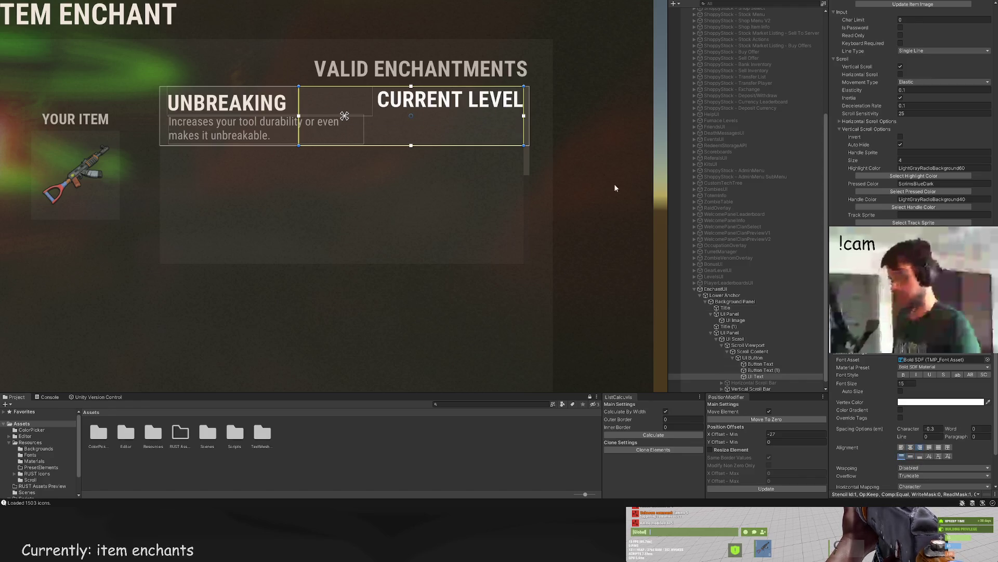
scroll(557, 122, up, 3)
drag(498, 67, 483, 66)
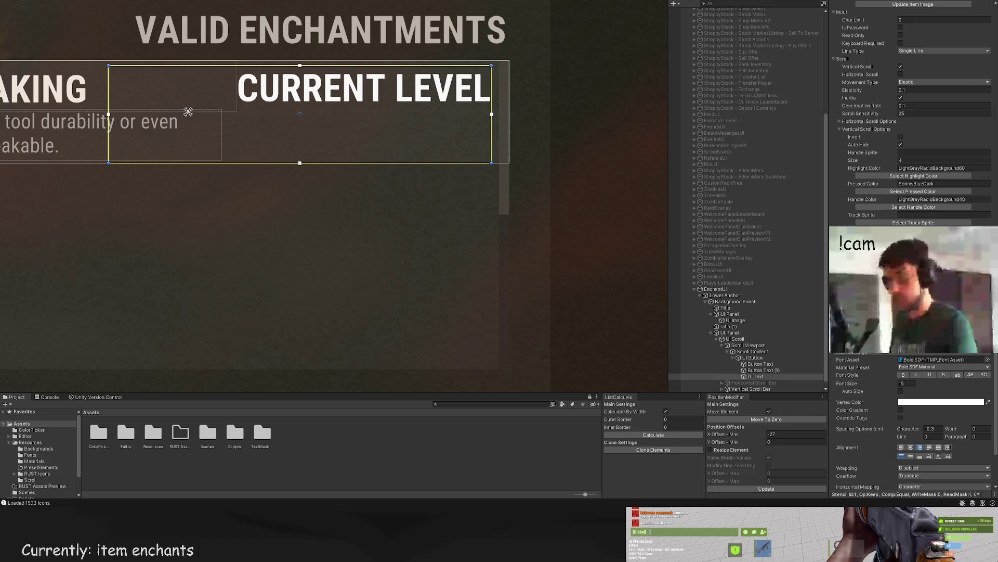
Step: Set the CURRENT LEVEL font size to 10 and bring up its colour choices
text(10)
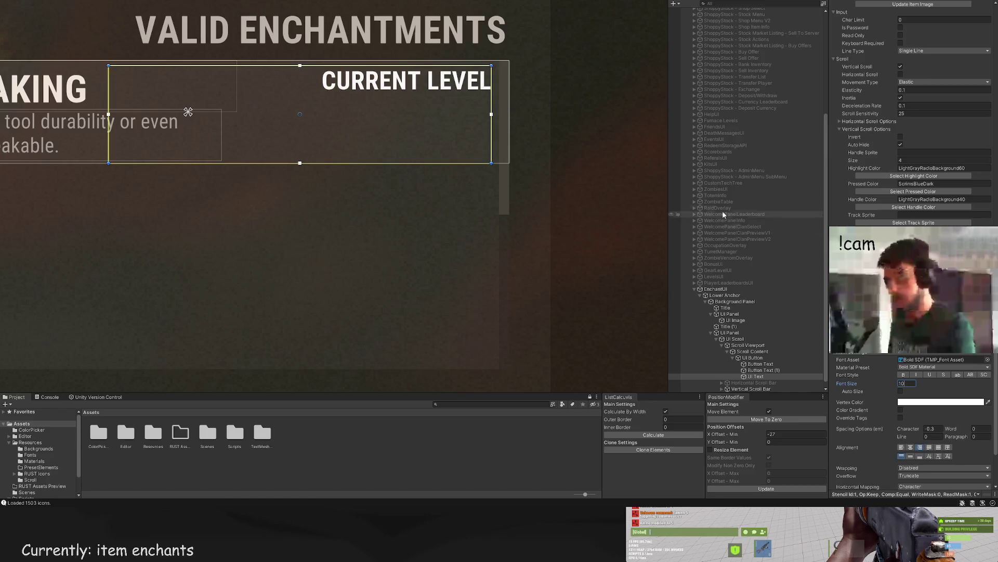
scroll(878, 146, up, 10)
scroll(878, 146, up, 10)
click(913, 154)
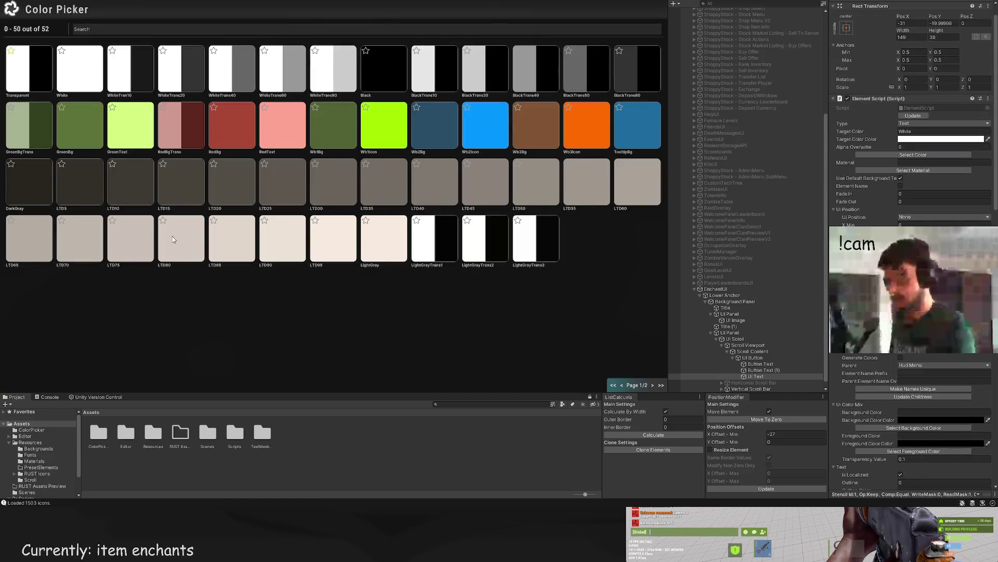
Step: Set the CURRENT LEVEL text colour to LTD80
click(77, 234)
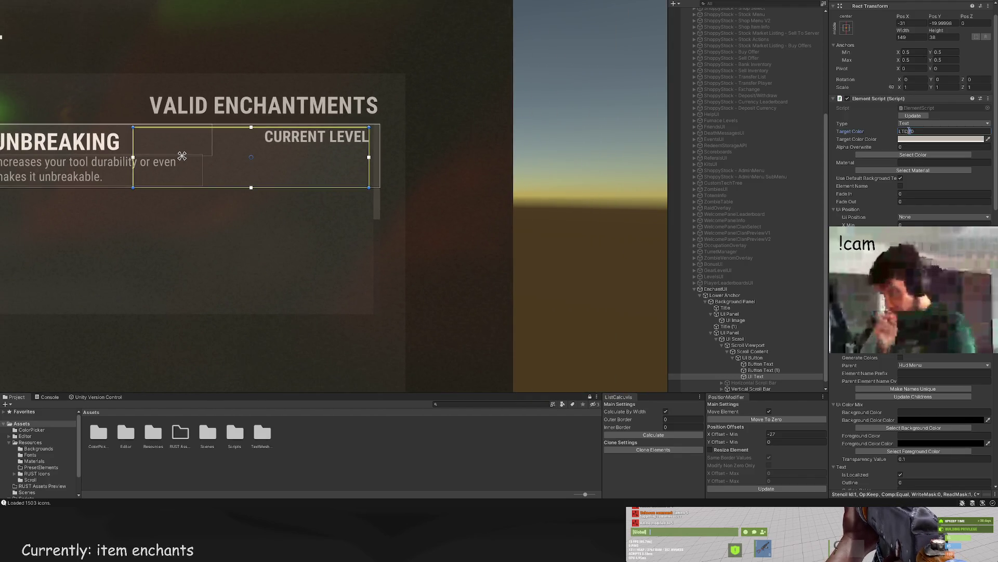
double_click(909, 131)
text(LTD80)
scroll(315, 229, down, 5)
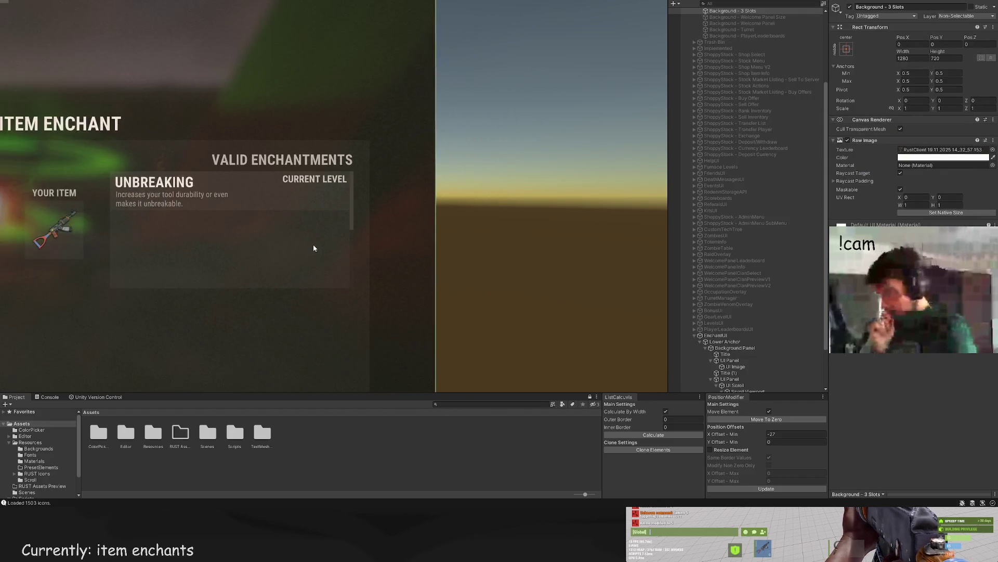
scroll(367, 208, up, 1)
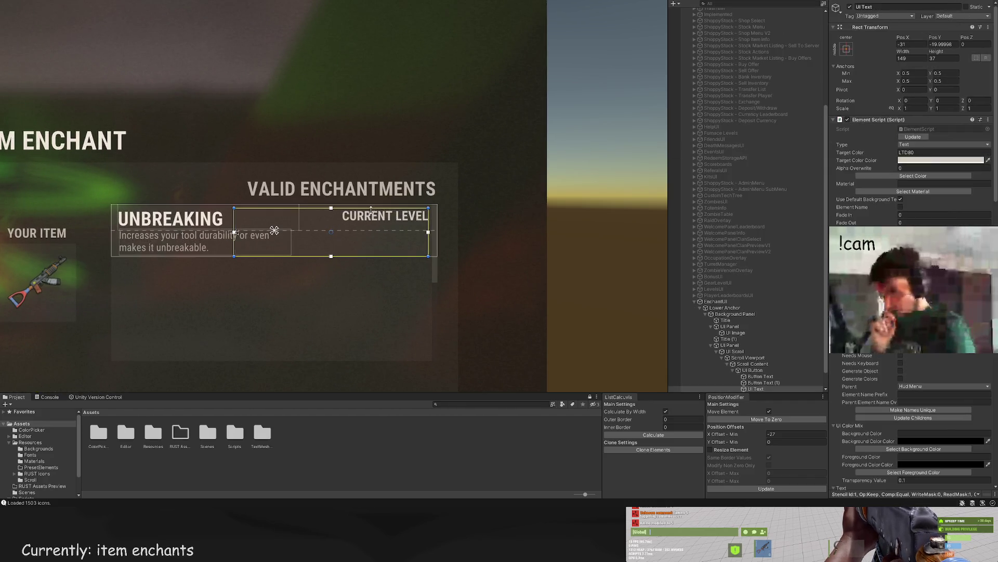
Step: Shrink the label box to 149×15 at -31, 2, level with the UNBREAKING title
mouse_move(372, 207)
mouse_down()
mouse_move(347, 234)
mouse_move(242, 234)
mouse_up()
key(ctrl+z)
click(510, 178)
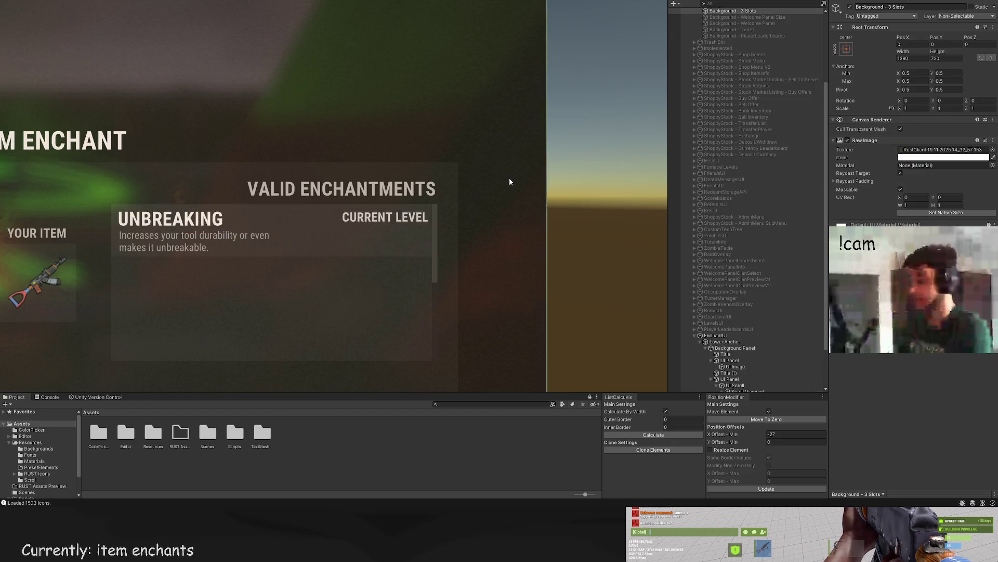
scroll(466, 244, down, 4)
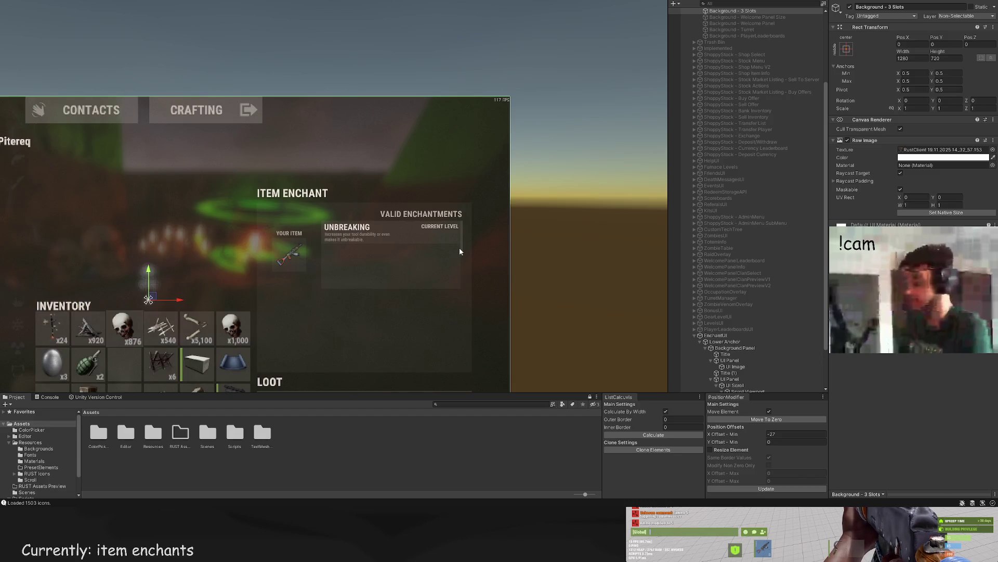
click(454, 238)
scroll(441, 225, up, 3)
scroll(437, 225, up, 3)
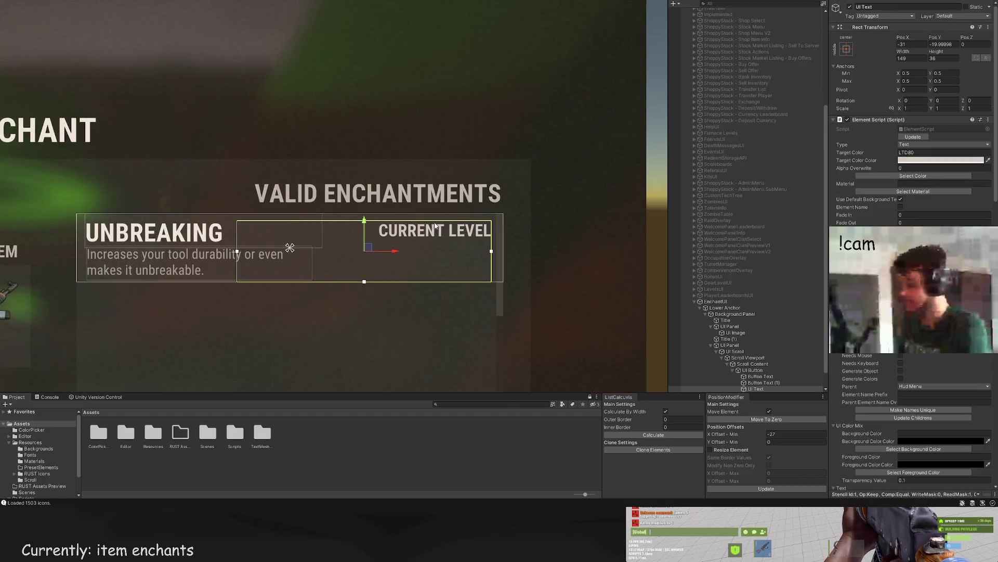
drag(435, 218, 441, 219)
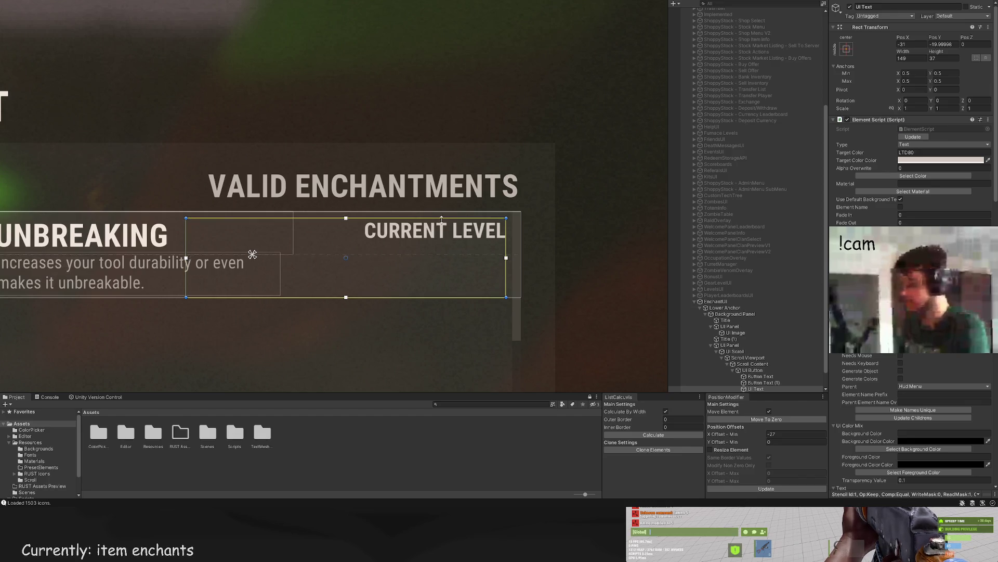
scroll(546, 226, down, 6)
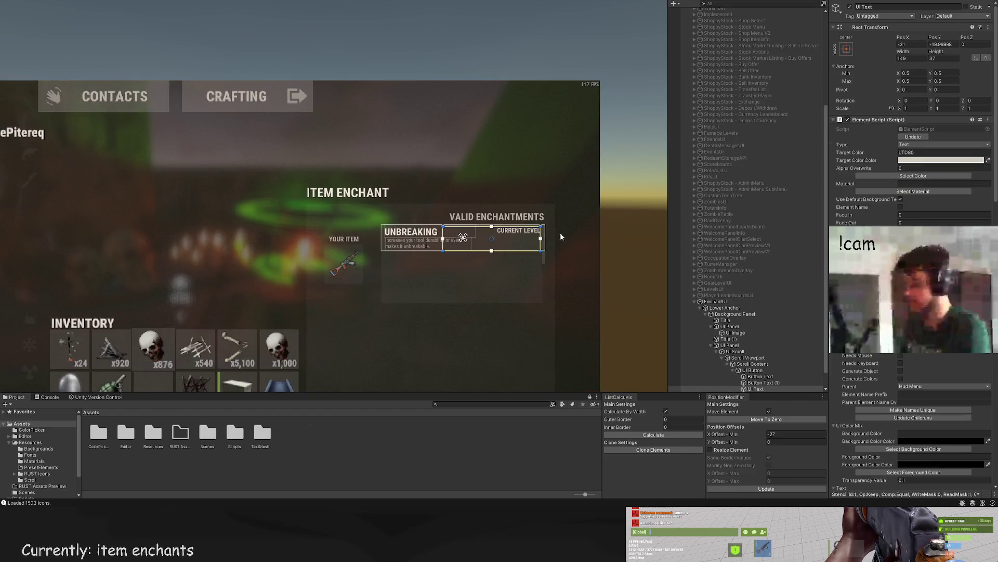
scroll(575, 239, up, 4)
drag(496, 260, 497, 228)
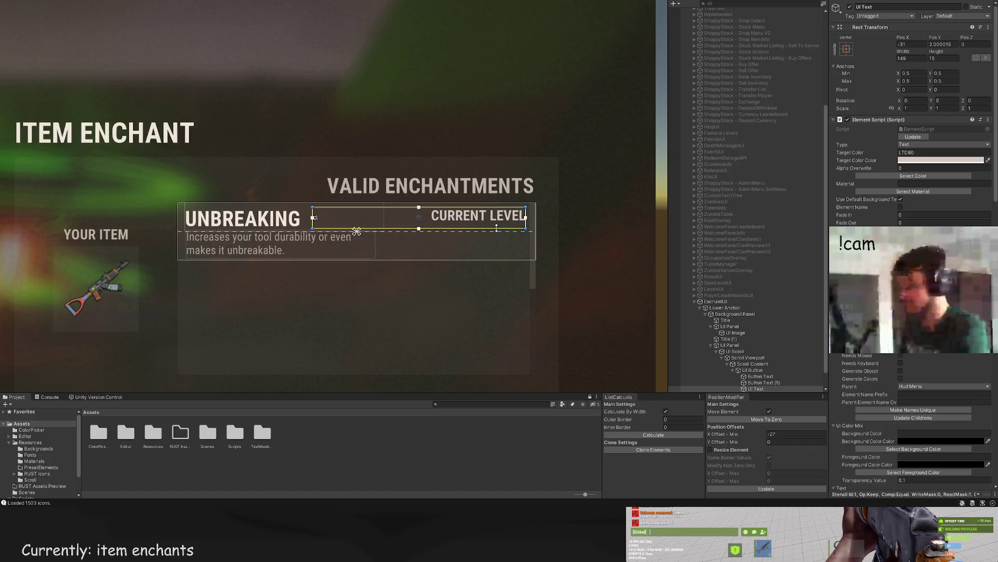
Step: Tighten the CURRENT LEVEL label's box by raising its bottom edge and pulling its left side right
scroll(901, 354, down, 15)
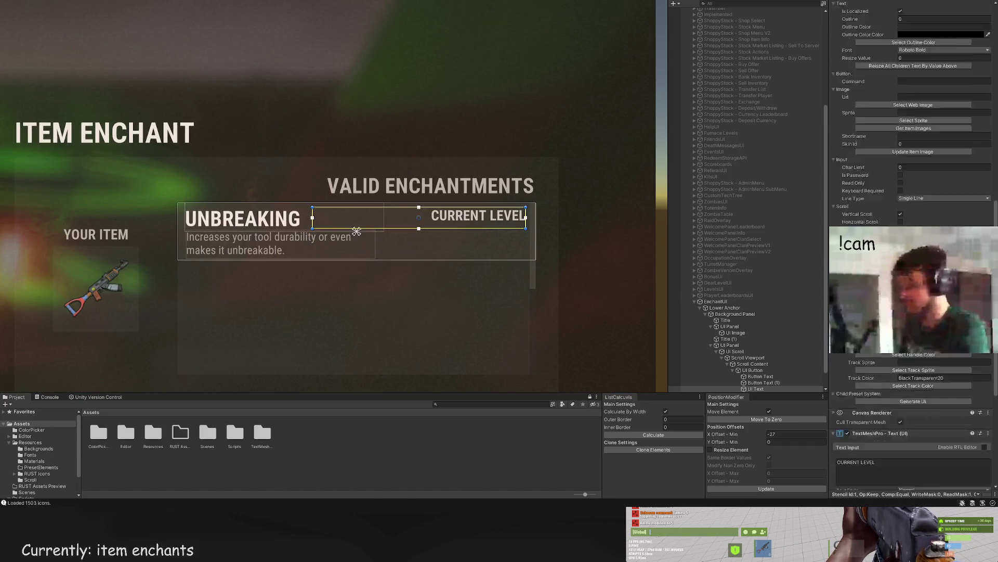
scroll(910, 208, down, 5)
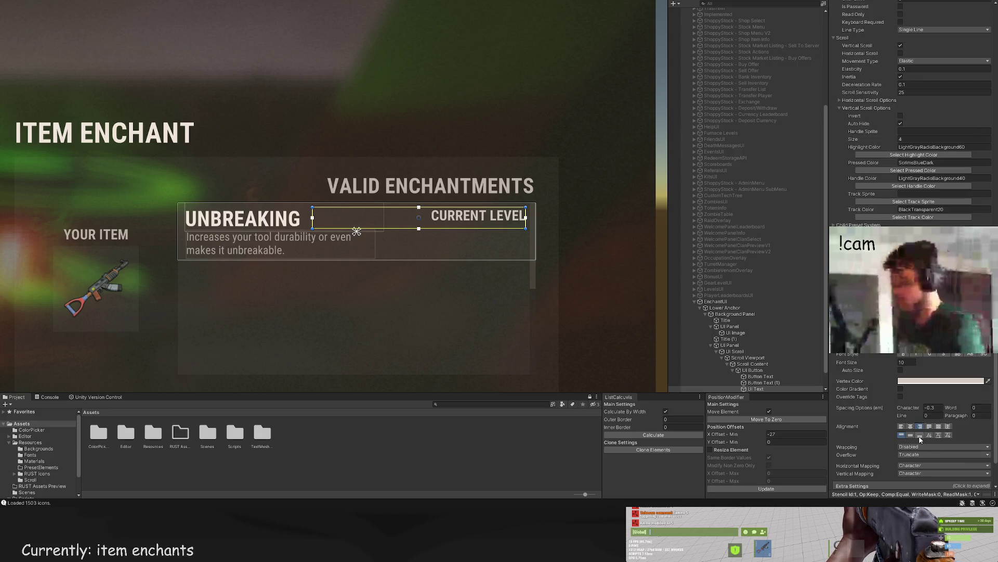
scroll(356, 260, up, 3)
drag(339, 214, 337, 216)
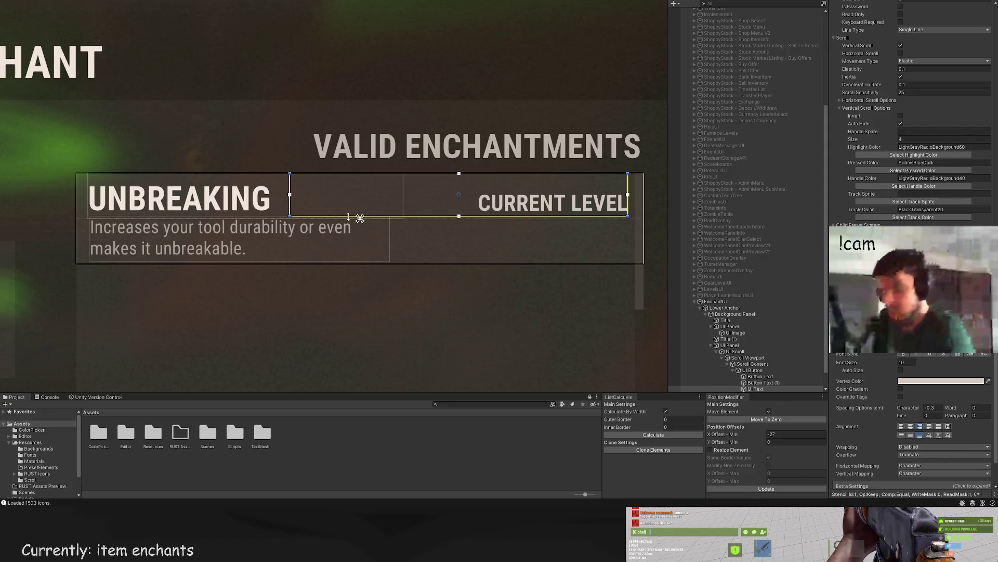
drag(347, 216, 346, 205)
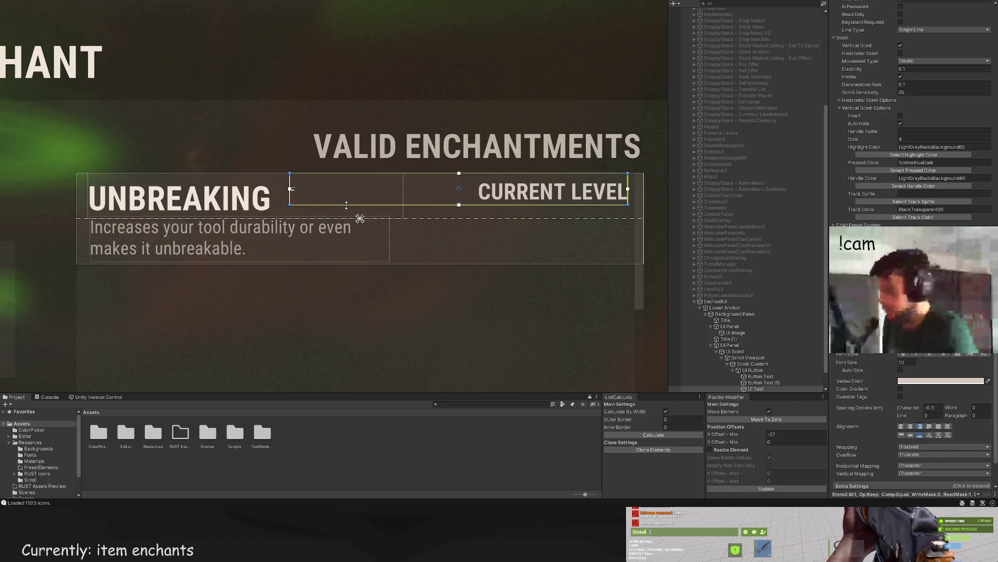
drag(482, 188, 152, 188)
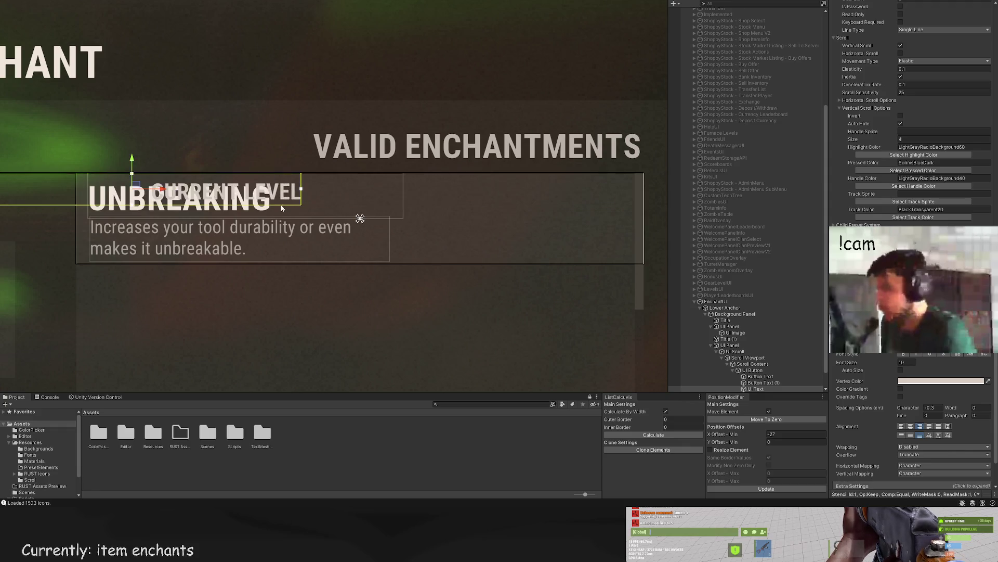
key(ctrl+z)
drag(359, 207, 359, 208)
key(w)
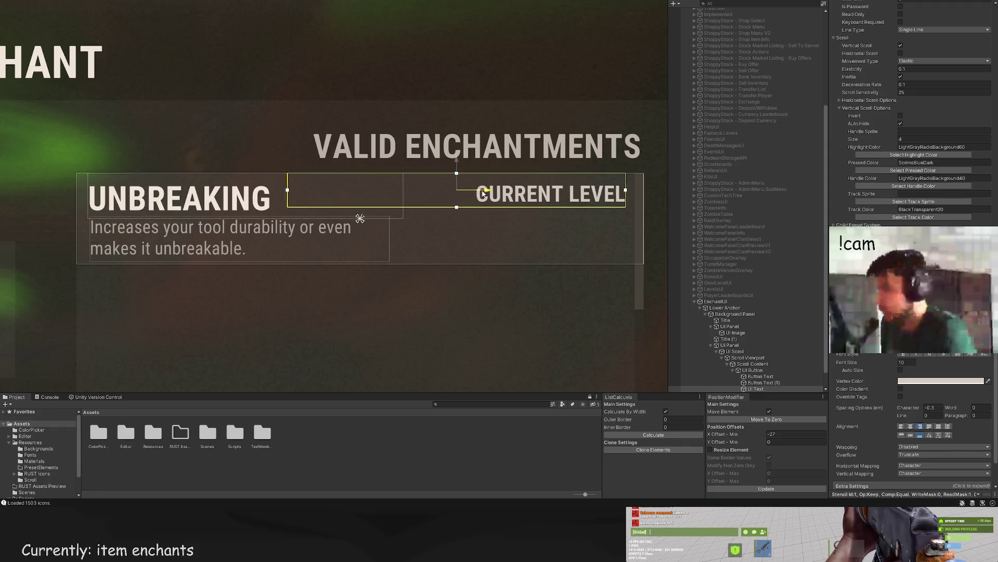
drag(486, 188, 208, 188)
key(ctrl+z)
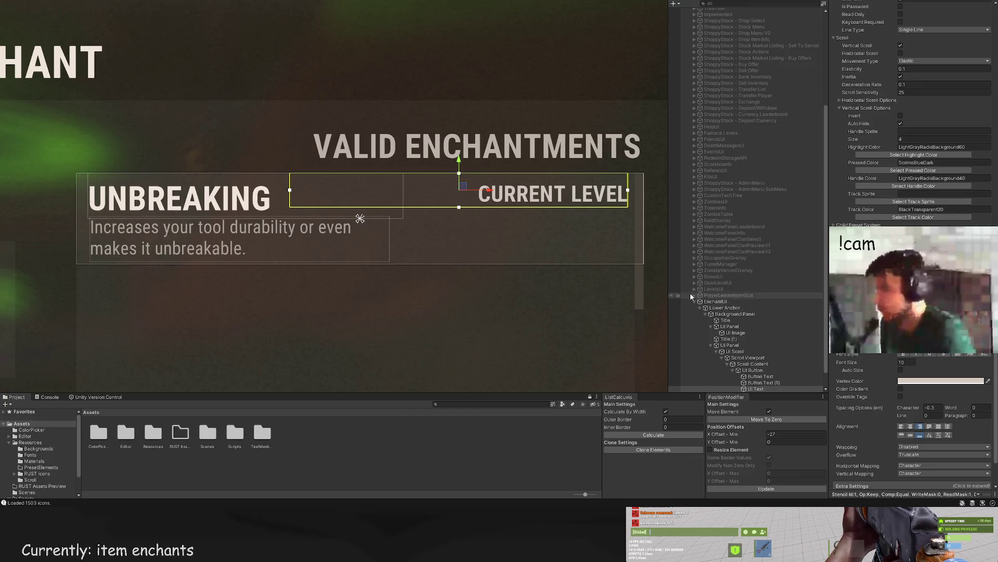
drag(289, 179, 404, 186)
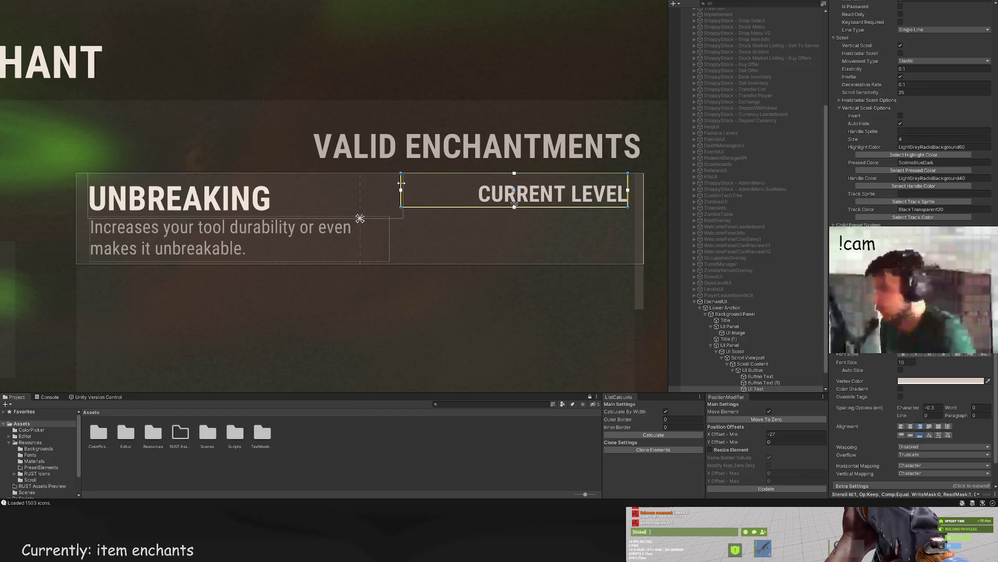
Step: Duplicate the CURRENT LEVEL label and place the copy one row below the original
scroll(765, 330, down, 1)
drag(554, 263, 521, 218)
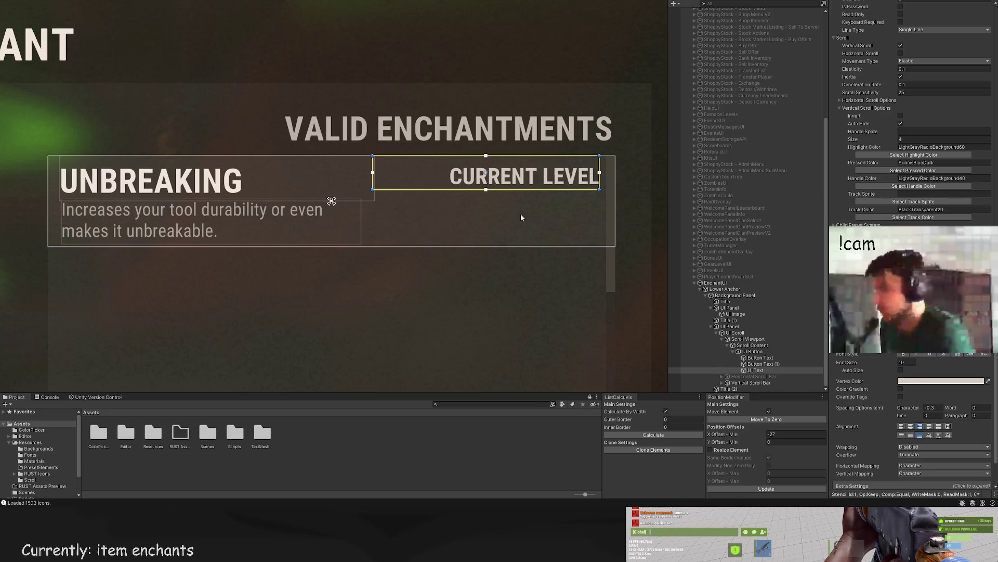
key(ctrl+d)
key(w)
drag(486, 150, 492, 176)
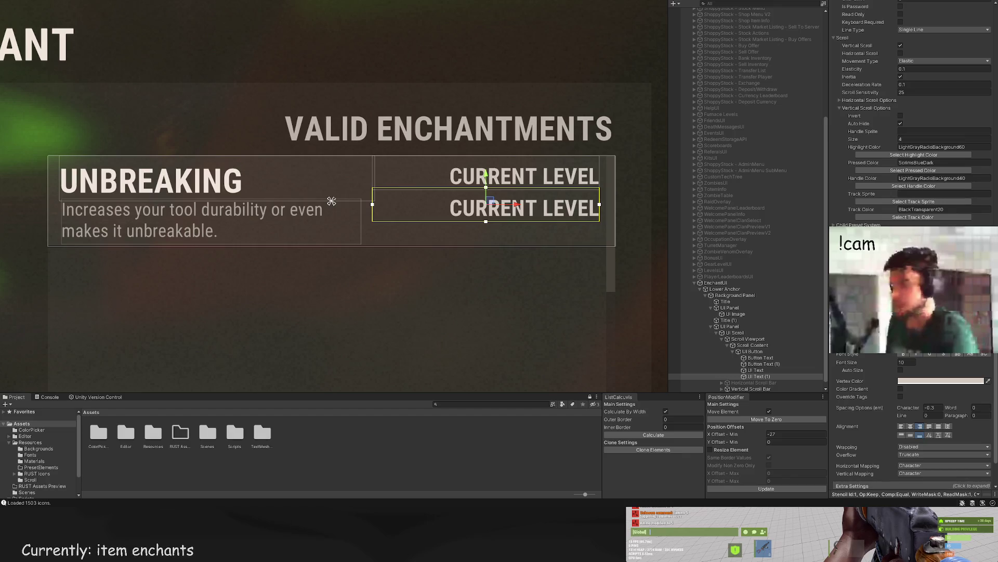
Step: Top-align the copied NONE label's text and set its colour to light grey (LTD95)
click(902, 434)
text(NONE)
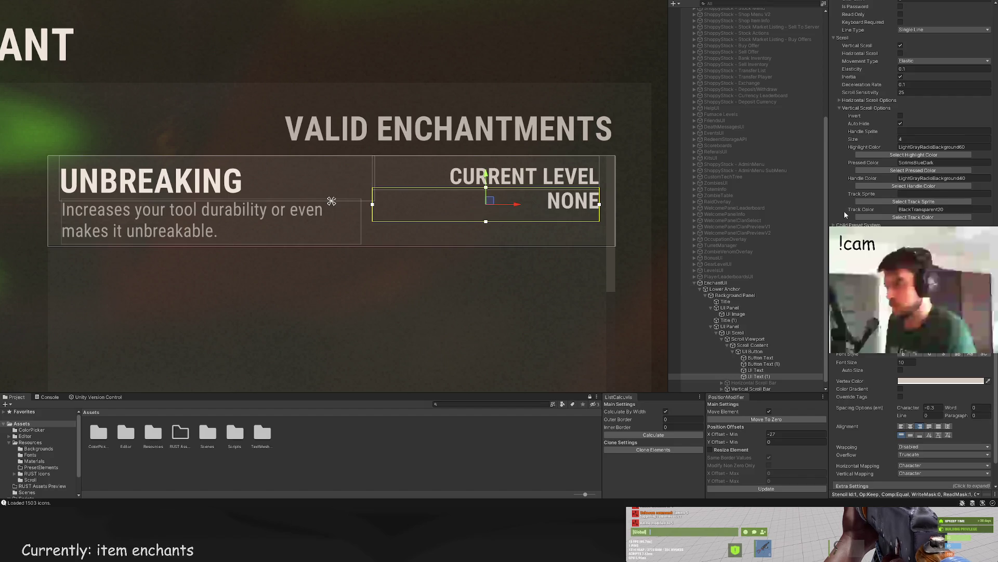
scroll(884, 182, up, 15)
scroll(938, 132, up, 3)
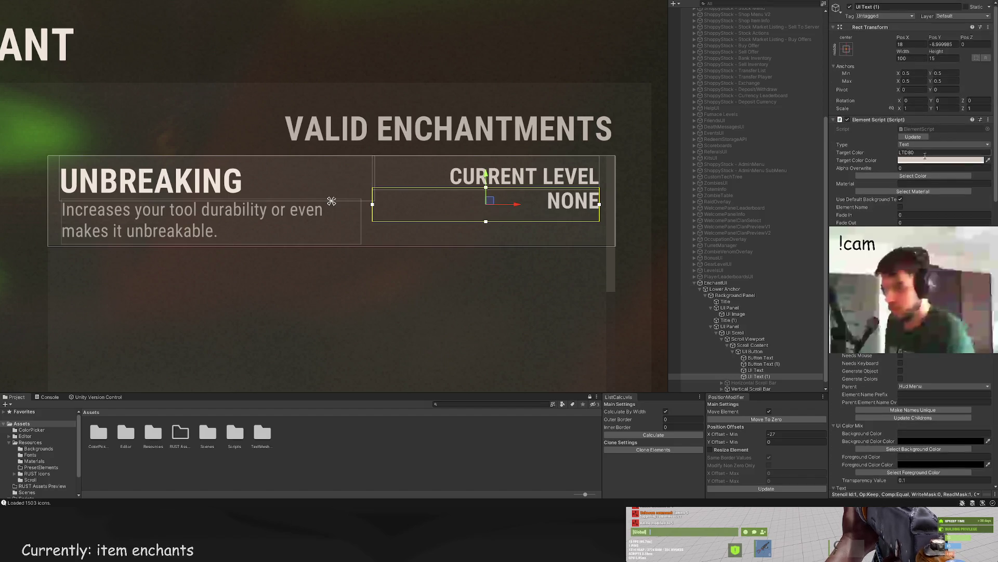
click(913, 176)
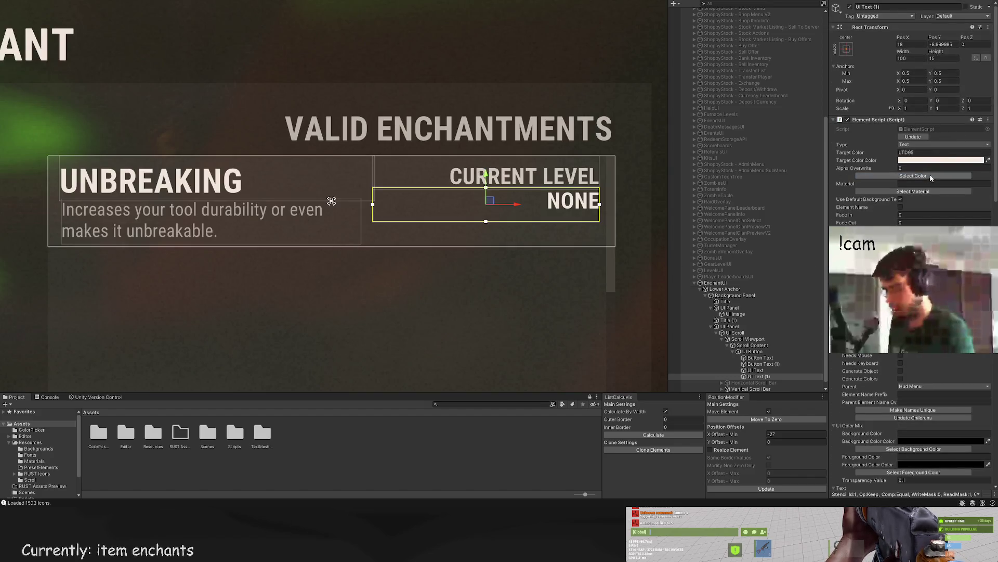
click(913, 175)
click(385, 230)
Step: Reframe the whole enchant panel in view and expand the enchant list down to the entry's texts
click(423, 260)
scroll(425, 259, down, 2)
scroll(421, 255, down, 3)
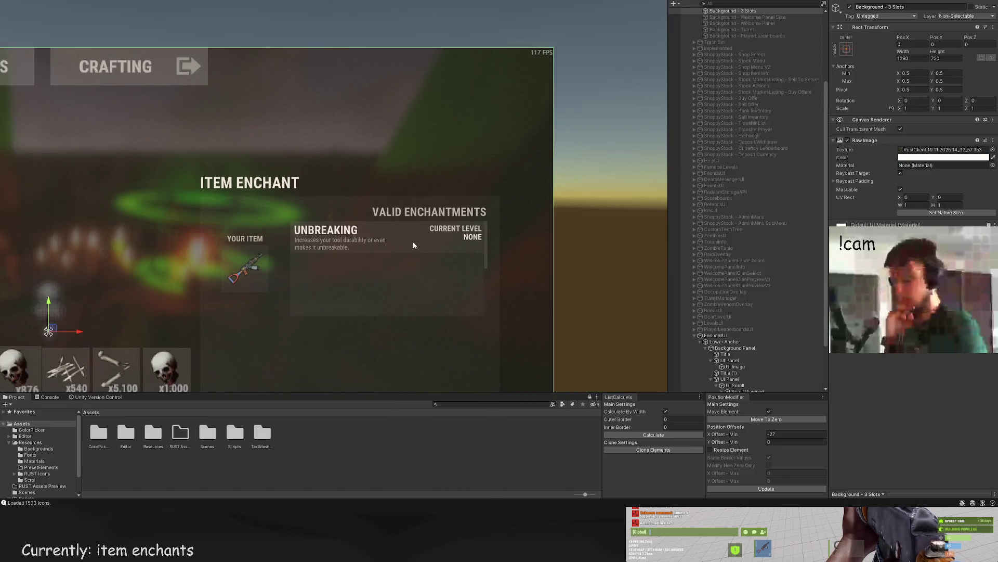
click(465, 208)
scroll(883, 360, down, 10)
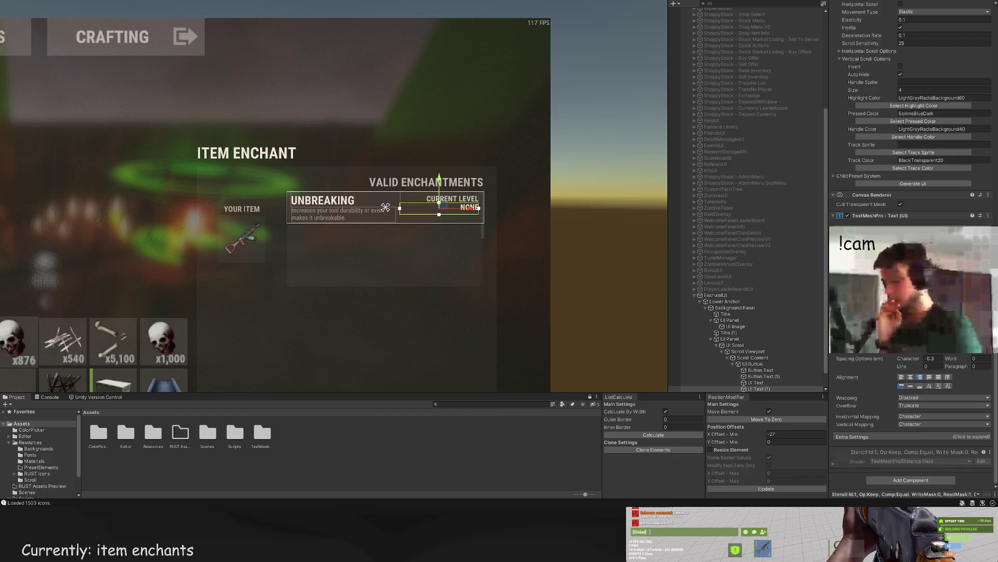
scroll(483, 210, up, 5)
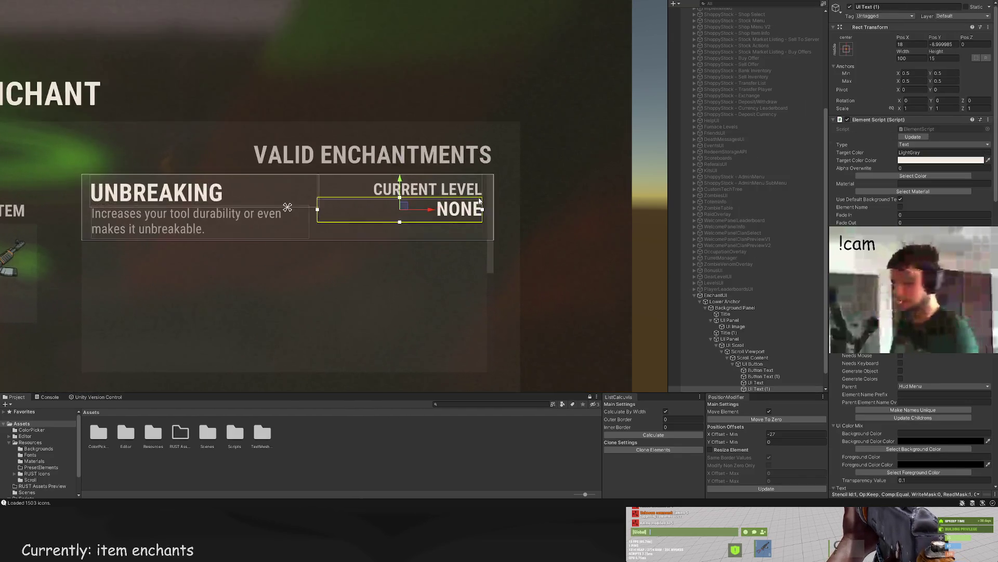
scroll(479, 200, up, 2)
click(590, 232)
scroll(590, 231, down, 5)
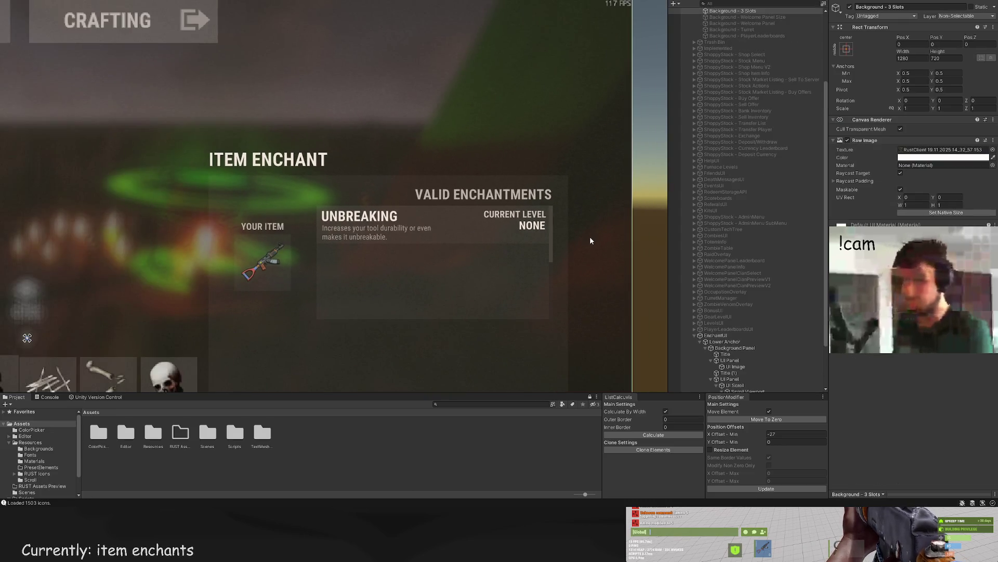
scroll(589, 237, down, 3)
drag(594, 244, 592, 208)
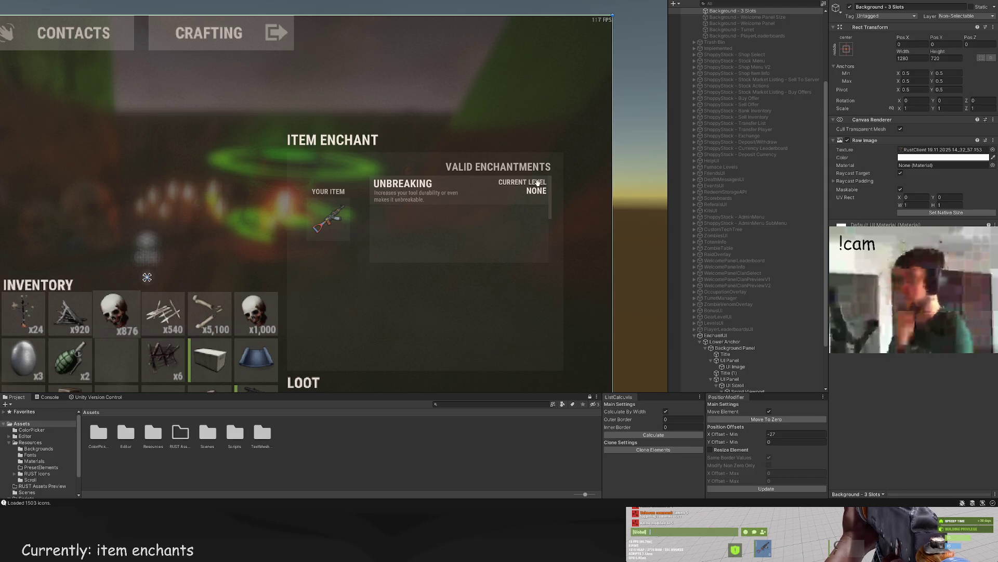
drag(538, 183, 542, 169)
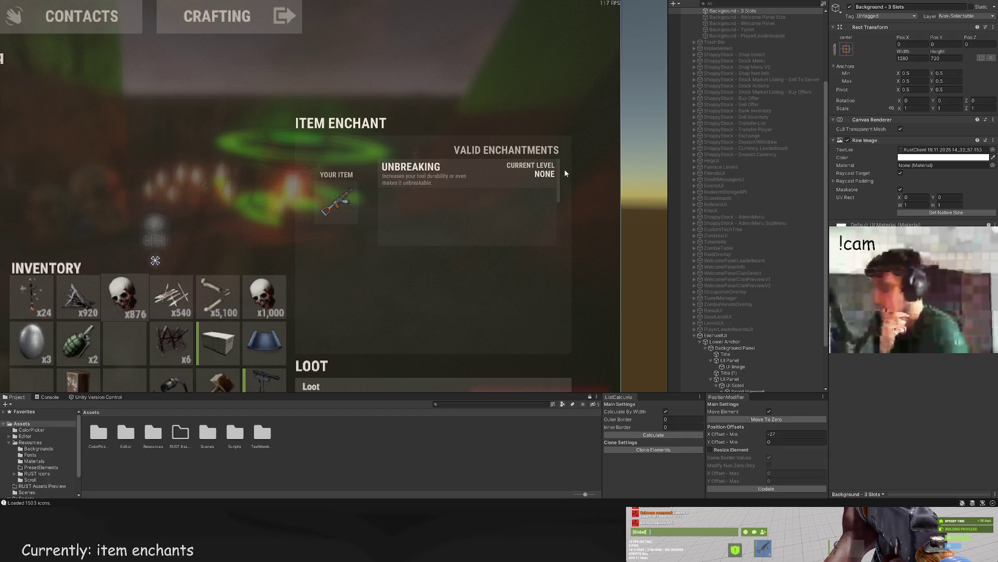
scroll(559, 166, up, 3)
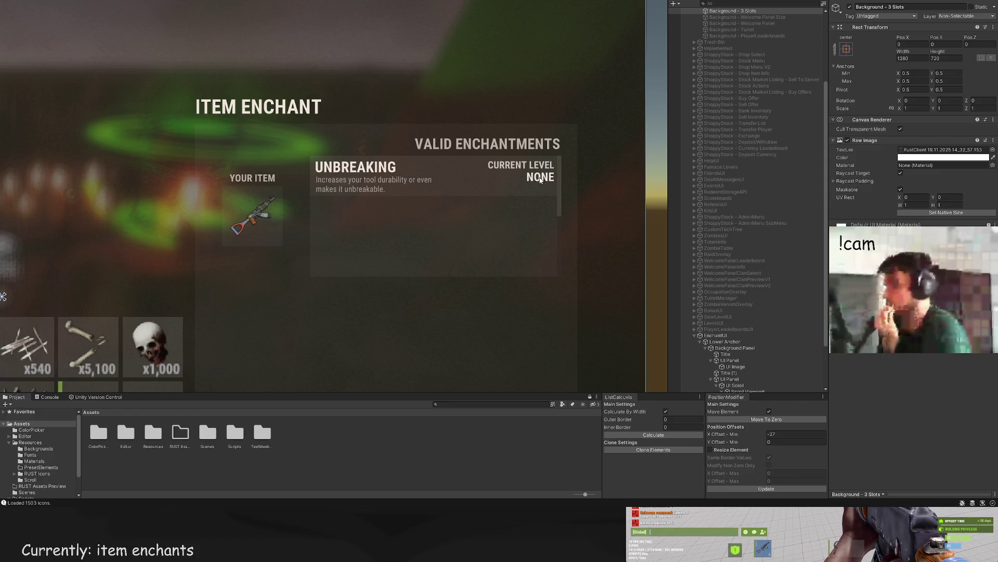
click(577, 194)
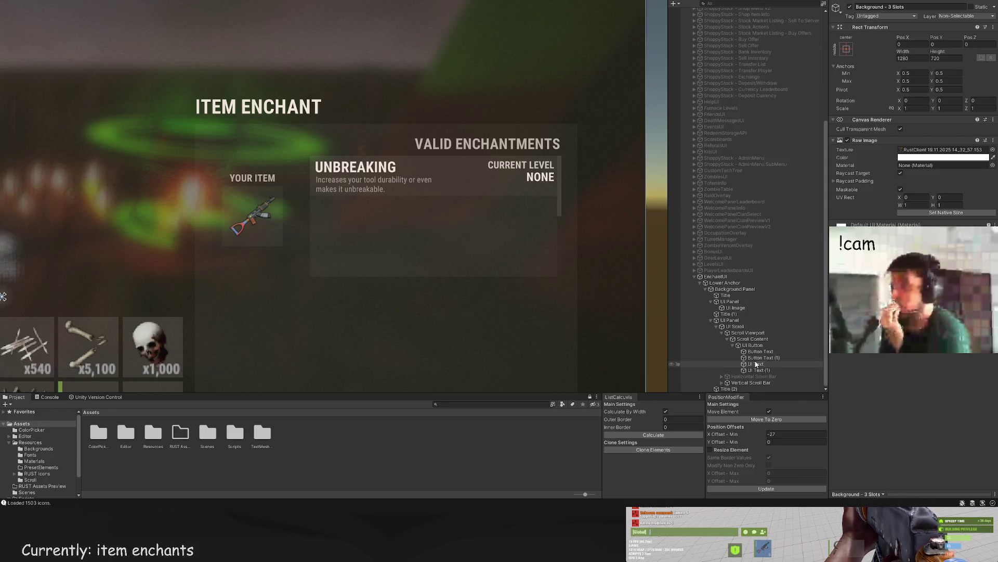
Step: Duplicate the Unbreaking entry, move the copy just below it, and make its background Transparent
click(757, 352)
click(752, 345)
scroll(423, 232, up, 5)
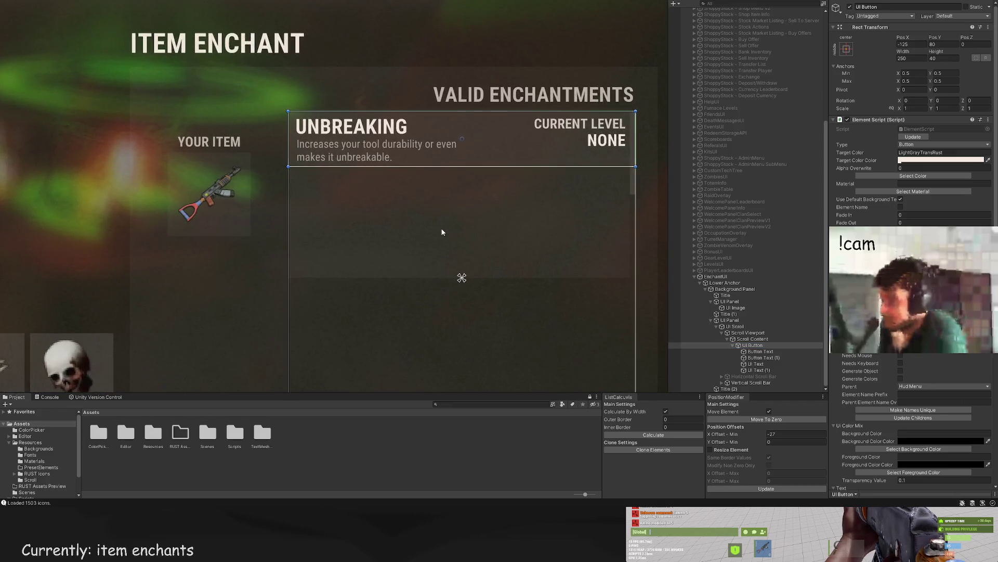
key(ctrl+d)
drag(470, 110, 471, 186)
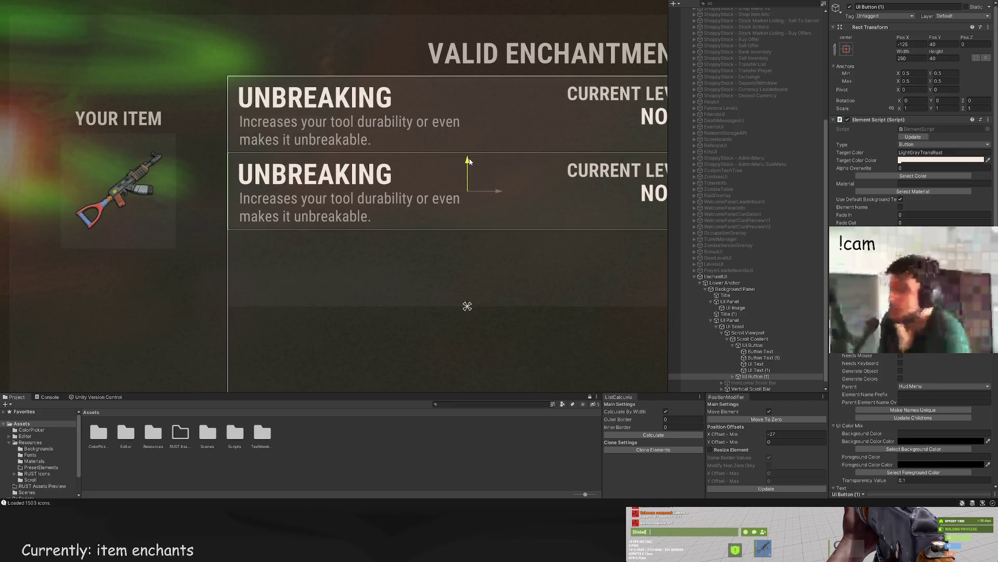
click(941, 177)
click(43, 87)
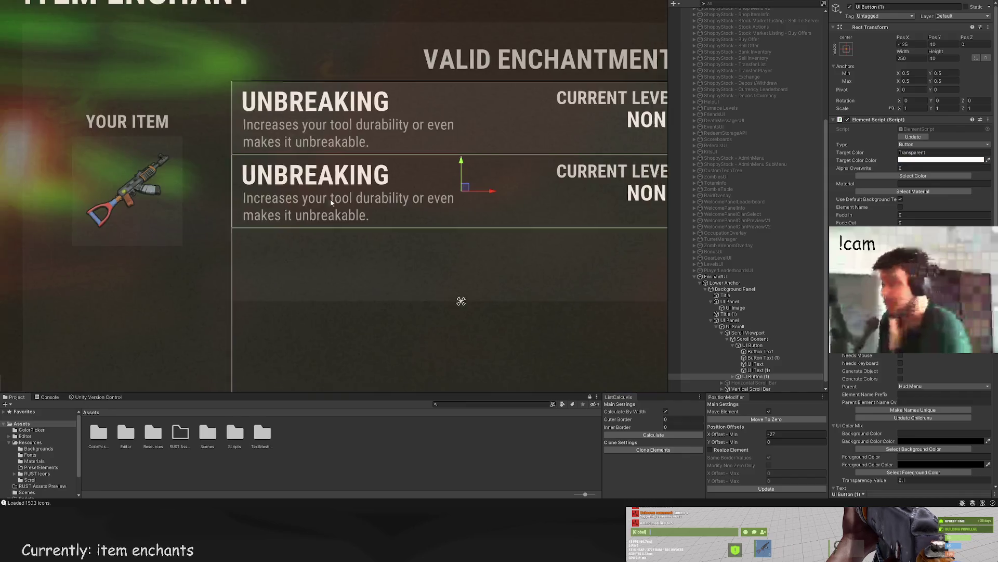
Step: Retitle the new entry AMMO CAPACITY
click(732, 369)
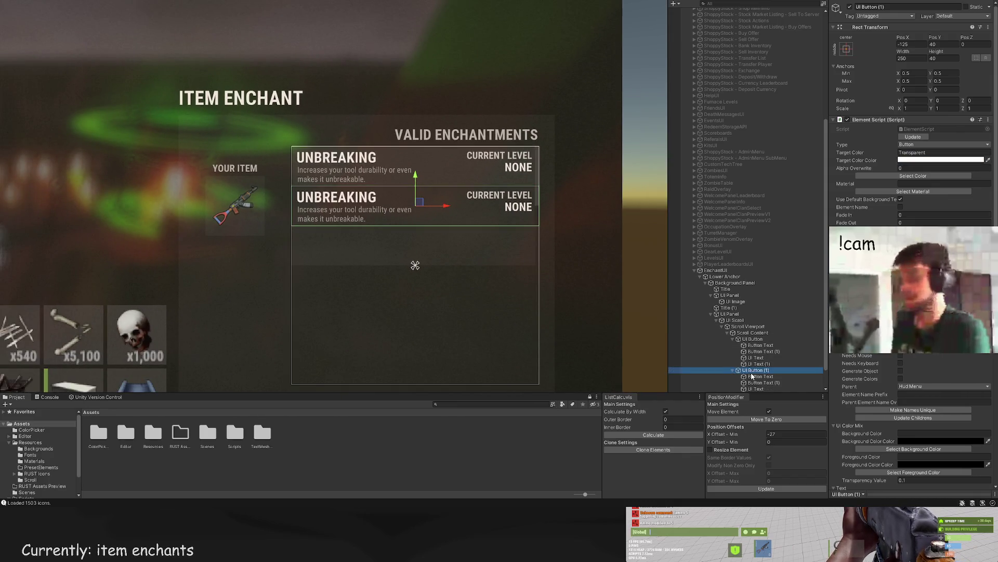
click(760, 376)
scroll(910, 120, down, 4)
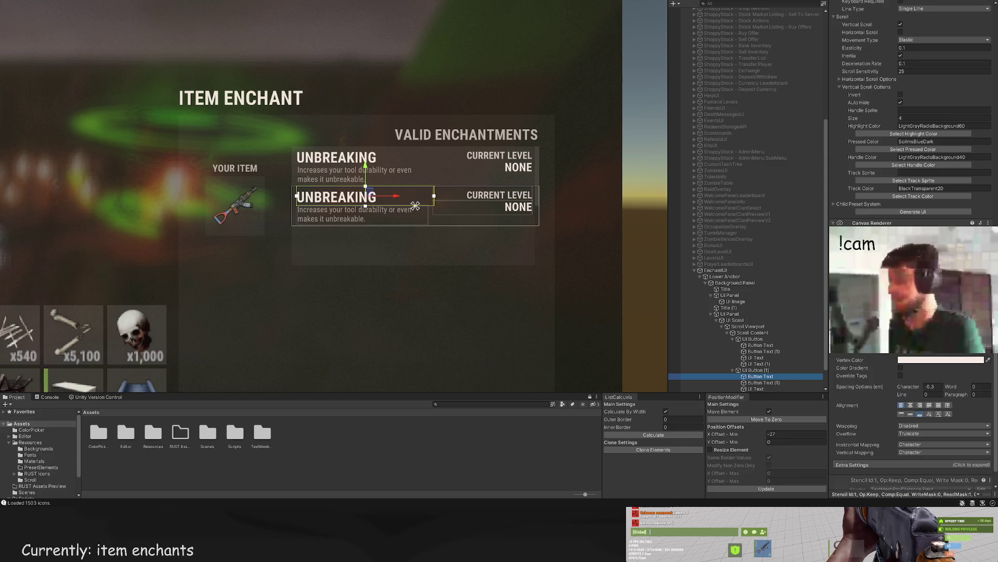
double_click(852, 274)
text(AMMO CAPACITY)
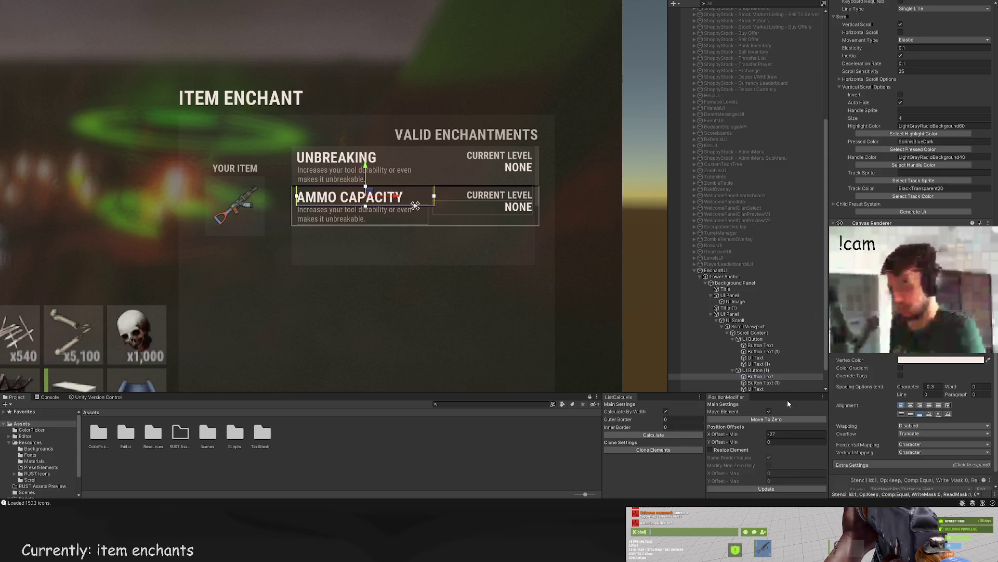
Step: Write the weapon-magazine capacity description and select the new entry's level text
click(763, 383)
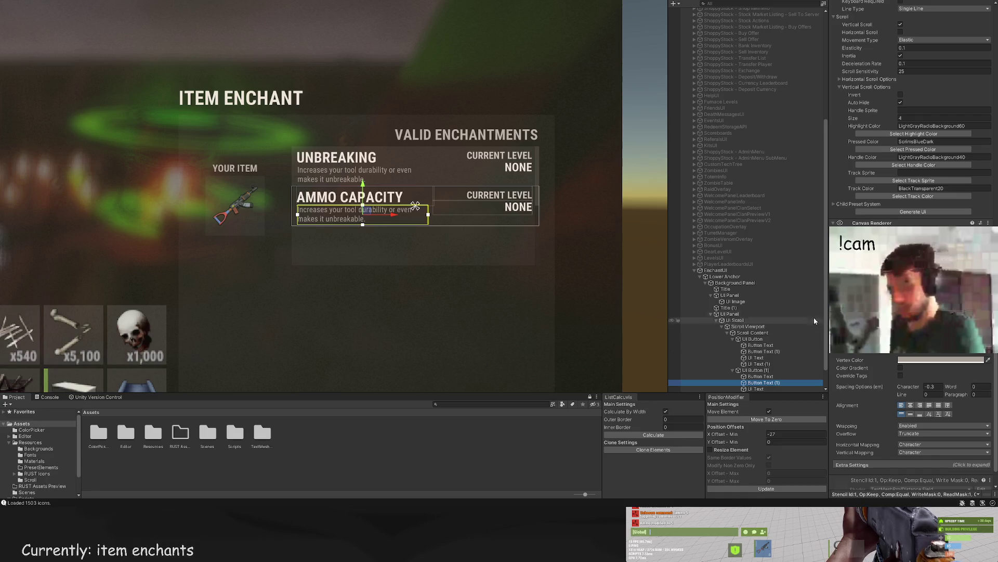
click(853, 274)
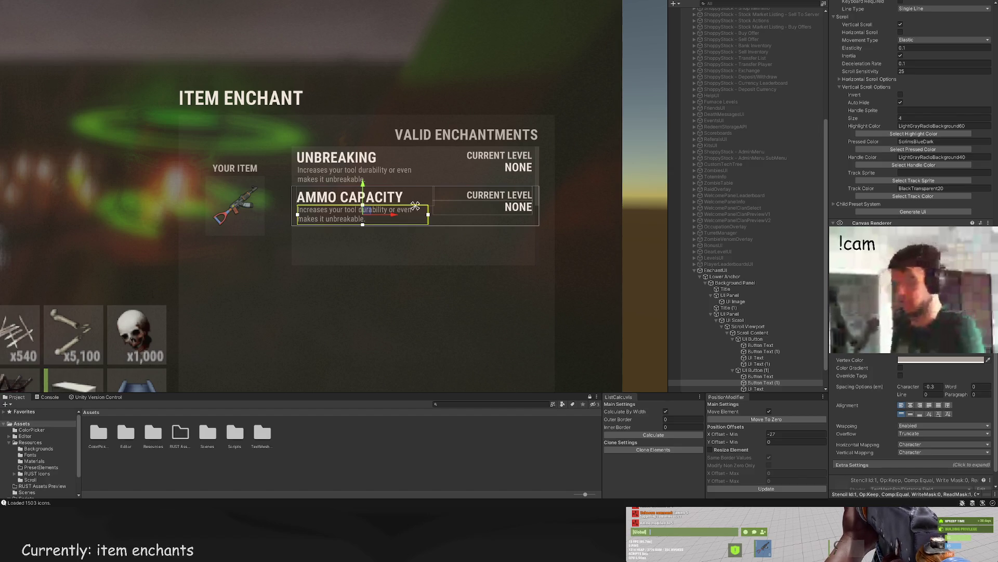
text(creases capacity of your weapon)
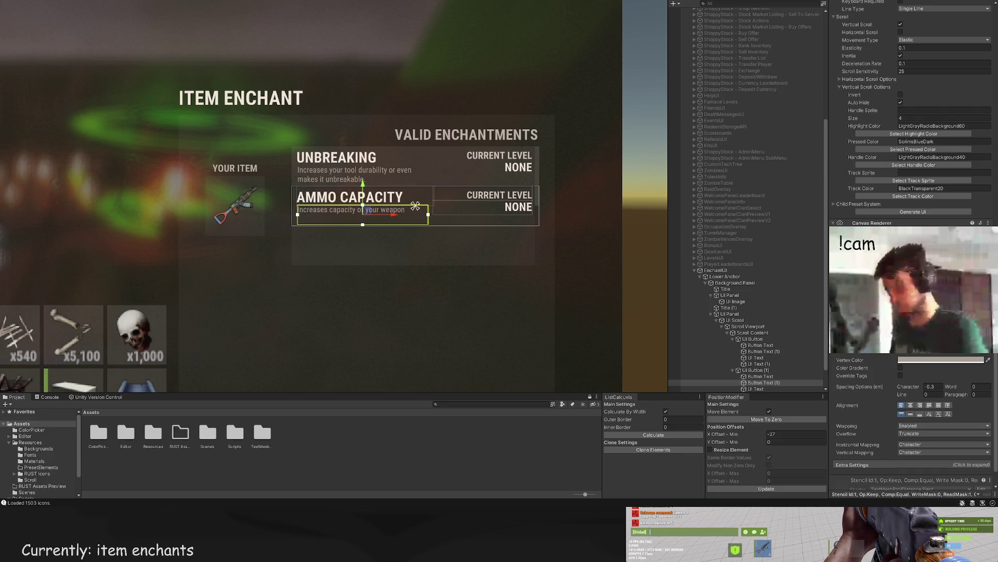
text(. Stacks with addons.)
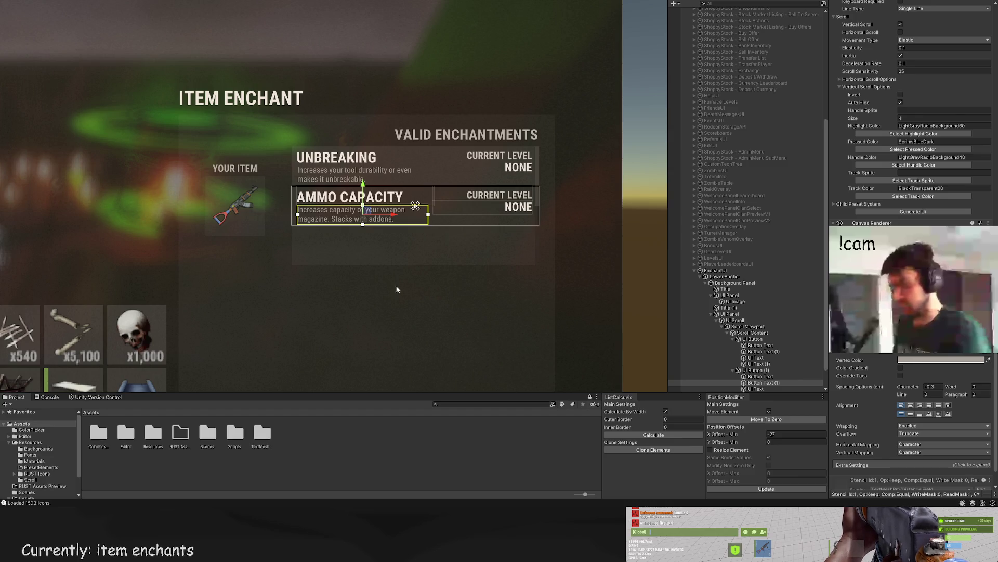
scroll(765, 354, down, 2)
click(768, 365)
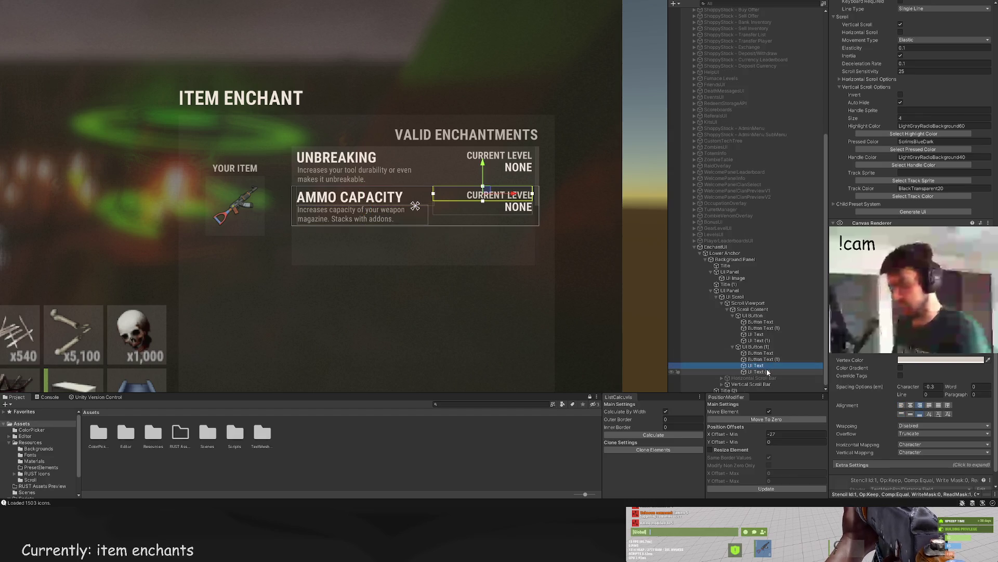
click(768, 372)
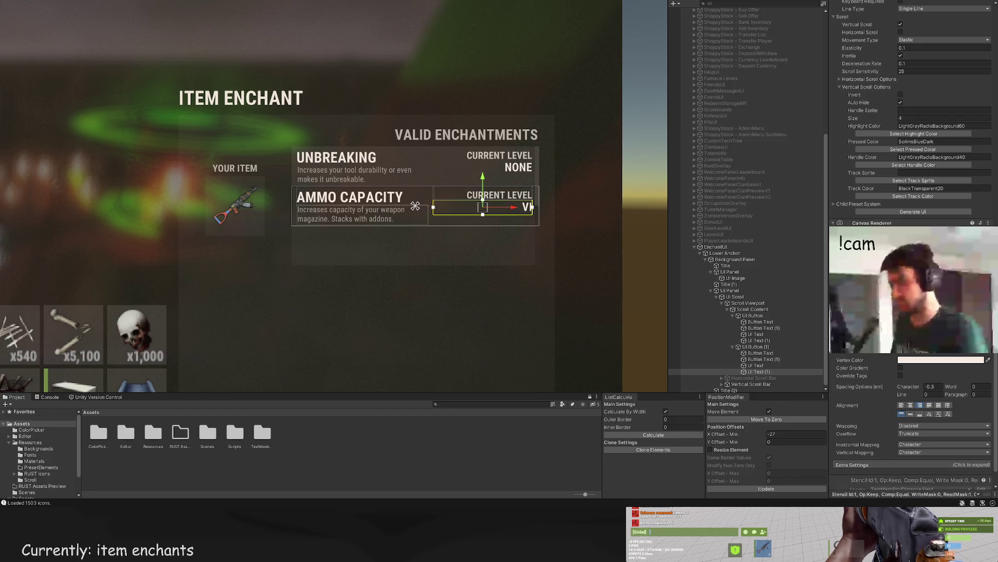
scroll(454, 290, down, 3)
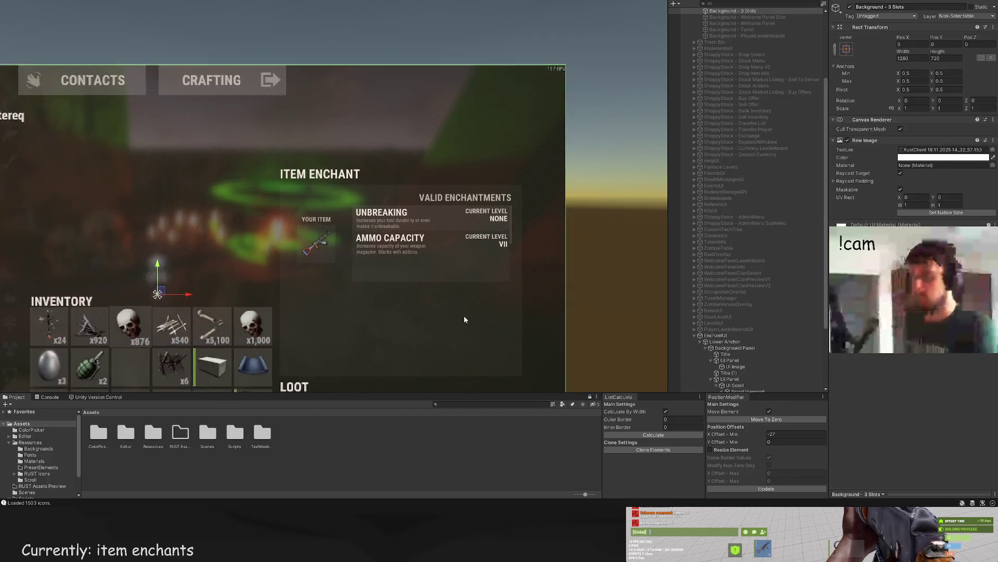
Step: Select the Ammo Capacity level text VII and set its colour to BlackTrans10
click(478, 261)
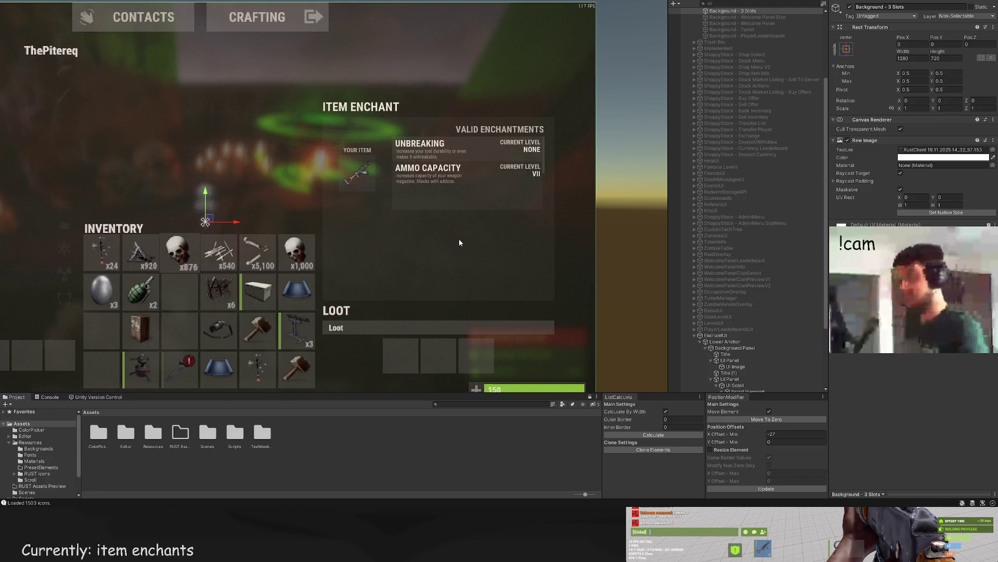
scroll(459, 238, down, 1)
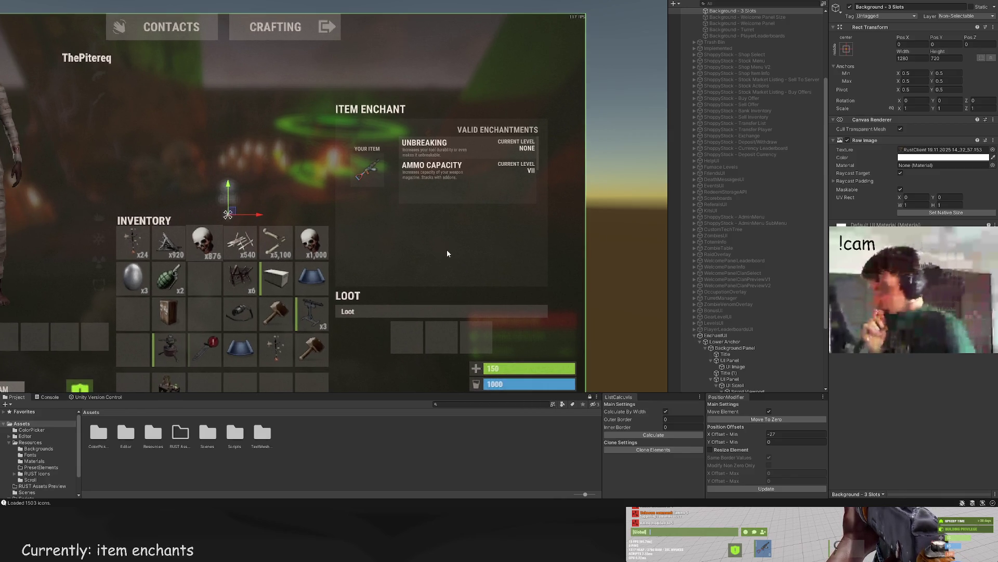
scroll(447, 250, up, 1)
click(446, 160)
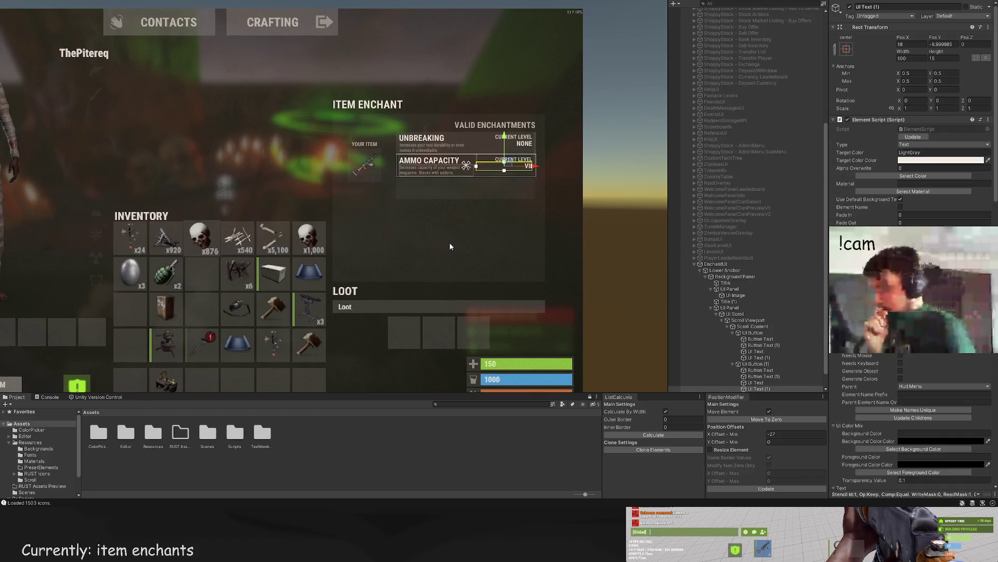
scroll(446, 161, up, 1)
click(913, 176)
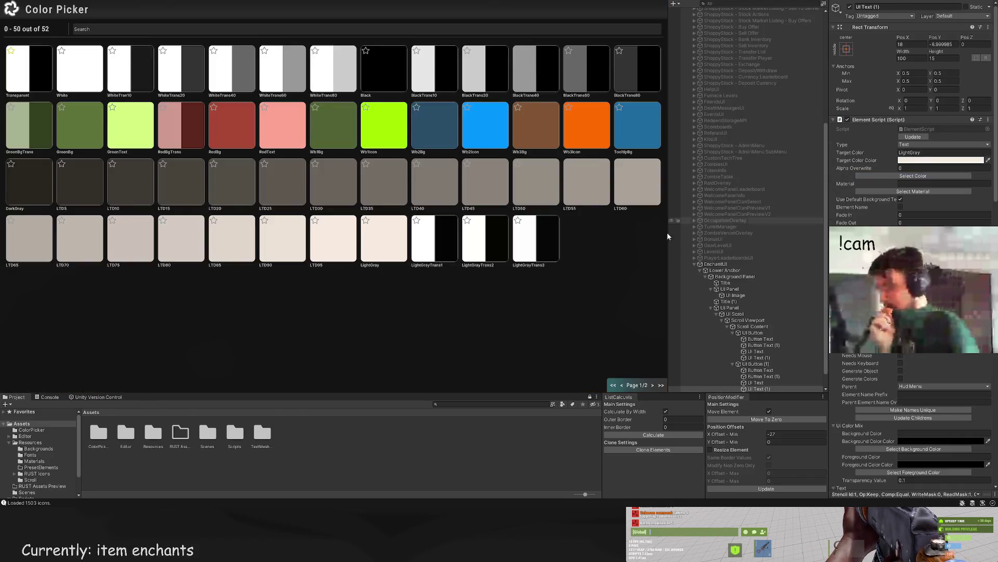
click(654, 385)
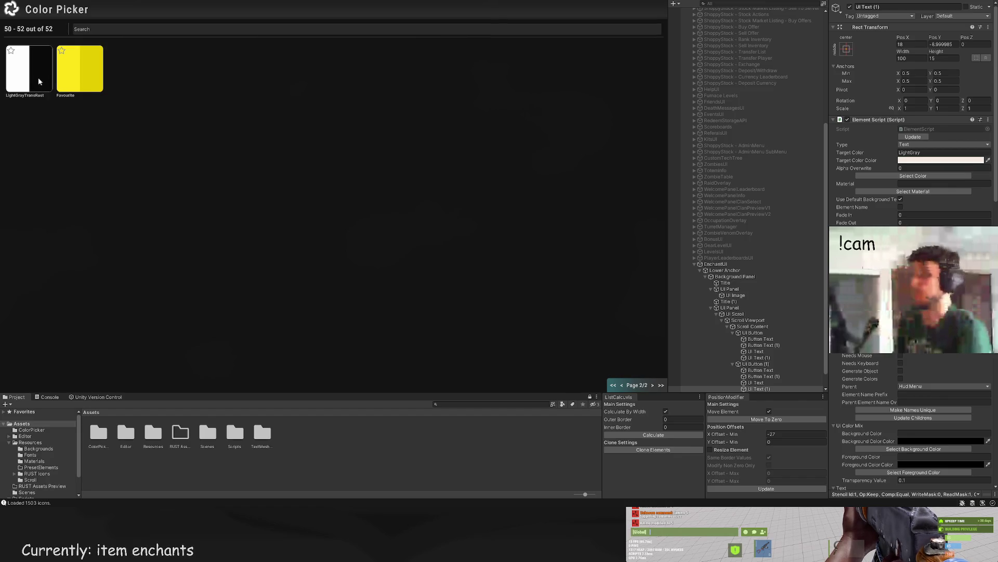
click(626, 385)
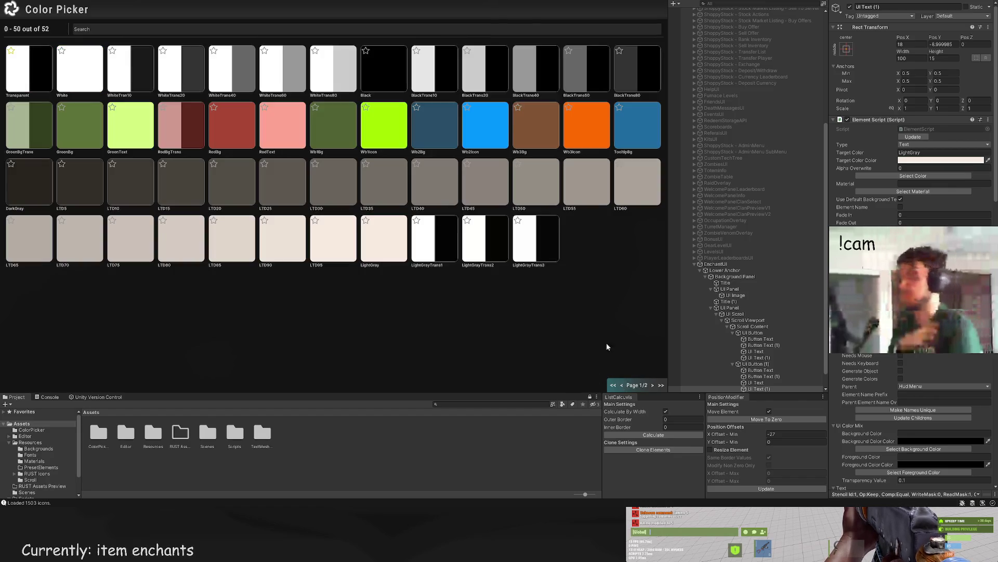
click(449, 67)
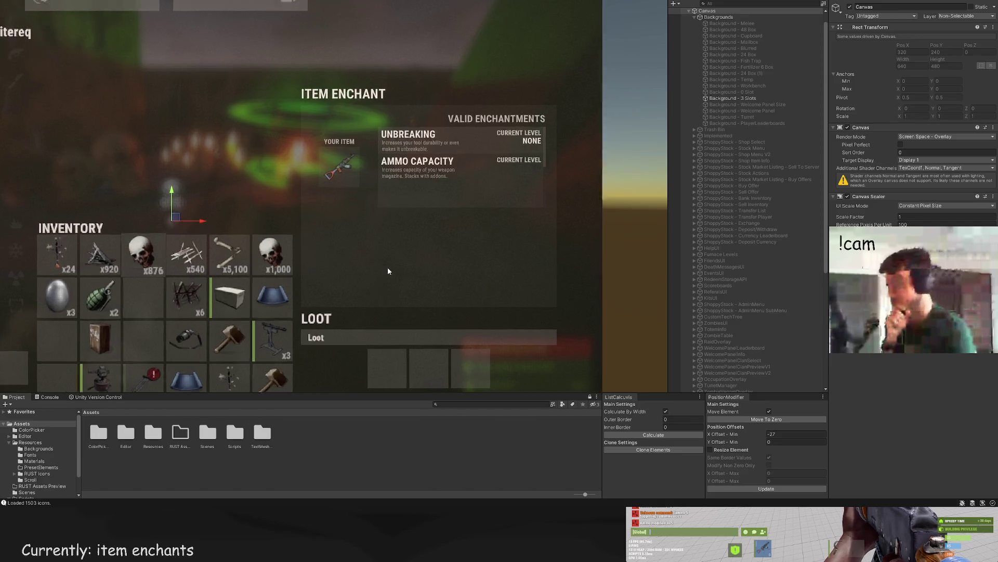
Step: Try another colour swatch on the Ammo Capacity level text, then frame the panel and undo
scroll(390, 260, up, 5)
scroll(393, 256, up, 3)
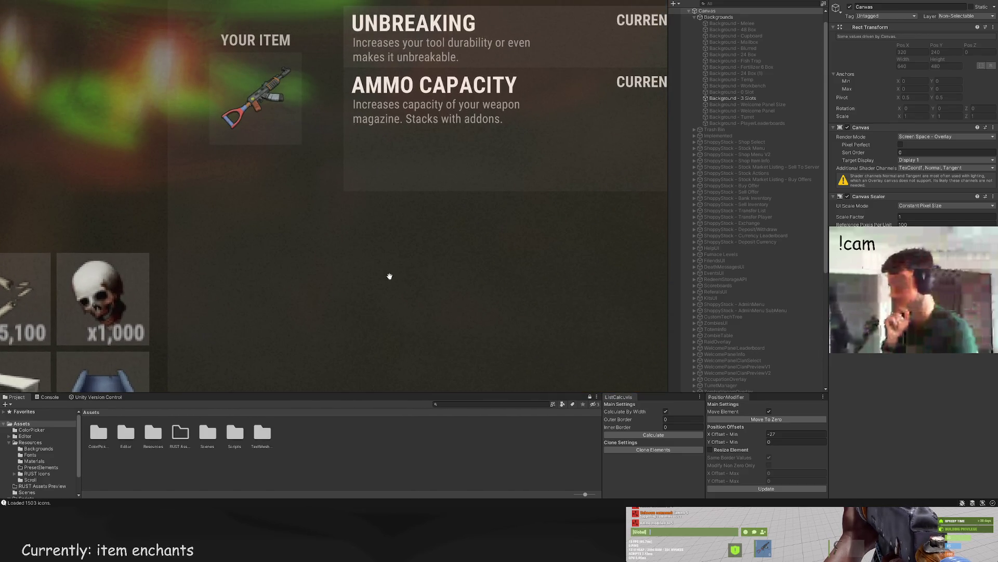
drag(390, 276, 395, 283)
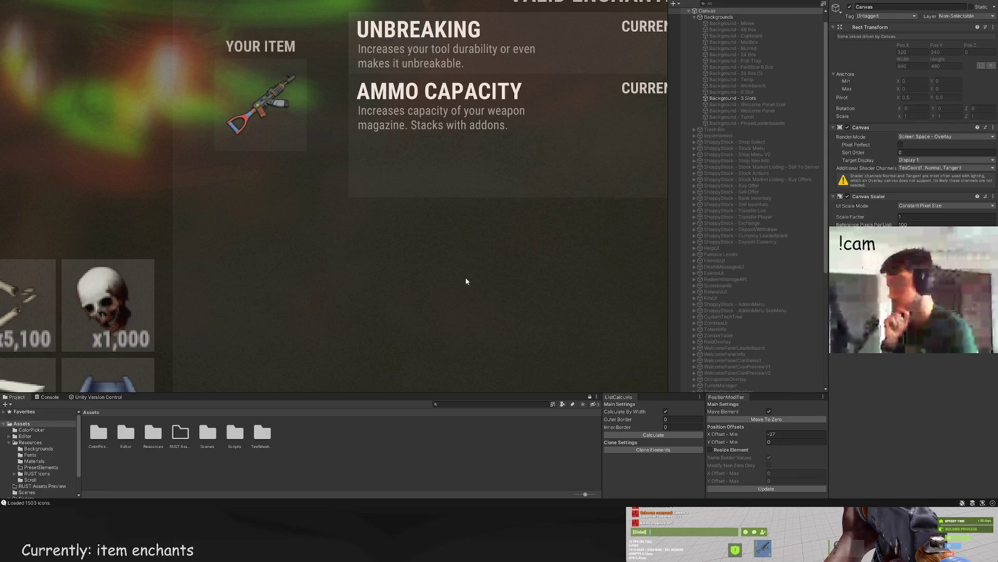
click(604, 112)
drag(560, 250, 478, 261)
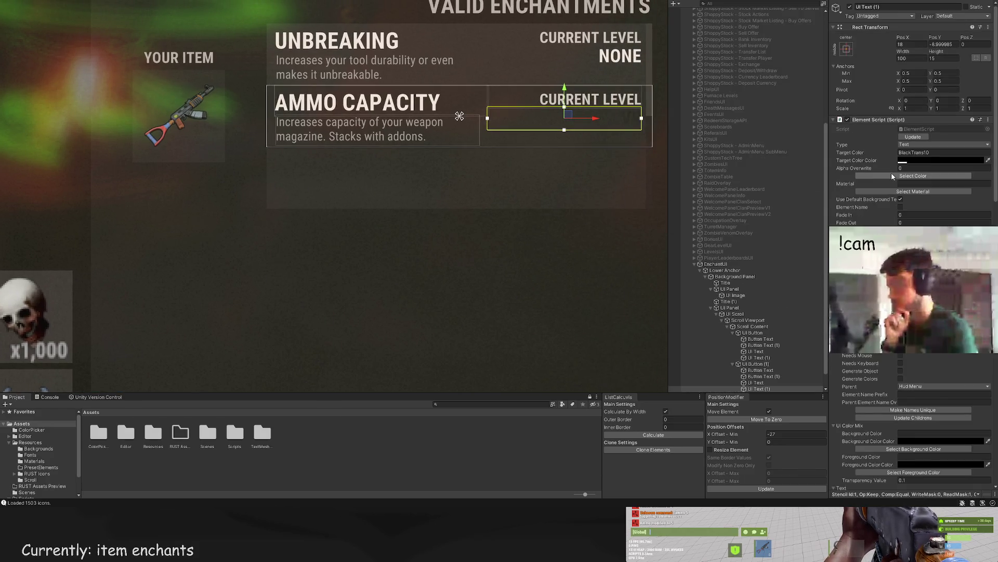
click(892, 176)
click(469, 82)
click(427, 278)
key(f)
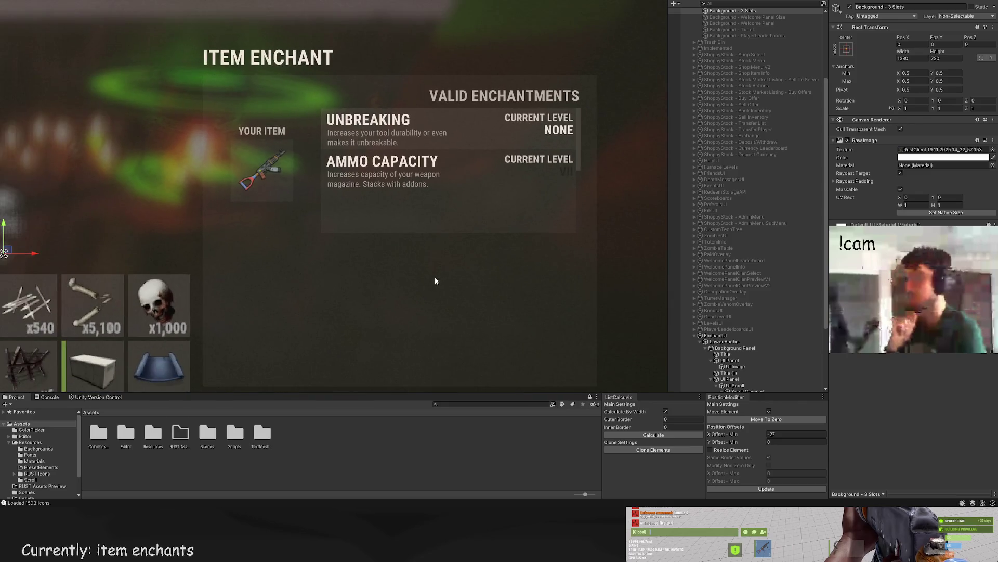
key(ctrl+z)
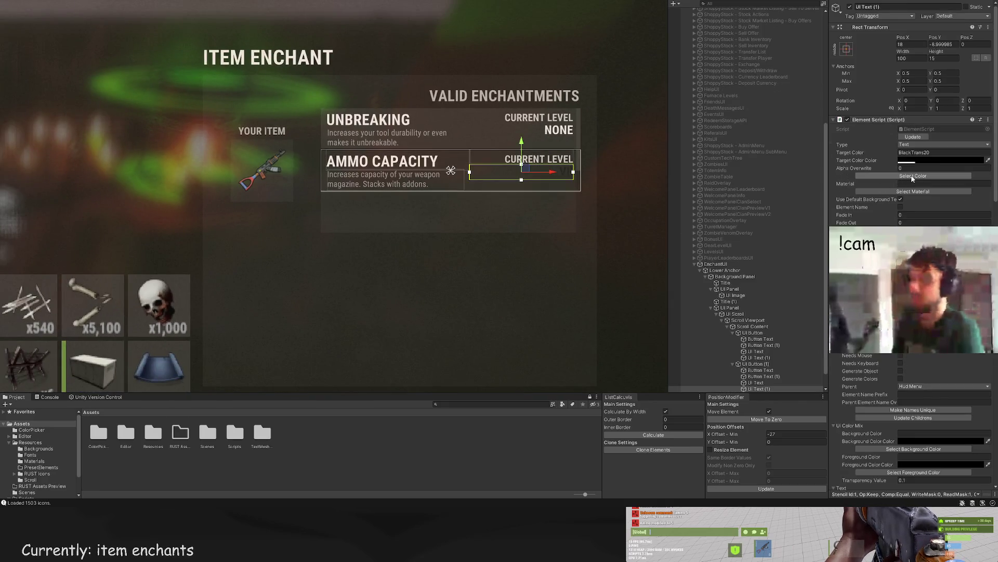
Step: Check that Unbreaking's NONE uses LightGray and give VII a matching light colour
click(766, 357)
click(921, 153)
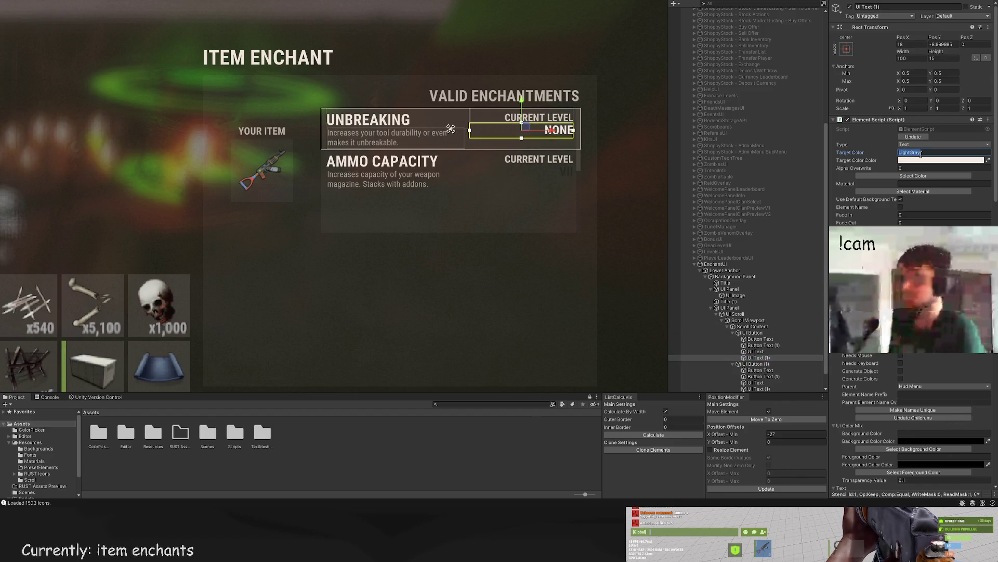
click(762, 389)
click(923, 151)
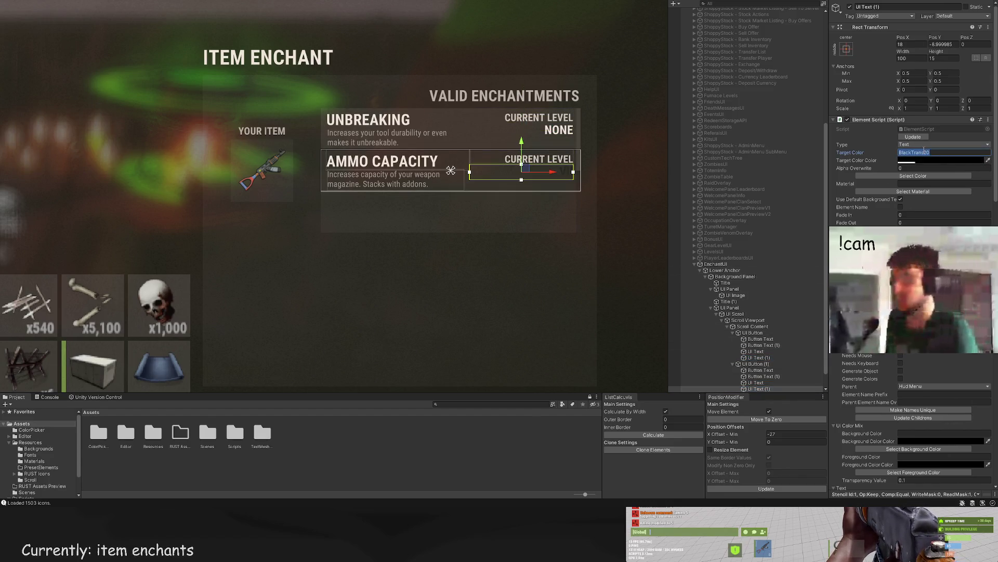
click(754, 364)
click(913, 175)
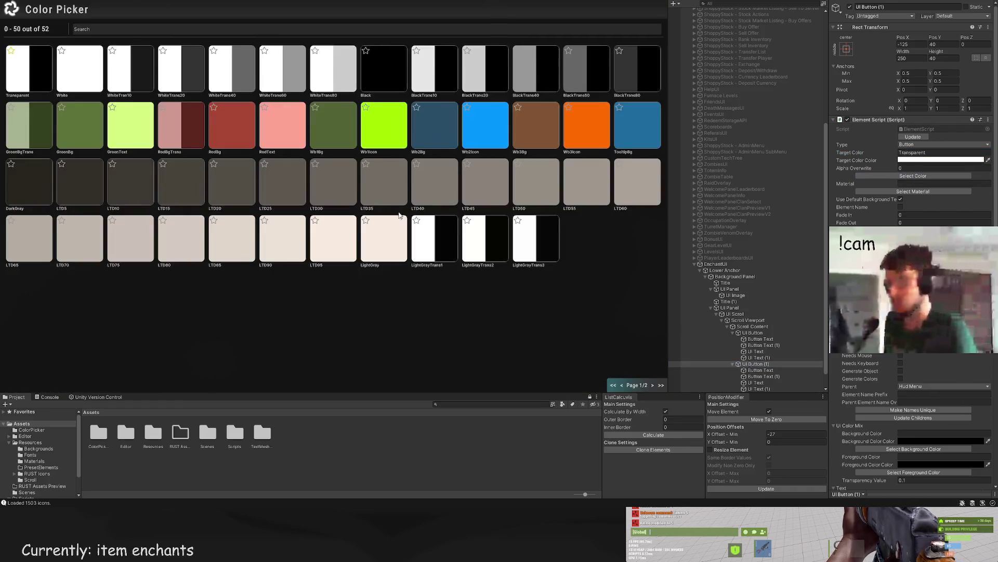
click(441, 65)
click(426, 260)
scroll(427, 260, down, 2)
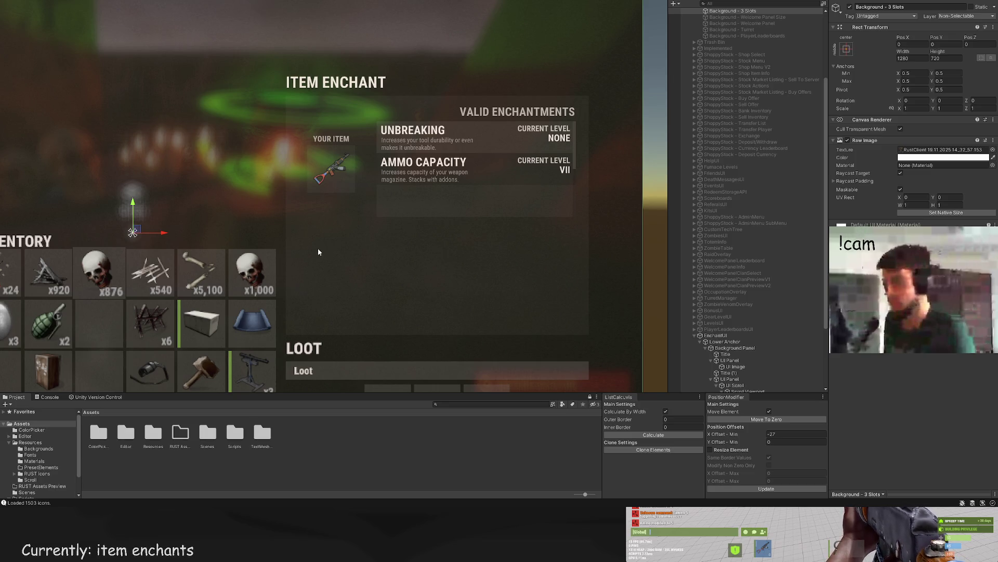
Step: Select both description texts and nudge them up slightly
scroll(374, 244, up, 1)
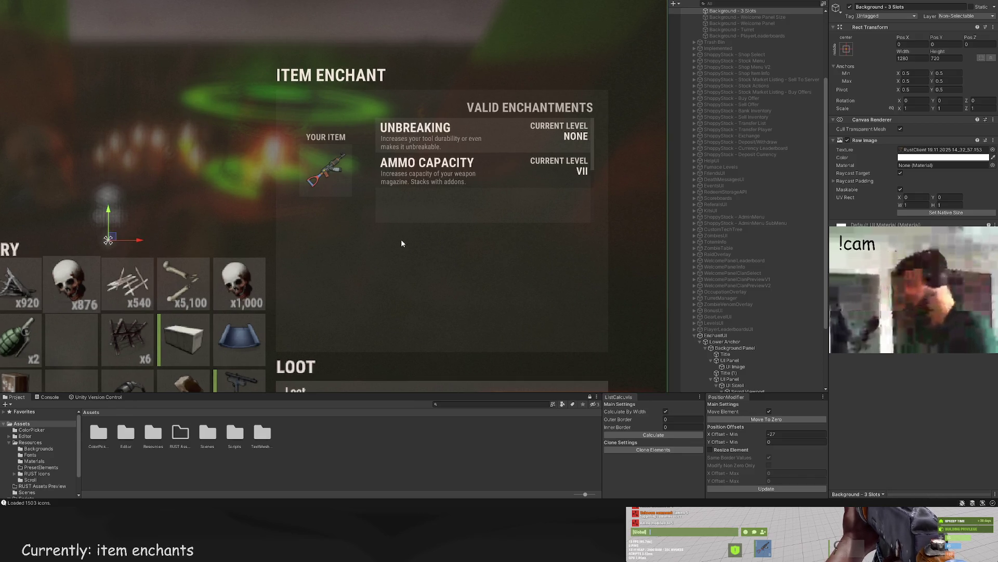
scroll(382, 244, up, 1)
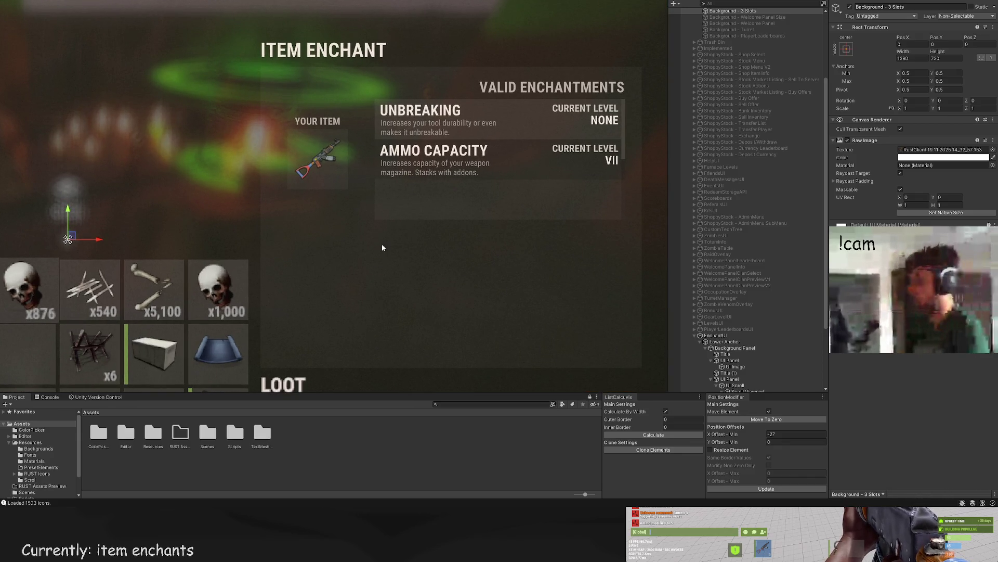
scroll(406, 217, up, 1)
scroll(785, 283, down, 3)
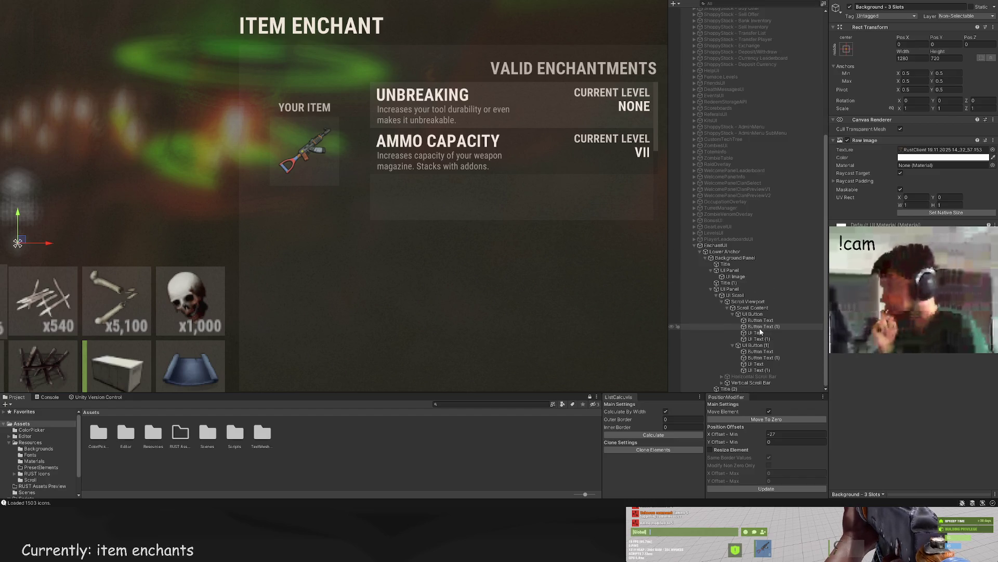
click(766, 326)
ctrl+click(760, 320)
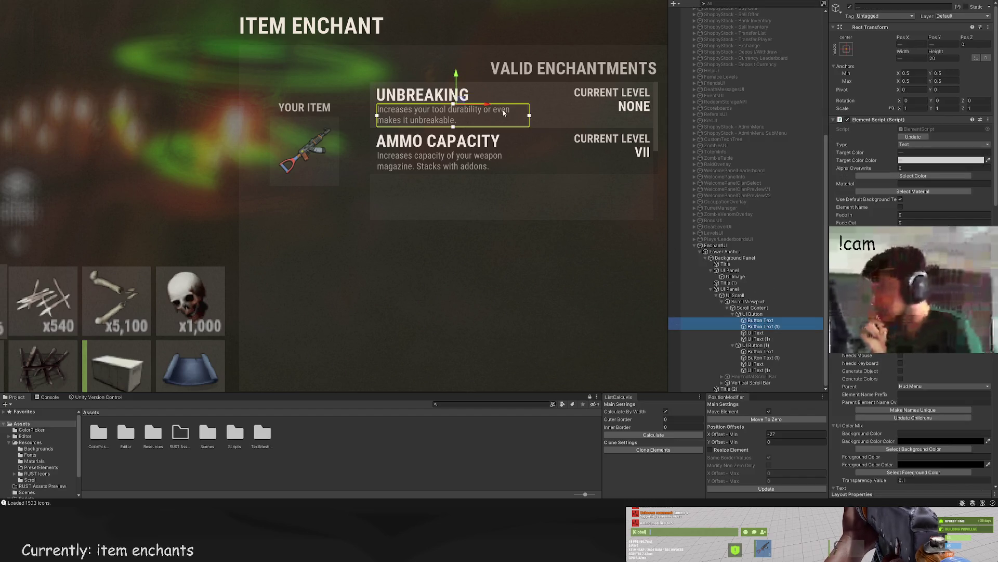
drag(462, 73, 457, 72)
Step: Select Unbreaking's CURRENT LEVEL and NONE texts, then narrow the selection to NONE
click(767, 333)
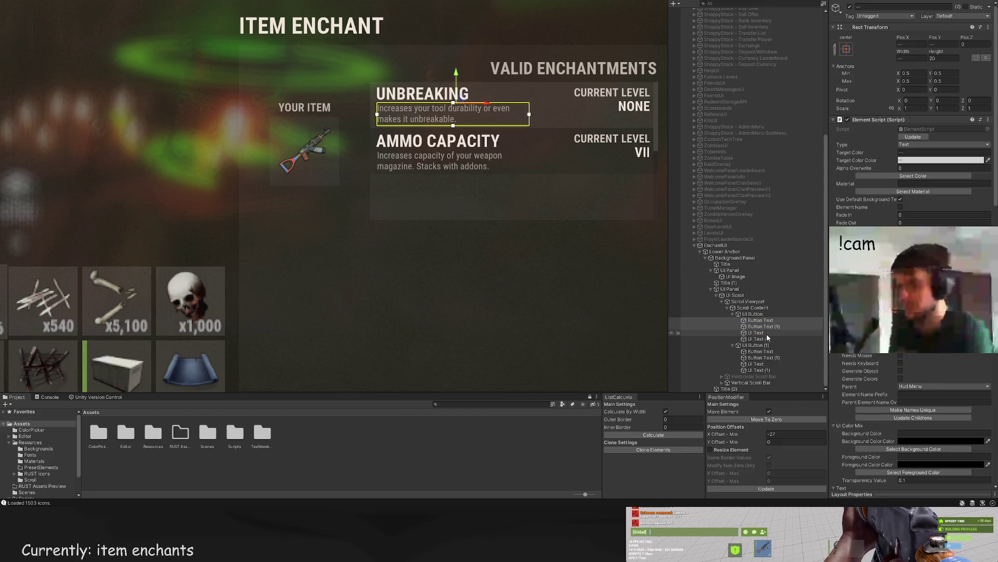
ctrl+click(763, 339)
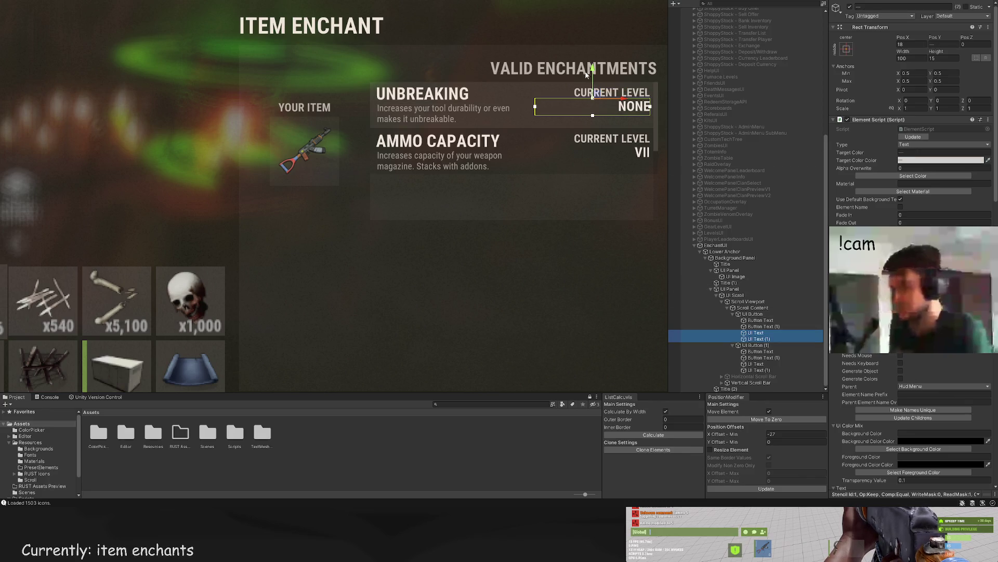
click(532, 51)
scroll(512, 96, down, 4)
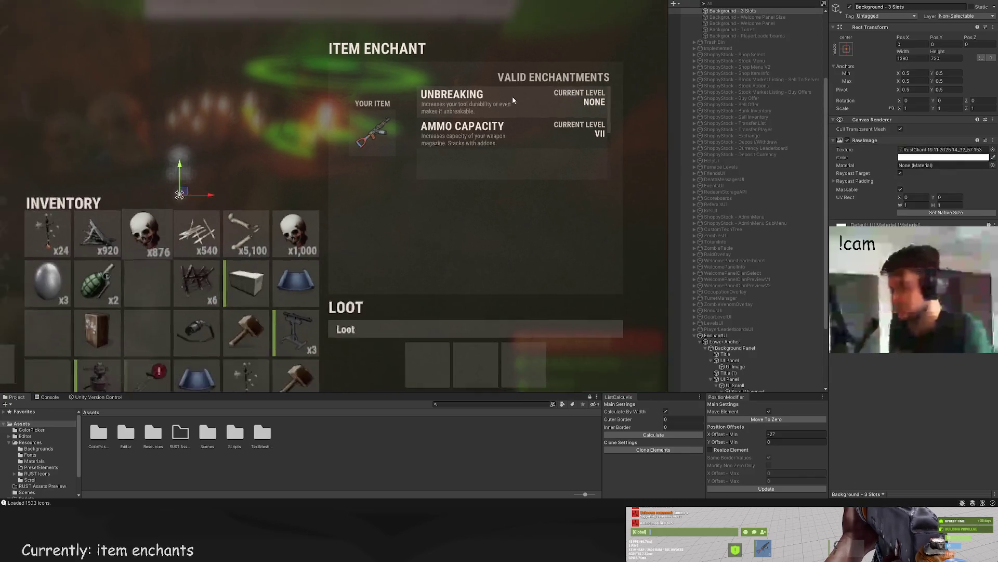
scroll(503, 112, up, 2)
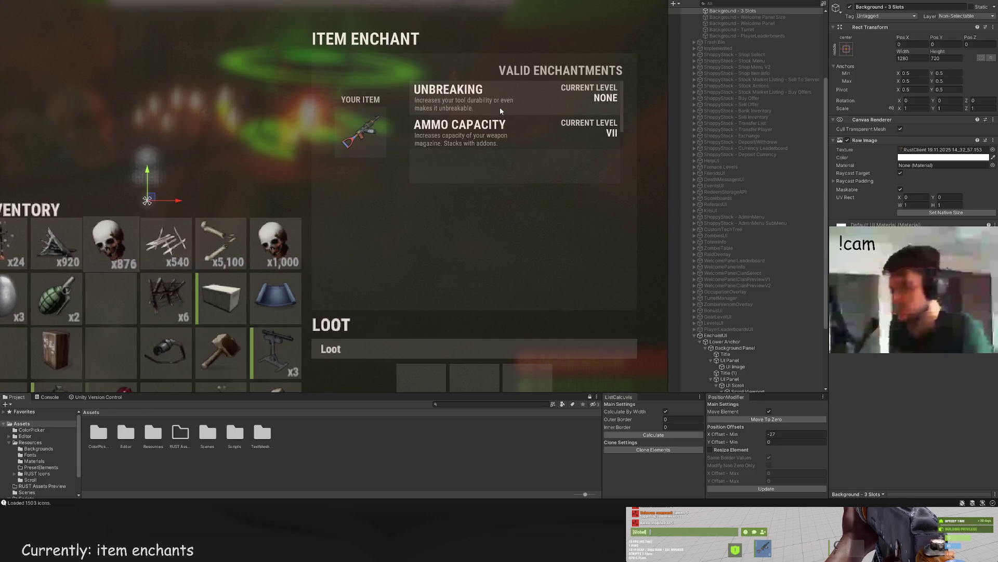
key(ctrl+z)
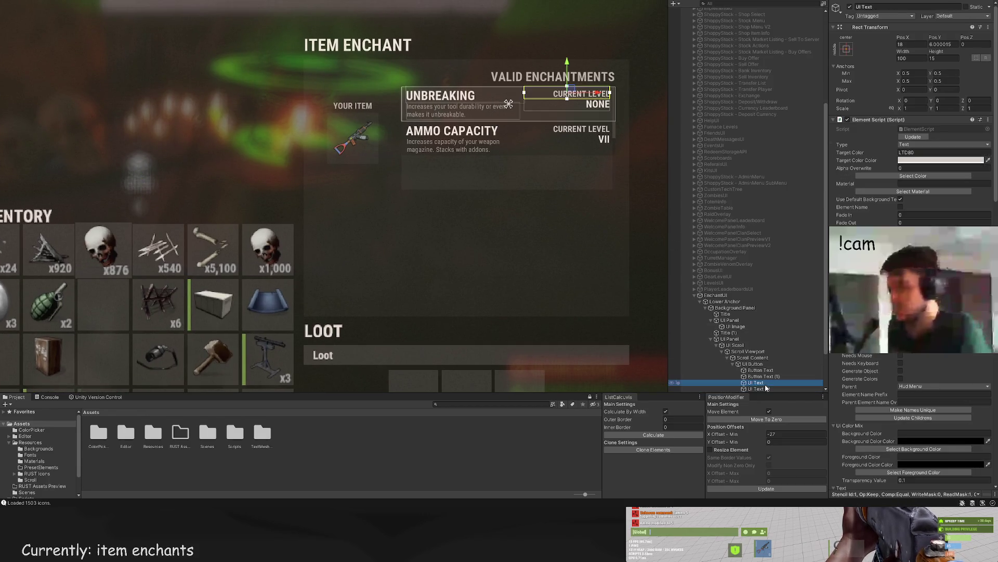
click(760, 388)
scroll(763, 385, down, 3)
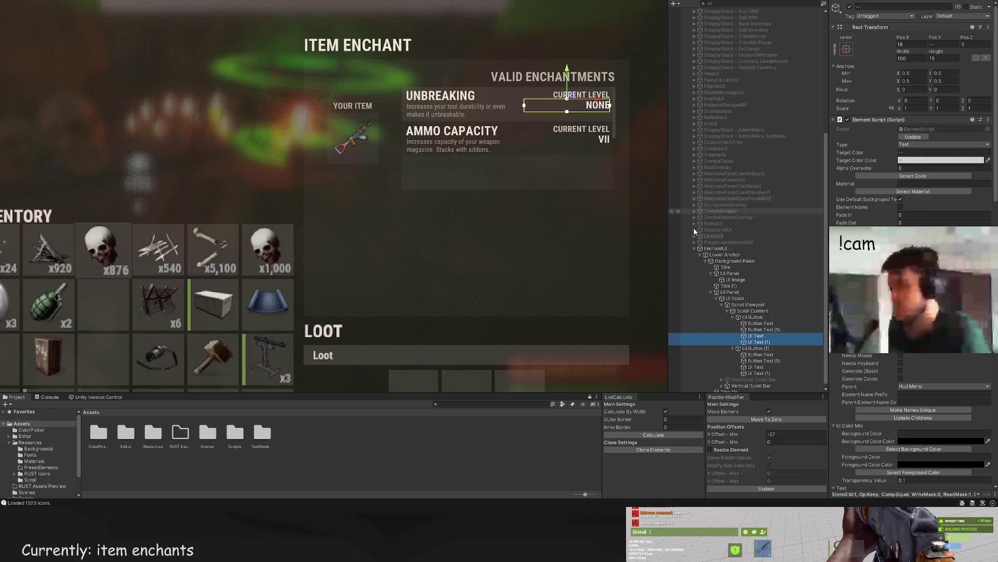
Step: Align the UNBREAKING title to Y position 0 within its row
click(762, 318)
scroll(513, 106, up, 3)
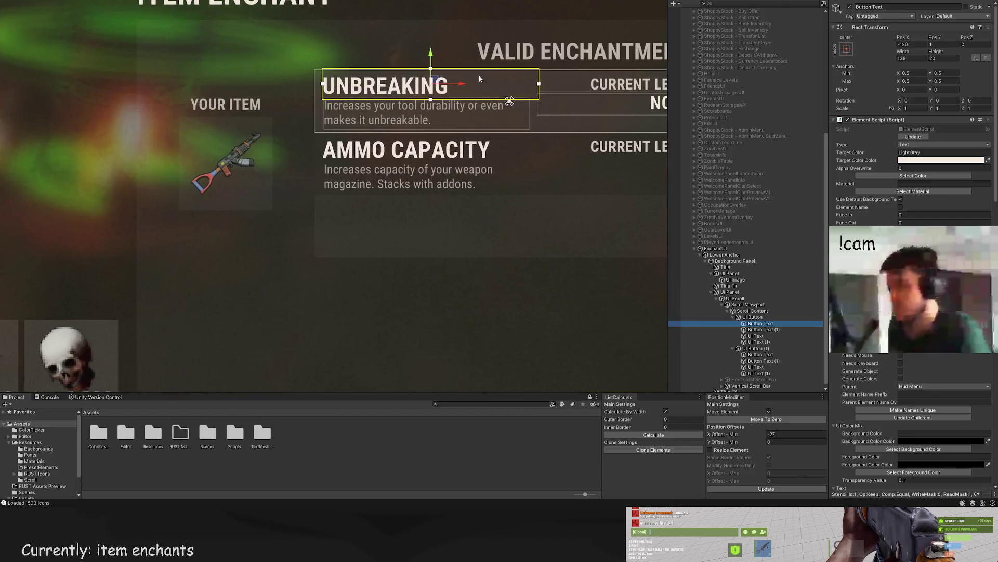
drag(431, 53, 431, 53)
click(431, 53)
scroll(431, 73, down, 5)
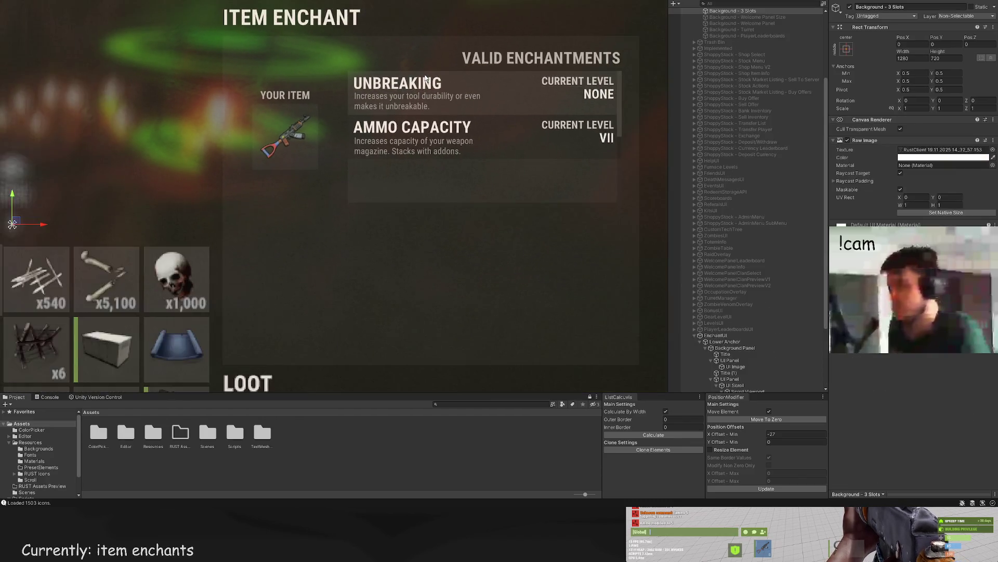
drag(425, 134, 420, 144)
scroll(470, 187, up, 3)
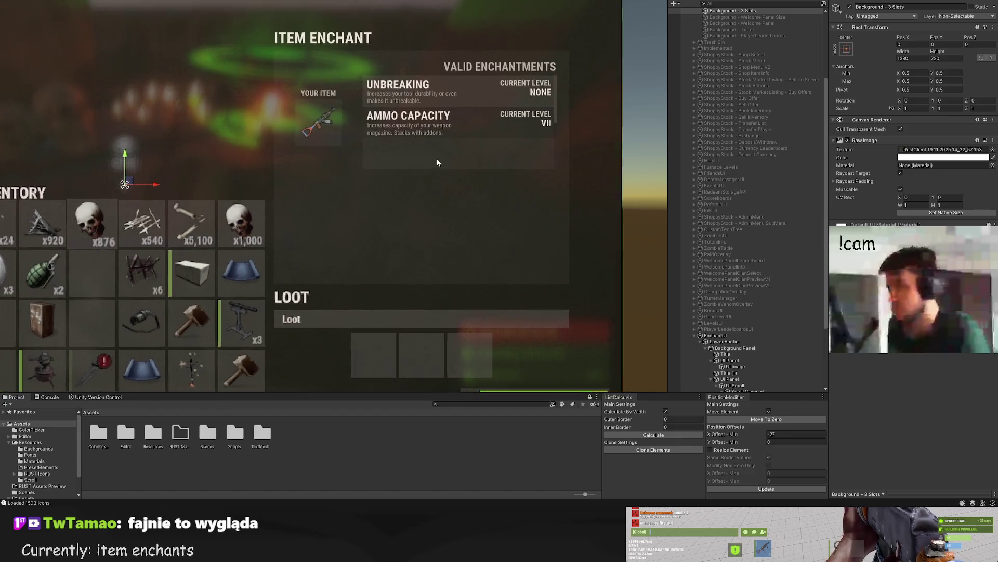
Step: Inspect the settings of the UNBREAKING and AMMO CAPACITY title and description texts
click(437, 120)
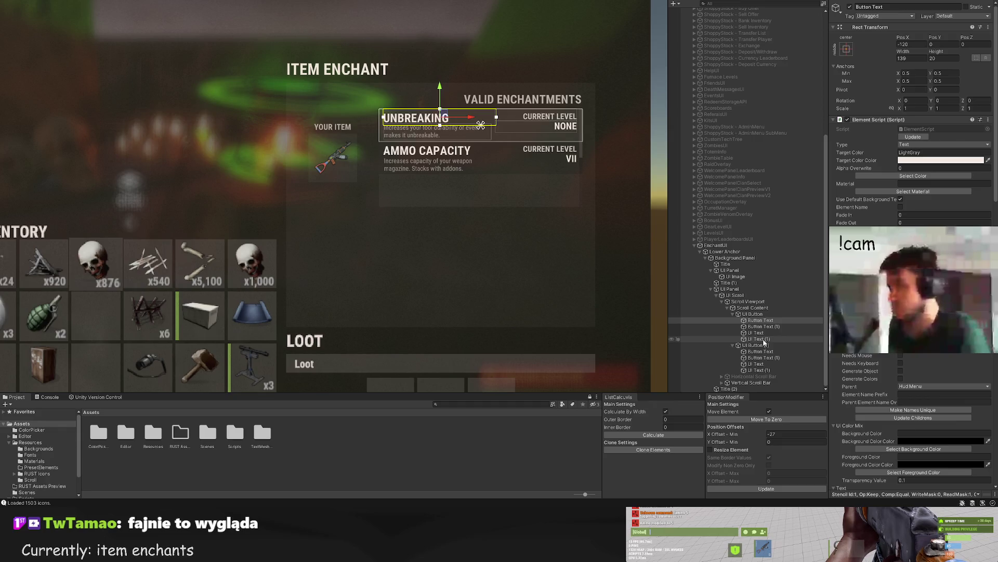
click(766, 326)
click(763, 352)
click(763, 358)
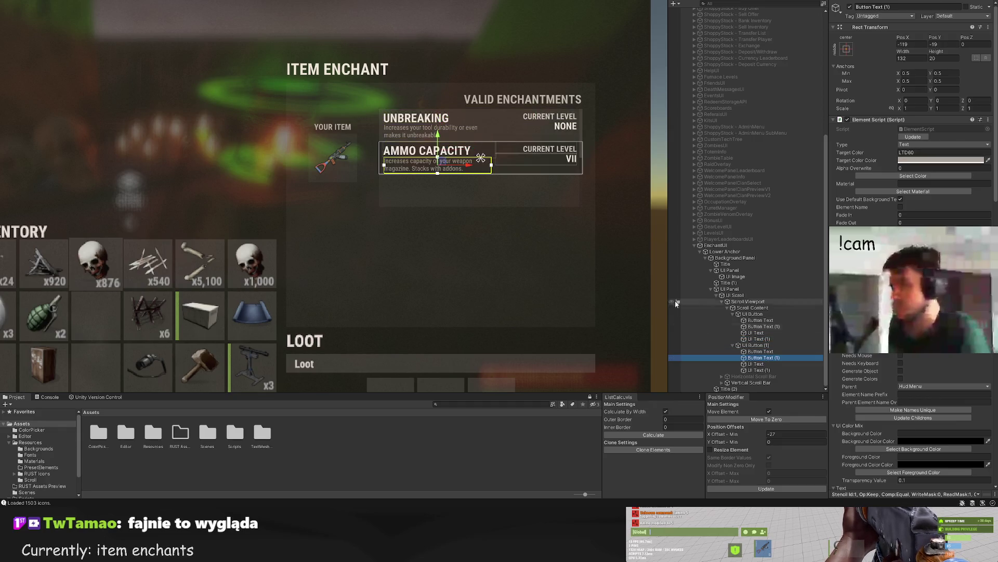
scroll(440, 151, up, 3)
click(441, 142)
scroll(447, 146, down, 5)
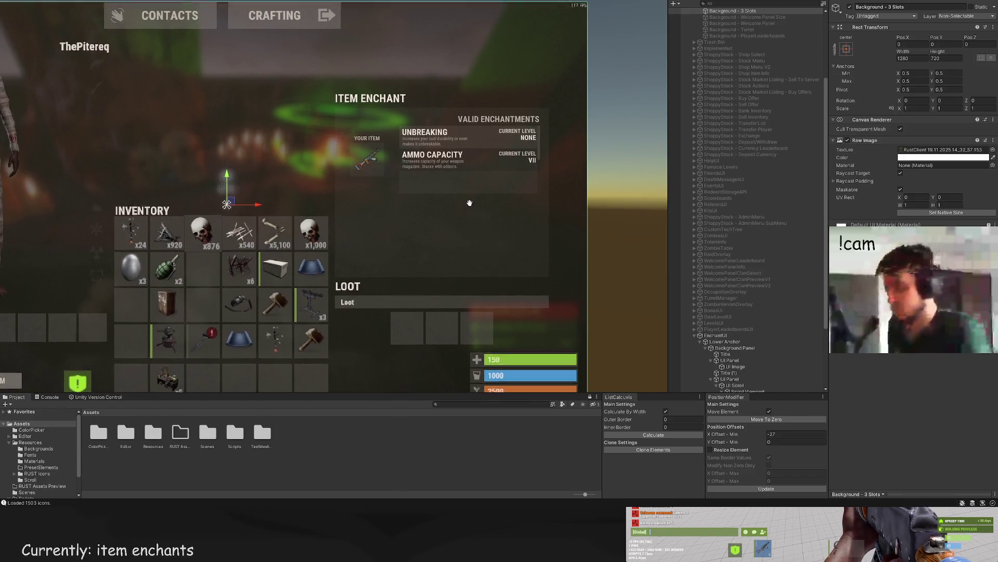
scroll(473, 206, up, 2)
click(473, 158)
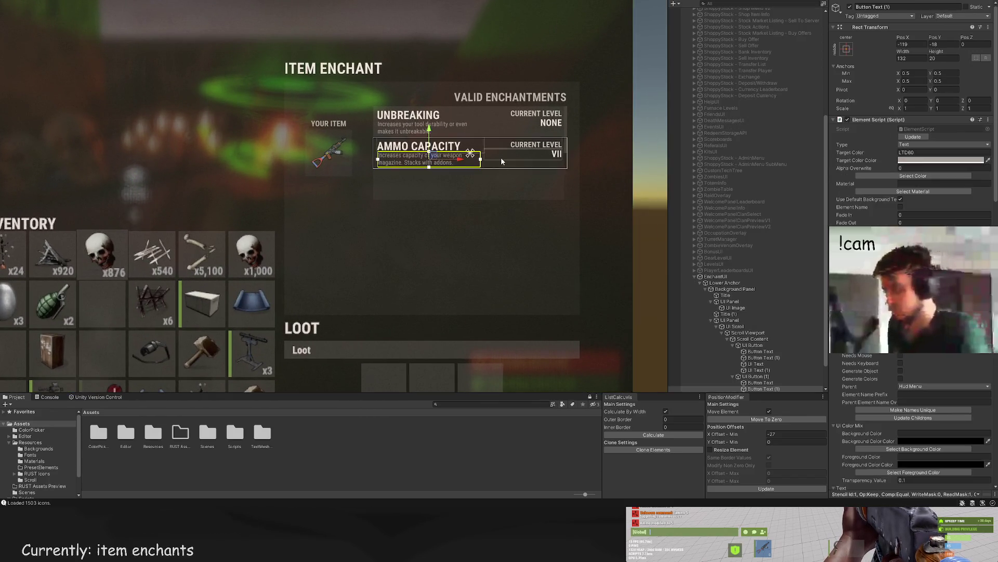
scroll(500, 159, up, 4)
scroll(499, 172, down, 4)
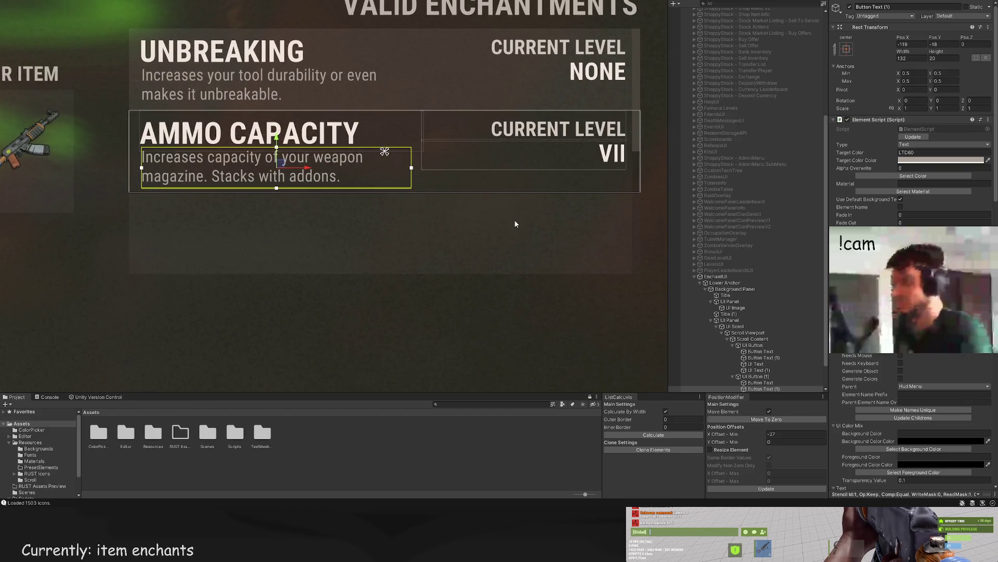
click(507, 234)
Step: Scroll the Hierarchy down to the Scroll Content's enchantment entries
scroll(497, 260, down, 2)
scroll(483, 281, down, 1)
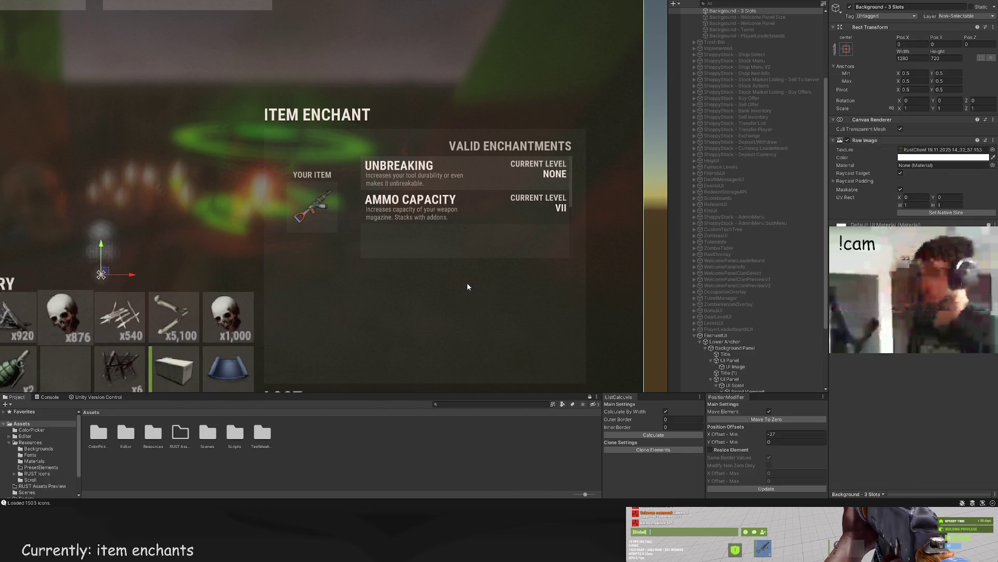
scroll(455, 287, down, 3)
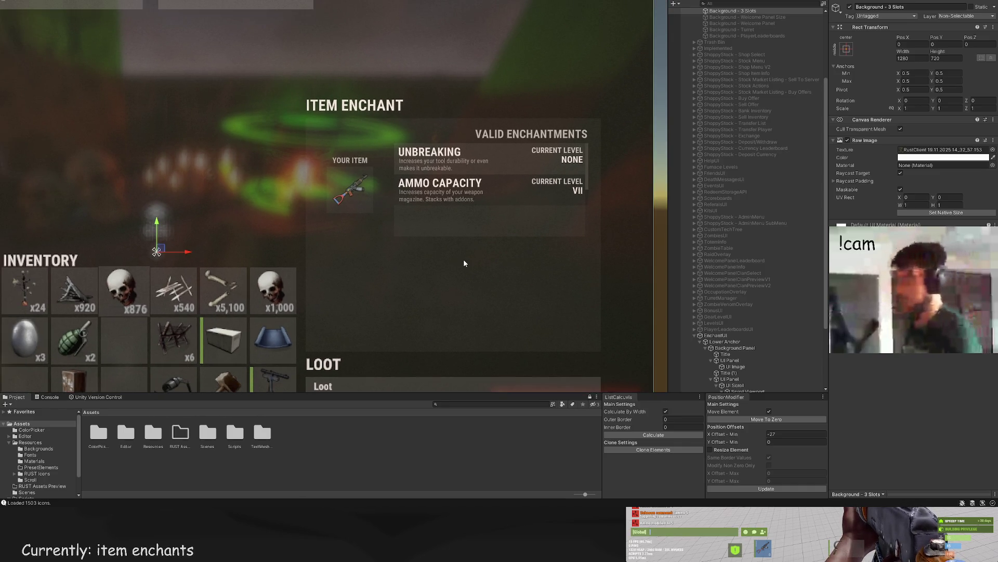
scroll(464, 260, down, 2)
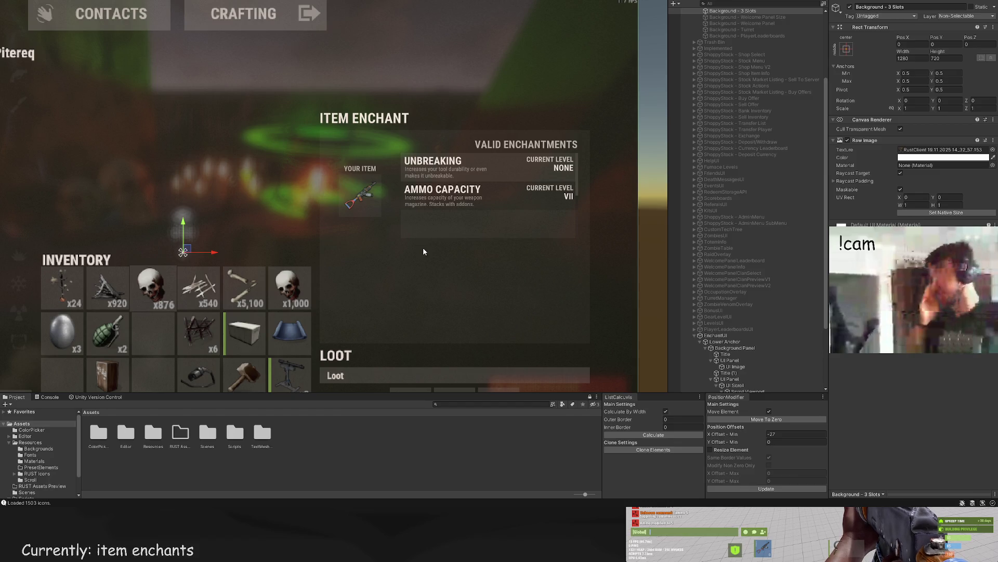
scroll(754, 312, down, 4)
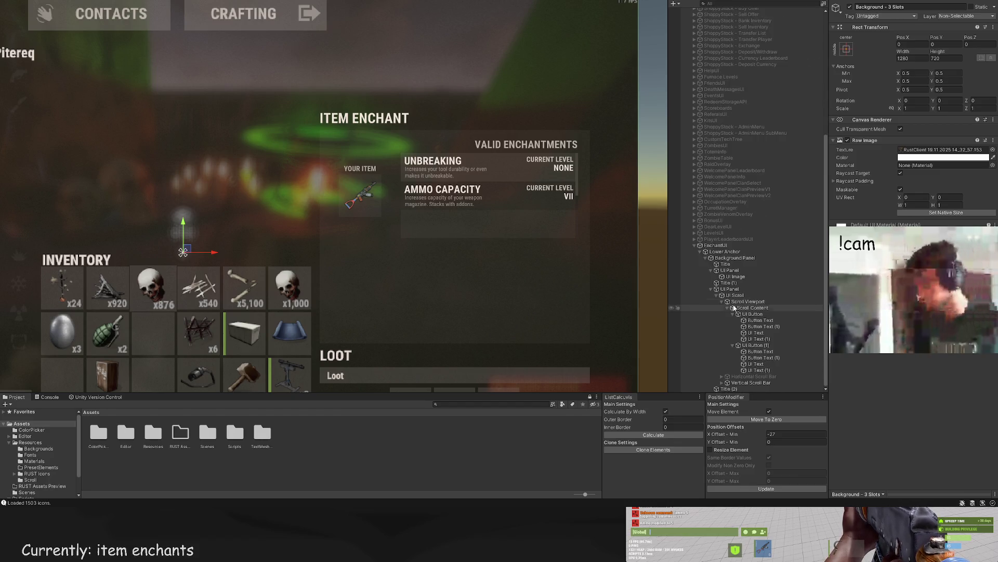
Step: Select the Unbreaking entry's UI Button in the Hierarchy and duplicate it with Ctrl+D
click(760, 346)
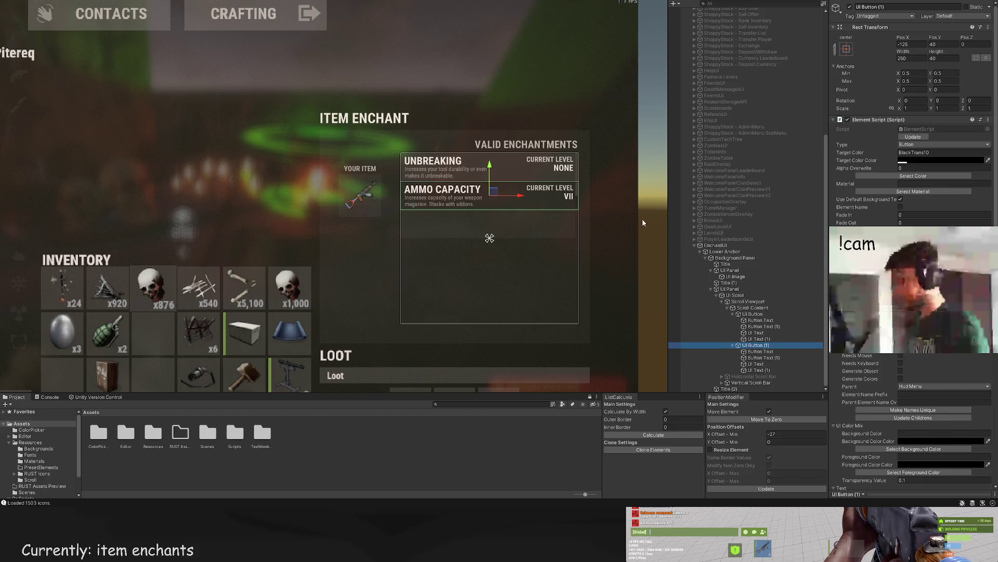
scroll(590, 211, up, 1)
scroll(585, 210, up, 3)
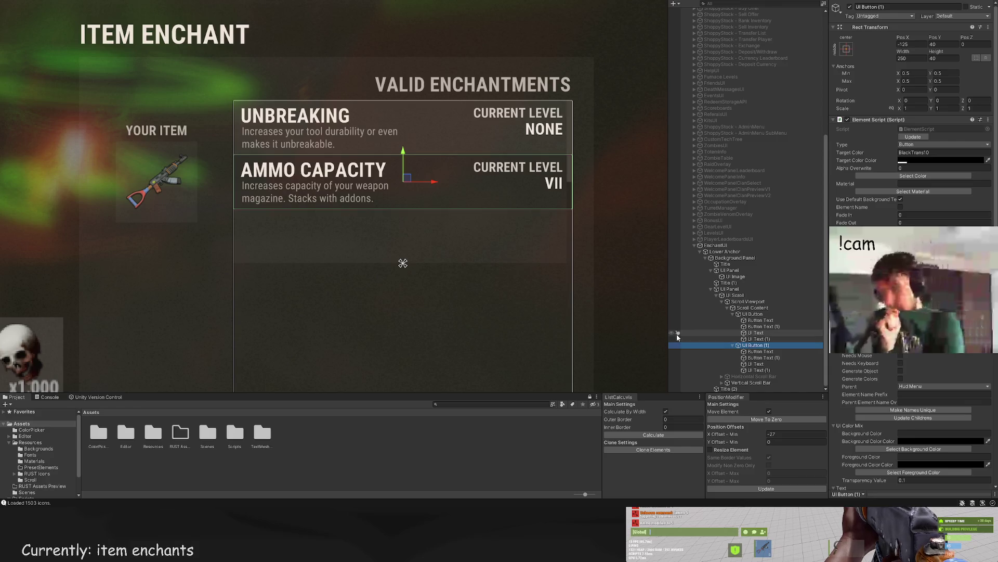
scroll(487, 262, down, 3)
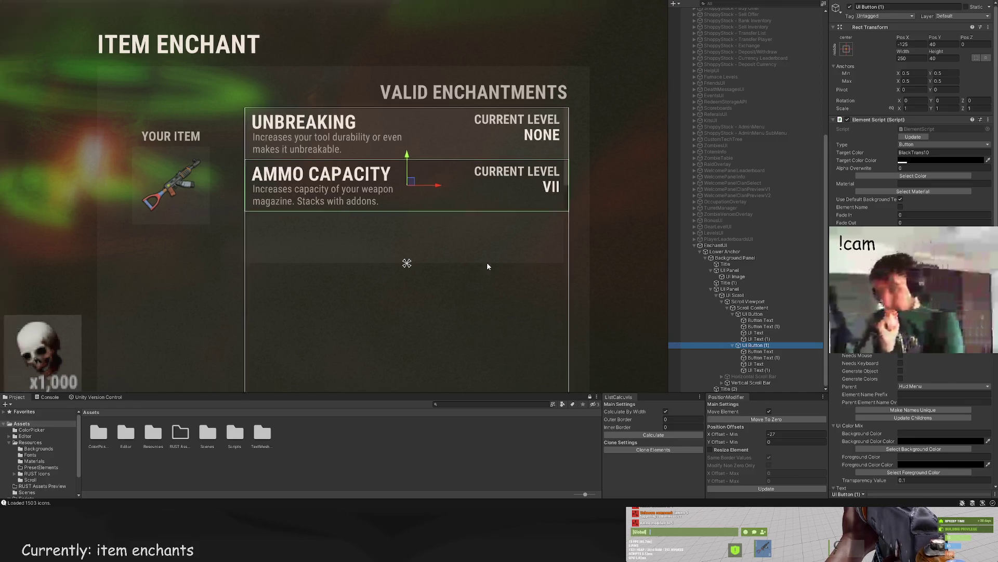
scroll(464, 236, down, 2)
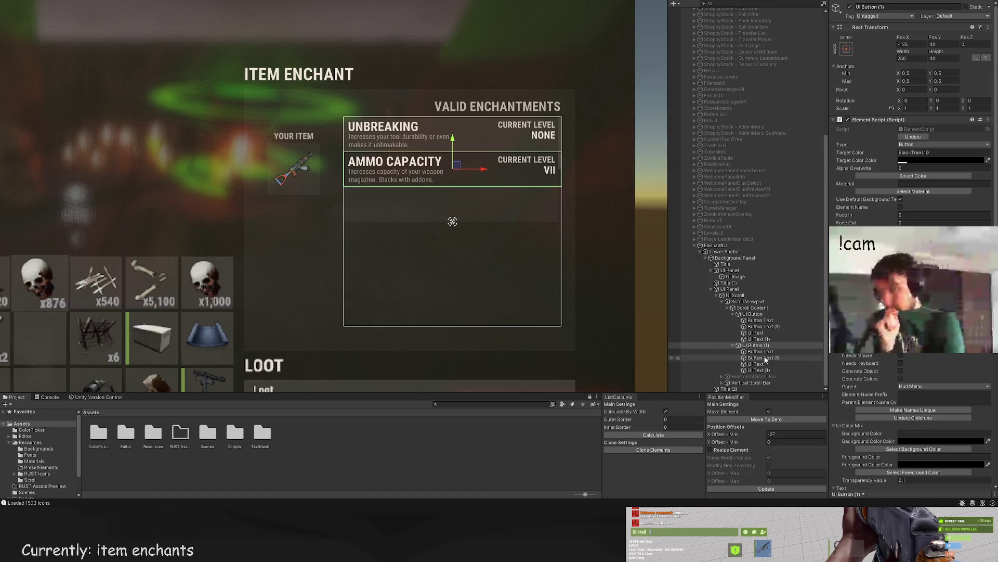
click(759, 319)
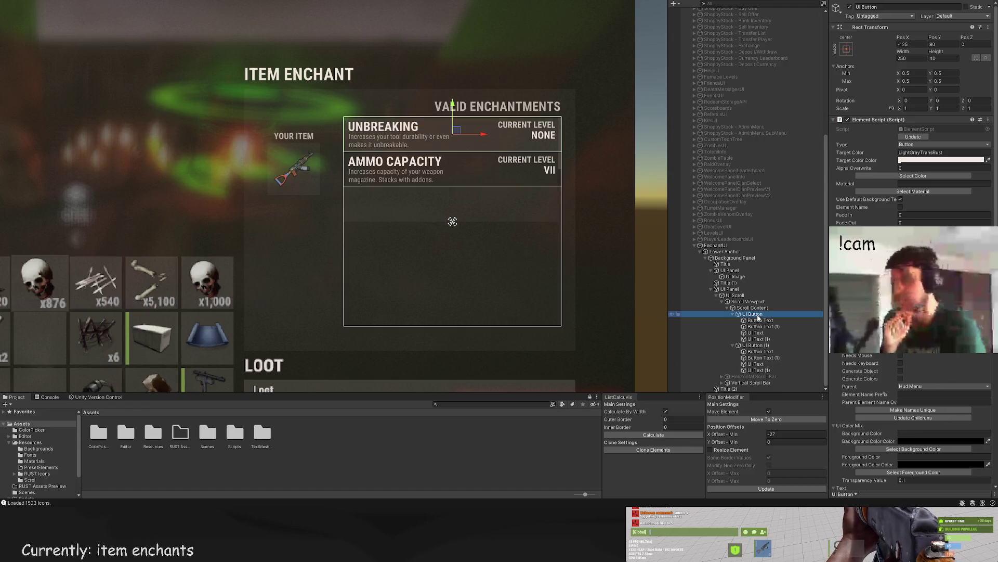
scroll(544, 227, up, 2)
key(ctrl+d)
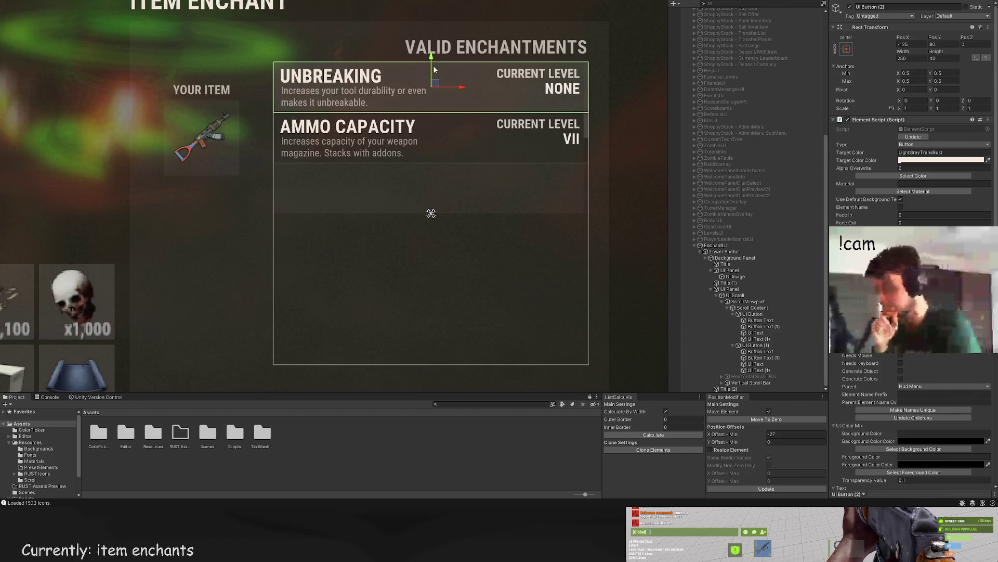
Step: Drag the UNBREAKING copy down to sit as a third row beneath AMMO CAPACITY
drag(426, 55, 419, 158)
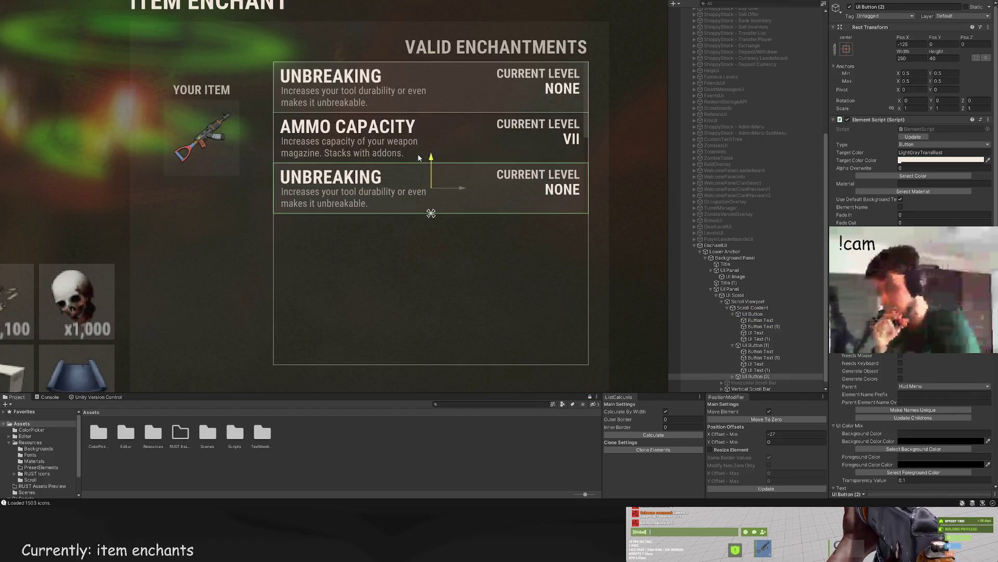
click(386, 139)
scroll(386, 139, down, 3)
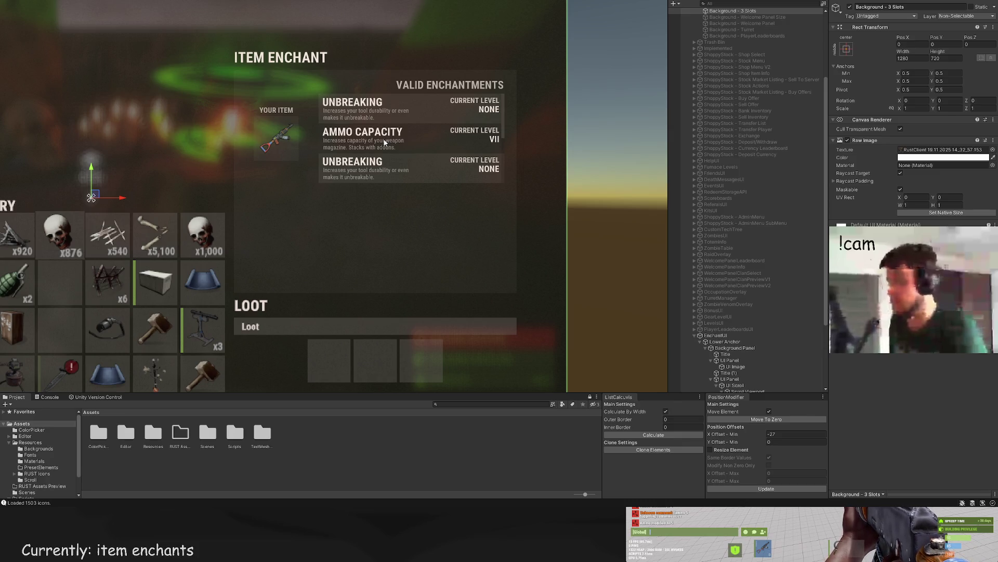
scroll(385, 136, up, 3)
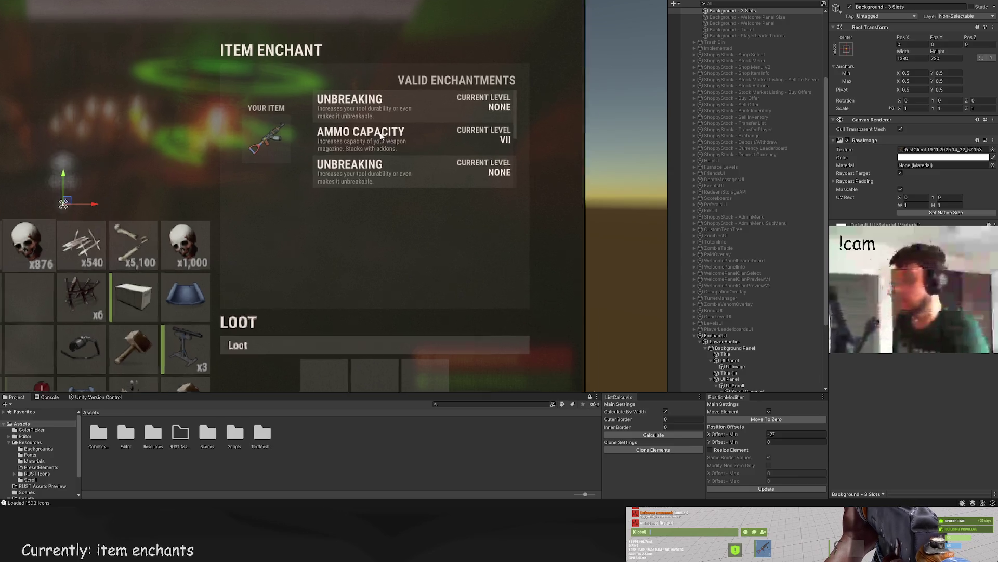
click(385, 185)
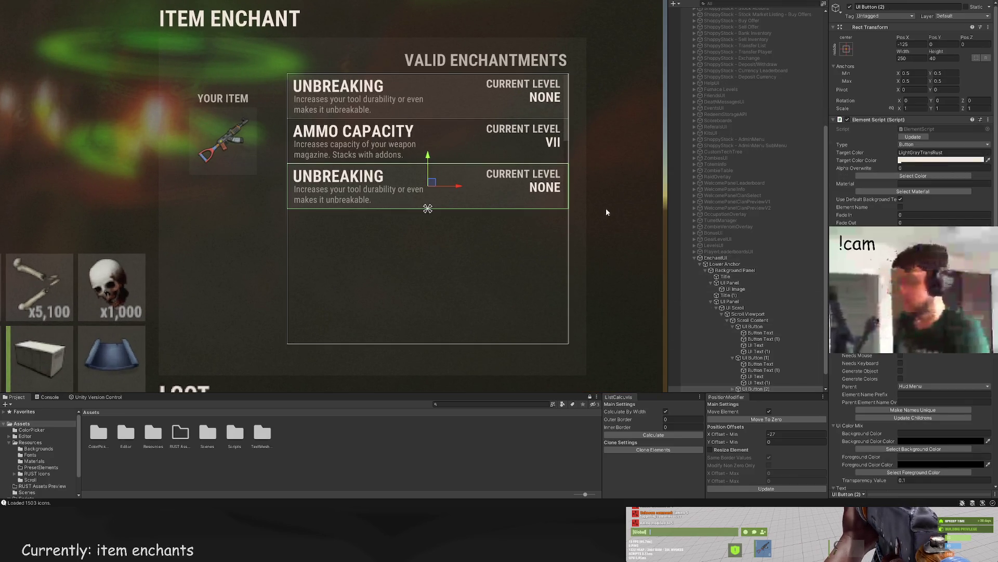
click(738, 307)
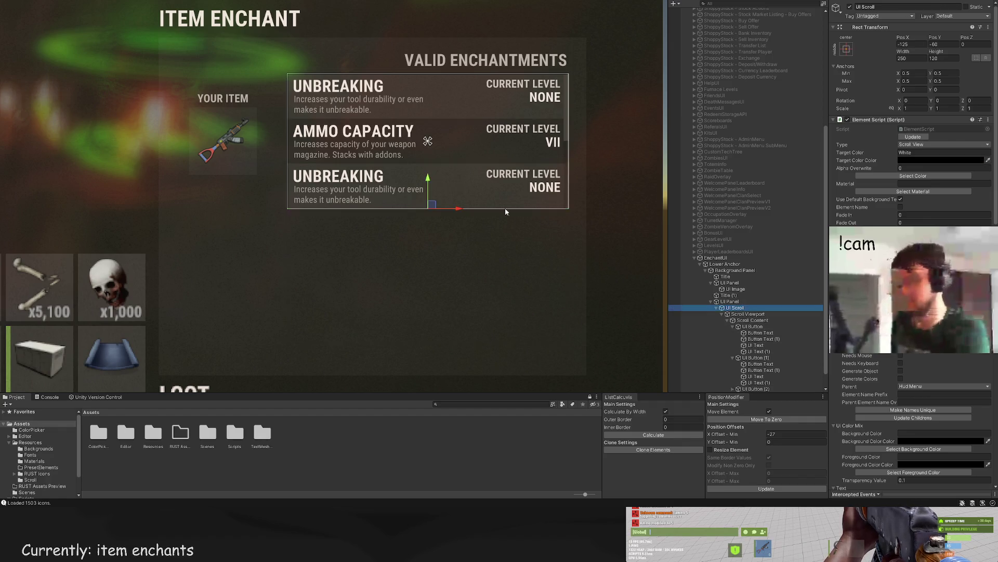
Step: Shorten the UI Scroll area and raise the UI Panel's bottom edge to match
scroll(381, 194, up, 4)
drag(328, 218, 328, 193)
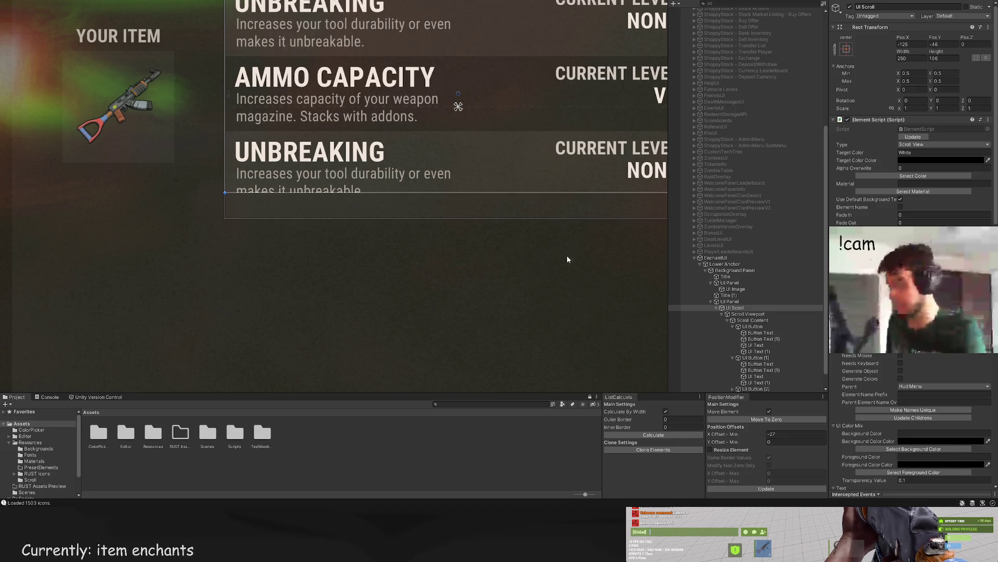
scroll(408, 203, down, 3)
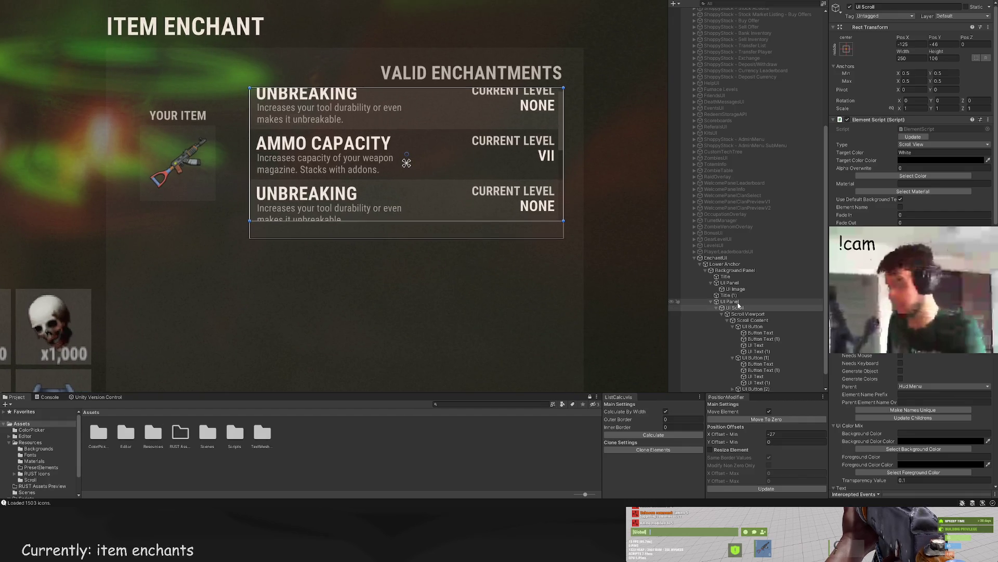
click(739, 304)
scroll(398, 246, up, 1)
drag(318, 232, 316, 215)
double_click(735, 308)
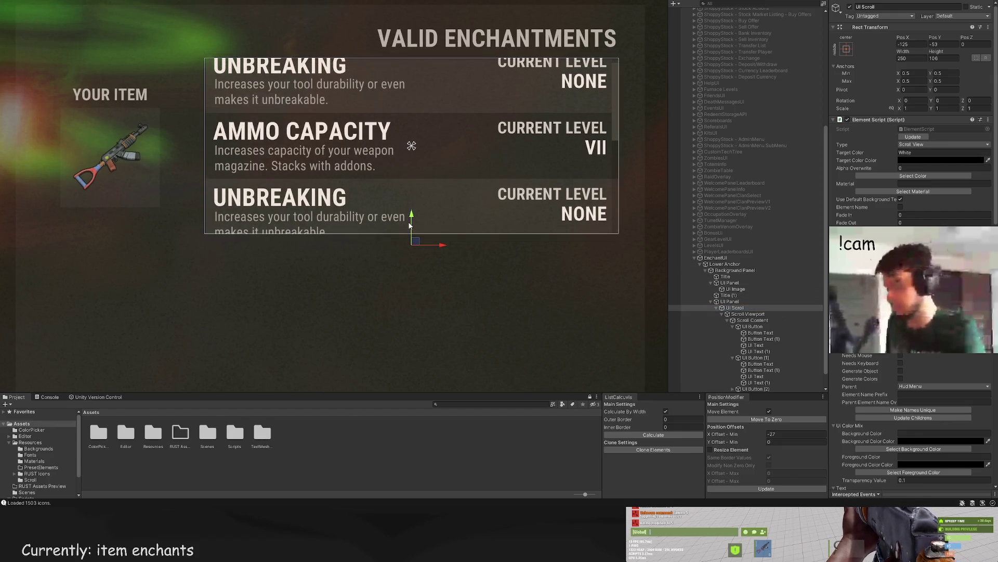
Step: Drag Scroll Content slightly down so the third Unbreaking row is partly clipped
scroll(752, 314, down, 2)
click(748, 302)
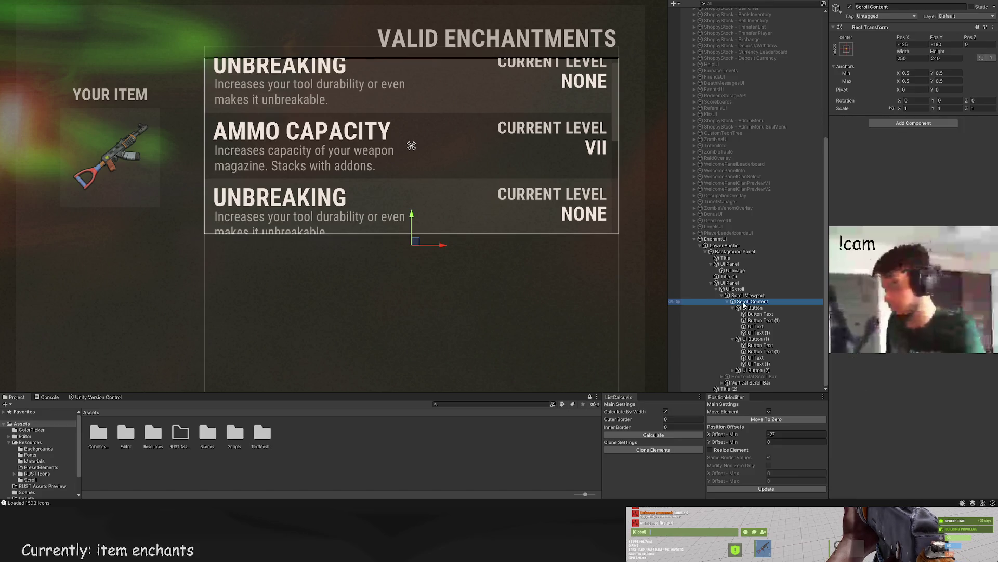
click(754, 307)
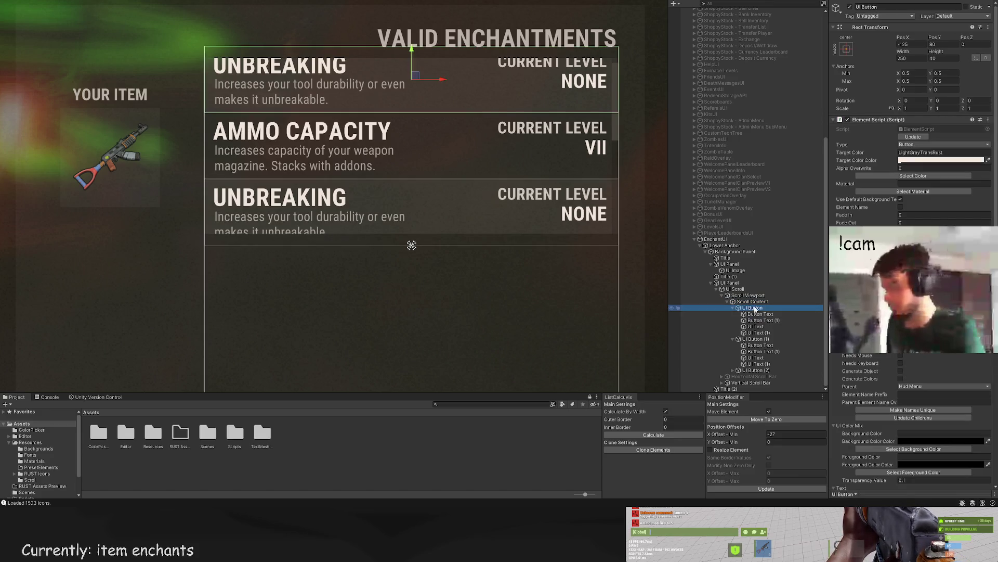
click(754, 302)
mouse_move(411, 221)
mouse_down()
mouse_move(411, 202)
mouse_move(409, 233)
mouse_up()
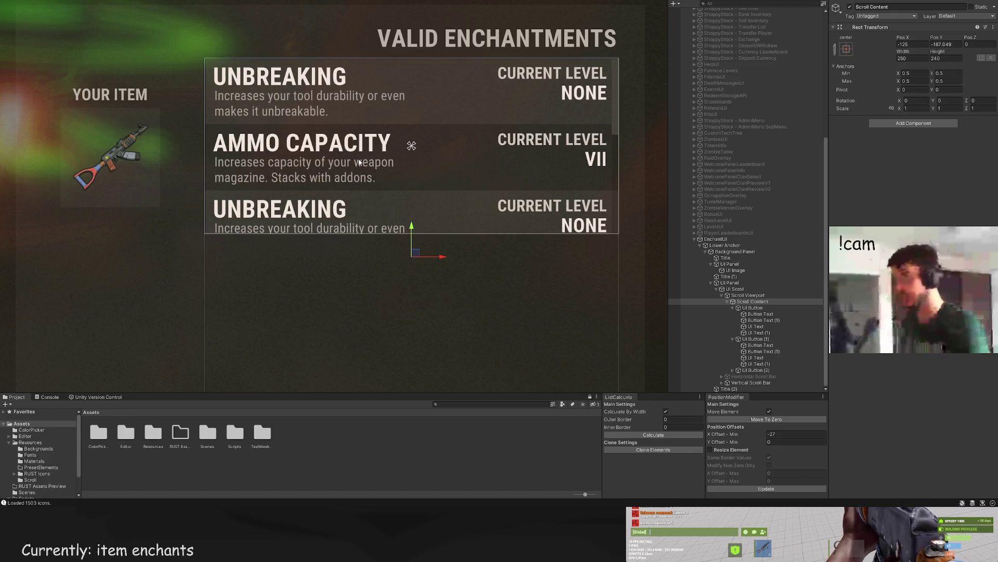
click(314, 123)
scroll(313, 127, down, 3)
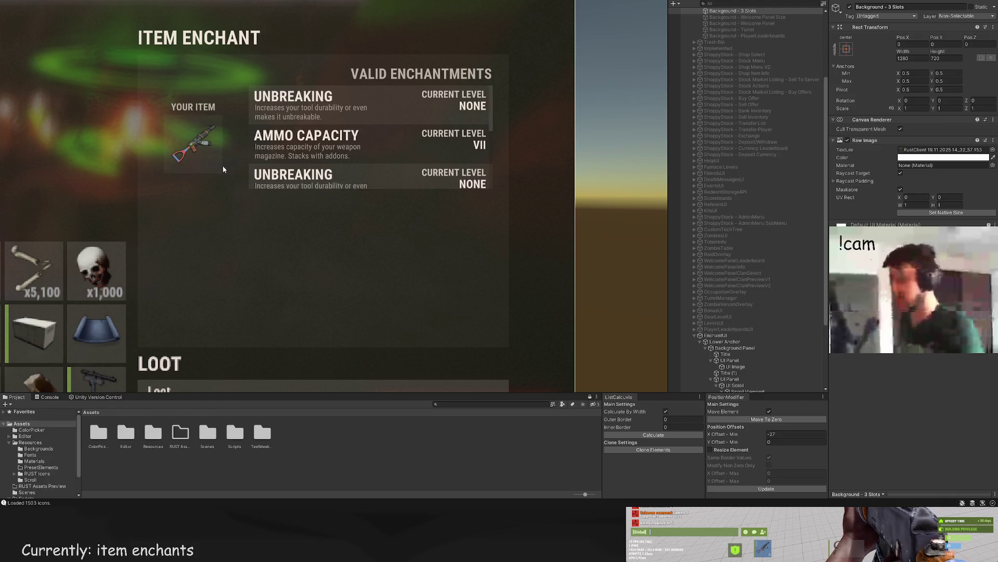
scroll(326, 176, down, 2)
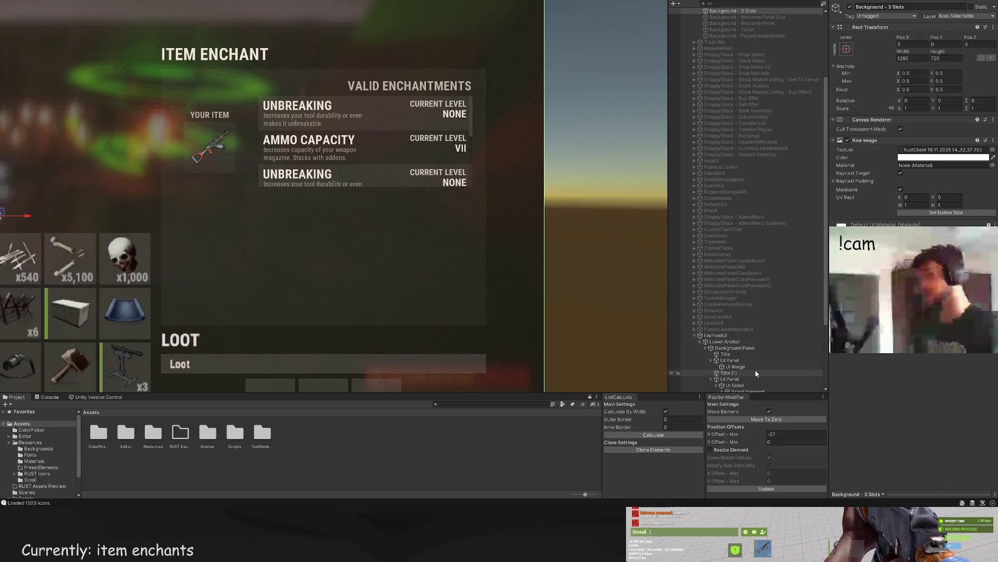
scroll(755, 369, down, 3)
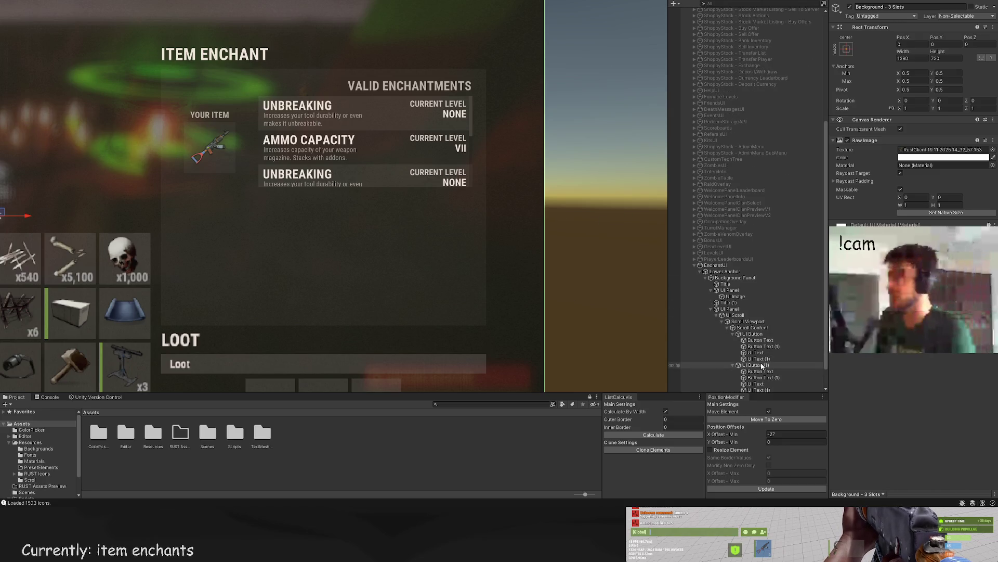
click(754, 327)
scroll(755, 329, down, 1)
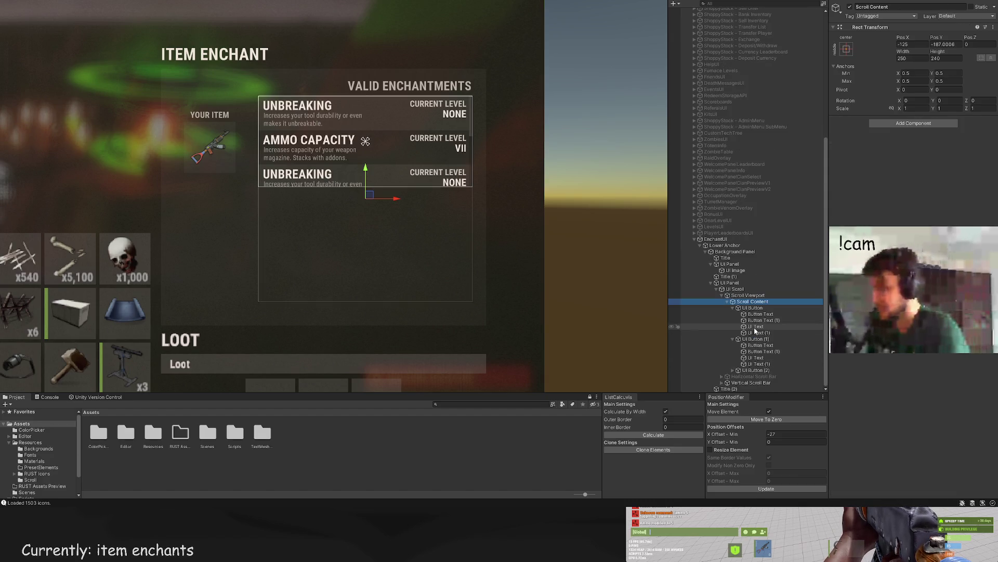
click(730, 283)
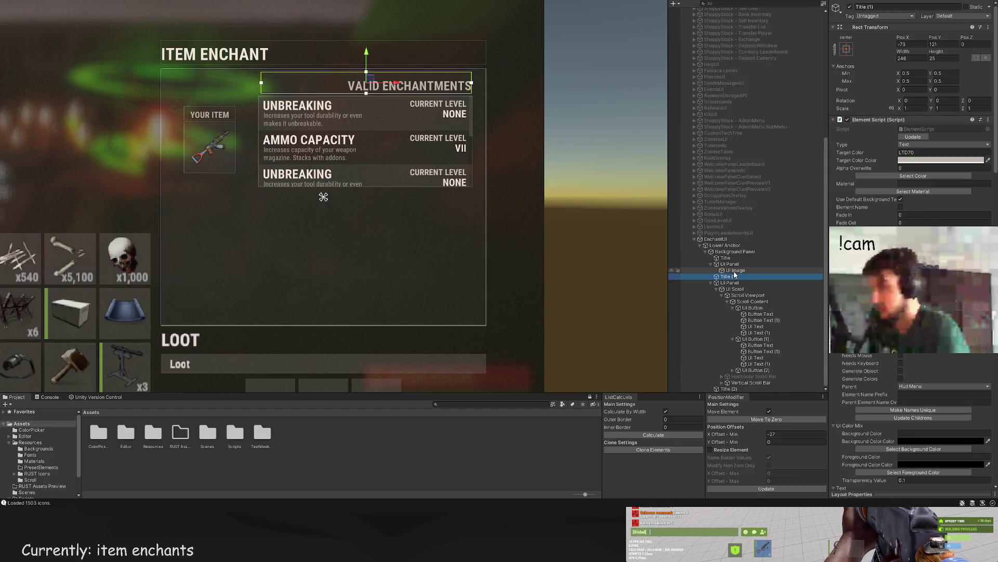
Step: Move Title (2) up to sit beneath the Title heading
click(734, 270)
ctrl+click(728, 265)
scroll(264, 164, up, 3)
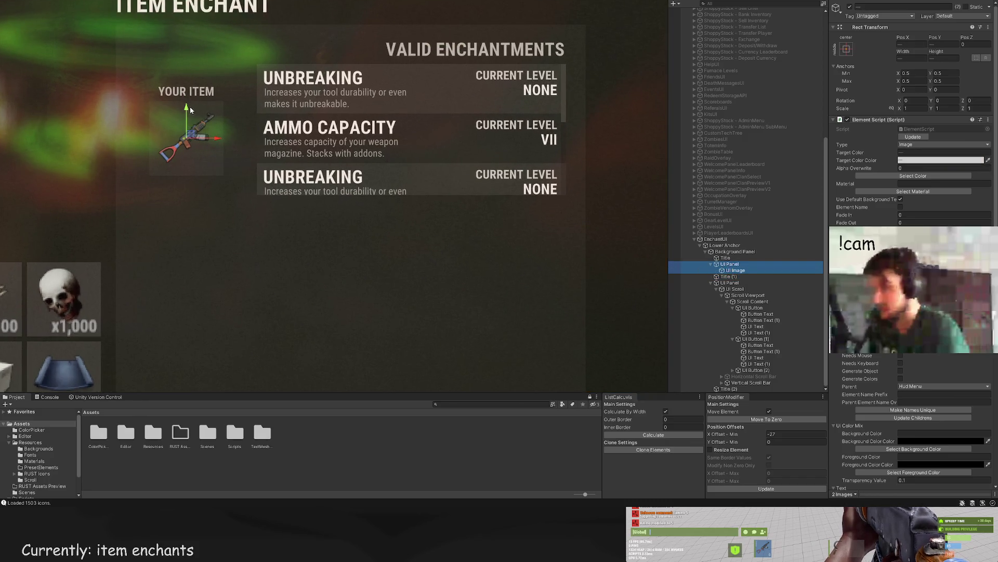
click(726, 264)
click(720, 277)
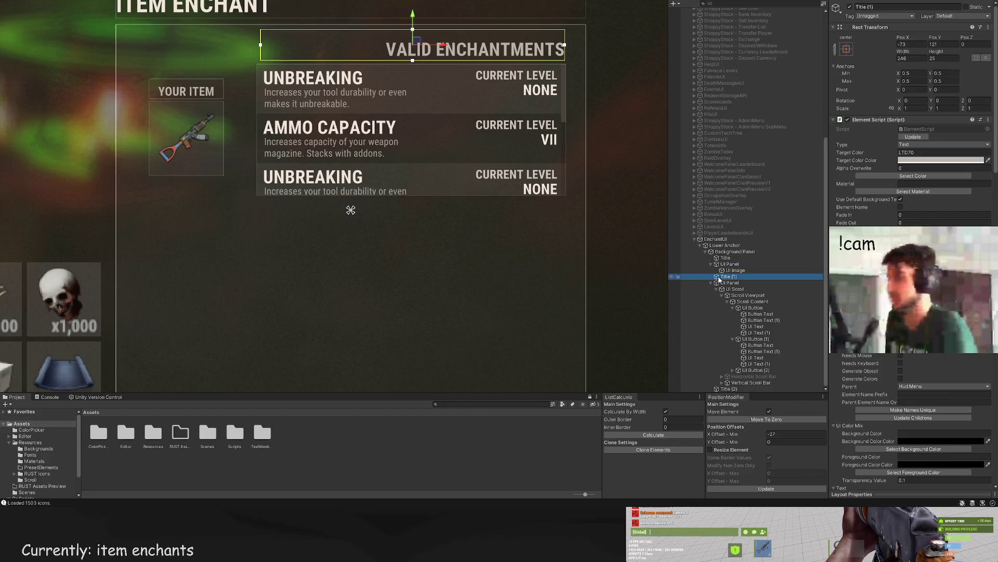
click(730, 283)
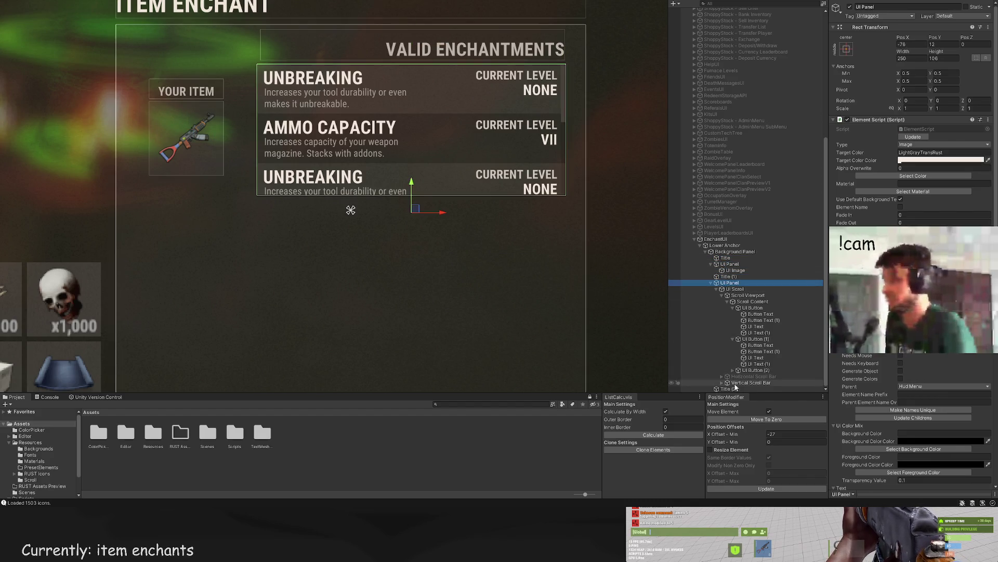
click(729, 389)
drag(726, 288, 726, 261)
Step: Shift the weapon picture box left and raise it with a Y Offset of 23
click(726, 269)
scroll(291, 176, up, 5)
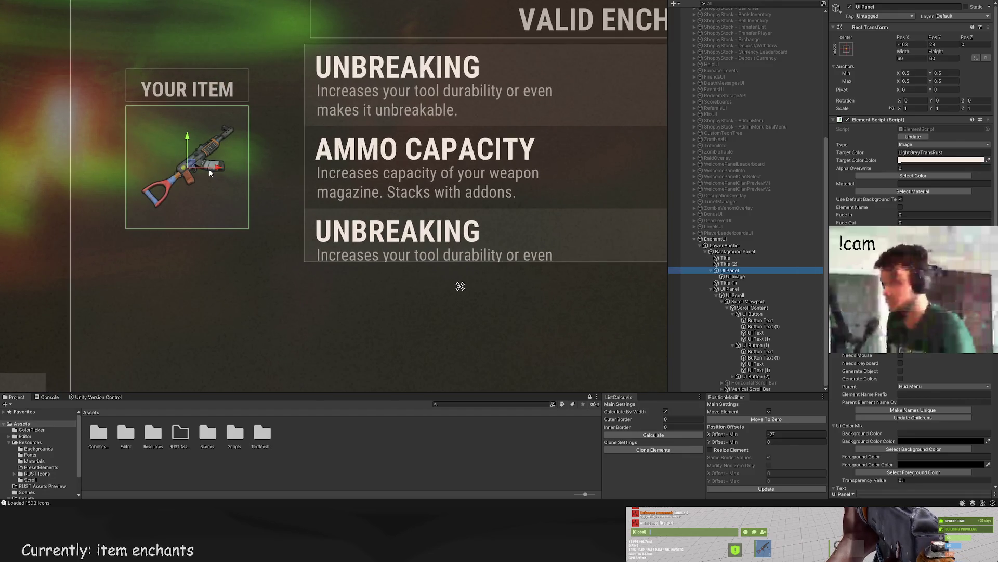
mouse_move(210, 173)
mouse_down()
mouse_move(263, 174)
mouse_move(243, 177)
mouse_up()
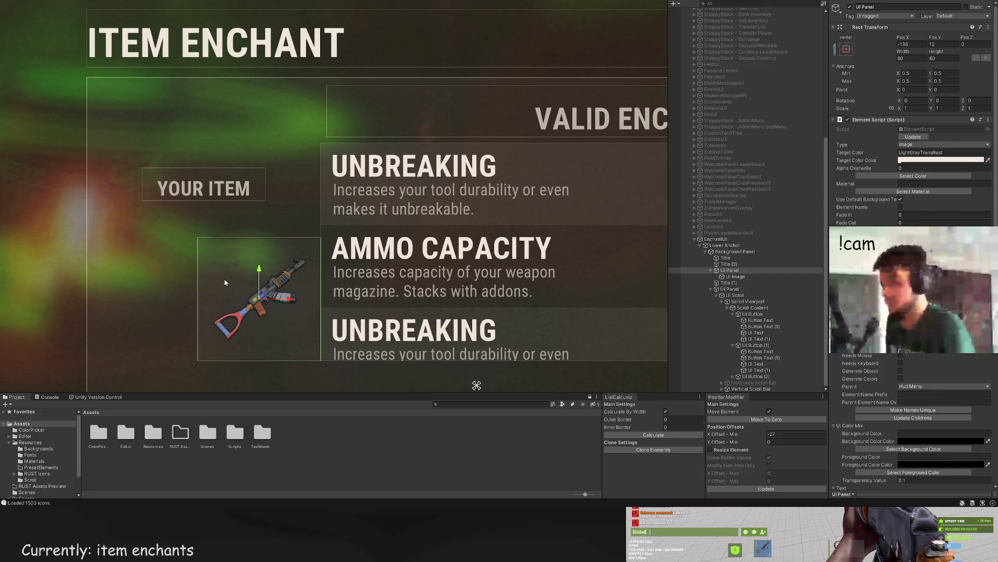
drag(262, 278, 269, 183)
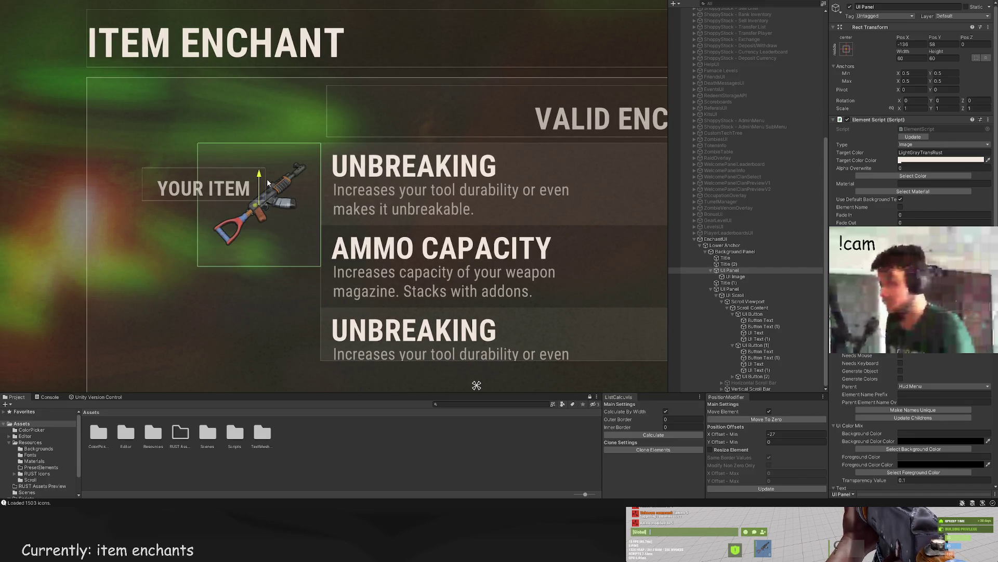
key(ctrl+z)
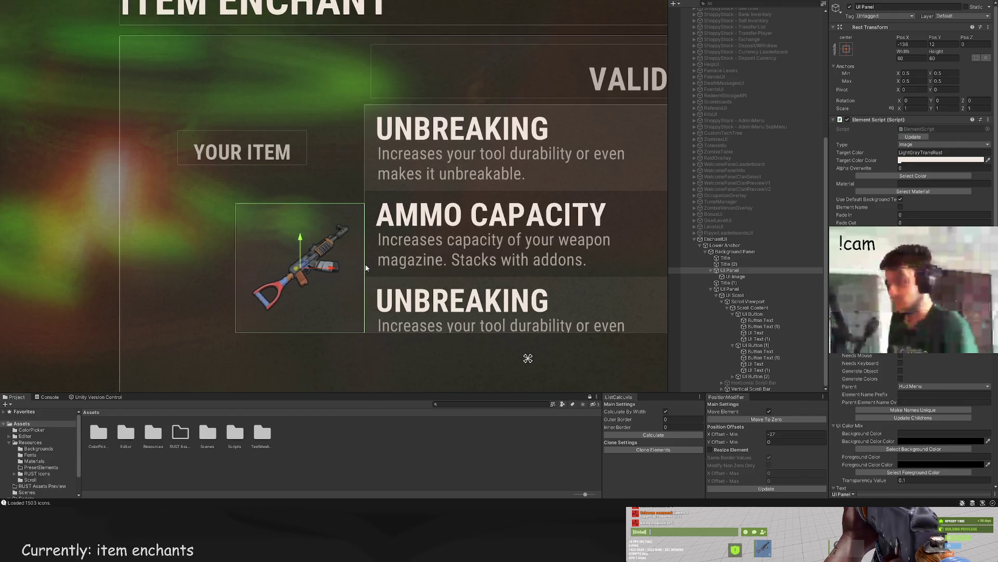
drag(365, 263, 366, 229)
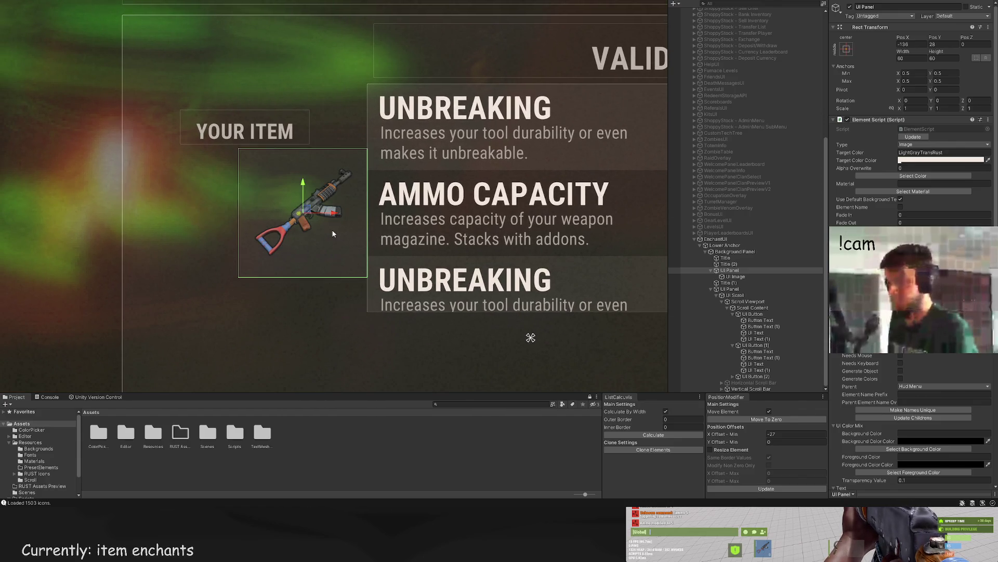
key(ctrl+z)
mouse_move(331, 248)
mouse_down()
mouse_move(264, 245)
mouse_move(272, 245)
mouse_up()
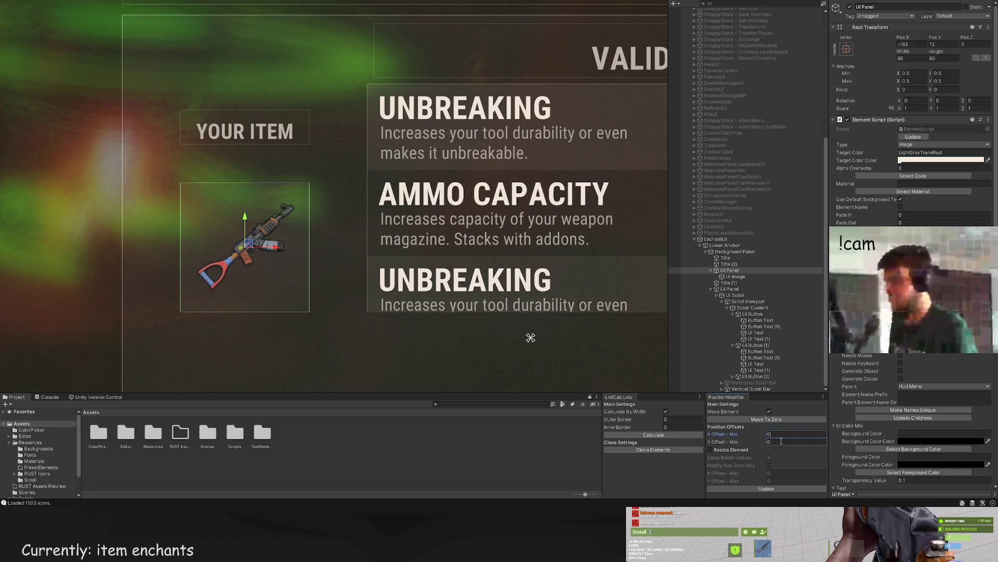
click(773, 490)
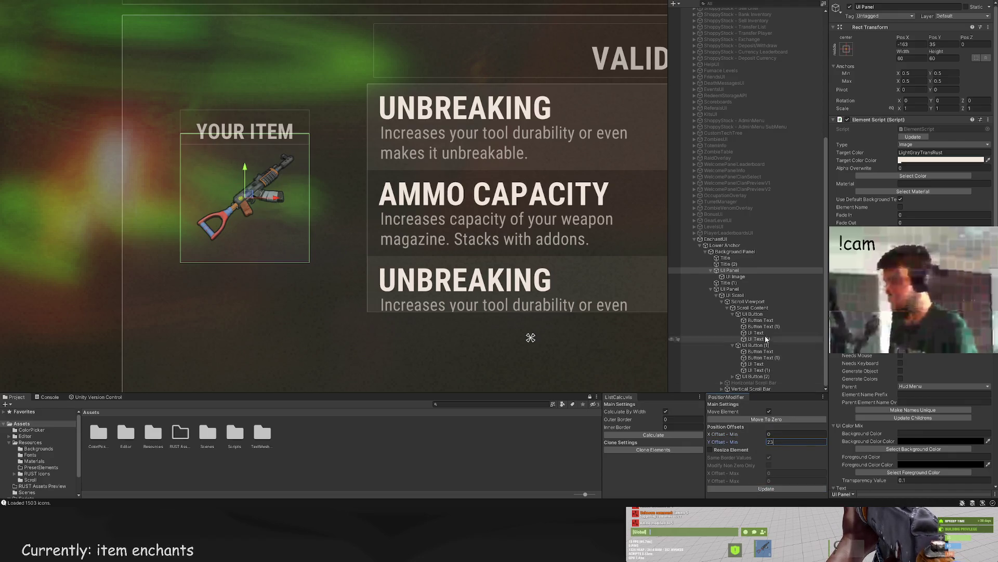
click(738, 270)
Step: Lift the YOUR ITEM title higher above the weapon picture box
click(729, 264)
scroll(245, 97, up, 1)
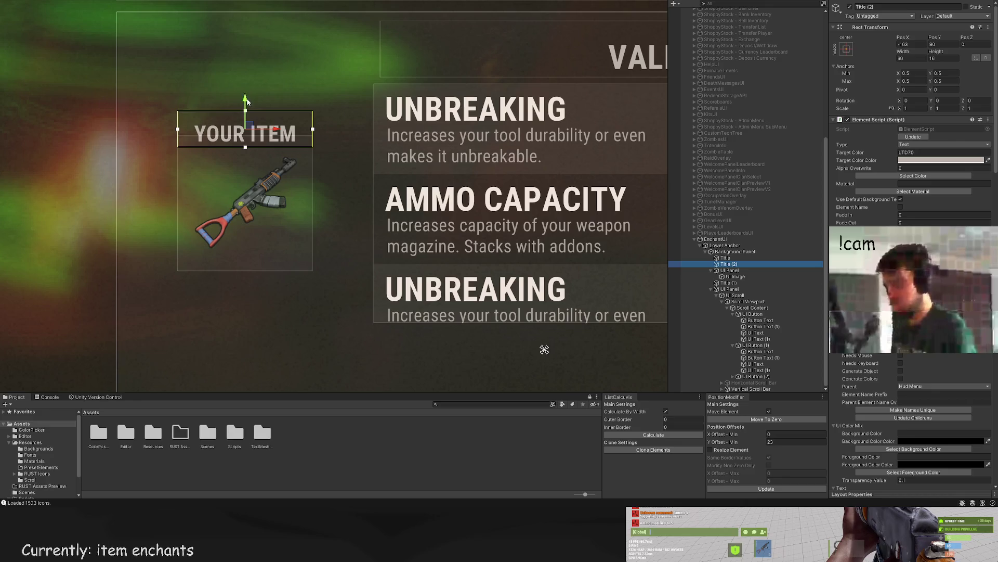
drag(245, 101, 245, 86)
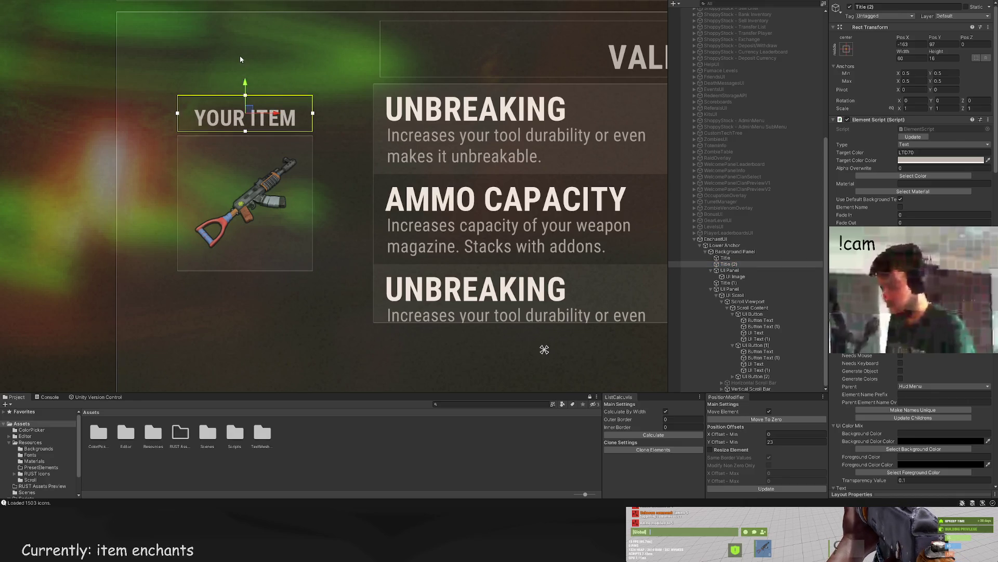
click(239, 55)
scroll(330, 244, down, 5)
scroll(303, 217, down, 3)
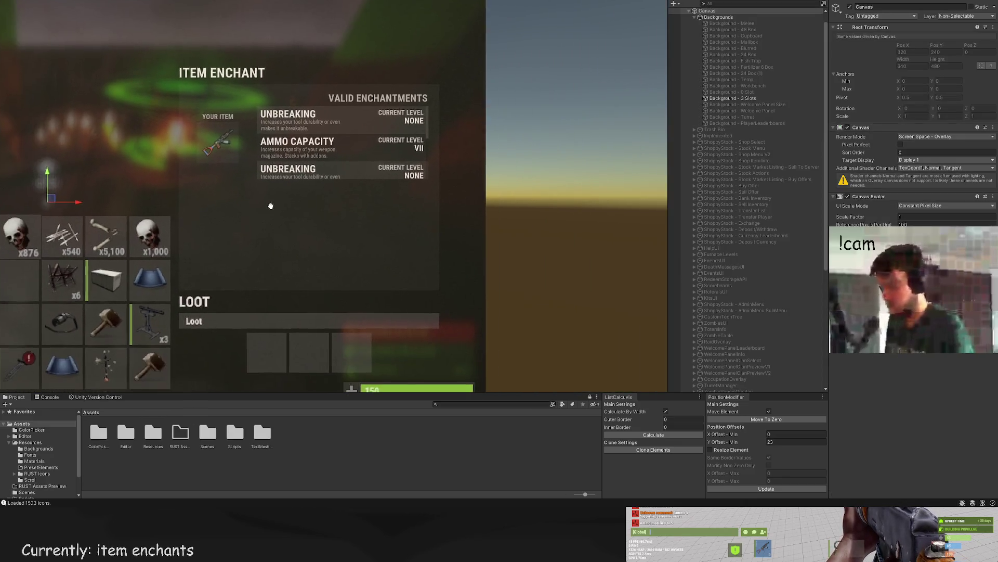
scroll(366, 198, down, 2)
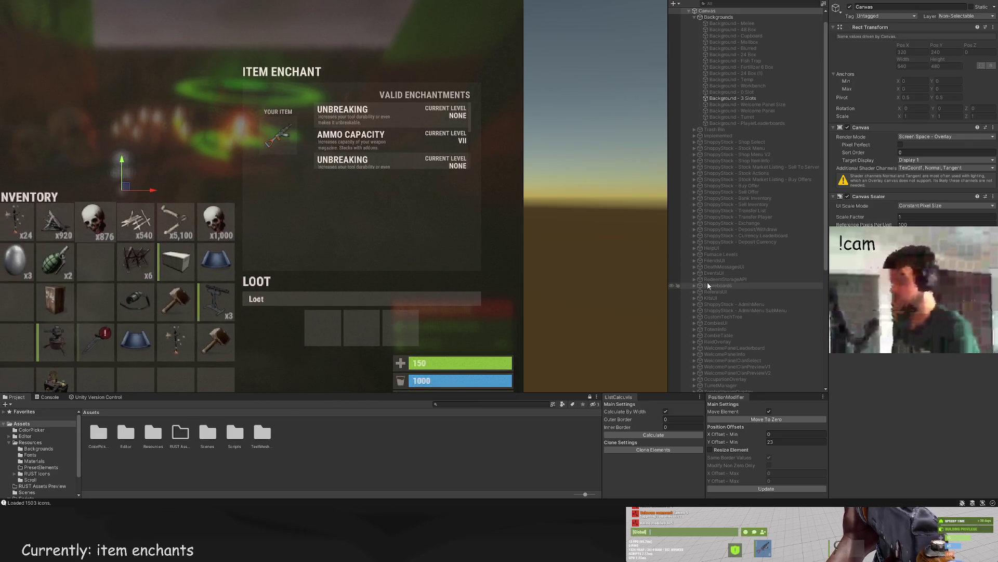
scroll(772, 325, down, 5)
scroll(771, 337, down, 2)
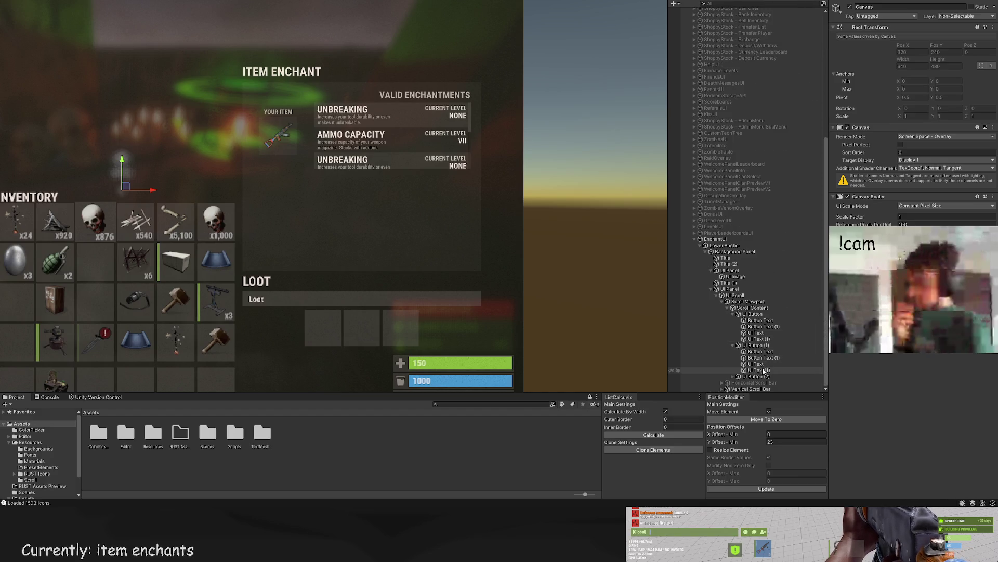
Step: Select UI Button (2)'s Button Text child and show its TextMeshPro settings
click(727, 377)
click(733, 377)
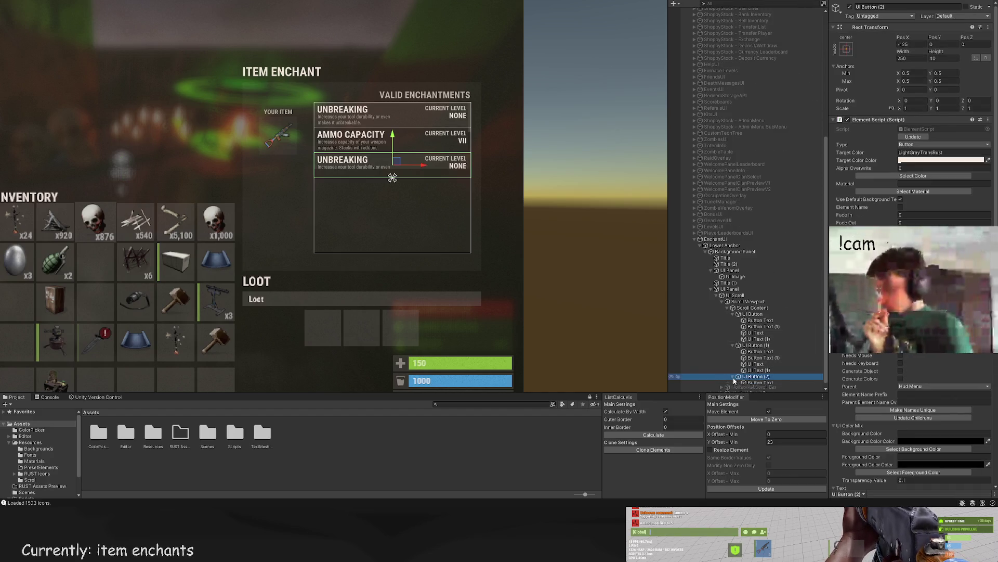
scroll(754, 370, down, 1)
click(766, 361)
scroll(877, 361, down, 10)
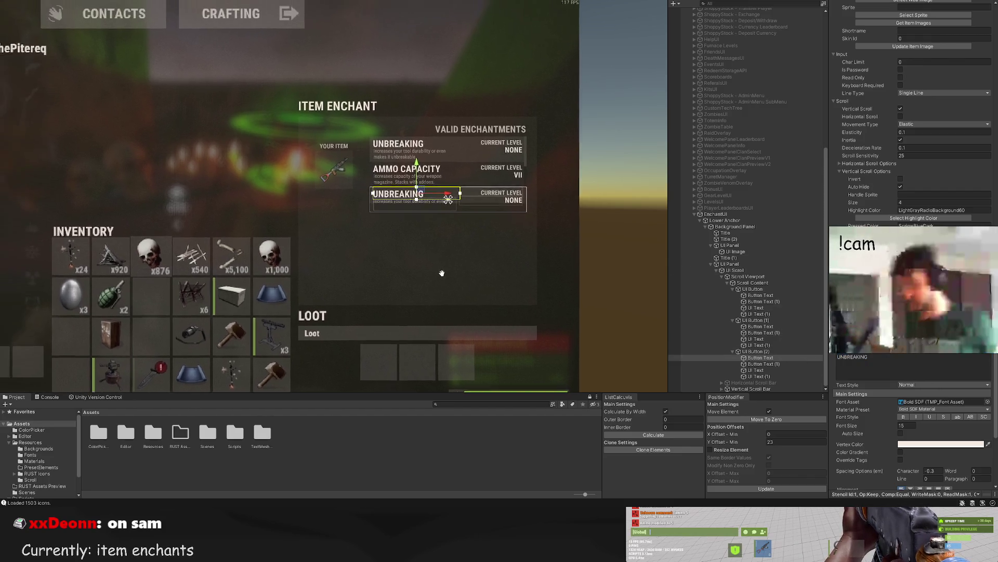
scroll(474, 262, up, 2)
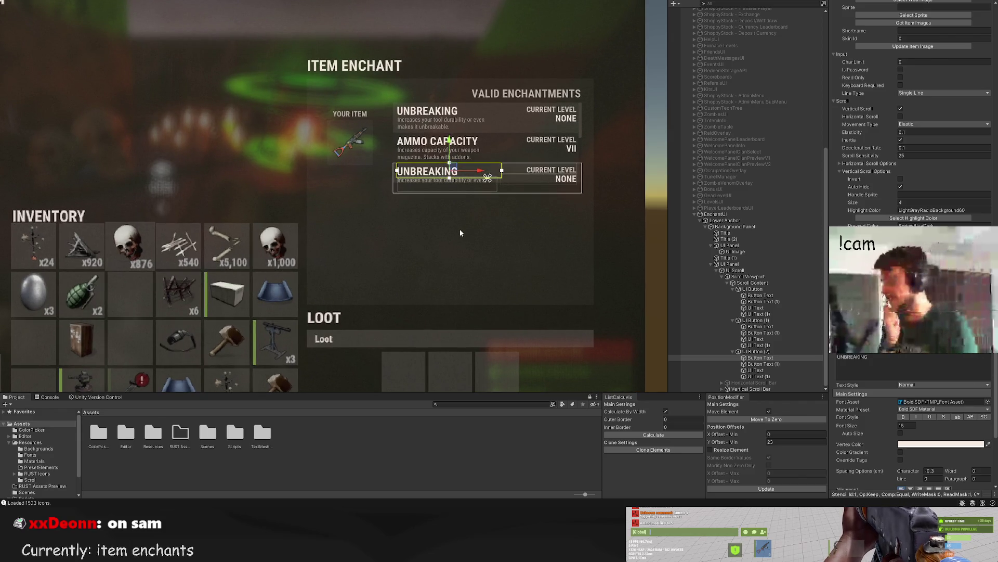
scroll(470, 256, up, 2)
scroll(472, 256, up, 1)
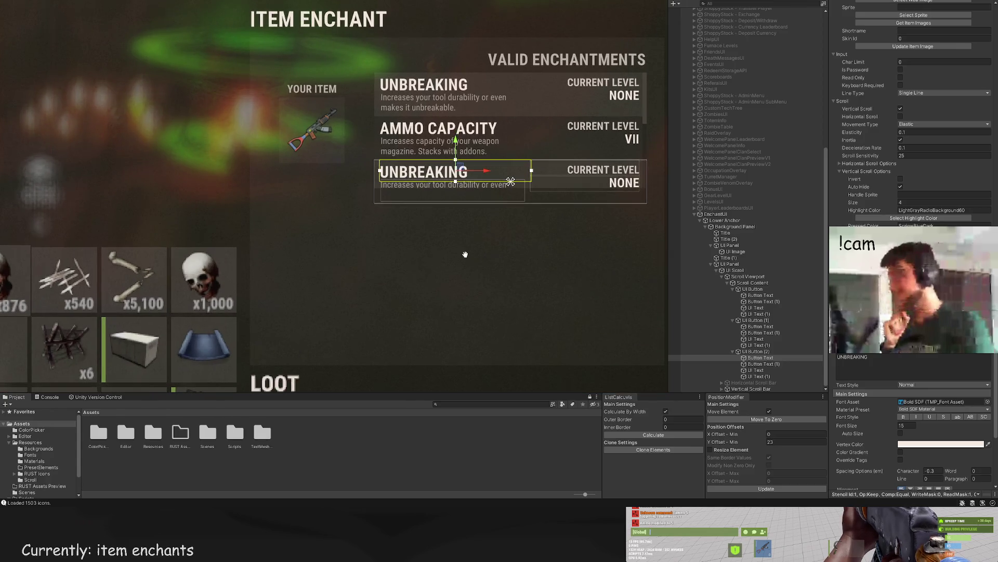
scroll(448, 240, up, 2)
scroll(439, 239, down, 4)
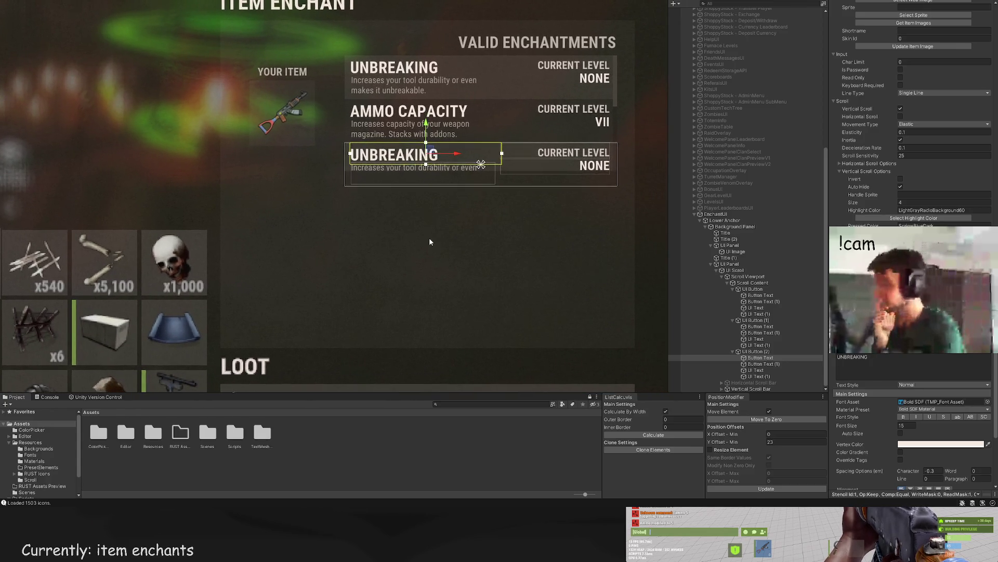
drag(403, 252, 415, 262)
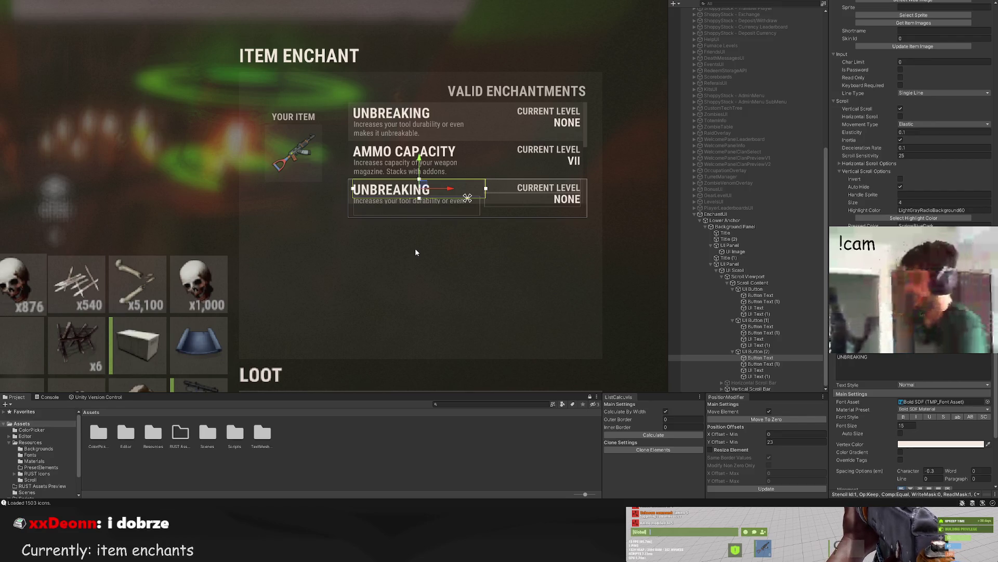
scroll(415, 248, up, 2)
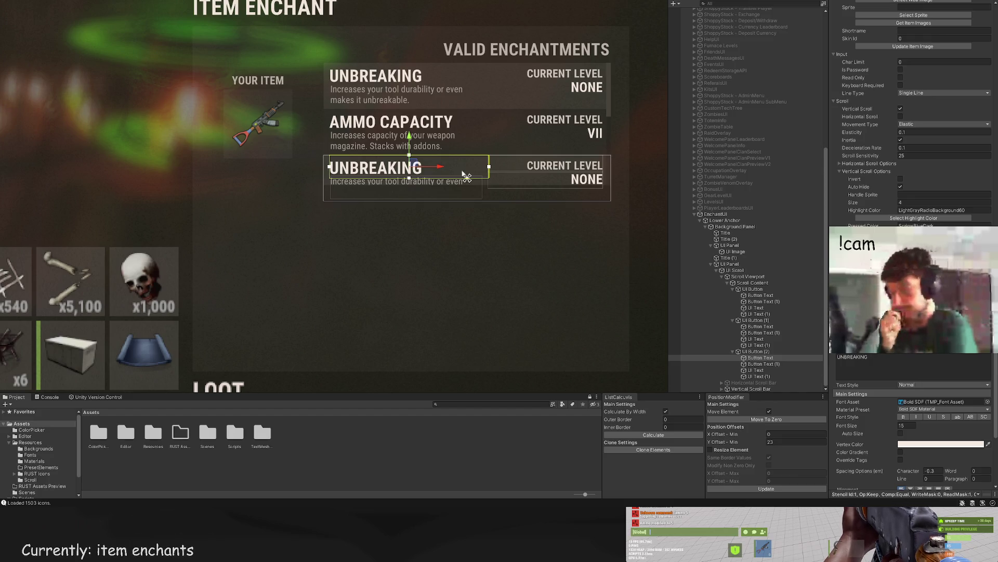
scroll(500, 188, down, 2)
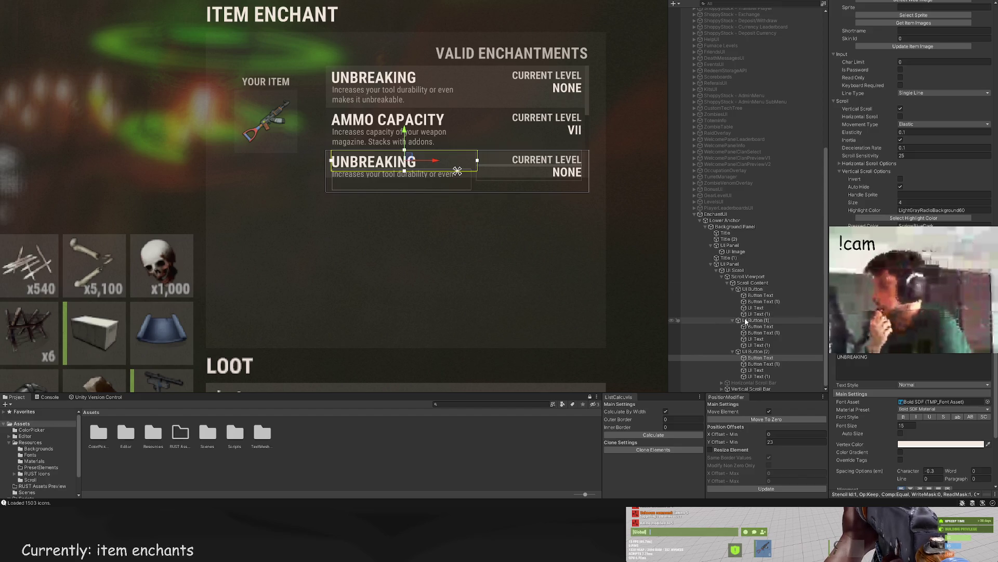
scroll(435, 271, down, 2)
drag(421, 278, 395, 225)
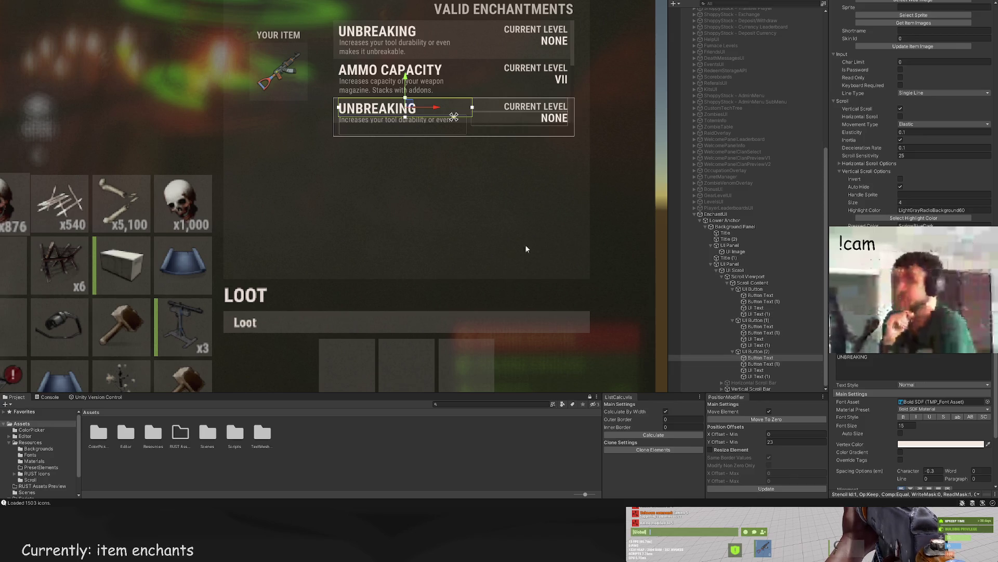
drag(525, 244, 541, 246)
drag(426, 183, 435, 178)
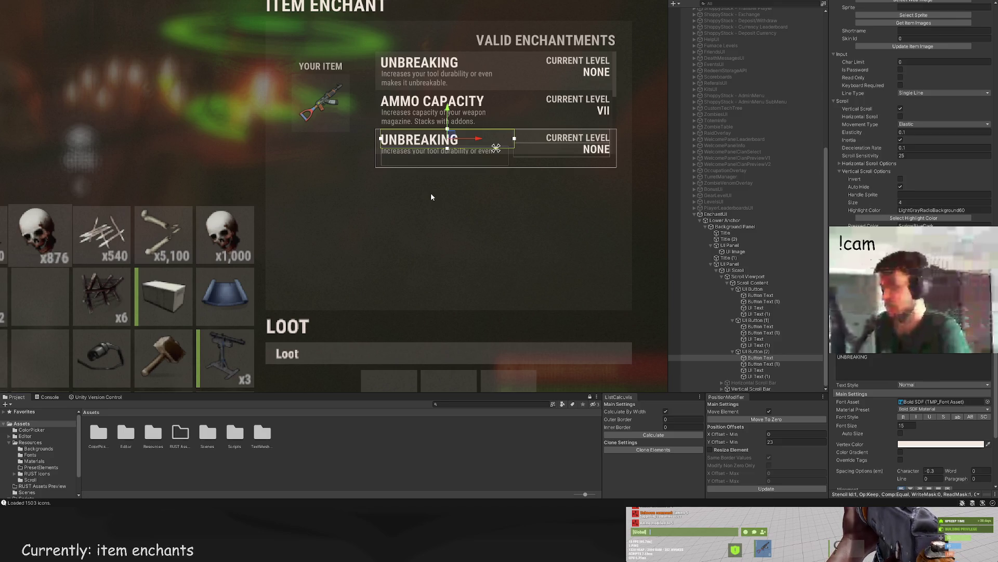
click(756, 370)
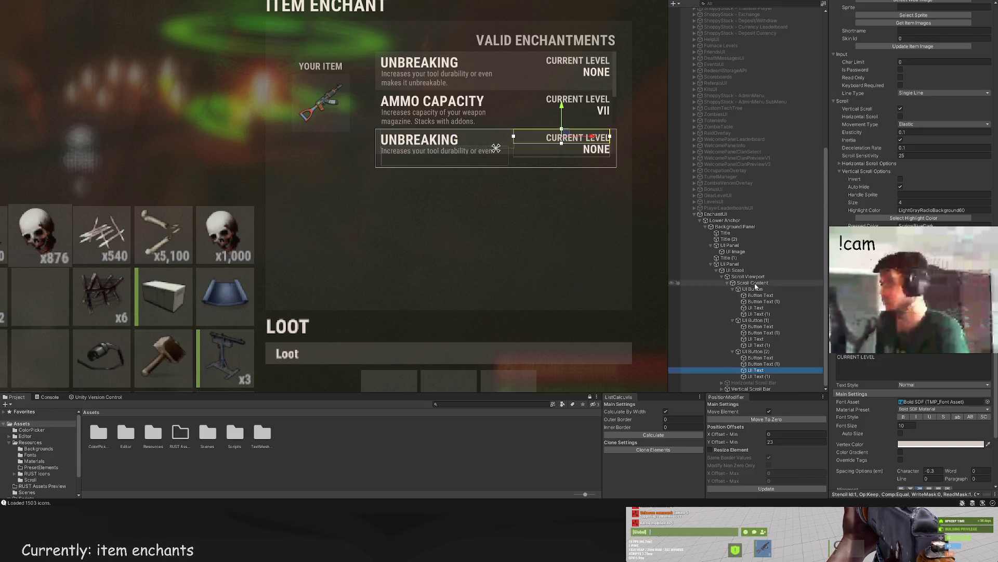
click(703, 269)
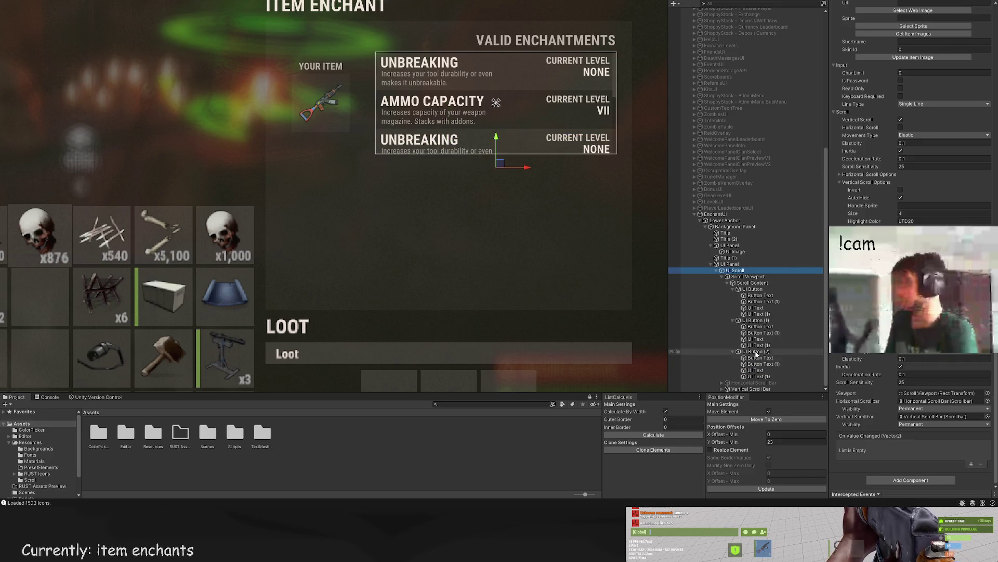
click(761, 357)
scroll(910, 156, down, 2)
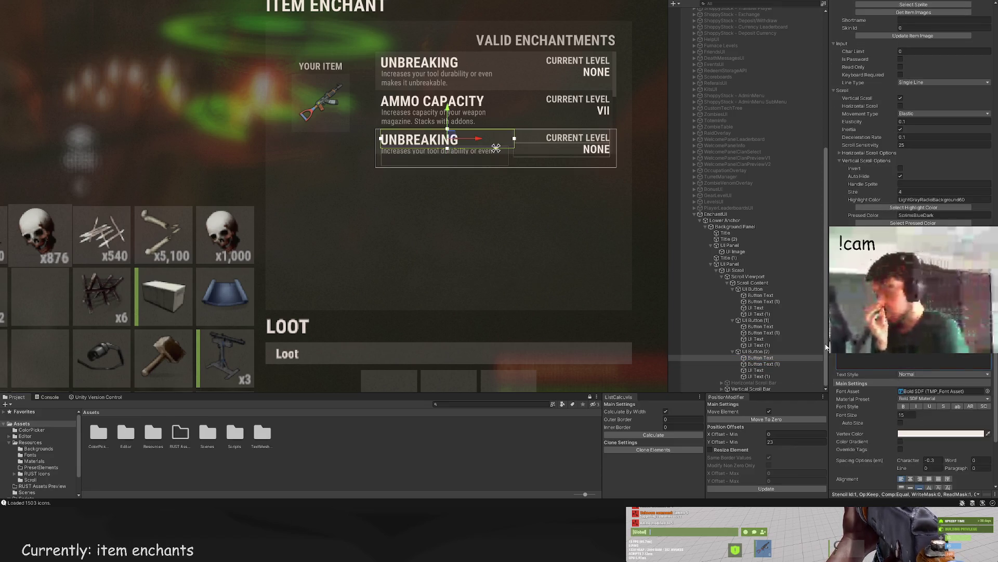
Step: Retitle the third entry TREE GATHER, describe it as 'Increases resource output from trees.', and select its NONE level
text(TREE GATHER)
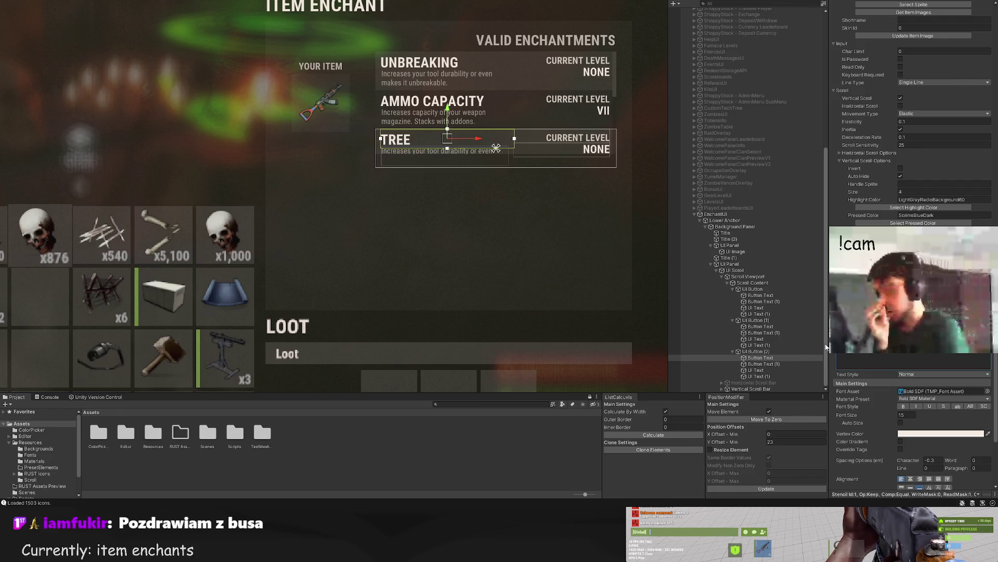
click(764, 364)
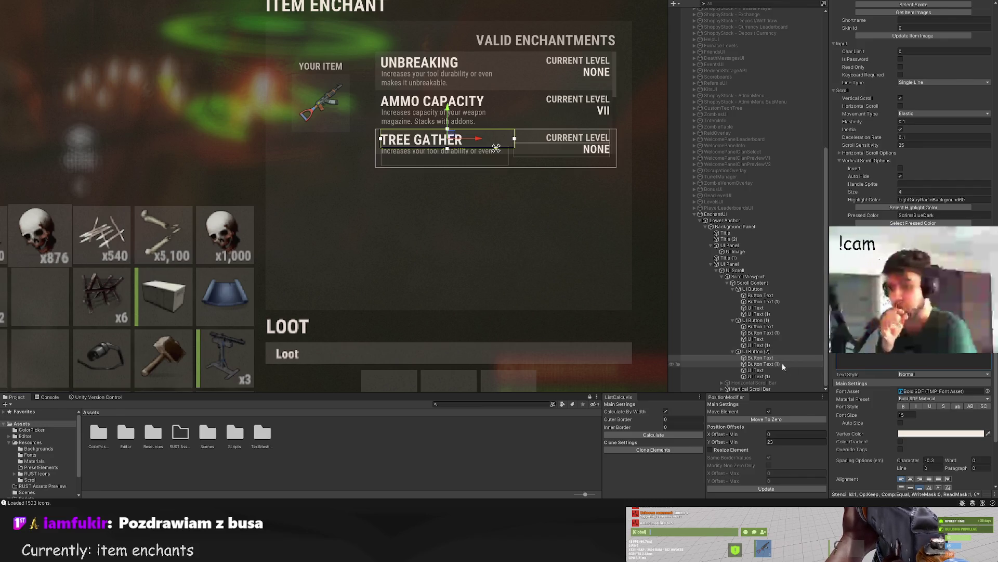
click(917, 356)
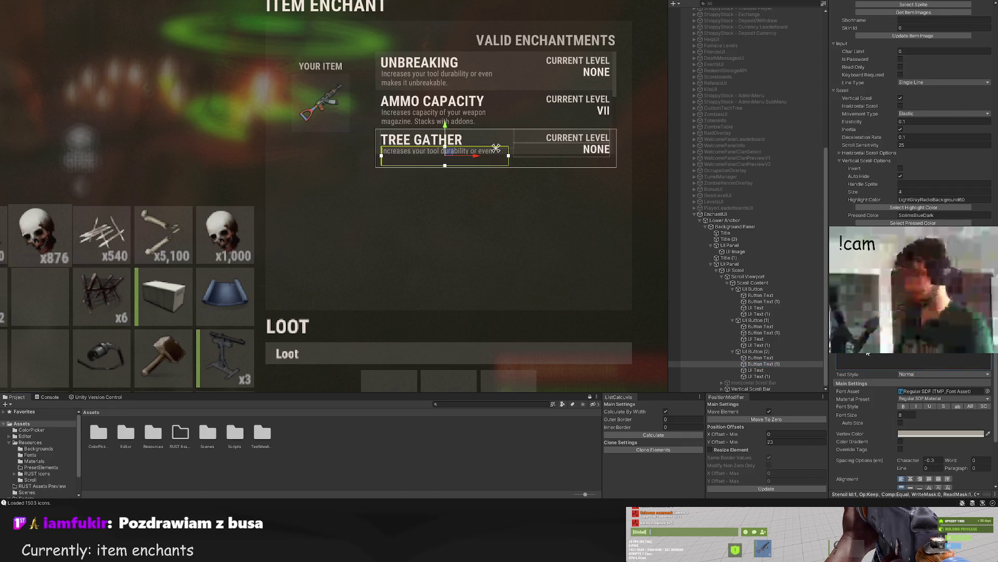
text(output from t)
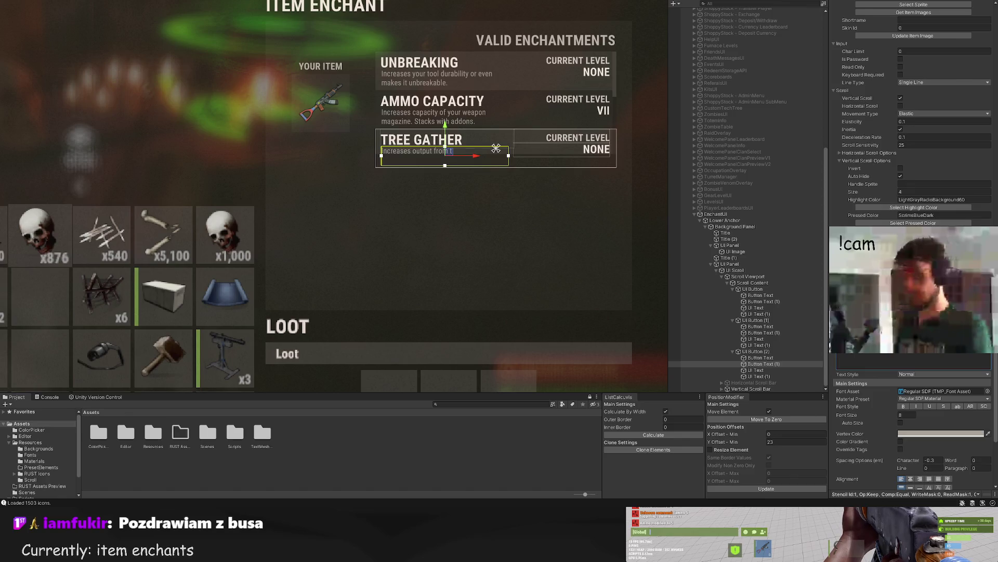
key(BackSpace)
key(BackSpace)
key(BackSpace)
text(resour)
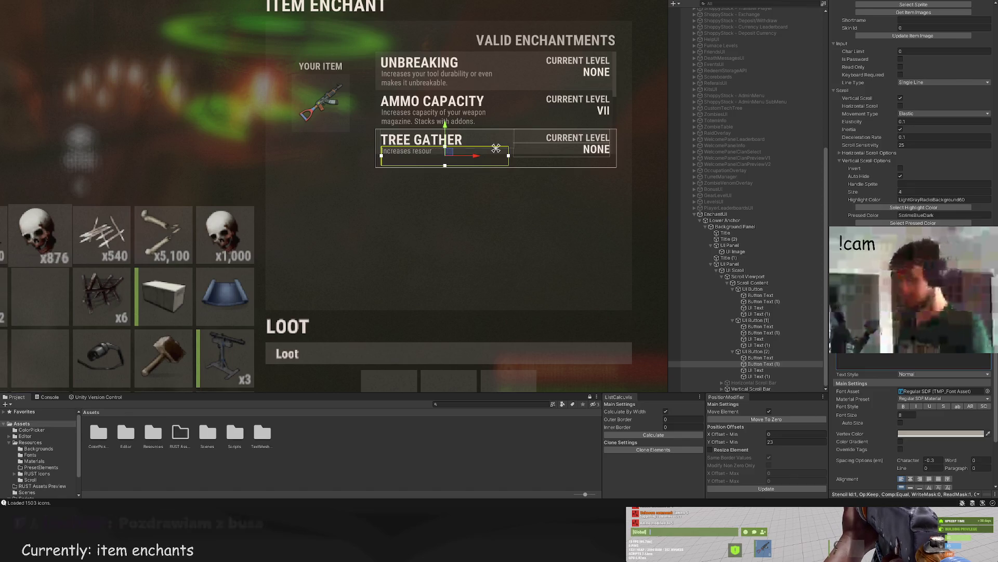
text(ce output from trees)
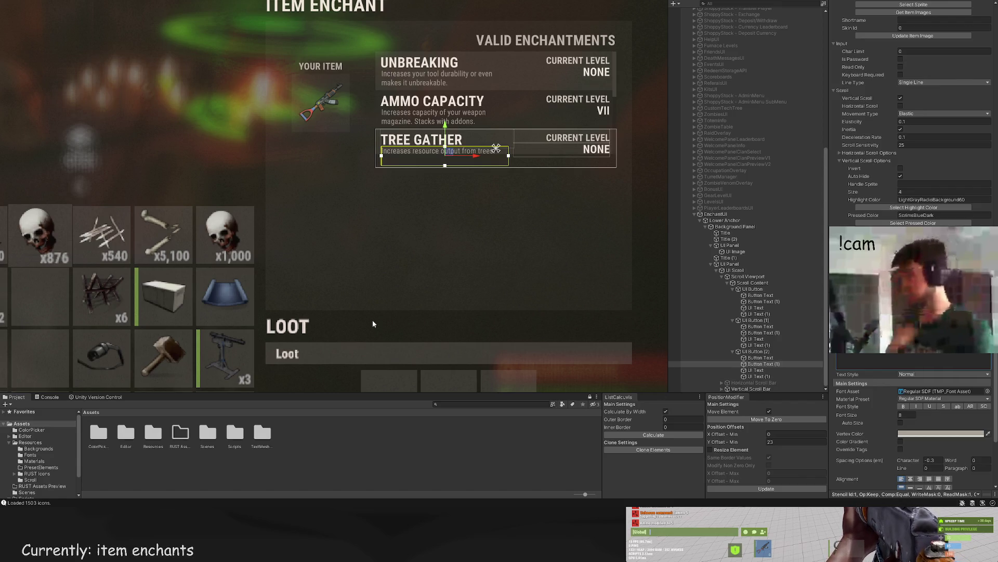
click(763, 375)
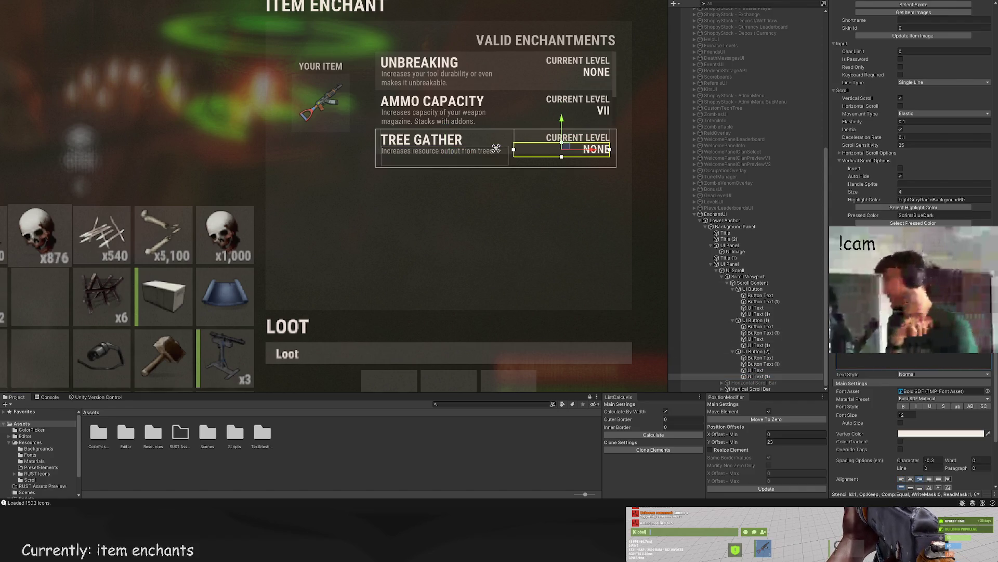
Step: Change the Tree Gather current level from NONE to III
text(V)
click(574, 264)
scroll(574, 264, down, 1)
click(572, 159)
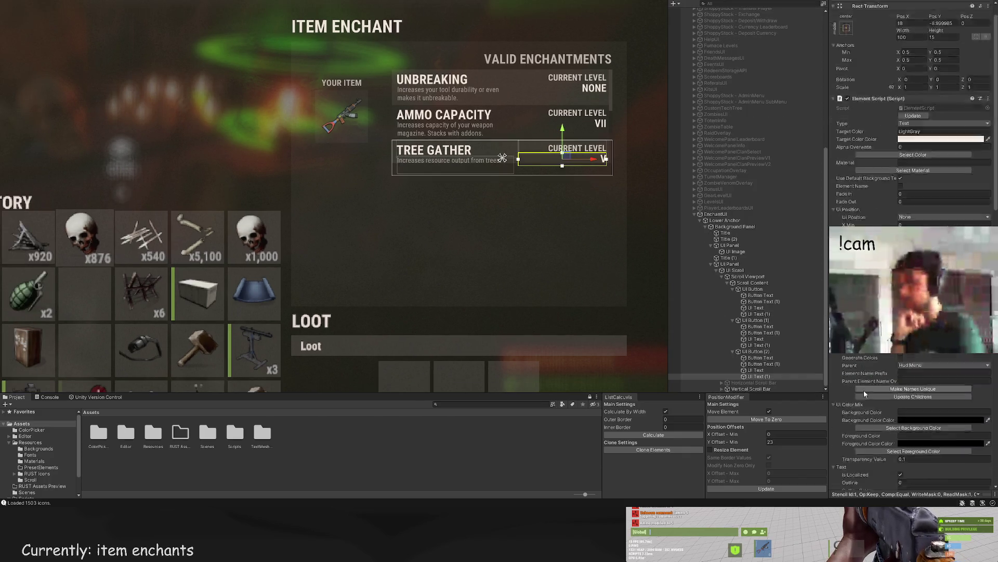
scroll(866, 364, down, 10)
scroll(869, 366, down, 5)
click(858, 422)
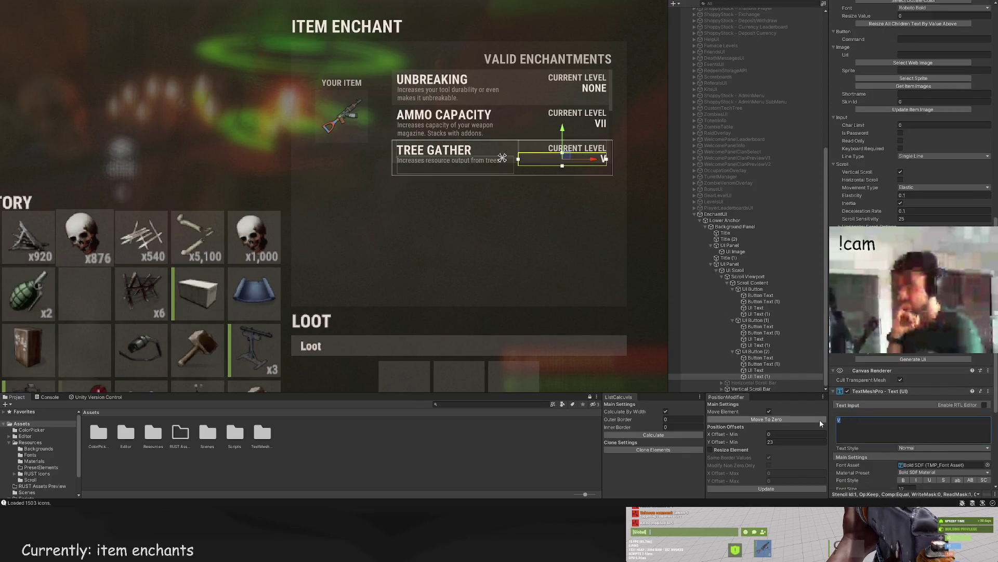
key(BackSpace)
text(III)
click(531, 258)
scroll(529, 262, down, 2)
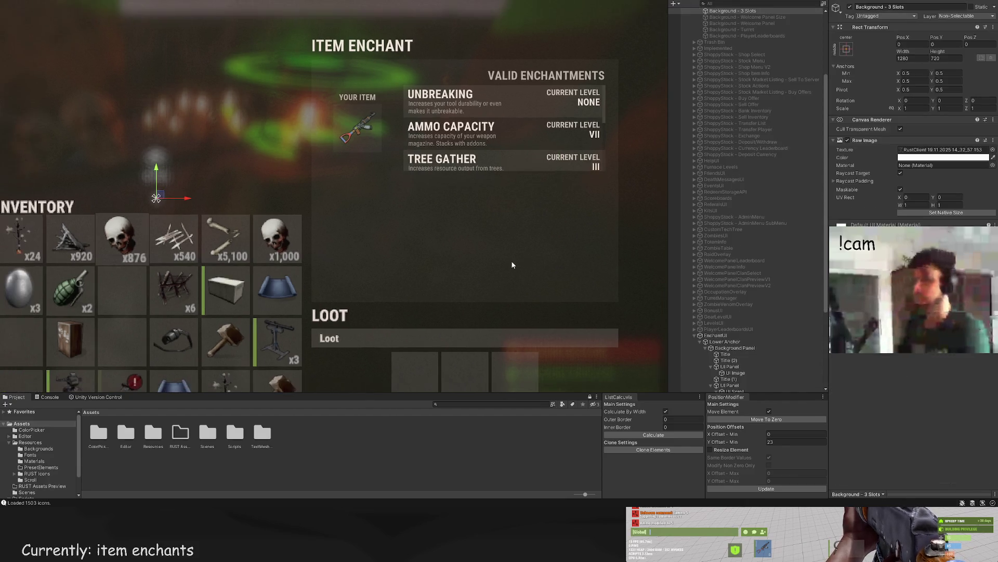
Step: Inspect the enchantment entries and list panels in the hierarchy, collapsing the panel's children
drag(507, 247, 492, 228)
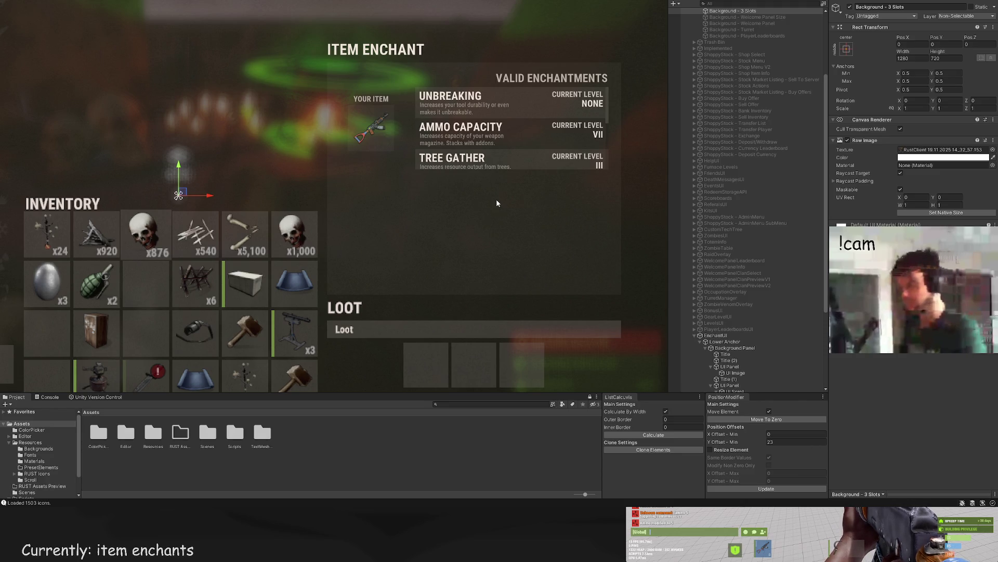
scroll(749, 260, down, 5)
click(755, 351)
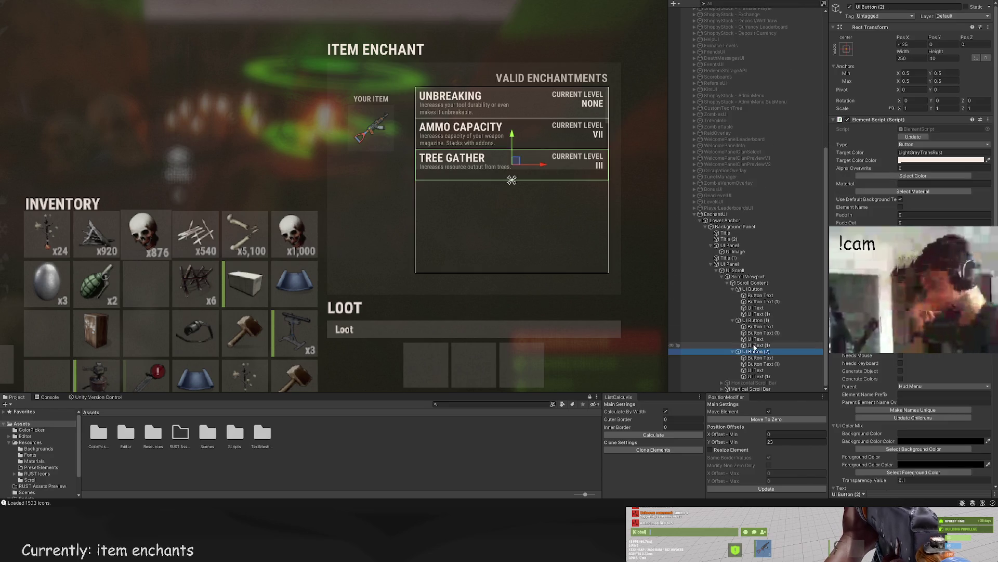
click(754, 320)
key(Up)
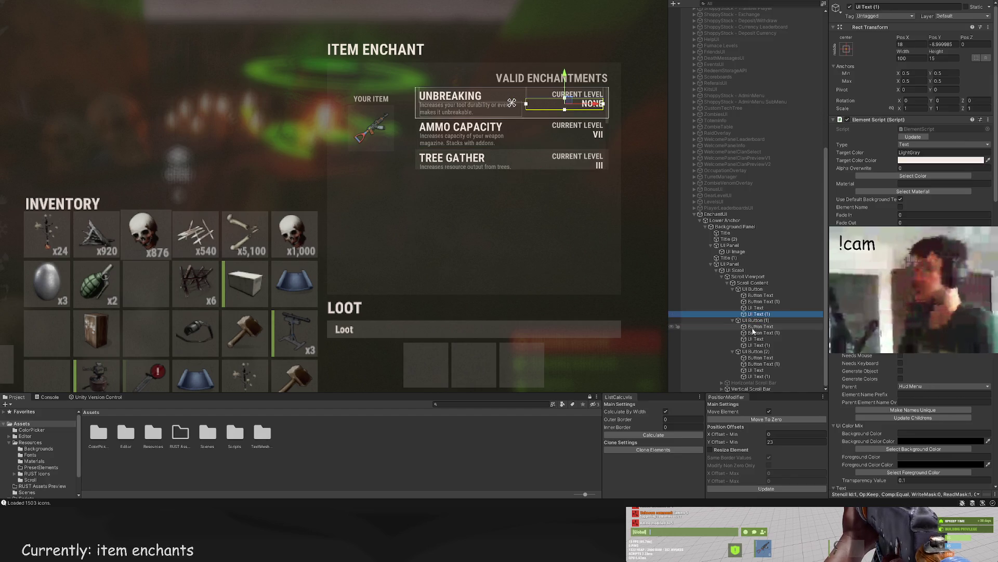
click(757, 351)
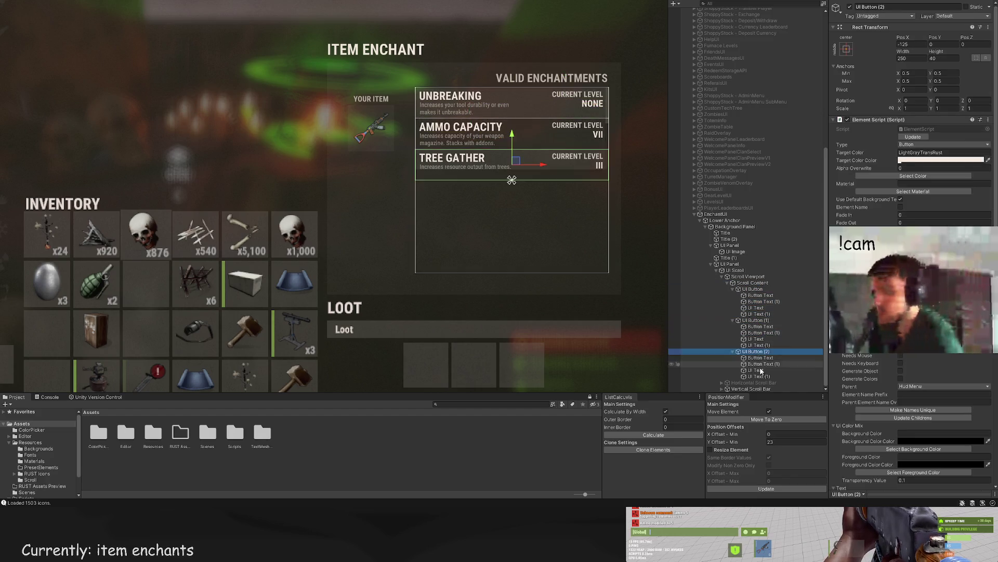
click(755, 319)
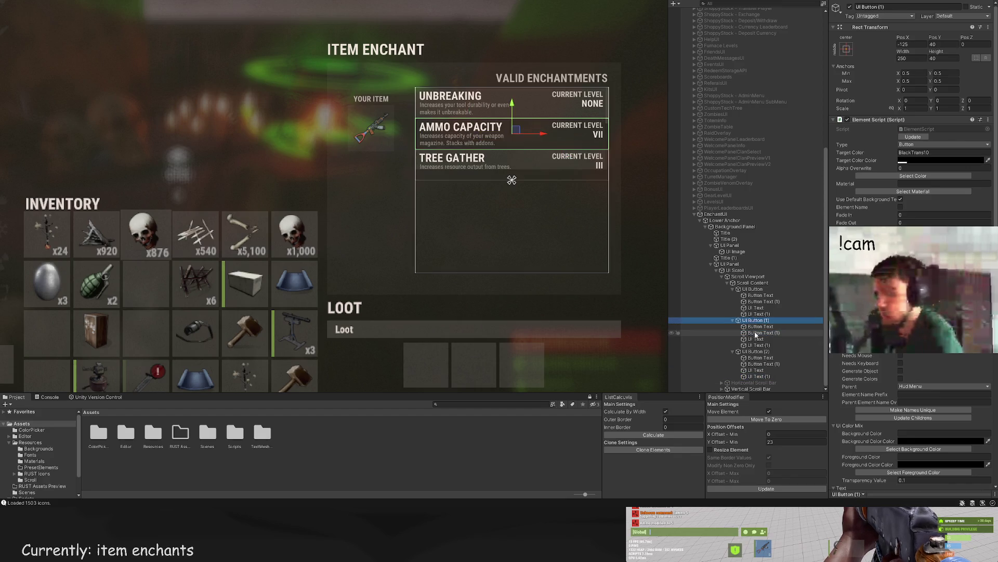
click(736, 270)
click(731, 264)
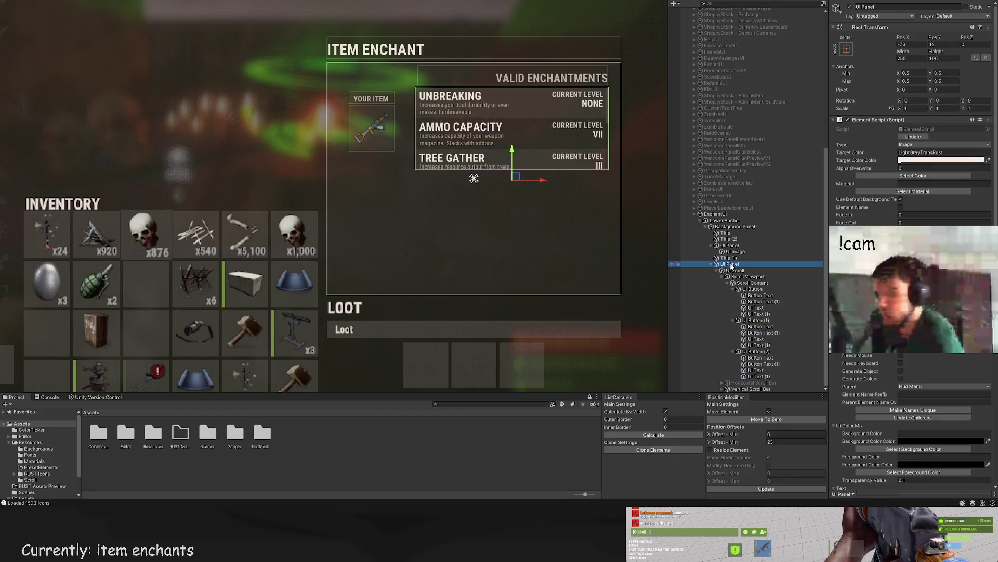
click(711, 264)
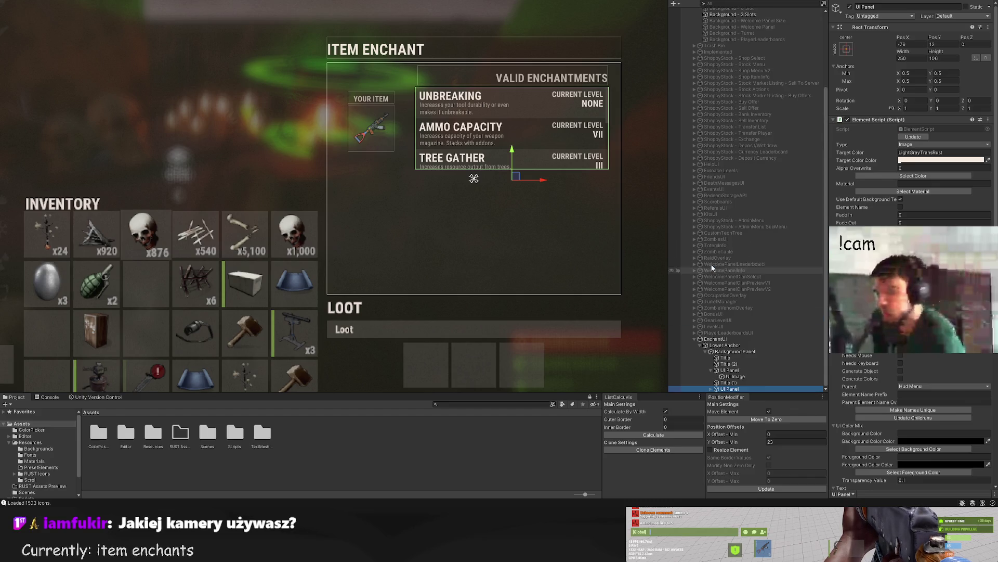
click(728, 352)
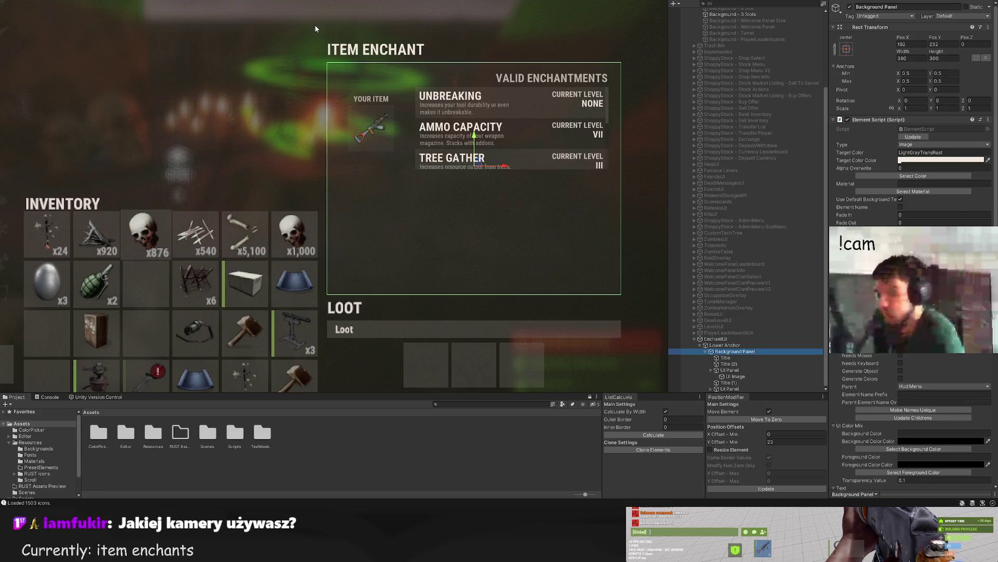
Step: Widen the new panel under the list to 380 and set its Y Offset Min to -16
click(364, 255)
scroll(375, 142, up, 3)
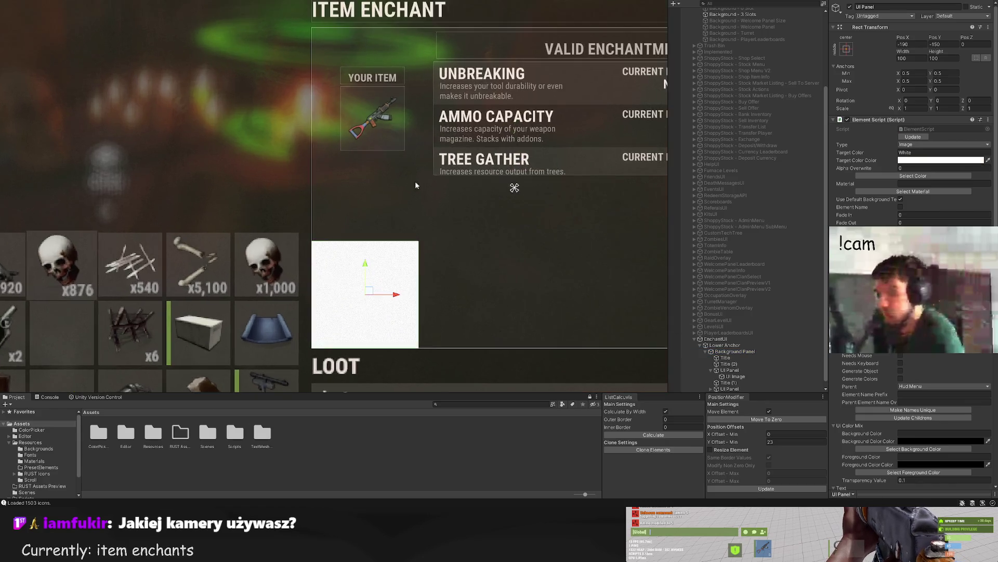
mouse_move(266, 204)
mouse_down()
mouse_move(610, 203)
mouse_move(580, 128)
mouse_up()
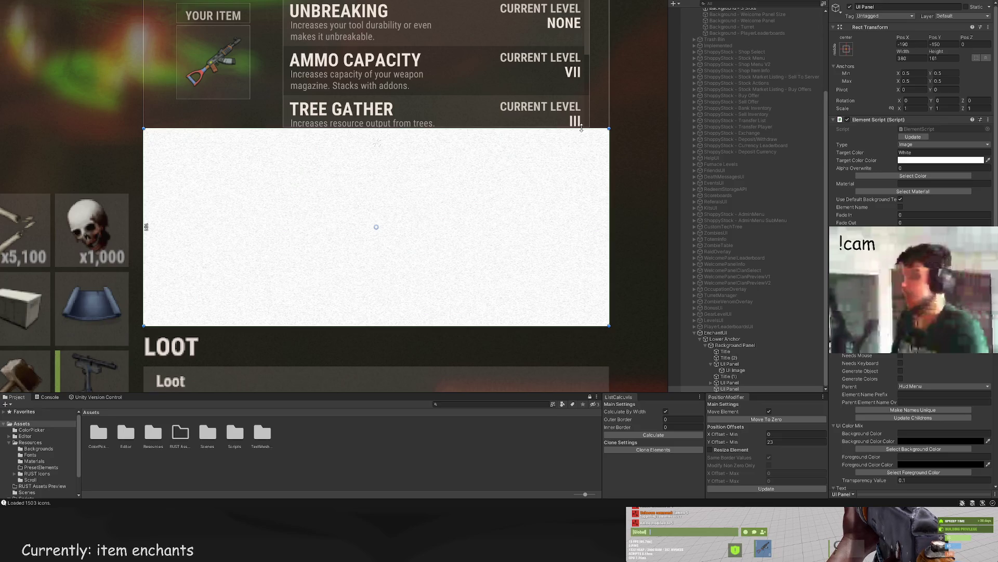
scroll(580, 129, up, 2)
scroll(910, 156, down, 10)
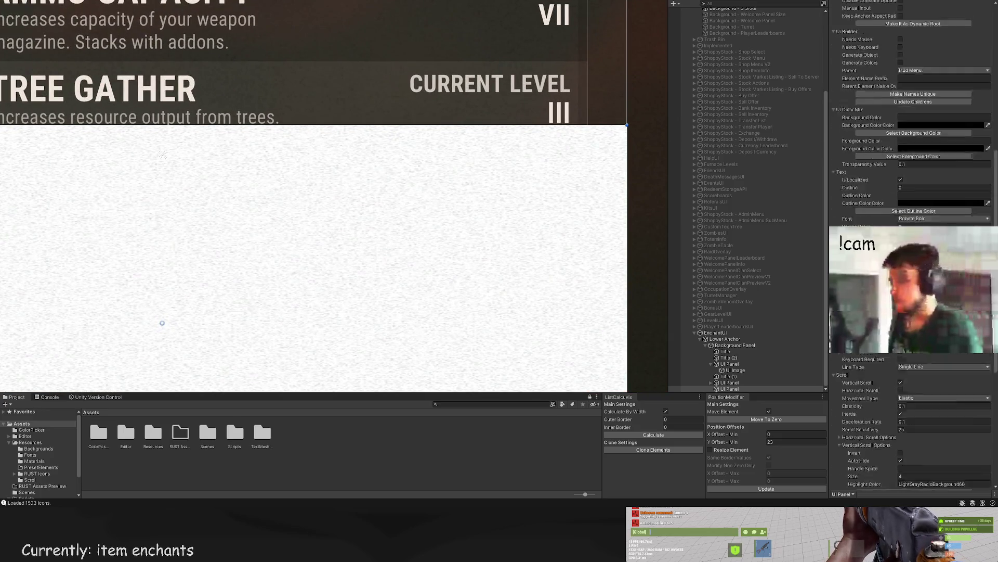
click(791, 434)
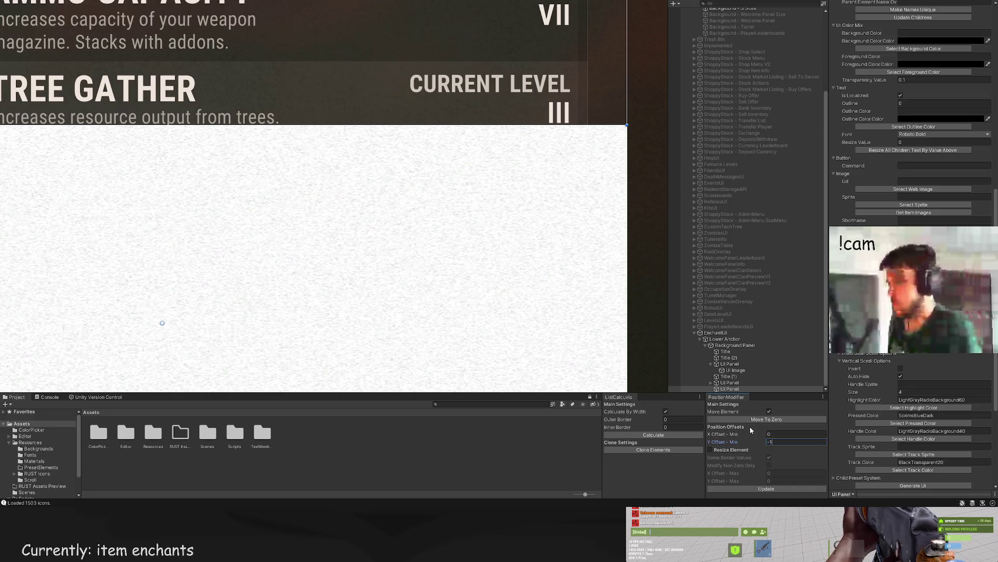
text(6)
click(766, 488)
Step: Shorten the white panel to 148 high and bring up its background colour picker
scroll(392, 285, down, 5)
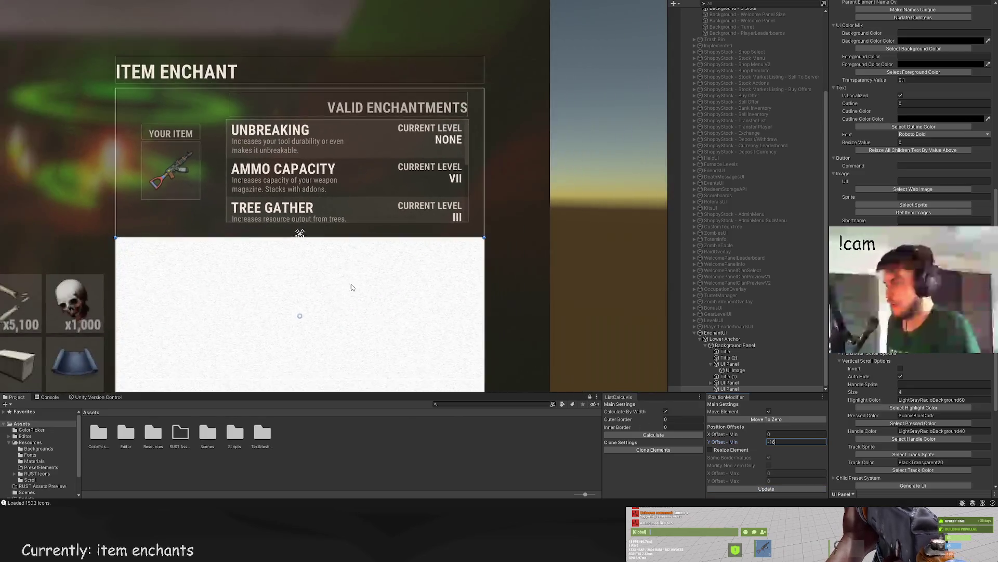
drag(351, 287, 422, 233)
scroll(508, 332, up, 2)
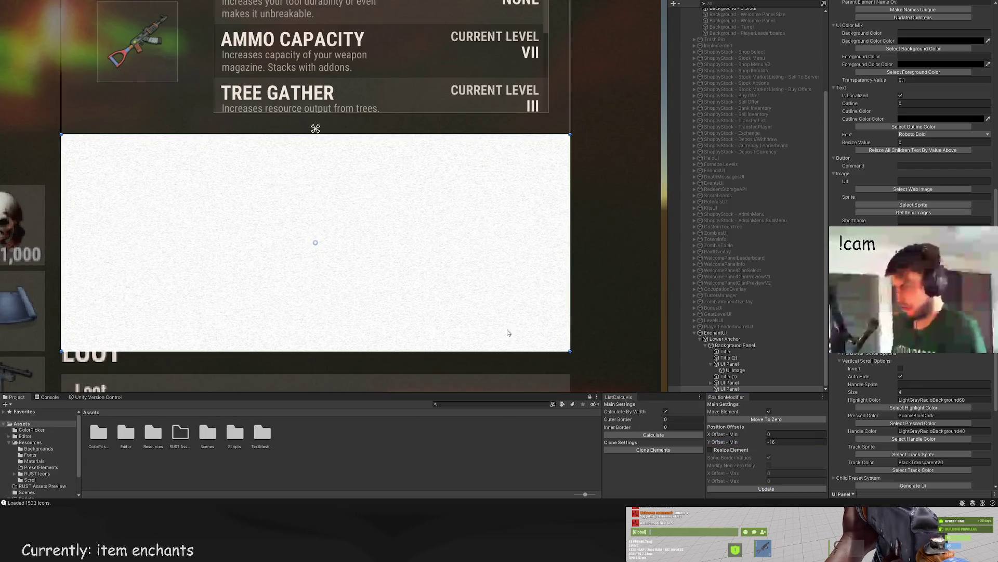
mouse_move(516, 350)
mouse_down()
mouse_move(517, 319)
mouse_move(516, 329)
mouse_up()
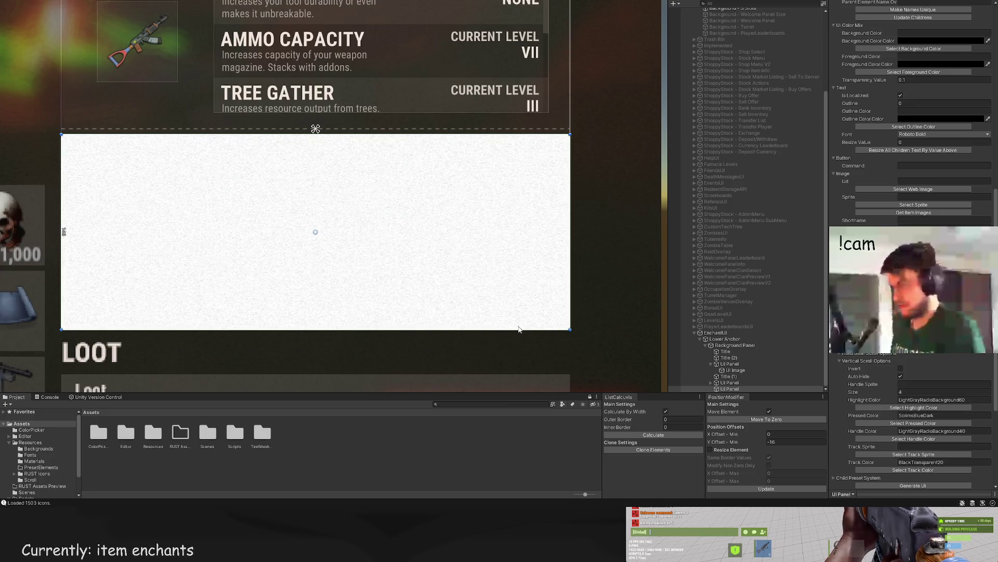
scroll(905, 169, up, 10)
scroll(905, 169, up, 3)
click(910, 176)
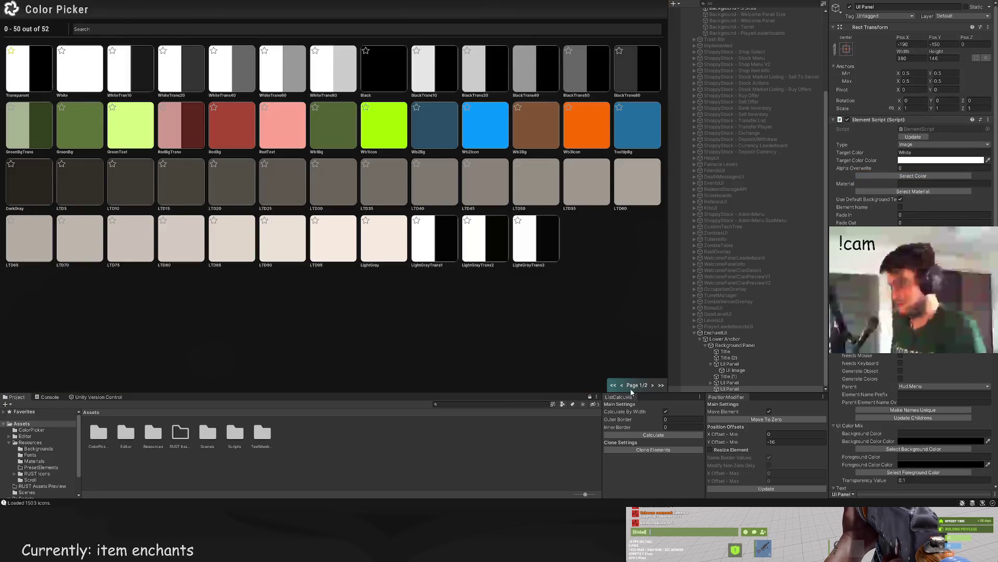
Step: Give the panel a dark colour, then frame Background - 3 Slots in the Scene view
click(652, 385)
click(52, 66)
click(238, 167)
key(f)
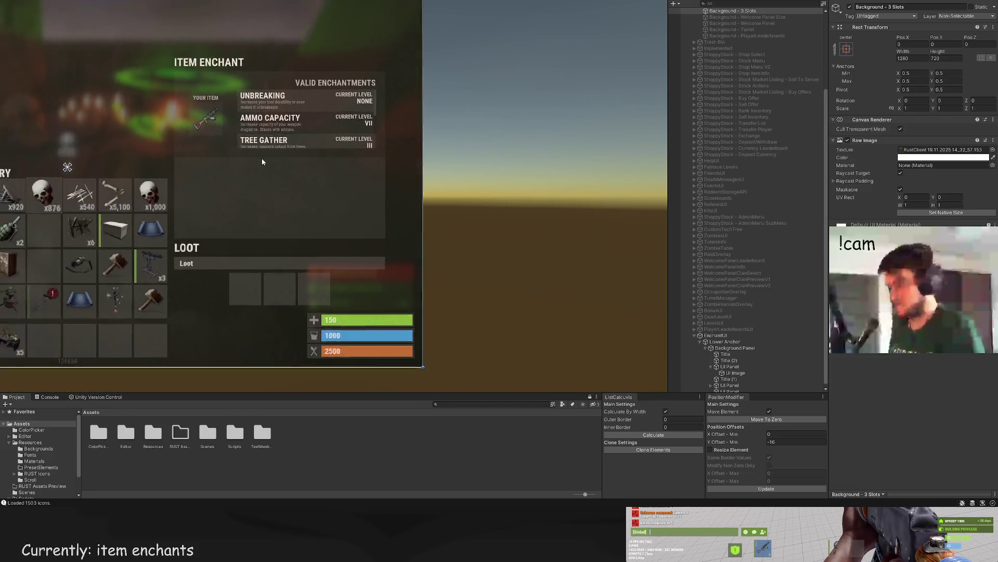
scroll(360, 179, up, 5)
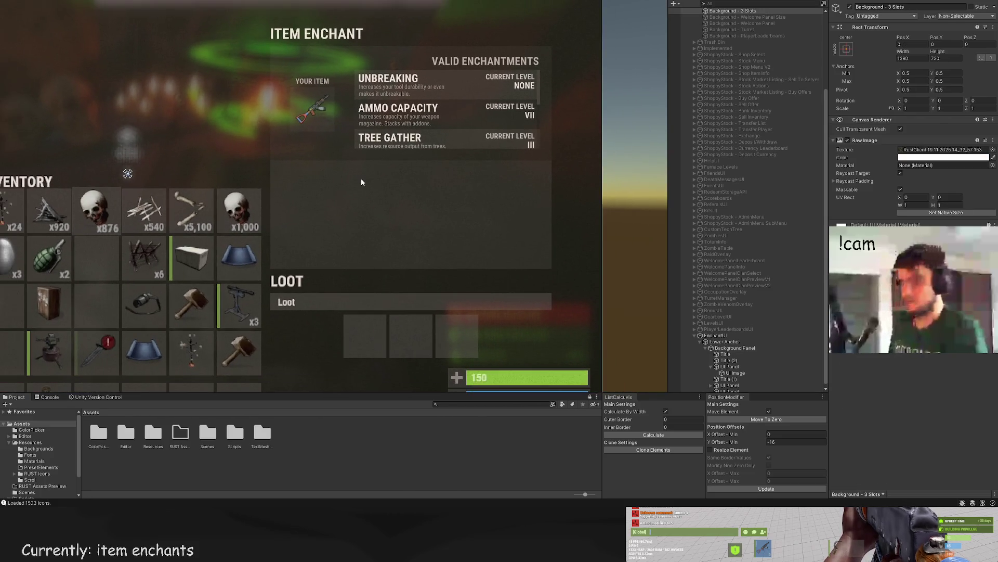
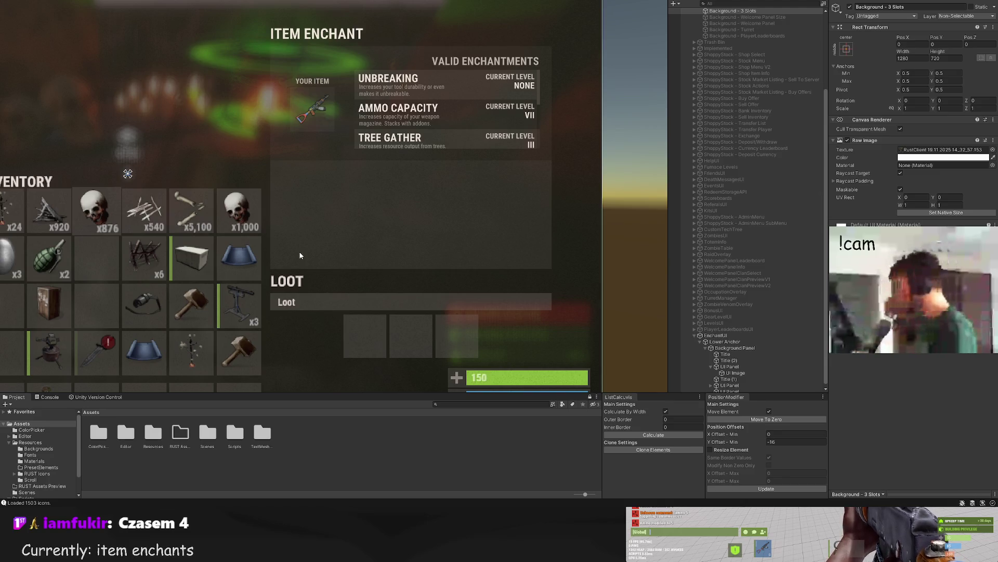
Step: Add a new child element inside the empty 380×148 details panel and select it
scroll(301, 210, up, 5)
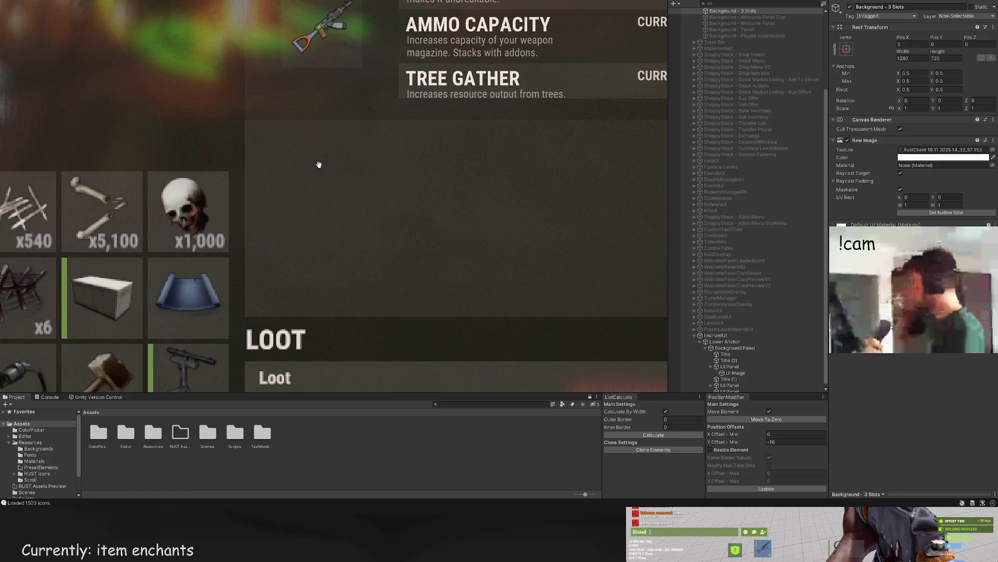
click(743, 387)
drag(456, 208, 420, 204)
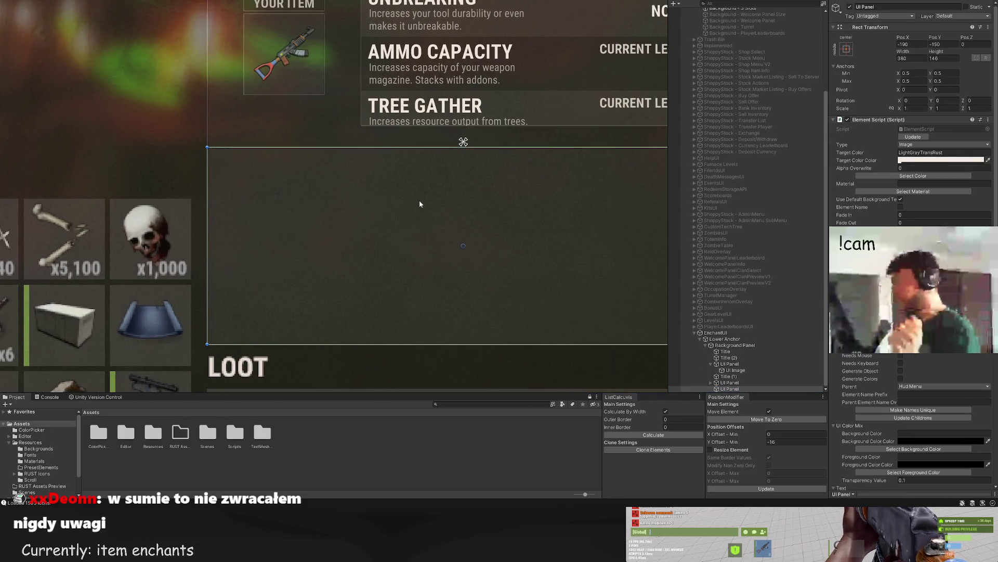
drag(376, 250, 346, 233)
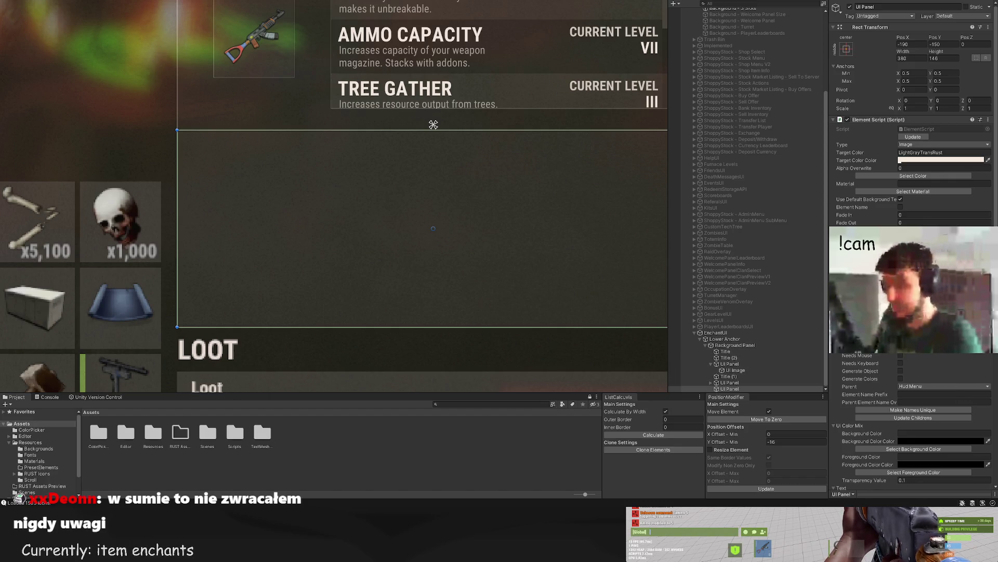
key(alt+shift+n)
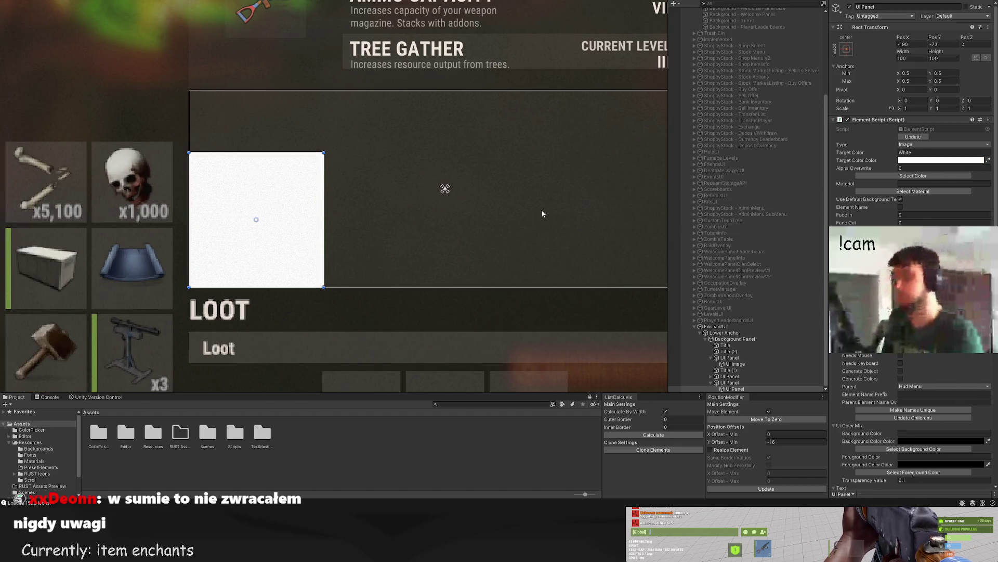
click(742, 385)
click(739, 388)
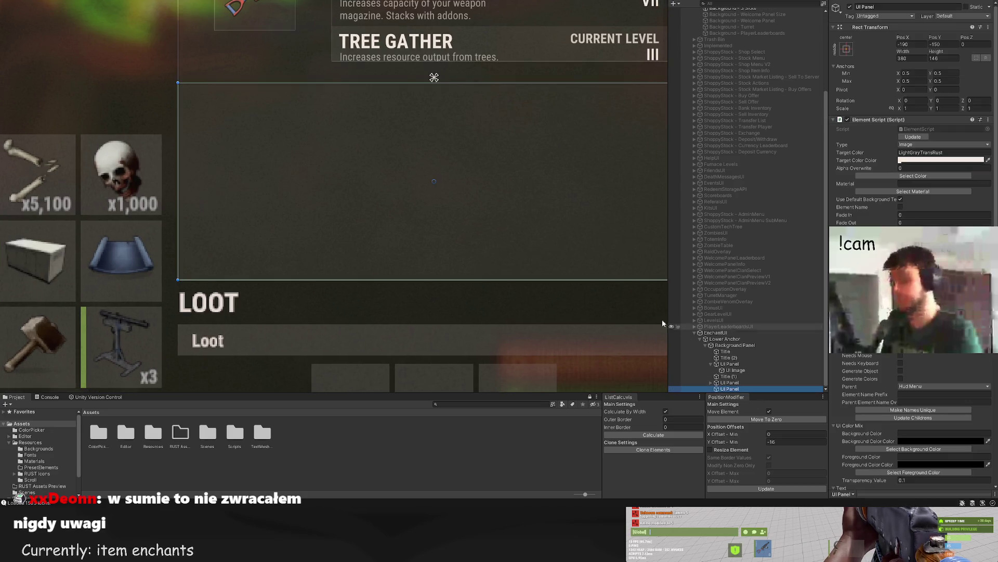
Step: Move the new text element to the top of the details panel and align it left and top
drag(217, 113, 243, 72)
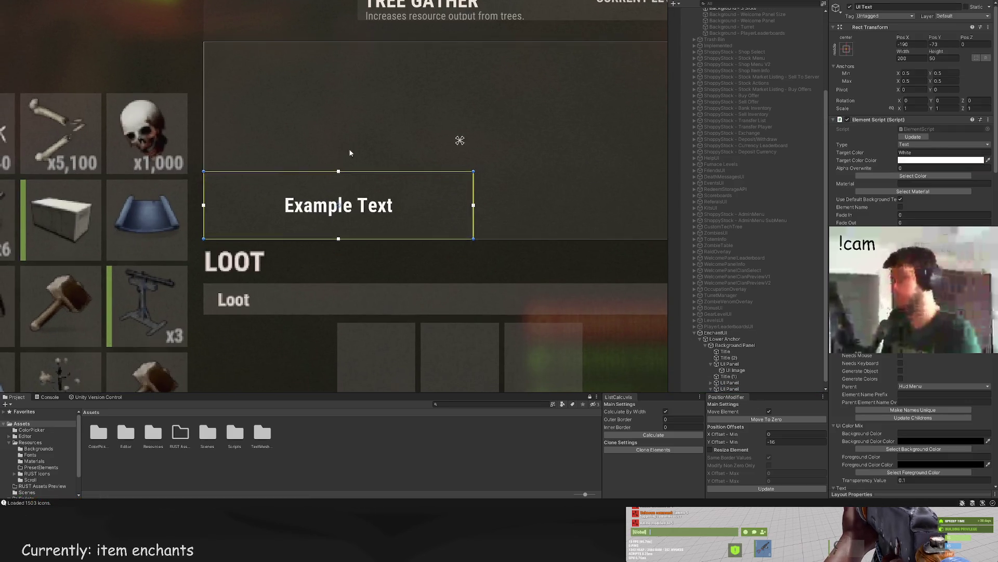
drag(339, 184, 338, 55)
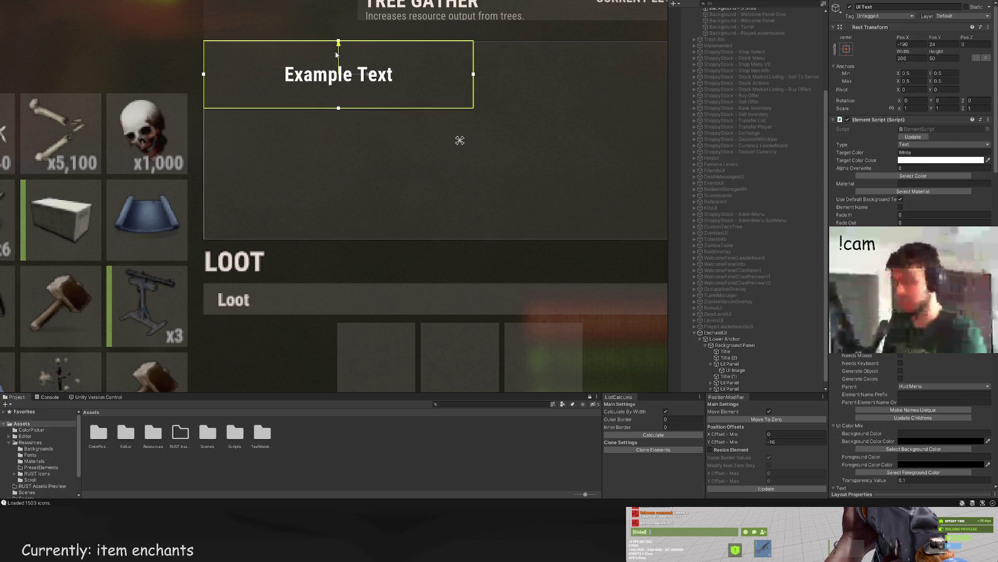
scroll(190, 112, up, 4)
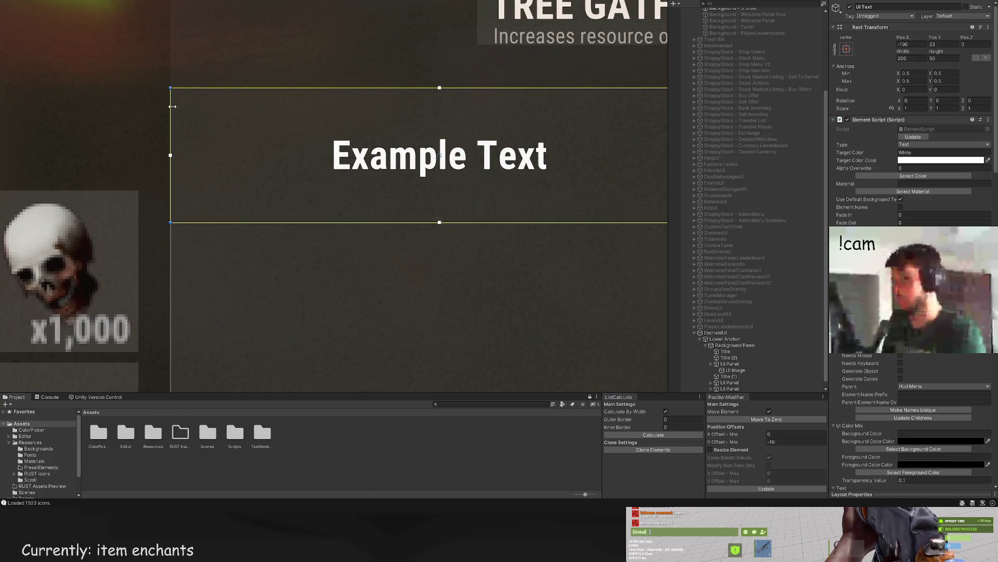
drag(173, 106, 212, 93)
scroll(893, 373, down, 10)
scroll(892, 373, down, 10)
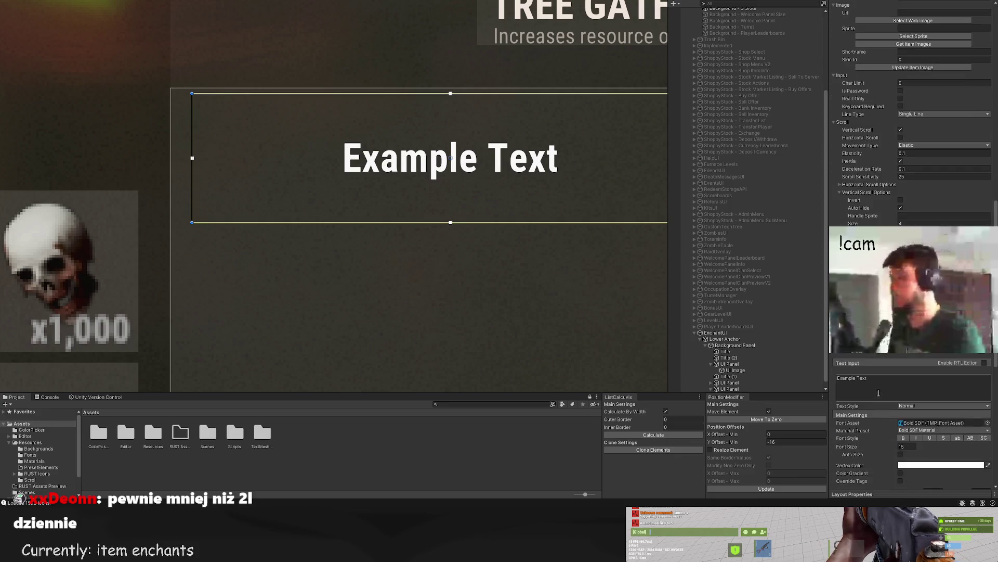
click(901, 384)
scroll(353, 206, down, 2)
scroll(353, 206, down, 1)
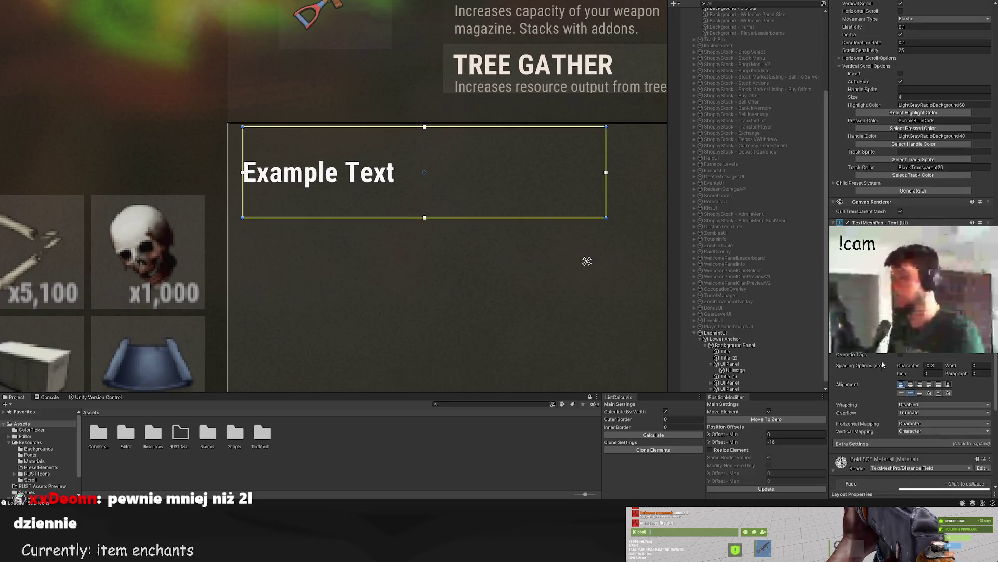
click(901, 393)
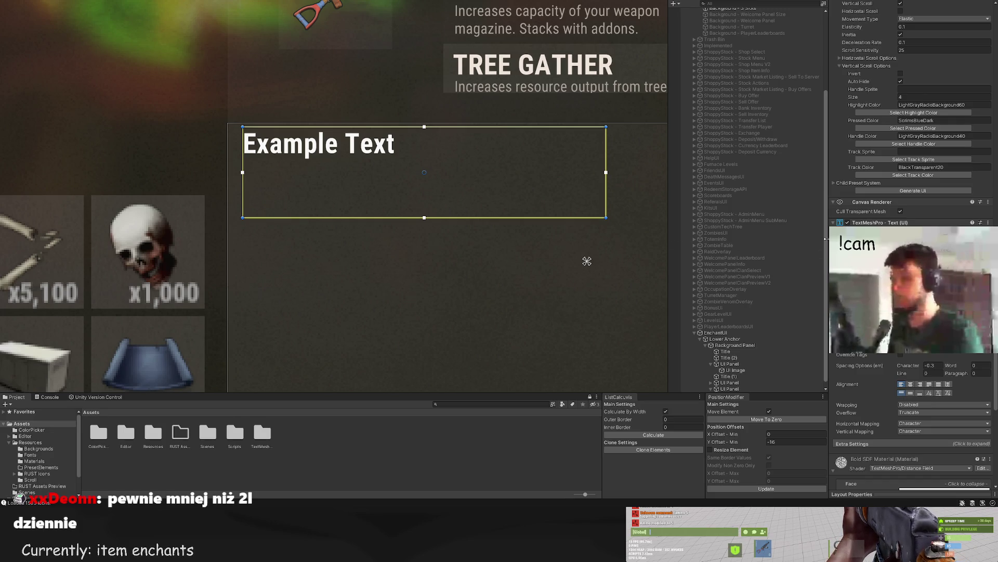
Step: Enter the heading 'CURRENT ENCHANT DETAILS - UNBREAKING' and stretch its box across the panel
text(Unbreaking)
key(BackSpace)
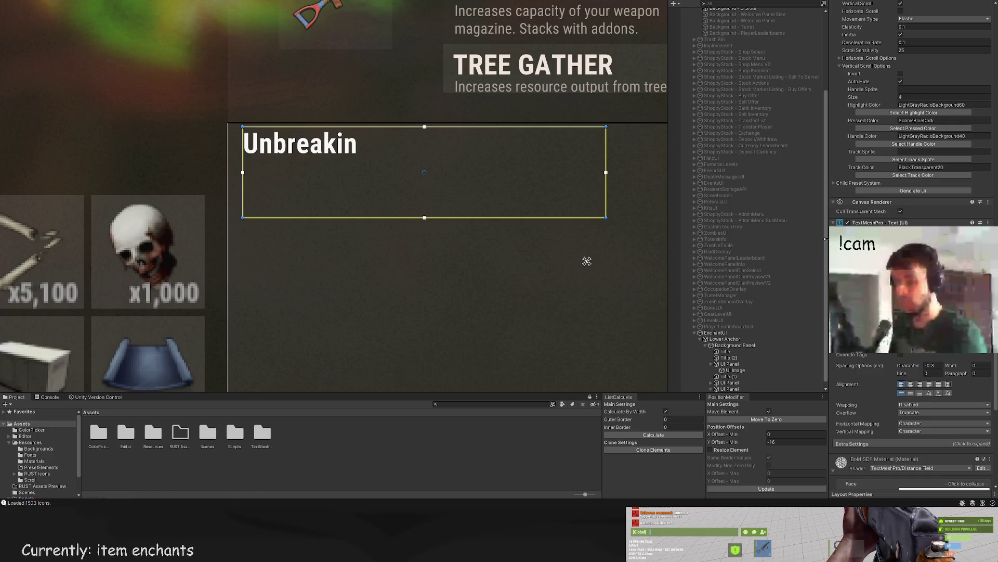
key(BackSpace)
key(BackSpace)
key(BackSpace)
text(NBRE)
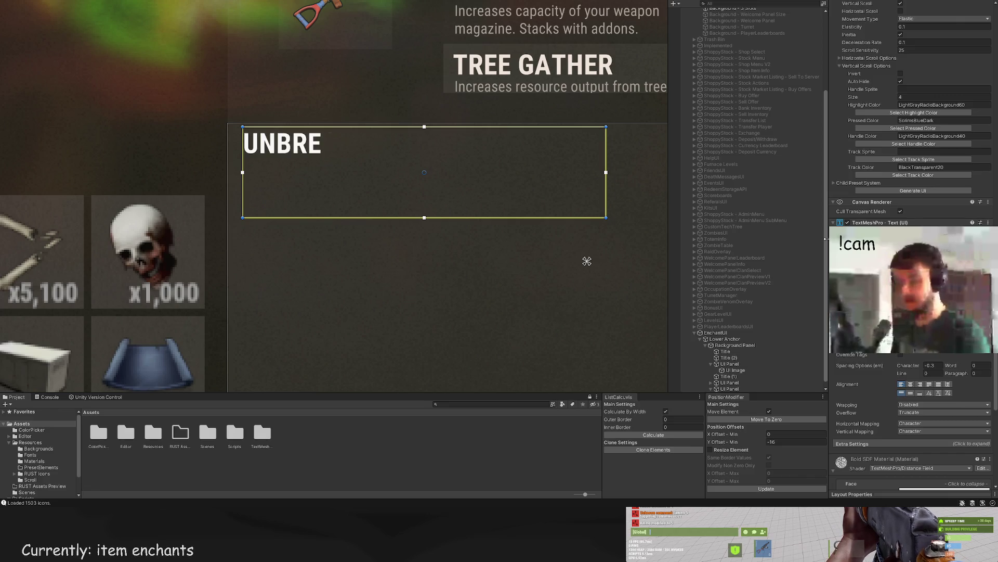
text(AKING -)
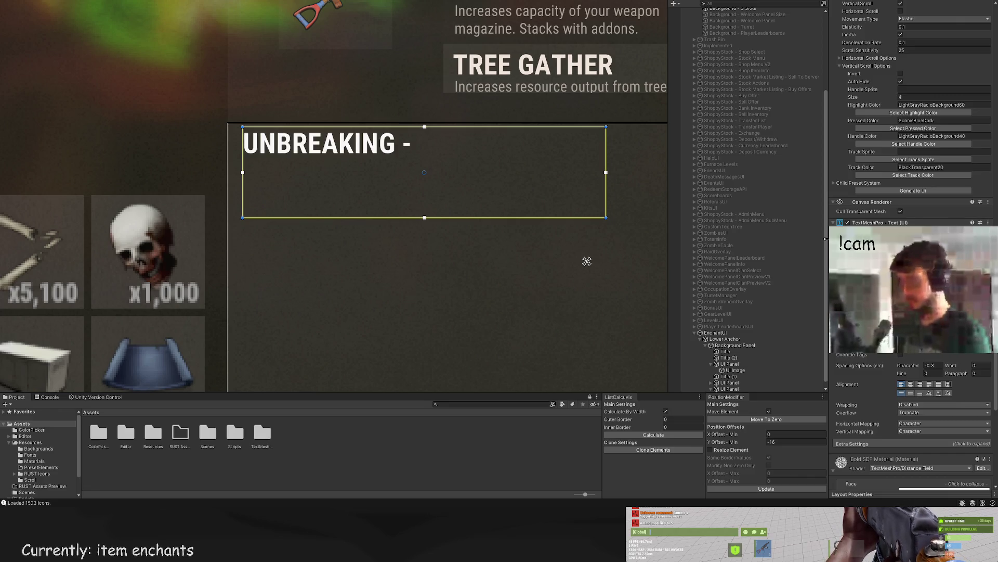
text( CU)
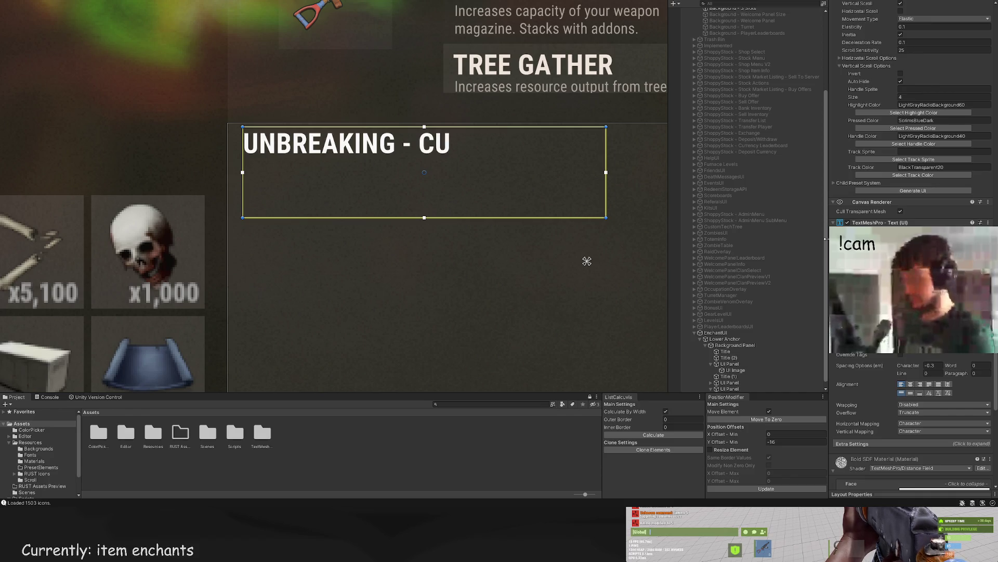
key(BackSpace)
key(BackSpace)
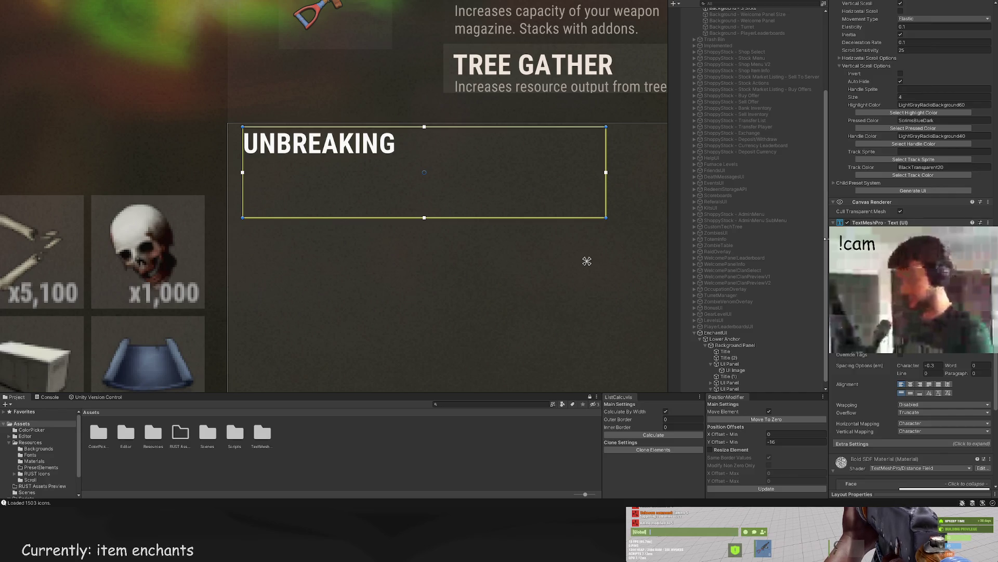
key(BackSpace)
key(BackSpace)
key(BackSpace)
text(CURRENT)
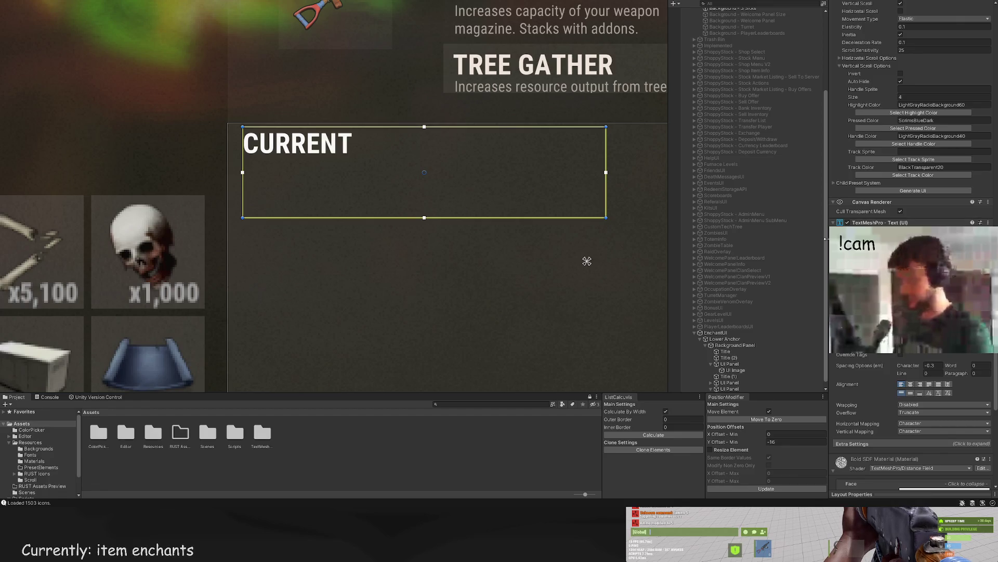
text( ENCHANT DETAILS -)
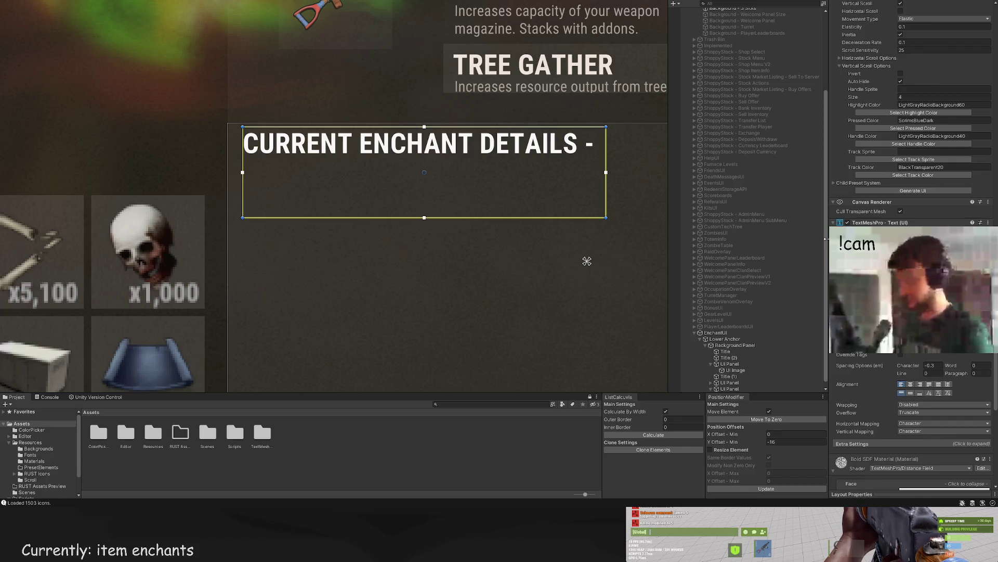
scroll(587, 261, down, 2)
text( U)
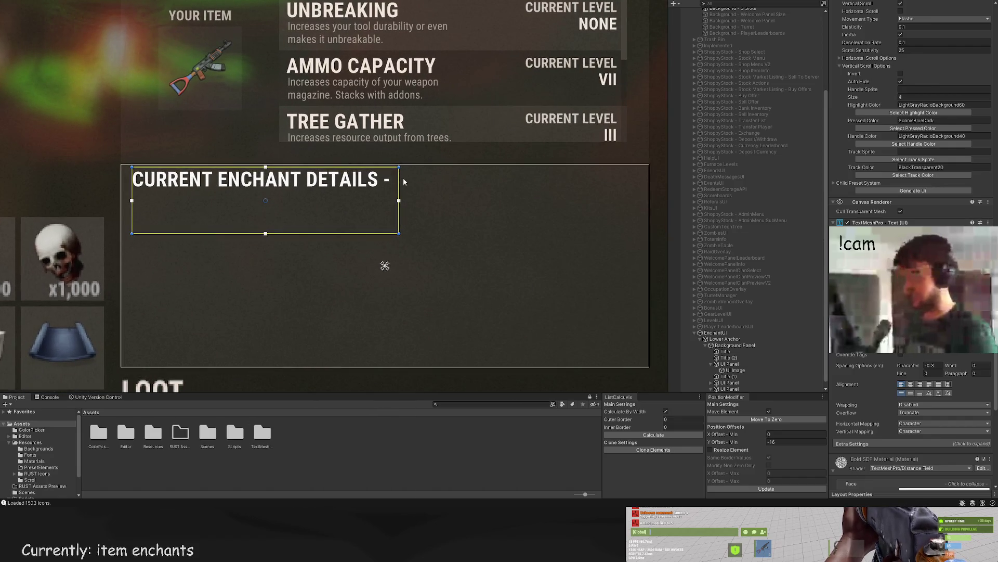
drag(413, 179, 649, 186)
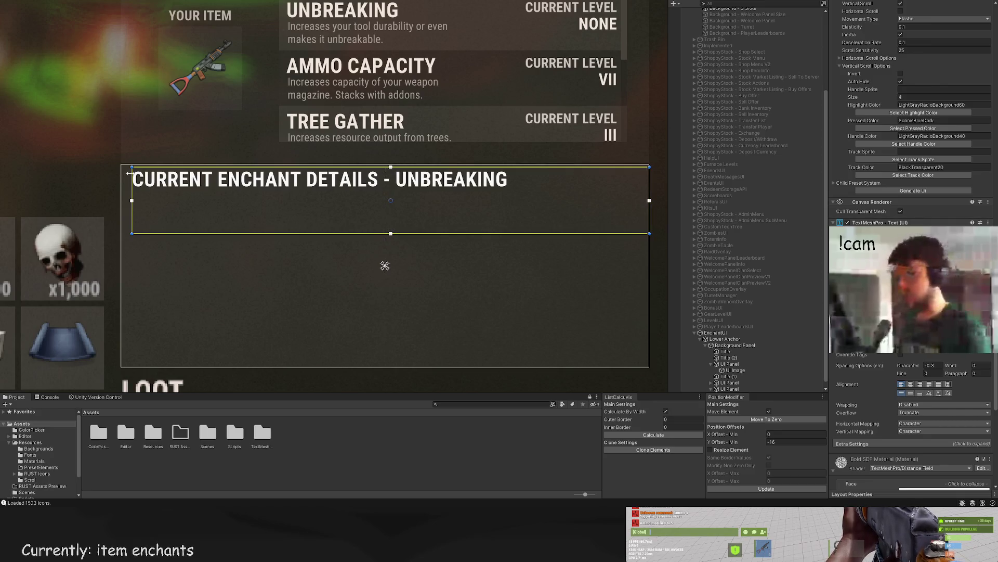
drag(147, 167, 128, 175)
scroll(175, 196, down, 3)
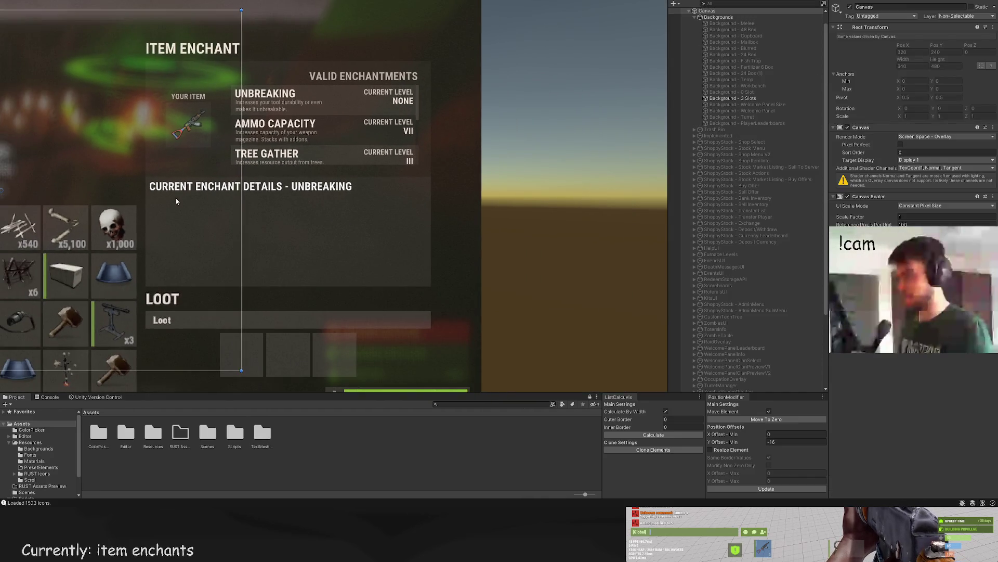
click(952, 176)
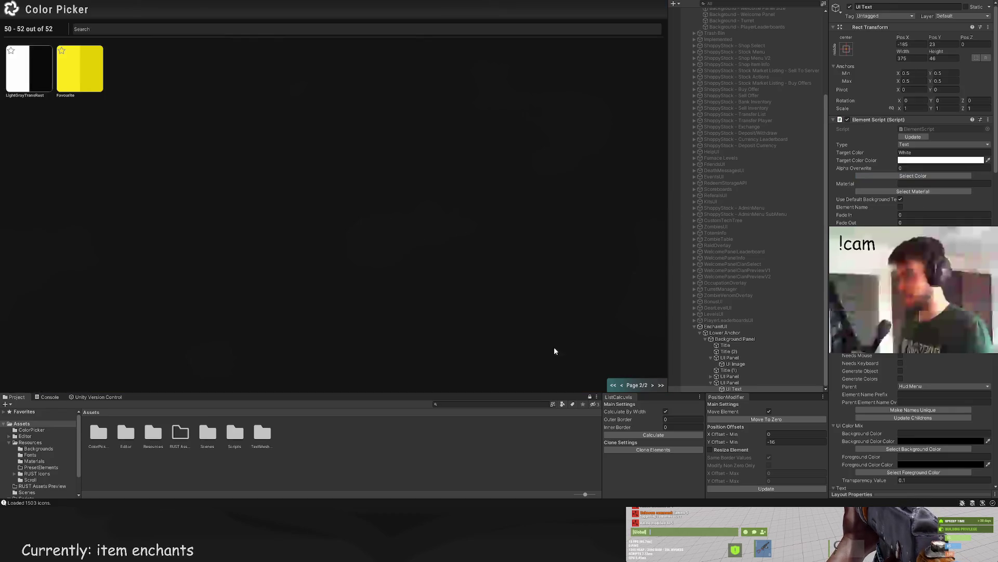
click(621, 385)
click(179, 231)
click(252, 269)
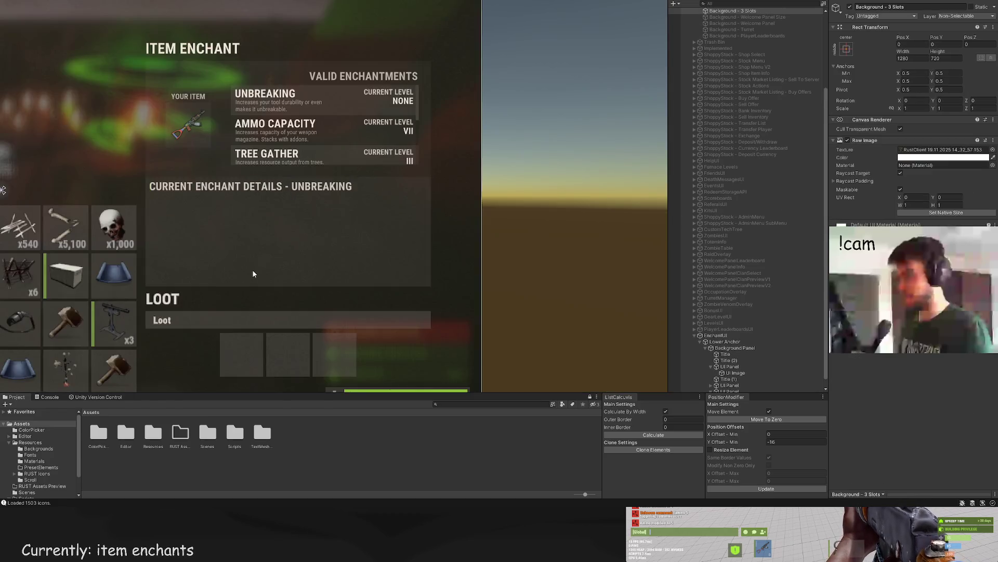
drag(252, 269, 340, 222)
scroll(340, 222, up, 2)
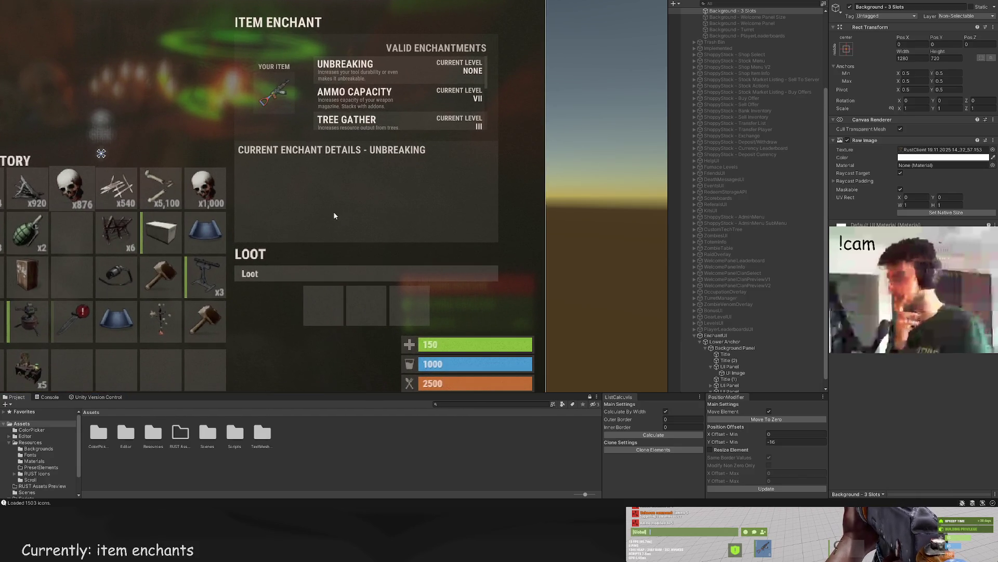
drag(335, 215, 343, 254)
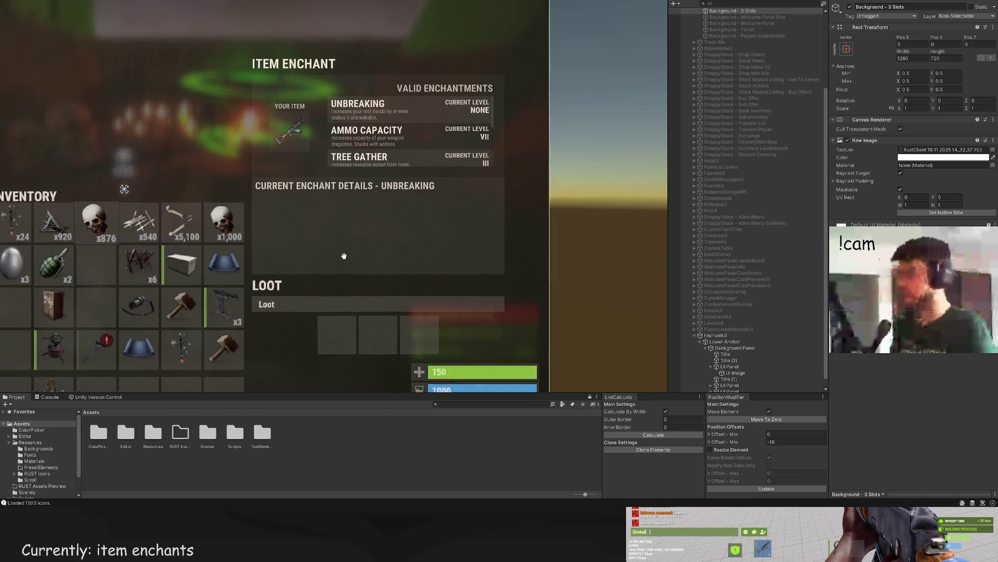
scroll(383, 261, up, 3)
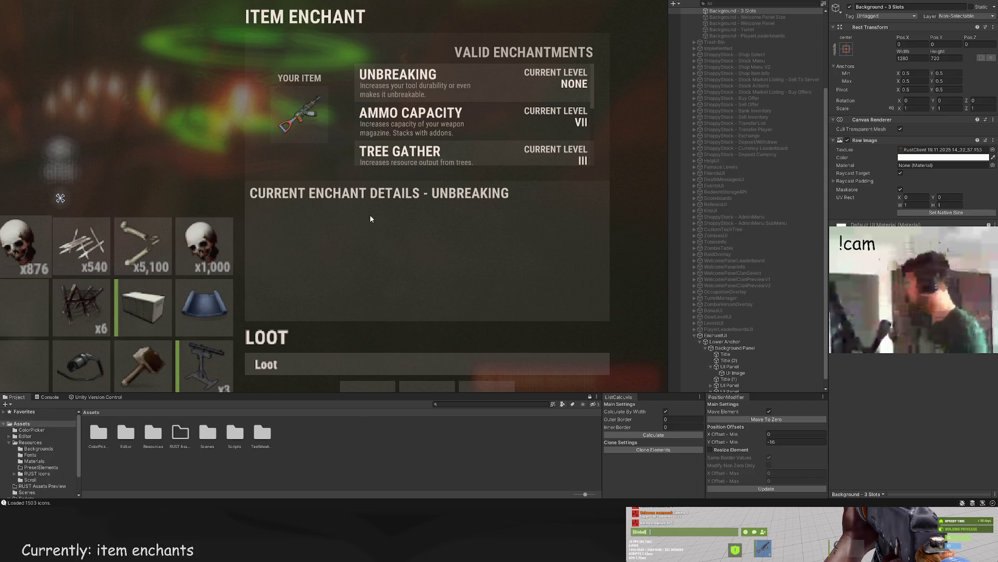
drag(369, 215, 373, 198)
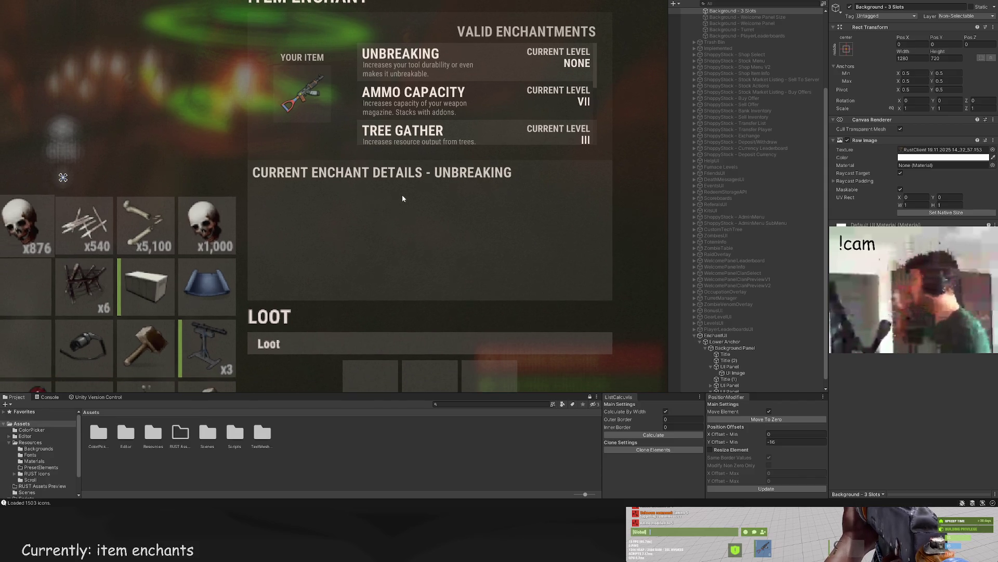
scroll(416, 188, up, 3)
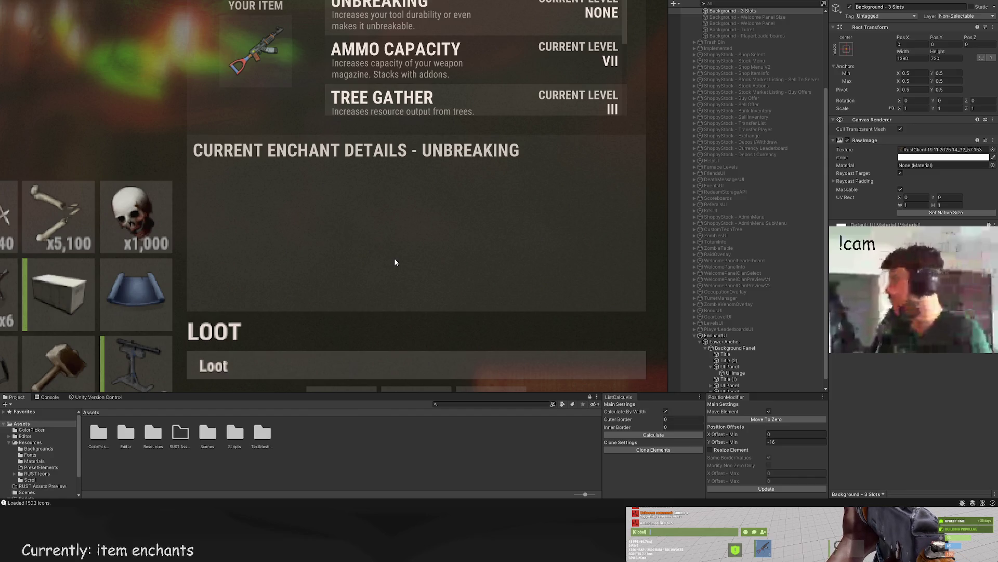
scroll(495, 228, down, 2)
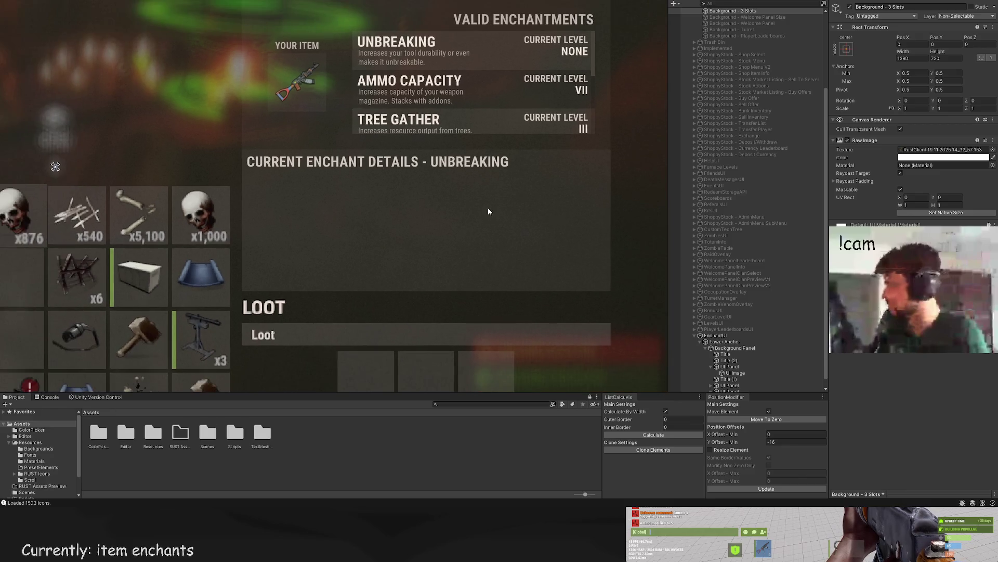
scroll(772, 334, down, 1)
click(746, 389)
click(734, 382)
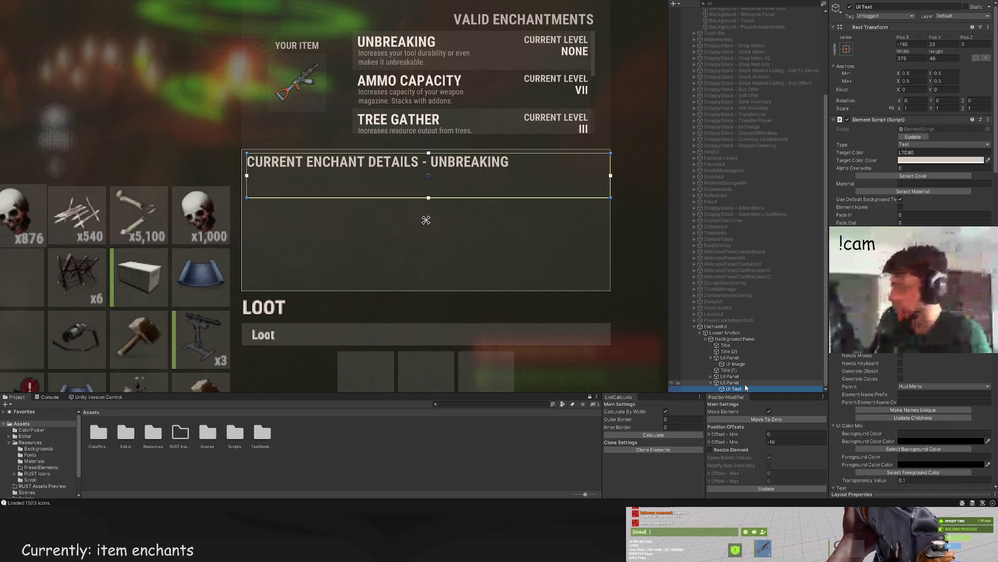
click(734, 376)
click(733, 369)
click(740, 364)
click(734, 358)
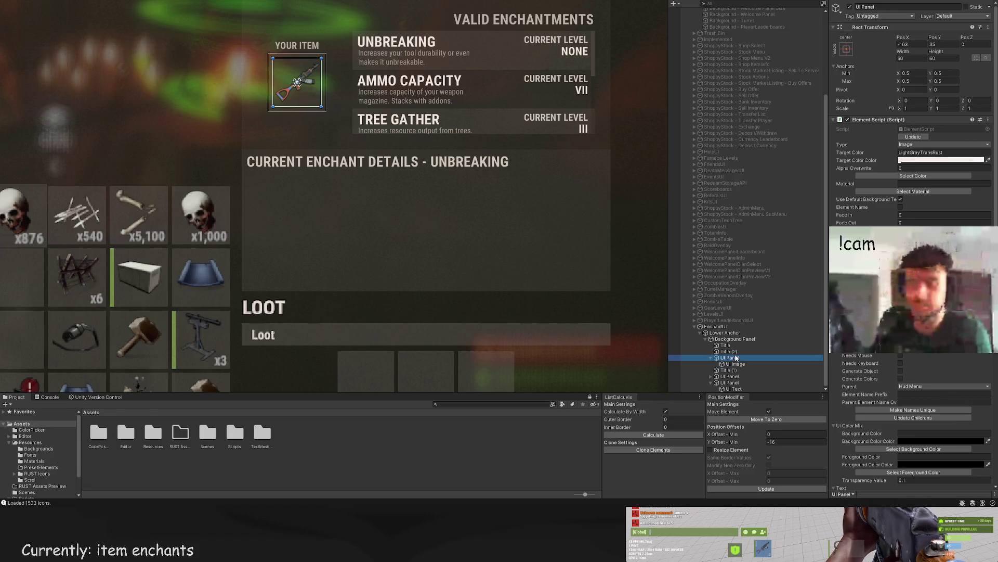
click(735, 352)
click(736, 345)
click(738, 340)
click(738, 345)
click(739, 352)
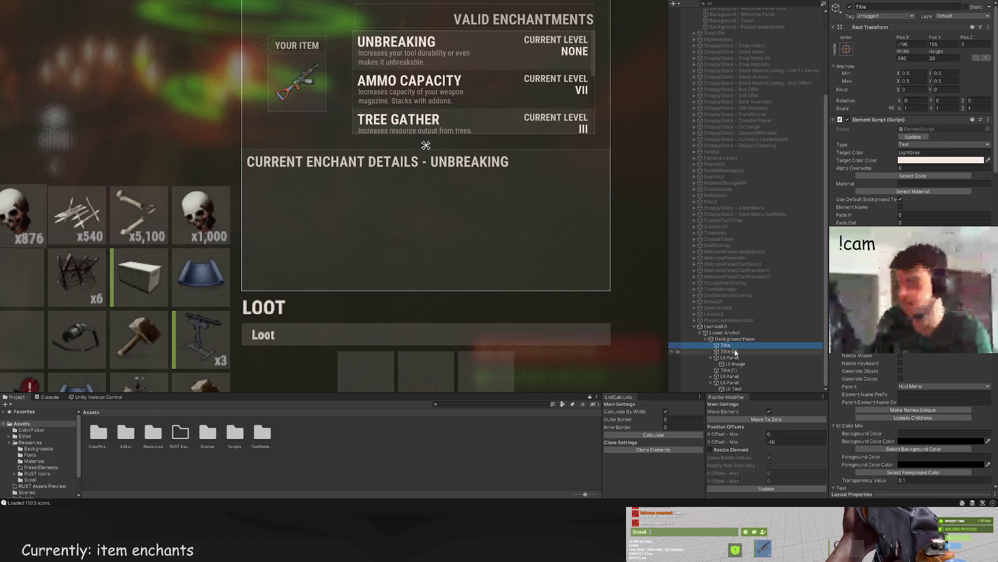
click(739, 358)
click(739, 364)
click(740, 369)
click(741, 376)
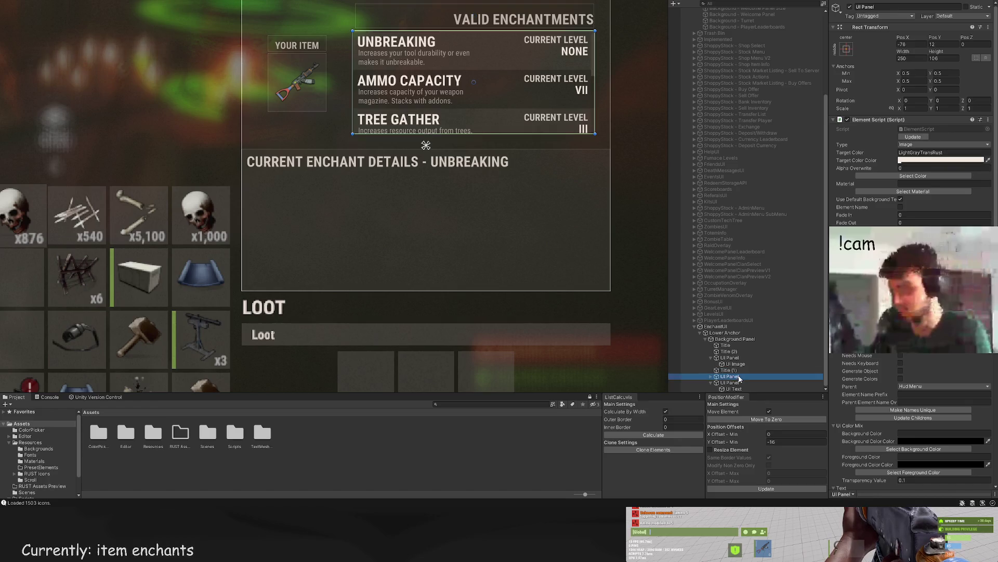
click(739, 370)
key(Up)
key(Up)
key(Up)
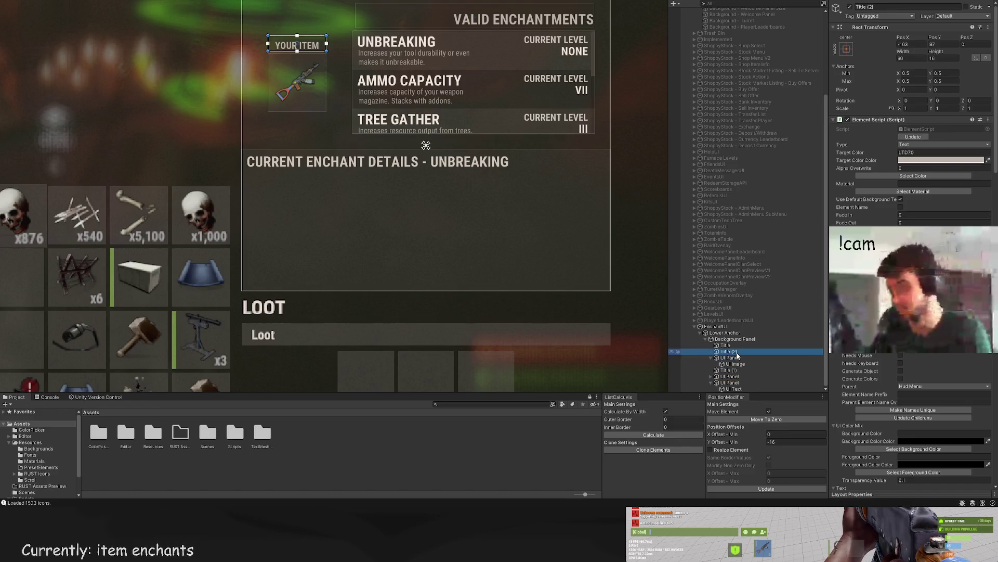
click(733, 388)
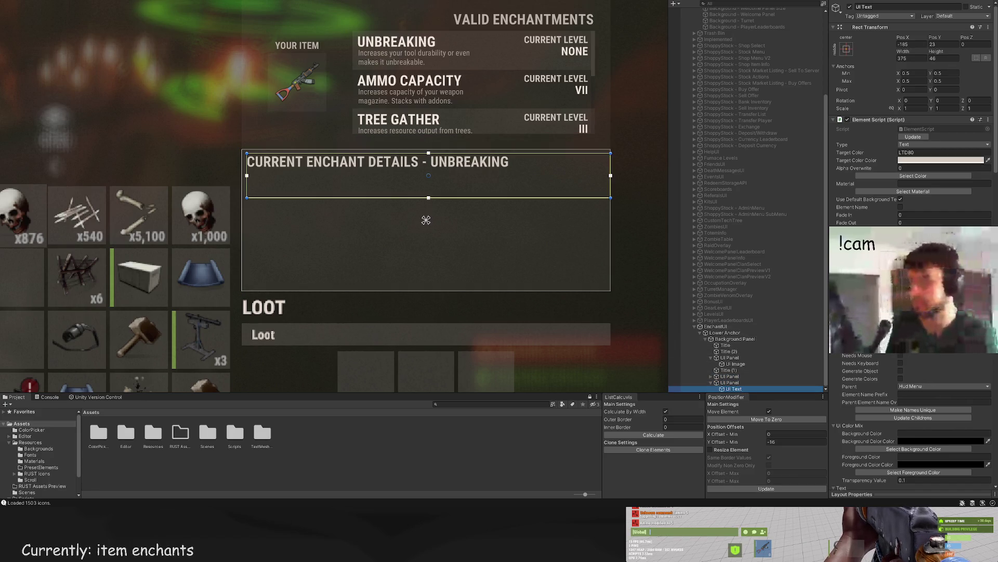
Step: Shrink the header to one line, duplicate it below, and make the copy a centred BONUSES label
drag(403, 184, 387, 162)
drag(461, 220, 499, 228)
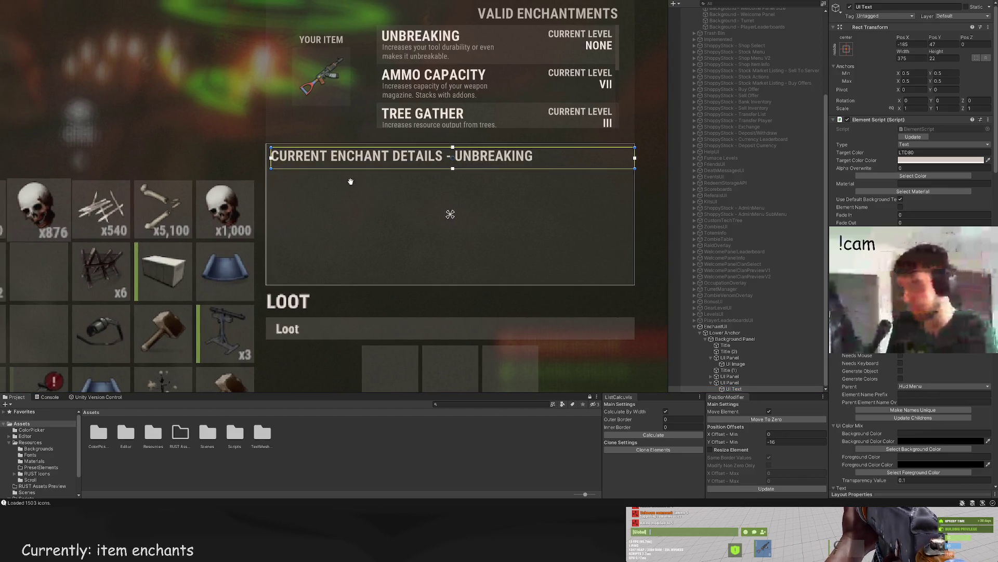
scroll(520, 237, down, 1)
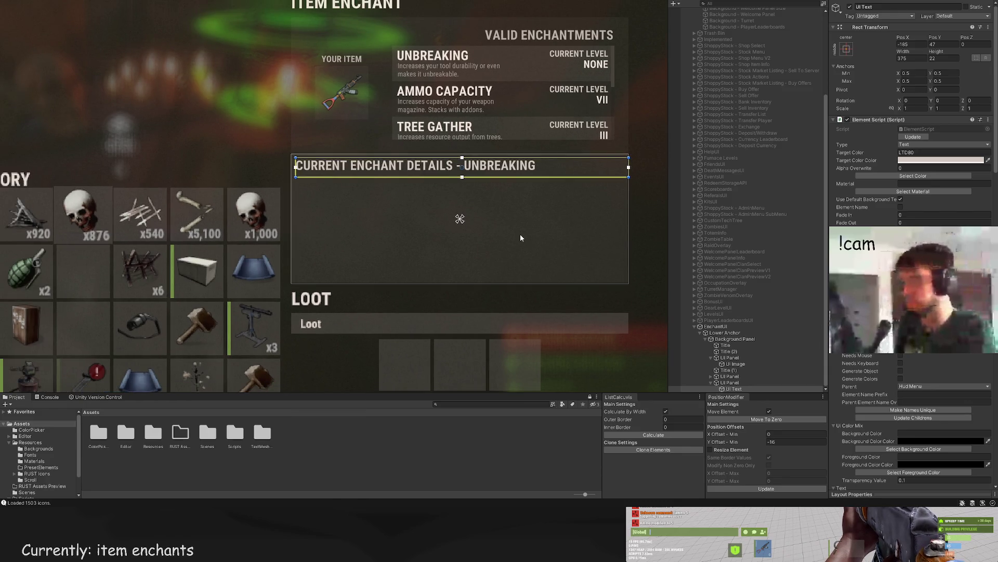
key(ctrl+d)
drag(463, 138, 463, 160)
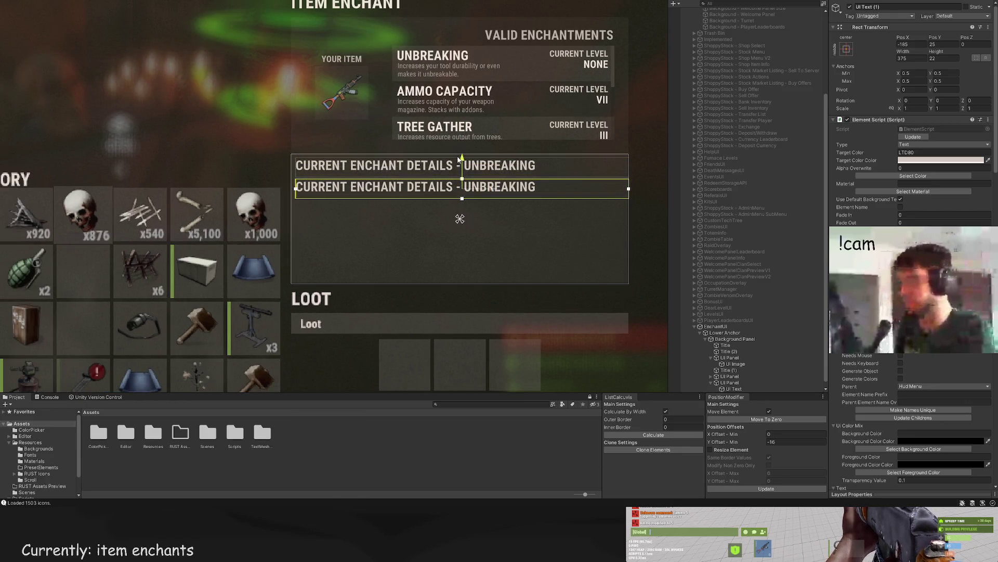
scroll(910, 156, down, 10)
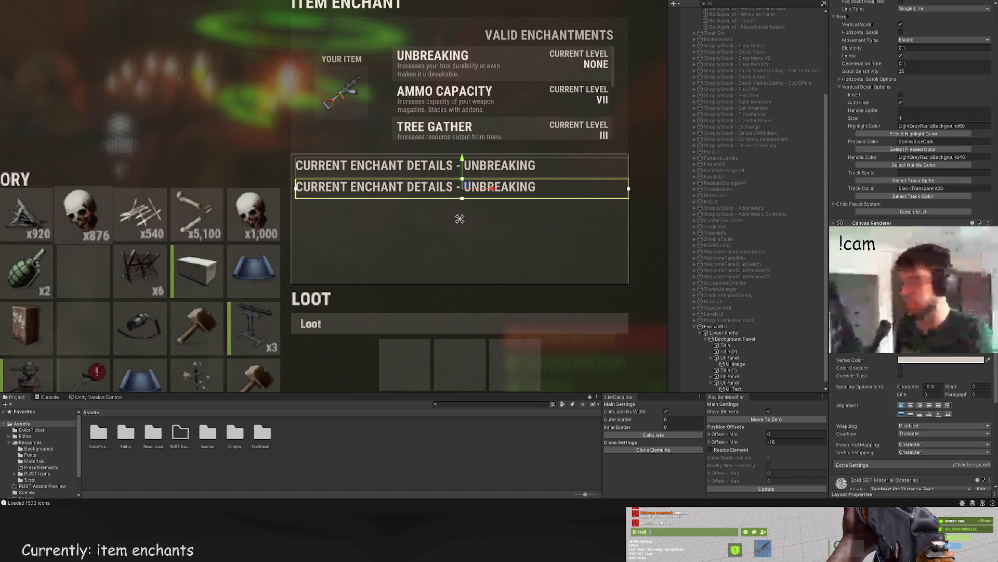
key(ctrl+a)
text(BON)
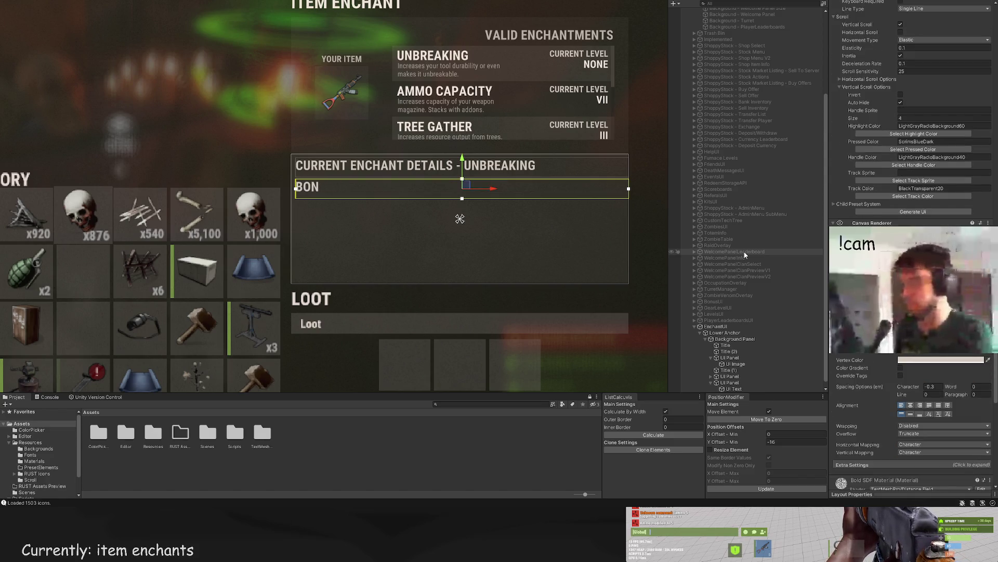
text(YS)
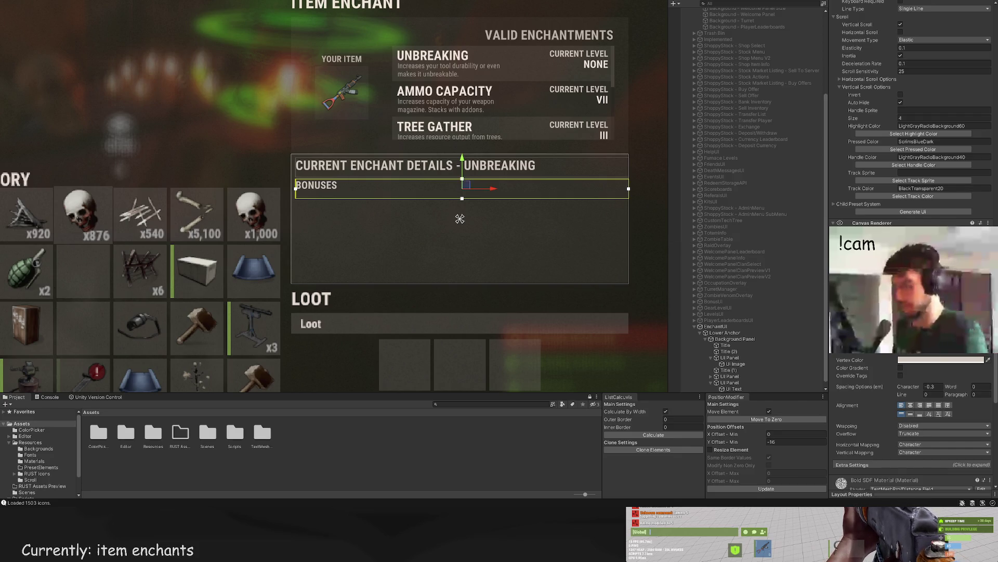
scroll(915, 402, down, 2)
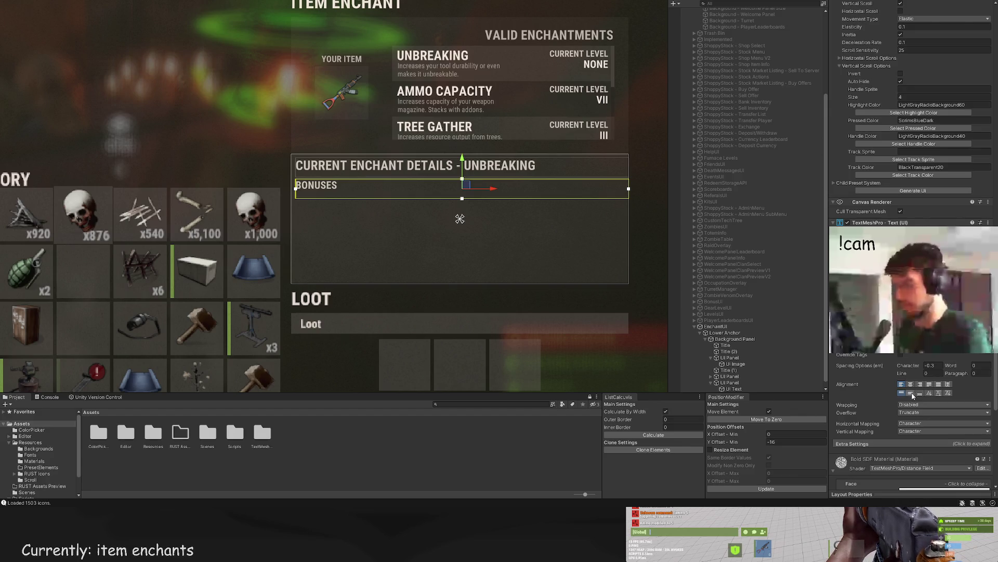
click(910, 384)
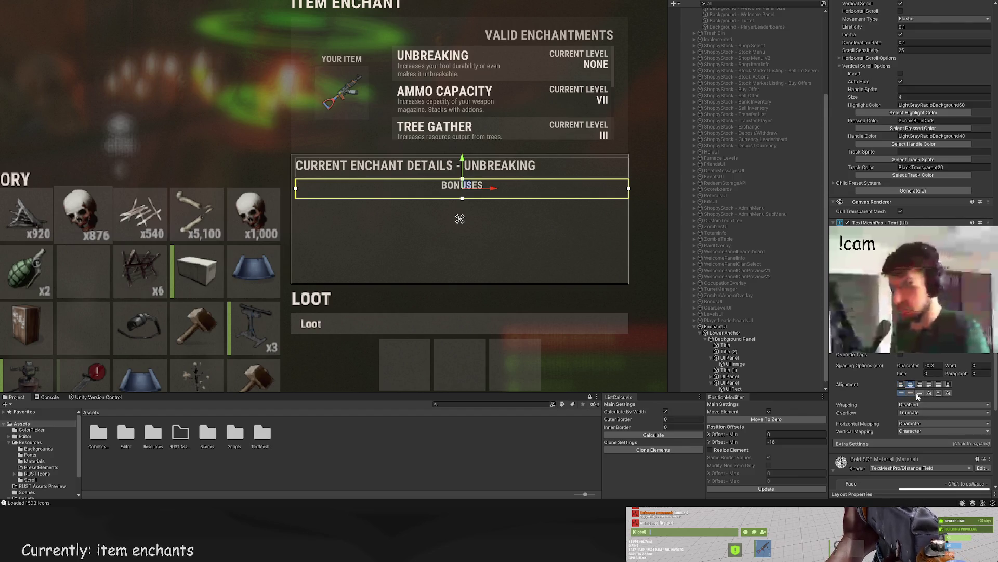
click(919, 393)
Step: Resize the BONUSES label to about half the details panel's width
scroll(625, 241, up, 1)
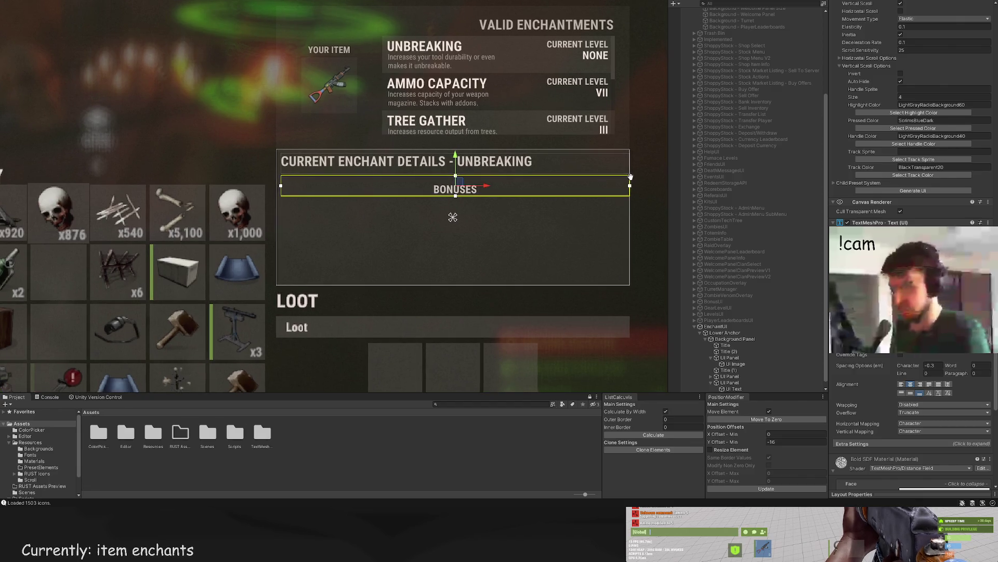
mouse_move(629, 190)
mouse_down()
mouse_move(363, 157)
mouse_move(392, 165)
mouse_up()
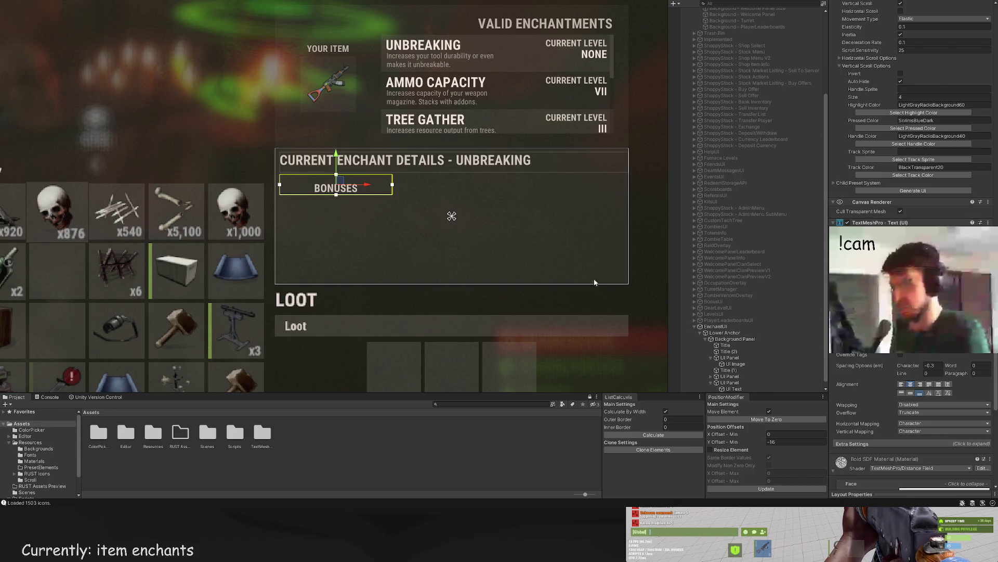
scroll(502, 222, down, 2)
scroll(505, 222, down, 1)
scroll(466, 220, up, 1)
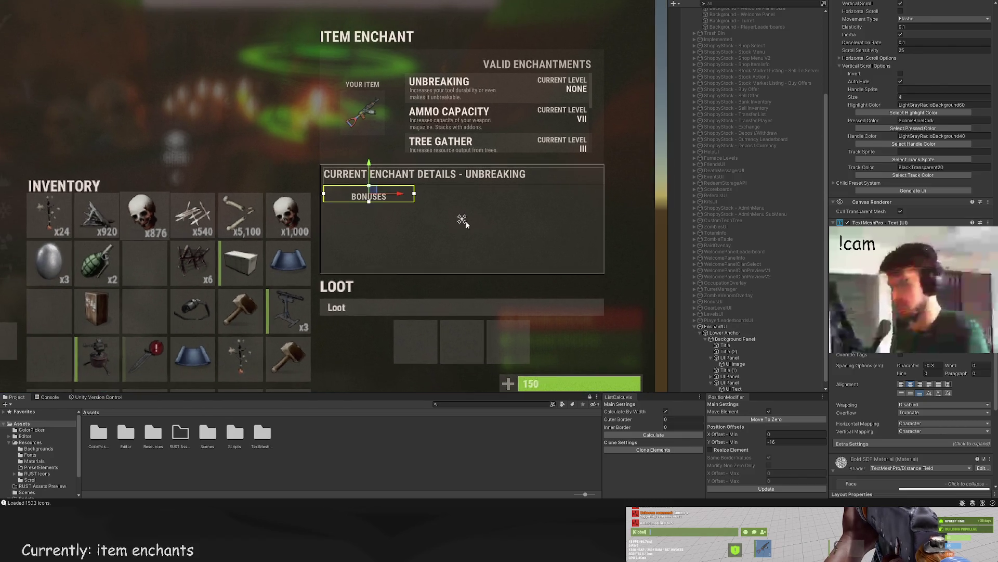
scroll(466, 220, up, 1)
scroll(442, 208, up, 1)
mouse_move(391, 180)
mouse_down()
mouse_move(483, 185)
mouse_move(442, 182)
mouse_move(471, 182)
mouse_move(471, 171)
mouse_up()
scroll(476, 208, down, 1)
Step: Duplicate the BONUSES label and add a new white panel positioned beneath it
key(ctrl+d)
scroll(475, 204, up, 1)
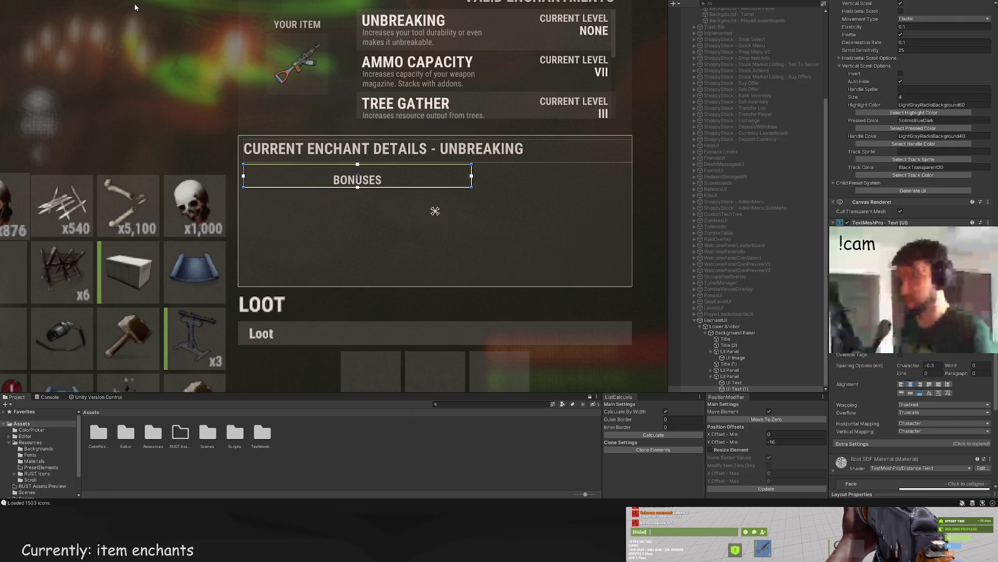
key(alt+shift+n)
mouse_move(307, 91)
mouse_down()
mouse_move(313, 194)
mouse_move(479, 189)
mouse_up()
Step: Shorten the box under BONUSES, align its top with the label, and colour it BlackTrans20
drag(444, 271, 447, 227)
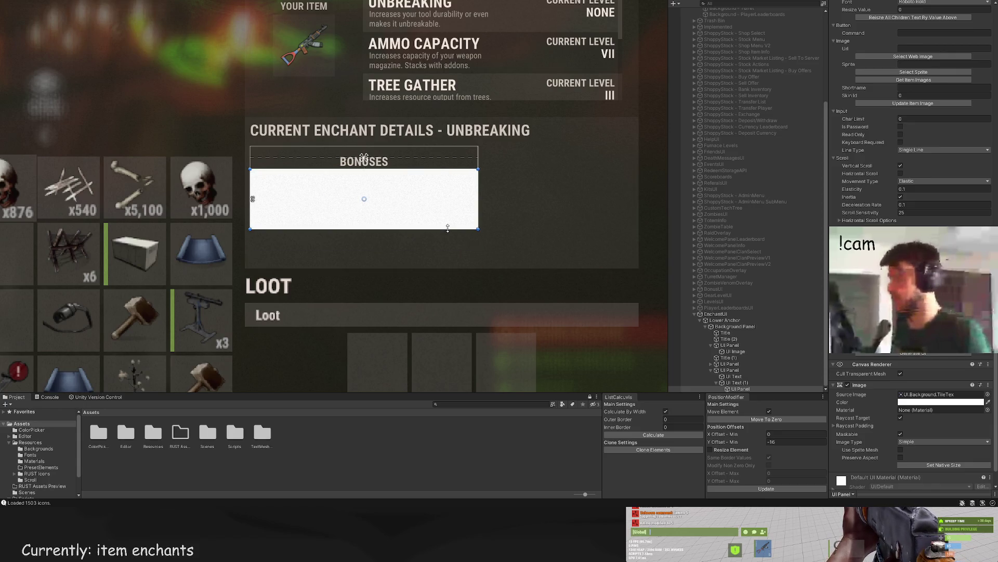
drag(364, 169, 360, 165)
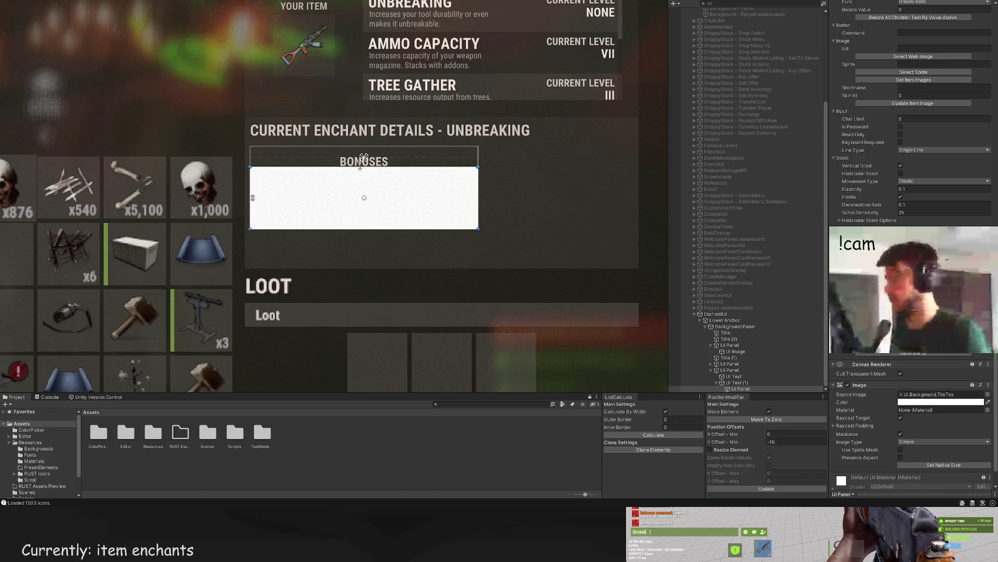
scroll(904, 180, up, 10)
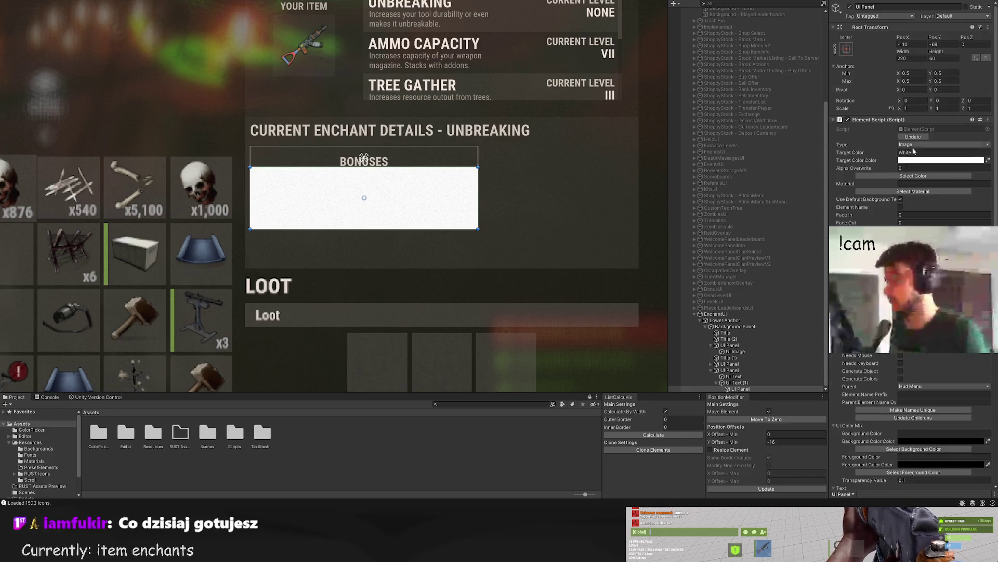
click(903, 177)
click(451, 155)
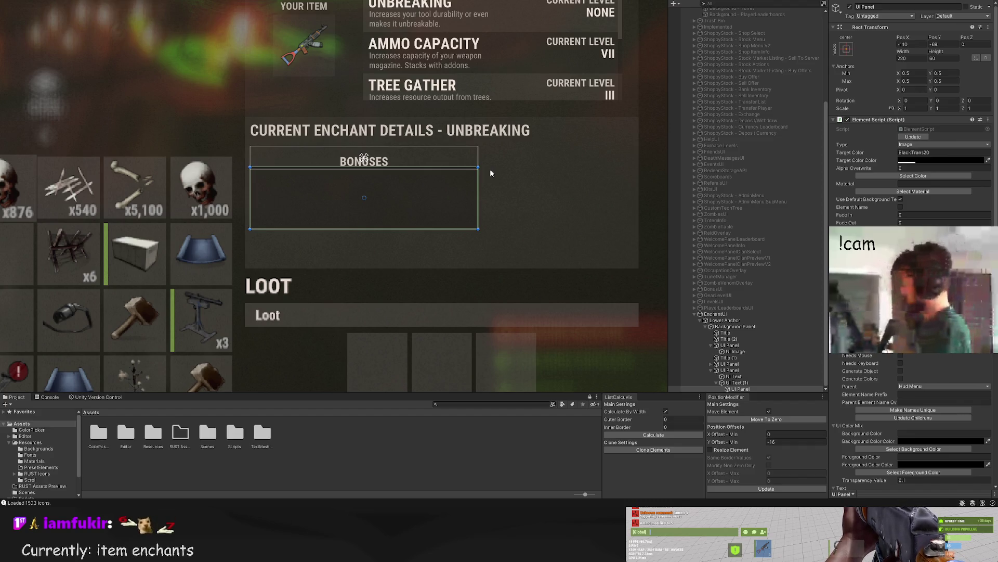
Step: Nudge the BONUSES label up slightly, then reselect the dark box beneath it
drag(486, 165, 492, 155)
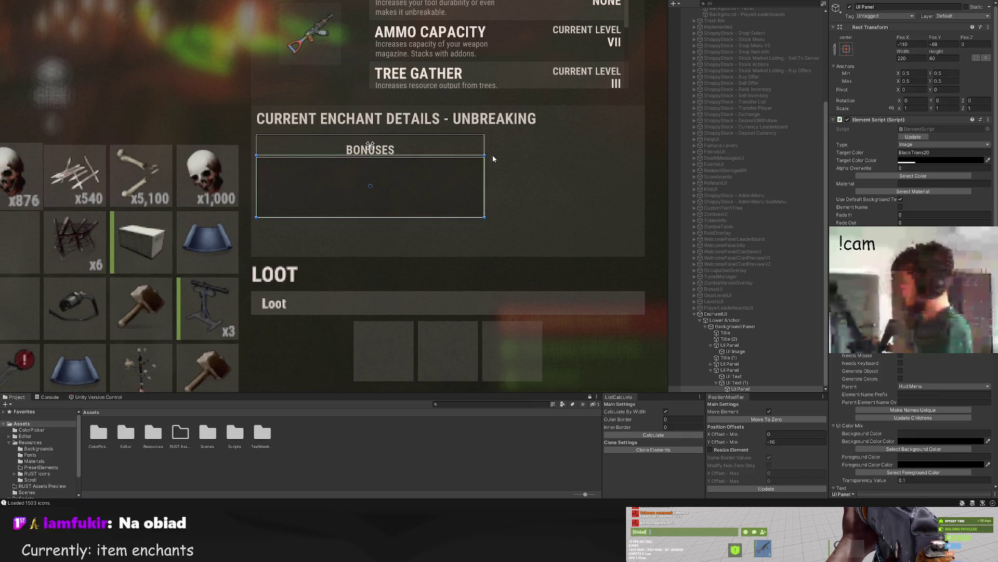
scroll(494, 156, up, 2)
click(771, 382)
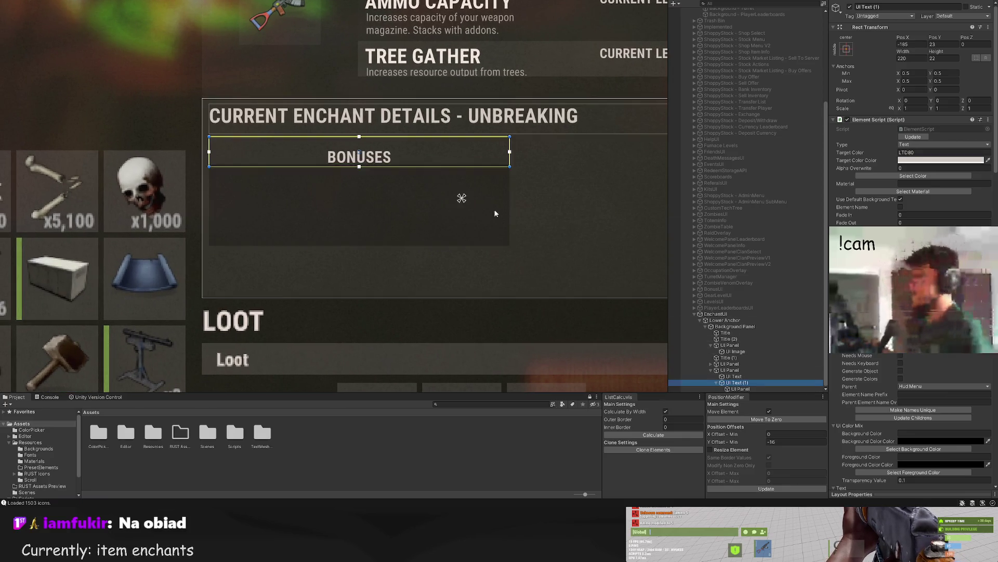
scroll(495, 214, up, 2)
key(w)
key(Up)
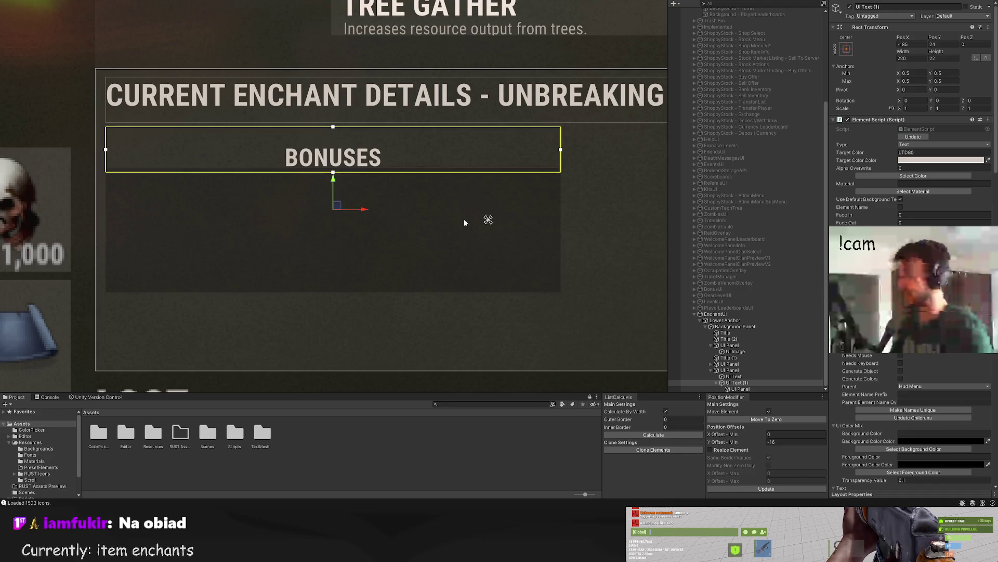
click(731, 388)
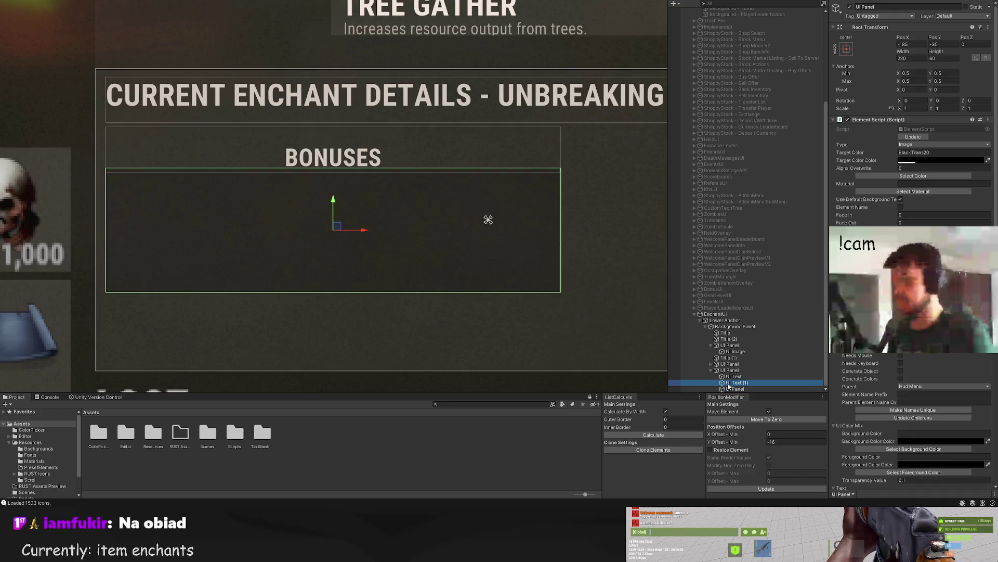
double_click(728, 383)
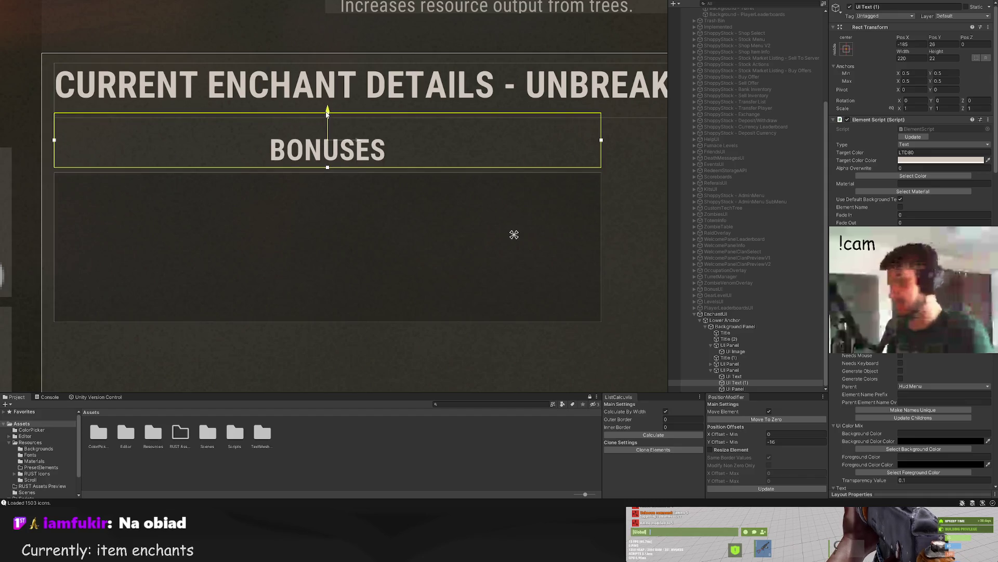
click(375, 202)
scroll(389, 202, down, 8)
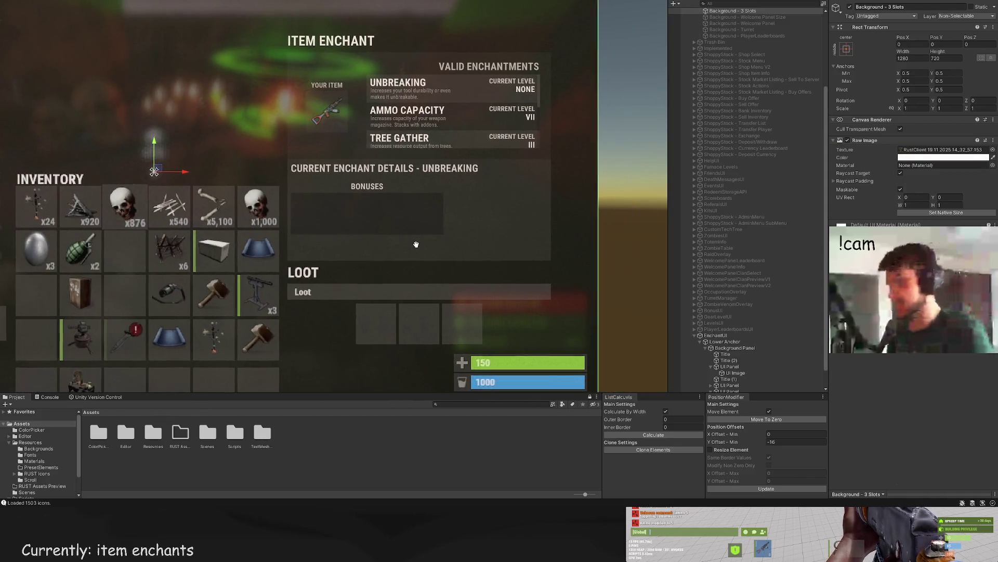
click(418, 209)
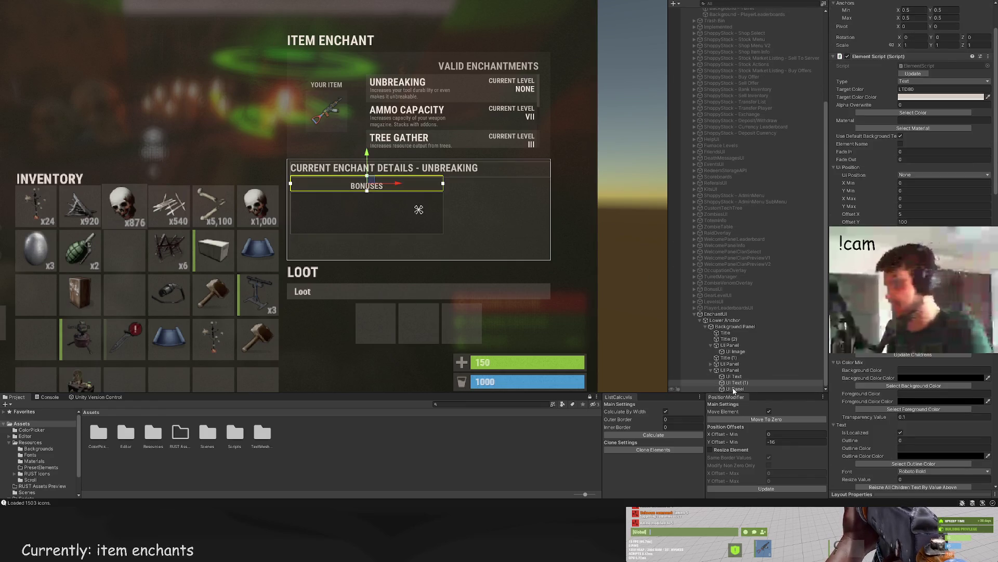
ctrl+click(734, 389)
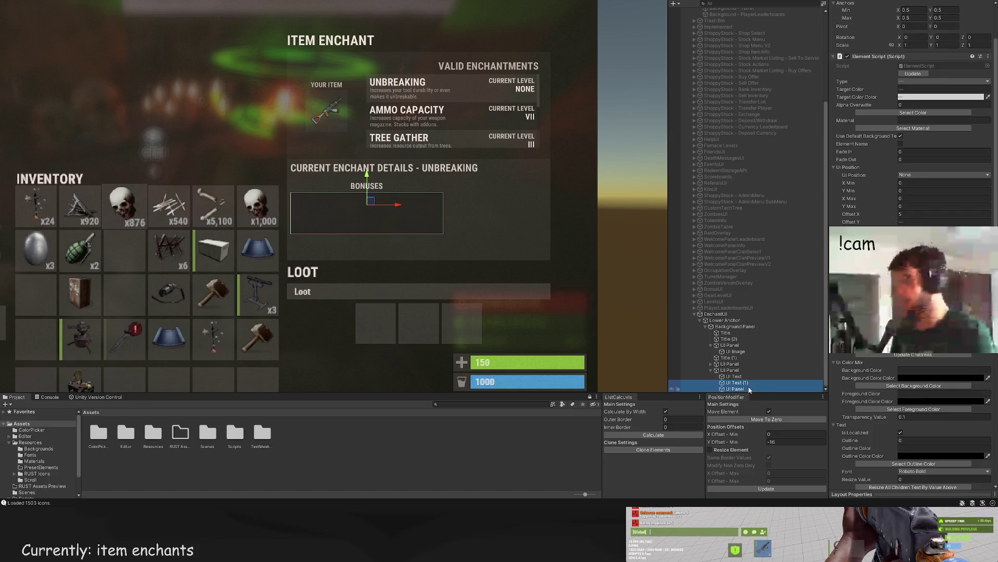
click(744, 389)
scroll(451, 215, up, 3)
Step: Duplicate the dark bonus box, place the copy to its right, and size it 80 wide
key(ctrl+d)
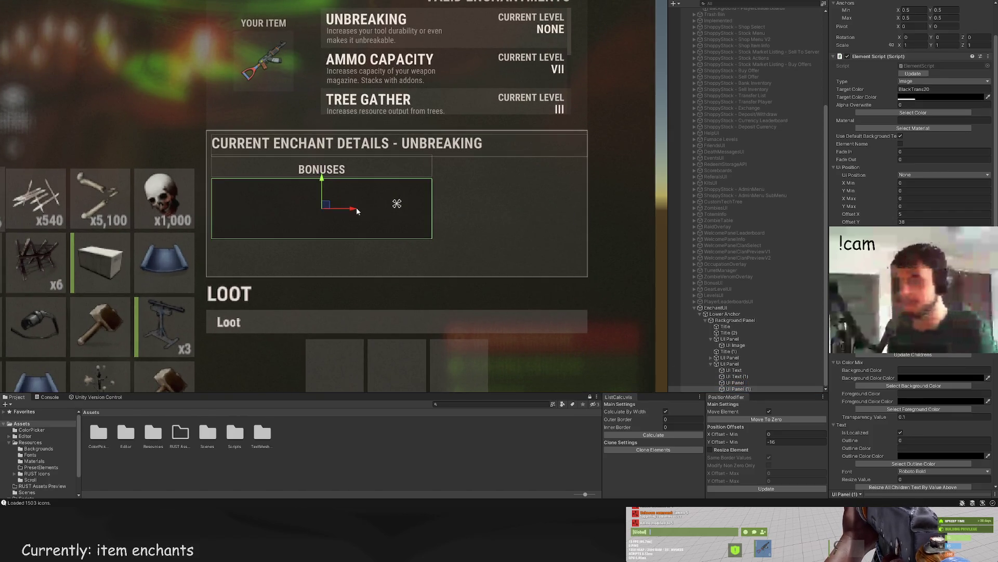
drag(357, 208, 575, 228)
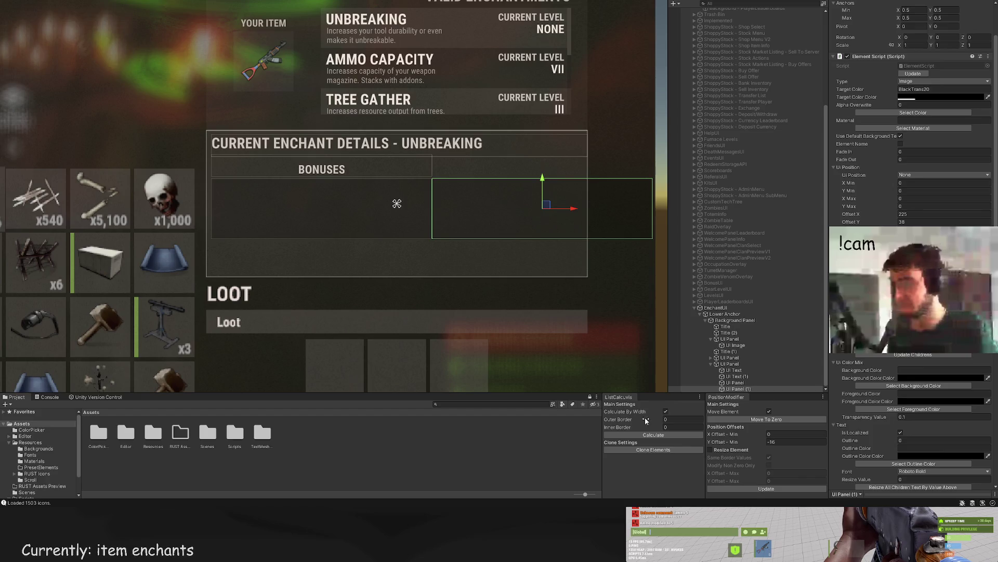
key(Escape)
click(728, 434)
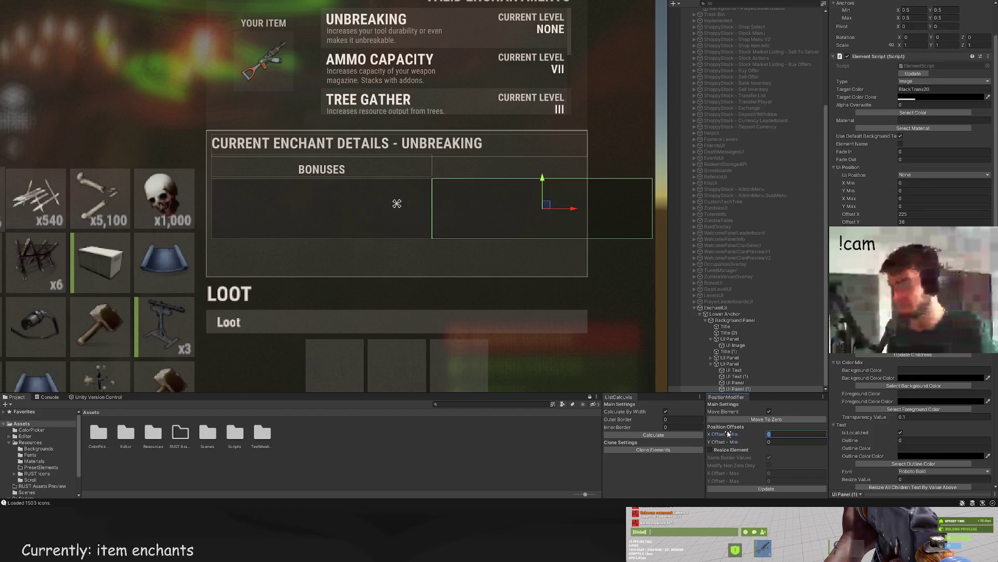
click(767, 488)
key(f)
key(t)
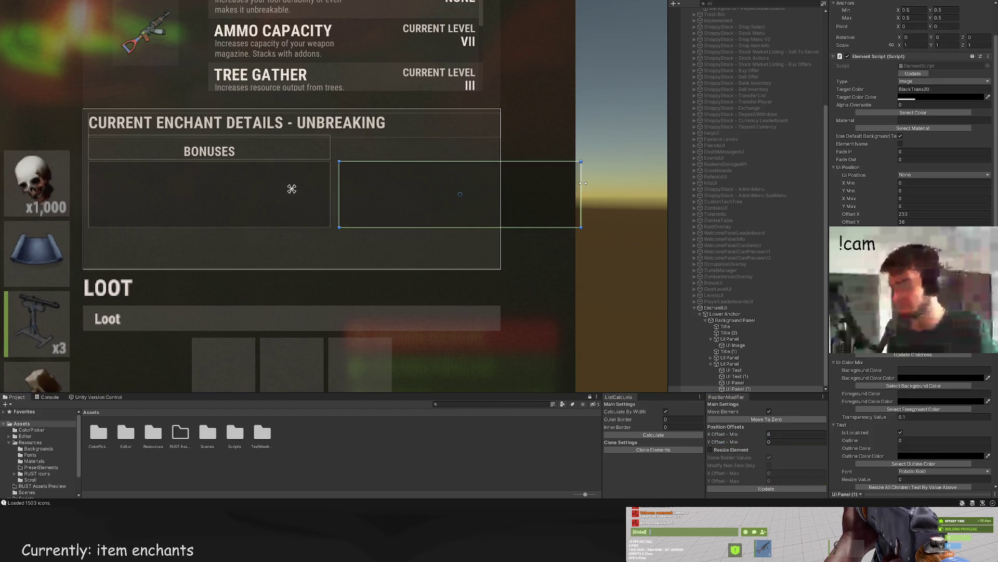
drag(443, 174, 420, 183)
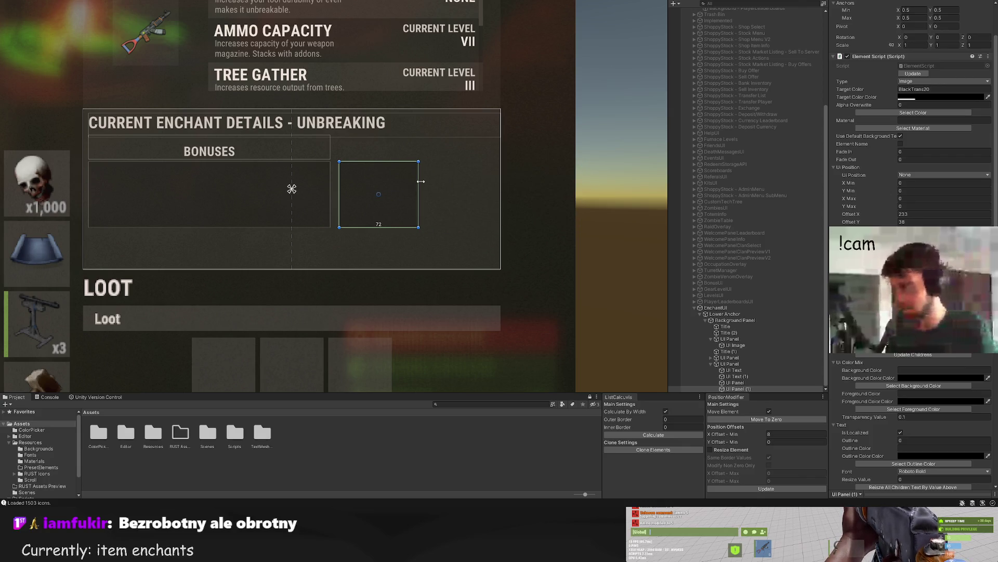
drag(420, 181, 419, 180)
drag(422, 181, 429, 182)
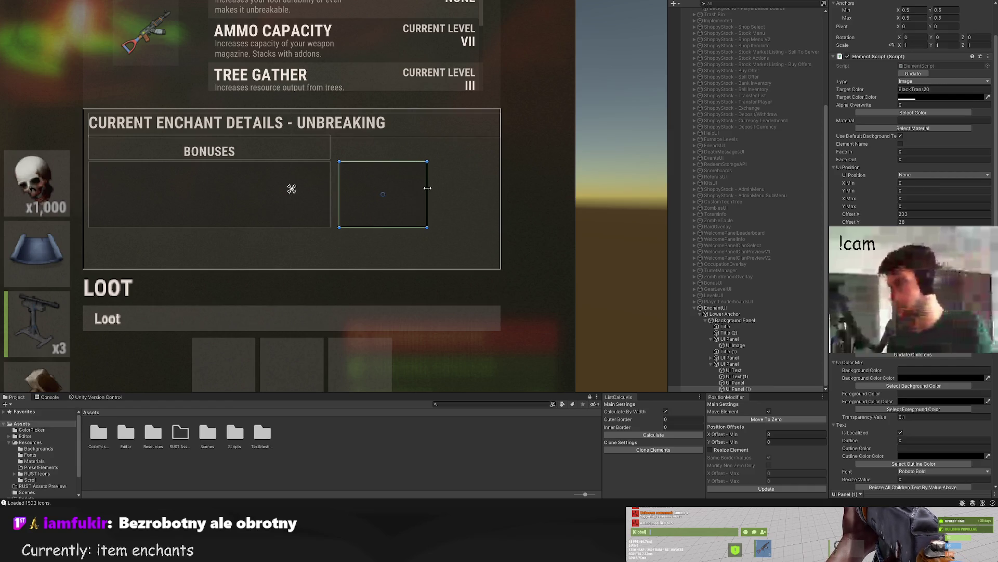
Step: Add a third bonus box at the far right and shift it left by 8 units
key(w)
key(ctrl+d)
drag(427, 195, 486, 200)
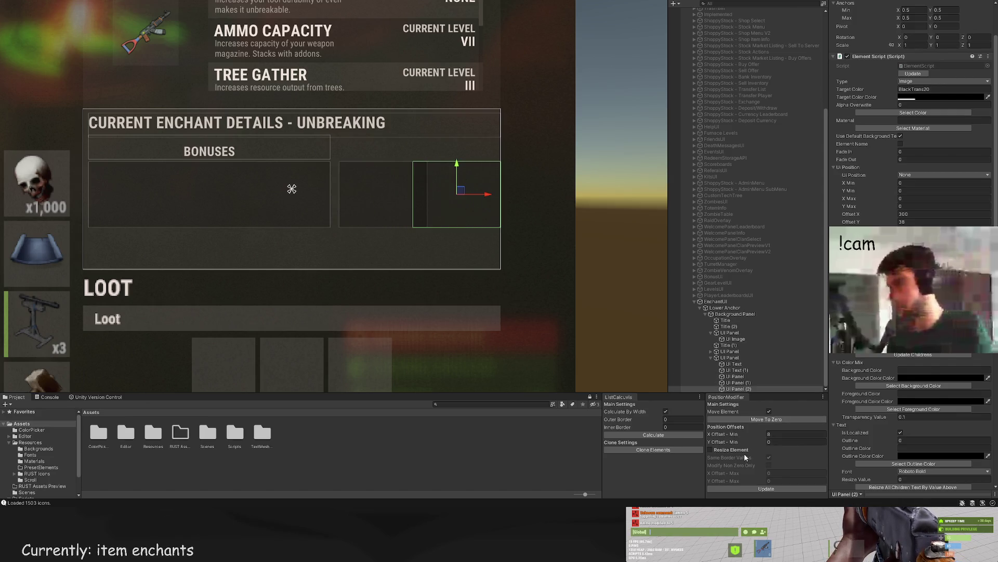
click(770, 435)
click(763, 487)
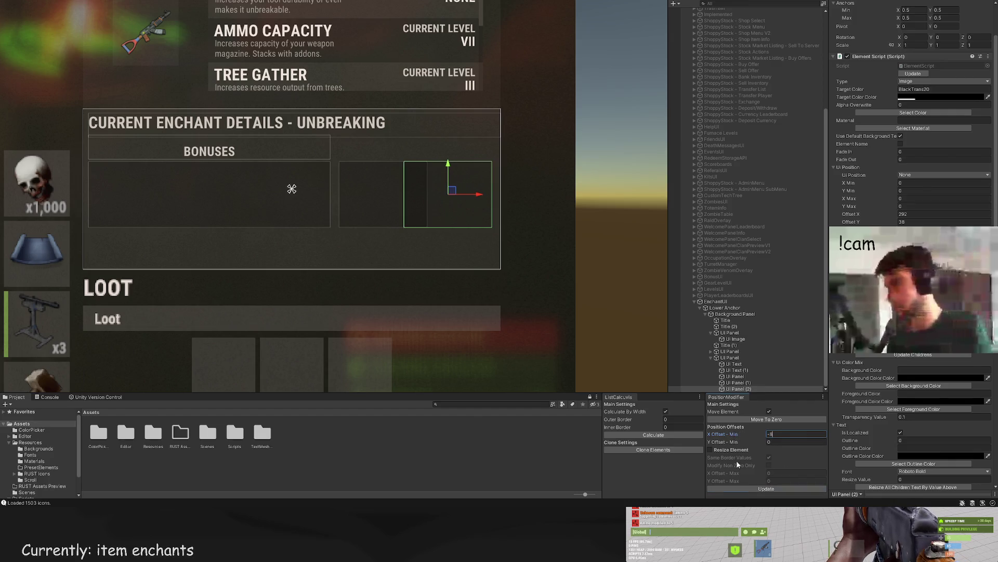
Step: Shift the middle and left bonus boxes left by 8 units and adjust the left box's edge
drag(447, 261, 455, 297)
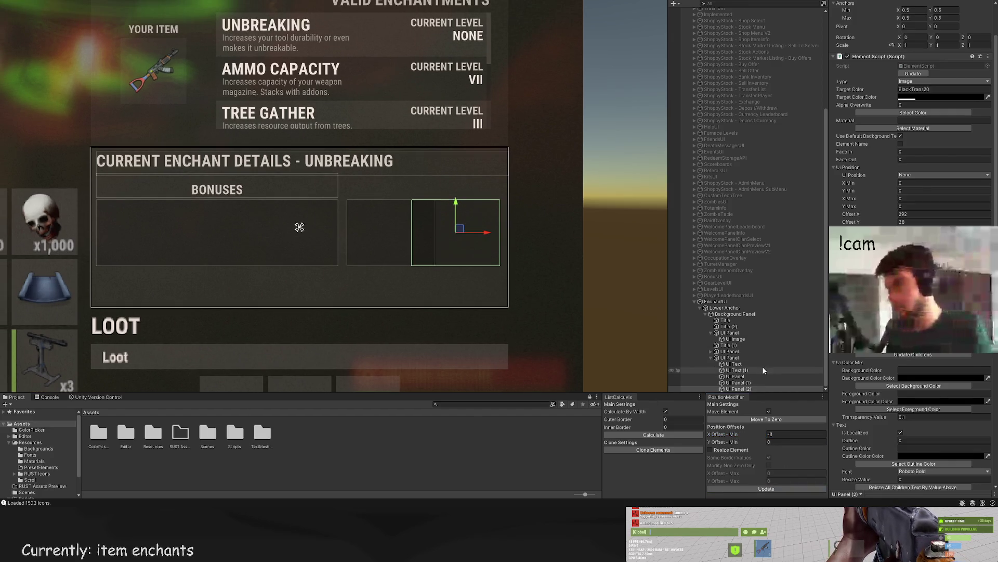
click(737, 382)
drag(422, 243, 399, 243)
click(785, 490)
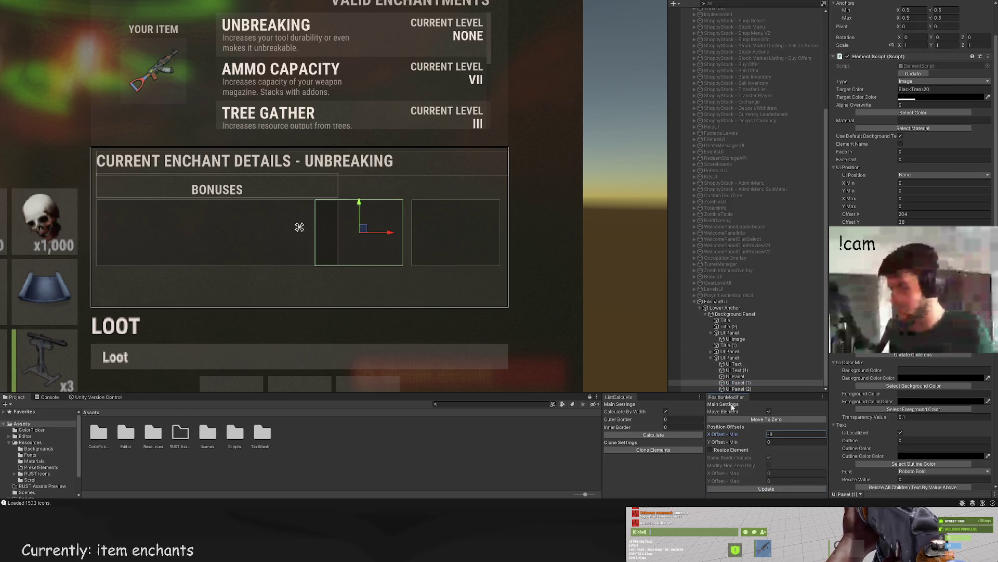
click(736, 376)
scroll(317, 208, up, 1)
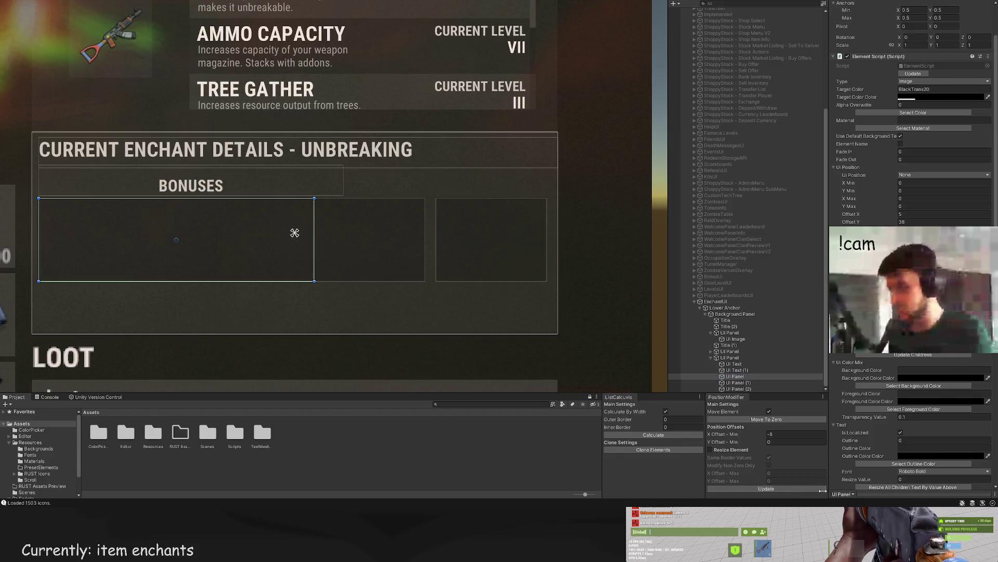
click(738, 488)
scroll(341, 276, up, 3)
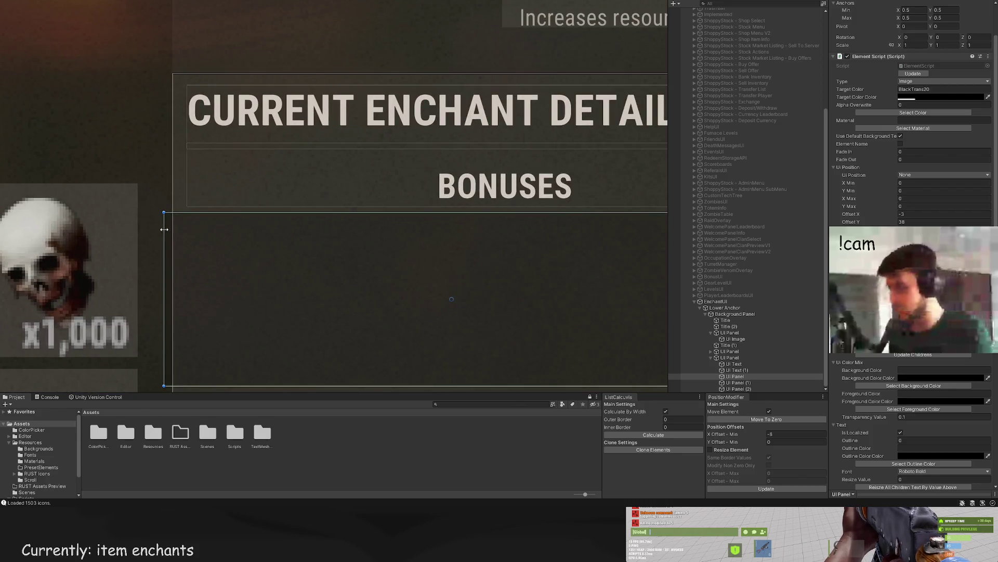
mouse_move(201, 233)
mouse_down()
mouse_move(211, 233)
mouse_move(194, 233)
mouse_up()
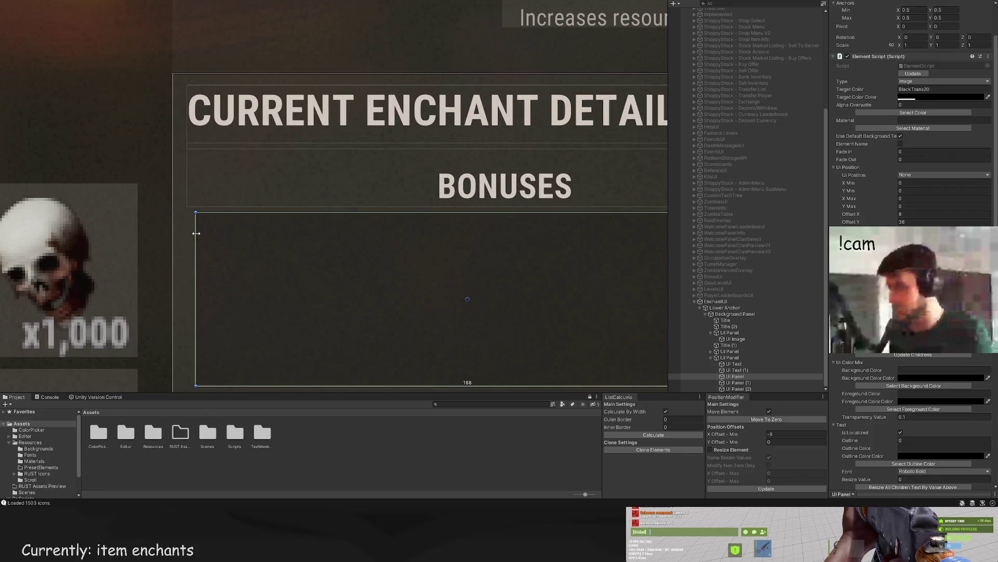
scroll(392, 288, down, 1)
scroll(411, 289, down, 3)
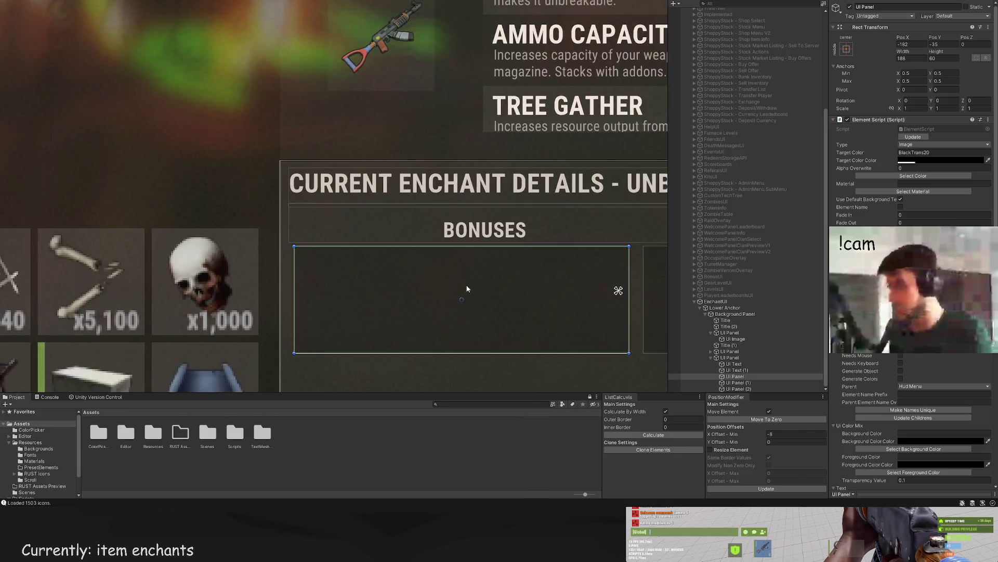
click(422, 291)
scroll(445, 323, down, 5)
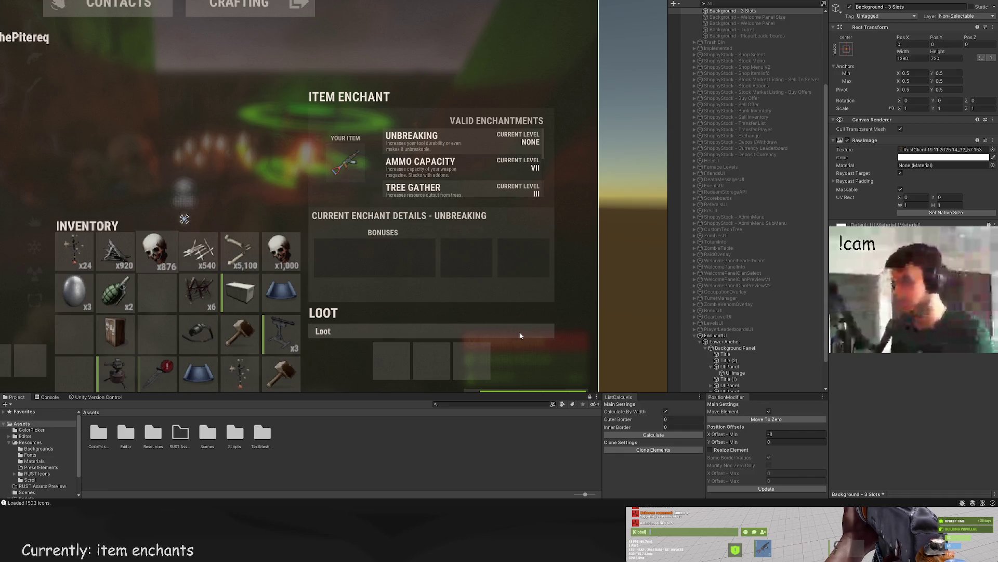
Step: Resize the BONUSES heading so its edges match the left bonus box
click(451, 282)
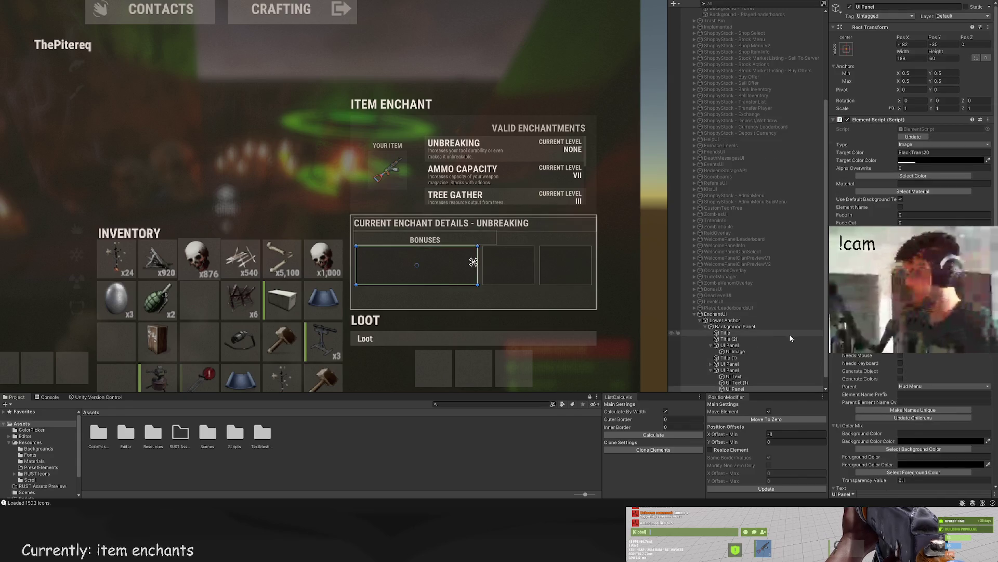
click(491, 237)
scroll(491, 237, up, 3)
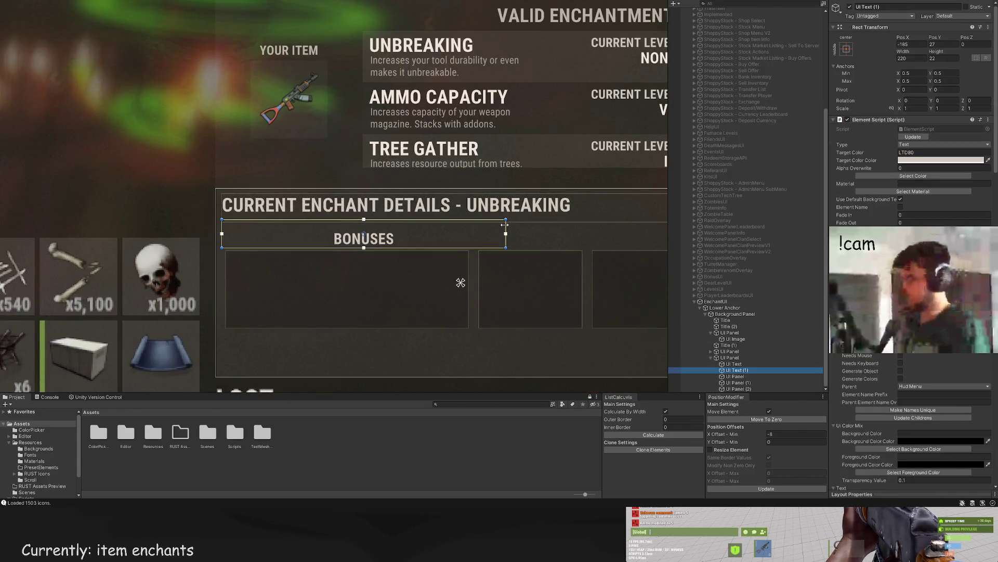
drag(505, 224, 468, 225)
scroll(312, 257, up, 2)
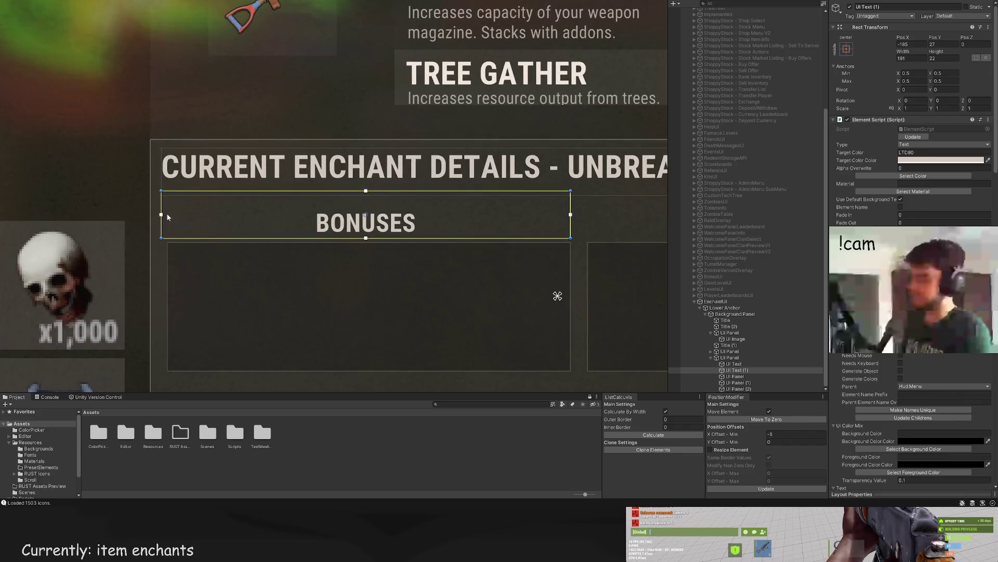
drag(161, 210, 166, 202)
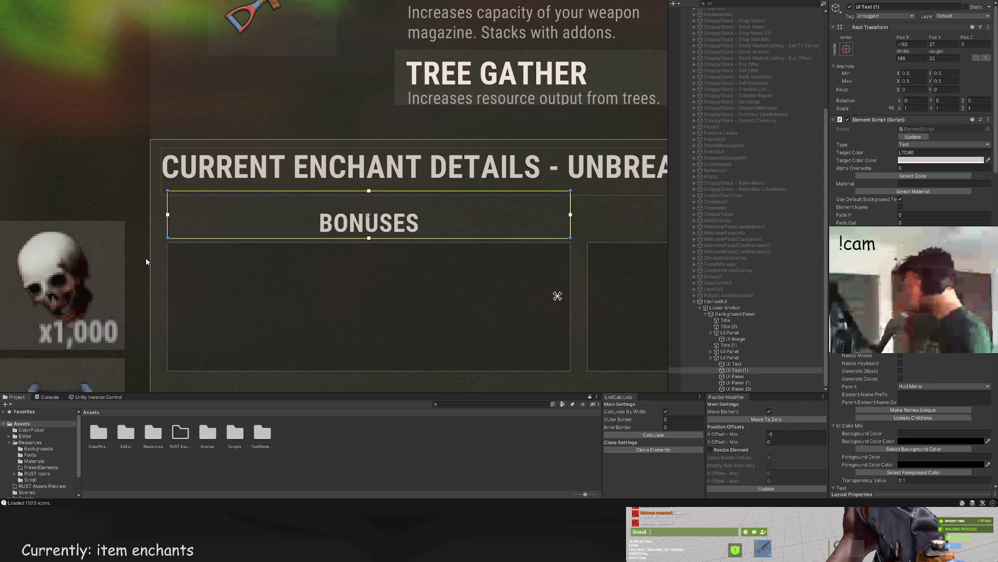
scroll(326, 267, up, 3)
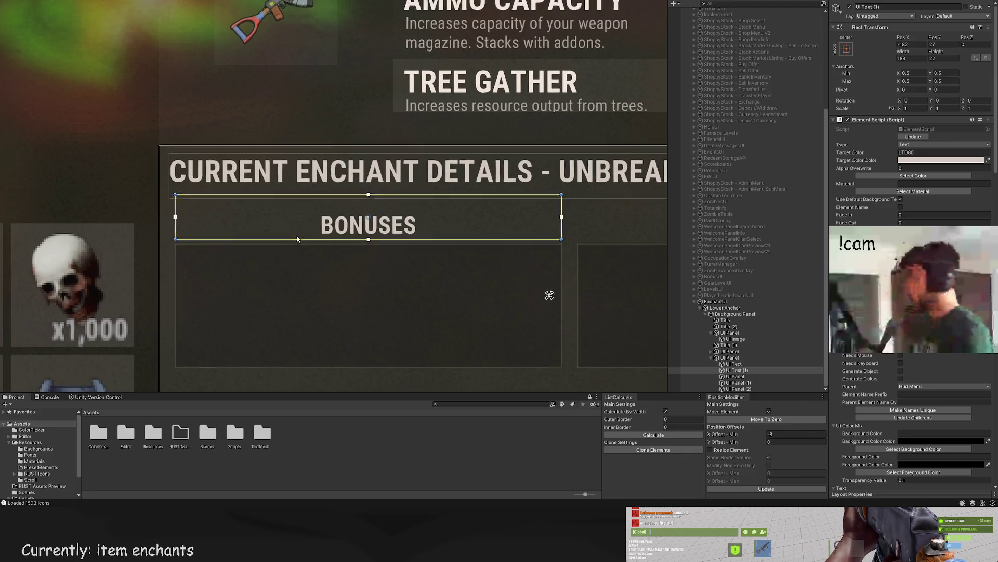
drag(305, 183, 305, 189)
Step: Duplicate the BONUSES heading and place the copy above the middle bonus column
scroll(393, 260, down, 2)
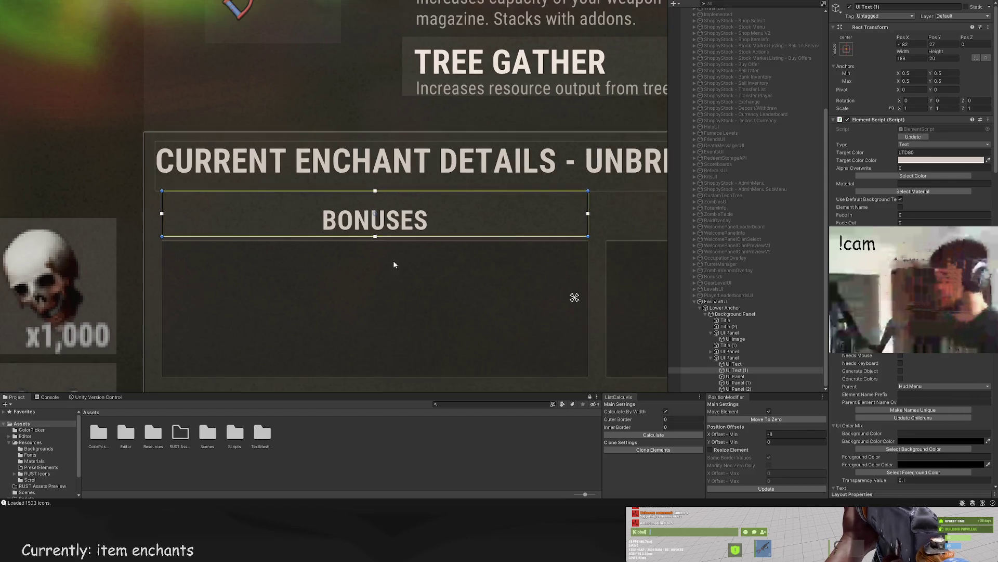
scroll(250, 233, down, 1)
drag(235, 236, 148, 193)
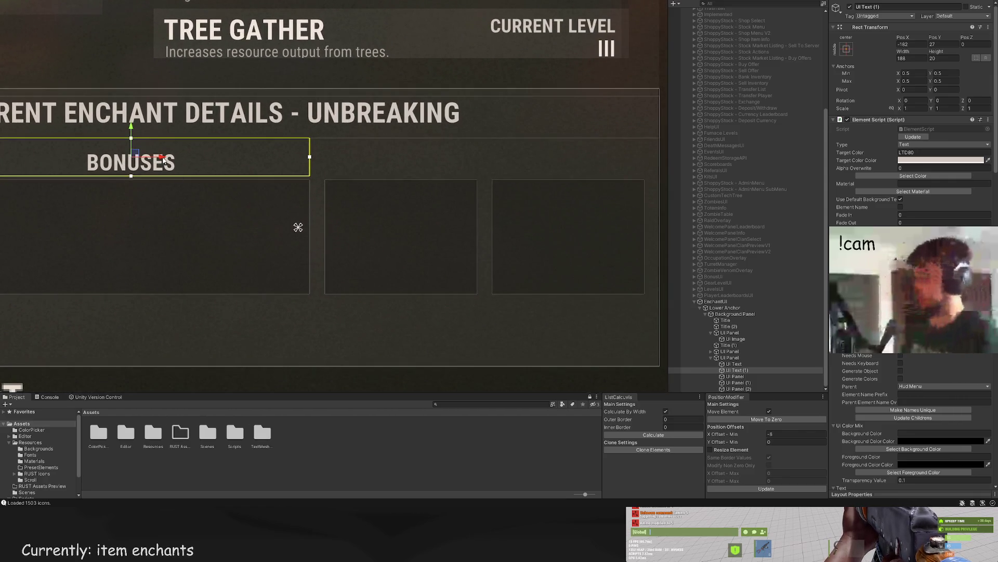
key(ctrl+d)
mouse_move(438, 182)
mouse_down()
mouse_move(532, 180)
mouse_move(537, 156)
mouse_move(336, 158)
mouse_up()
scroll(513, 190, right, 3)
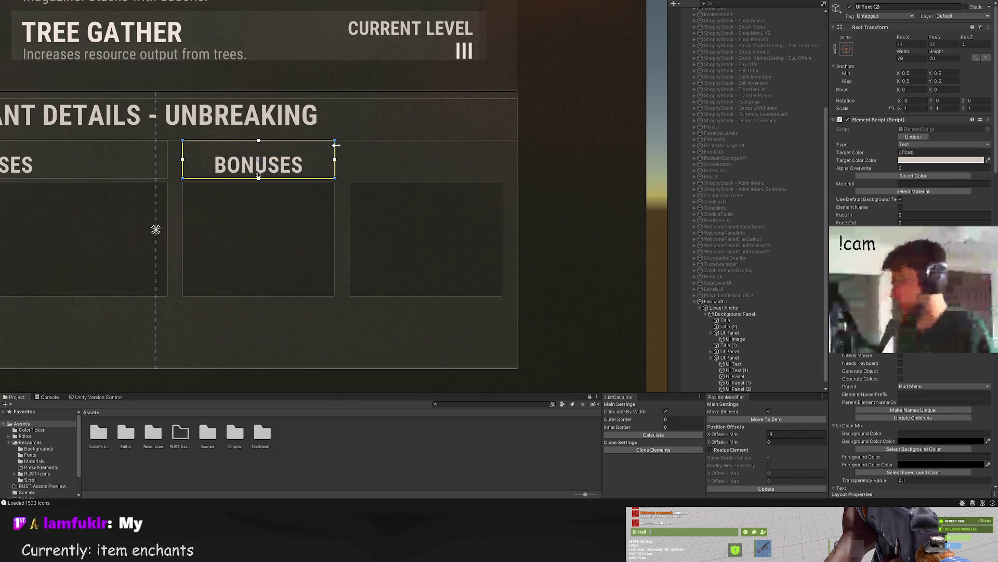
scroll(912, 156, down, 20)
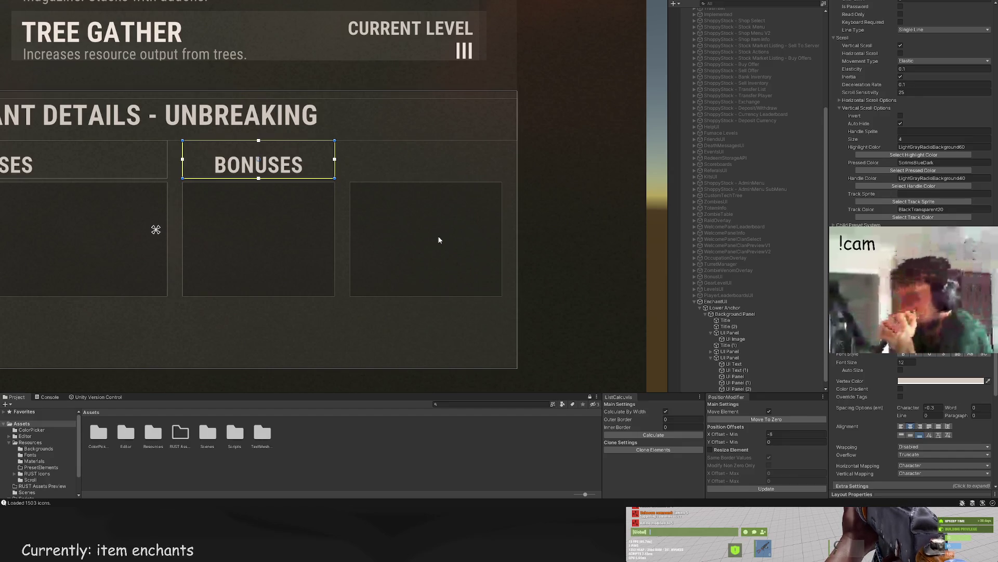
Step: Left-align the middle heading, retype it as CURRENT BONUSES at size 10, and heighten it for two lines
click(901, 426)
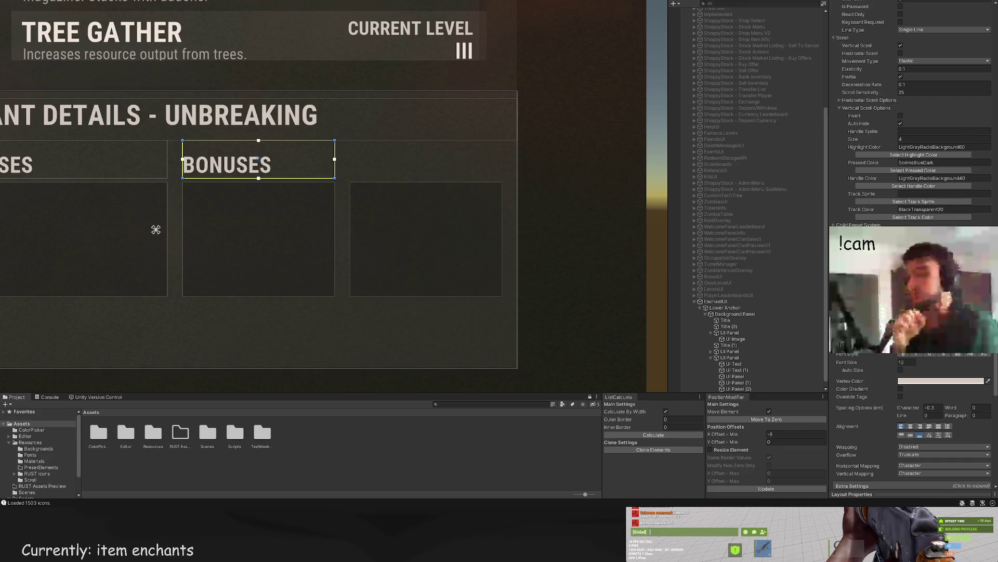
key(BackSpace)
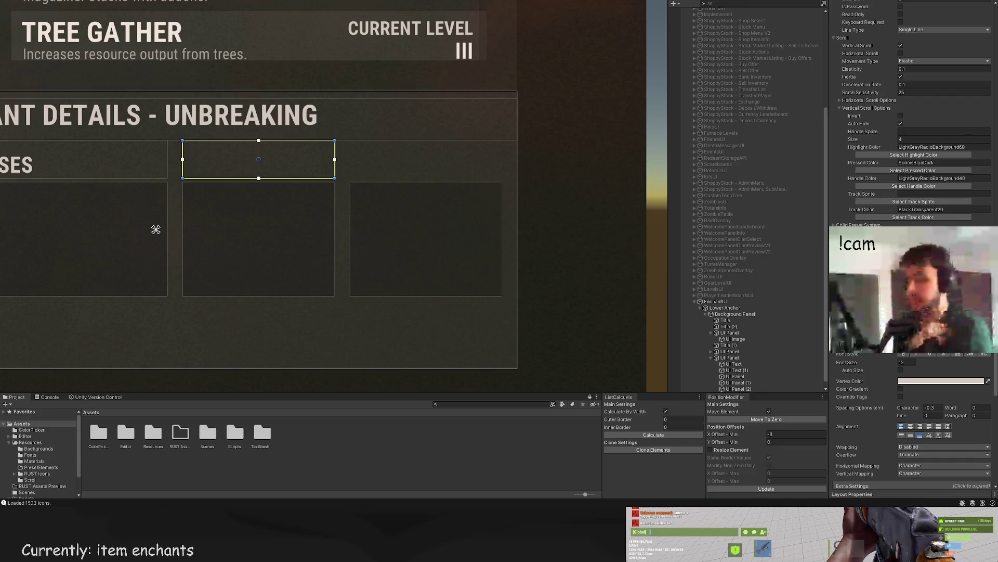
text(CURRENT)
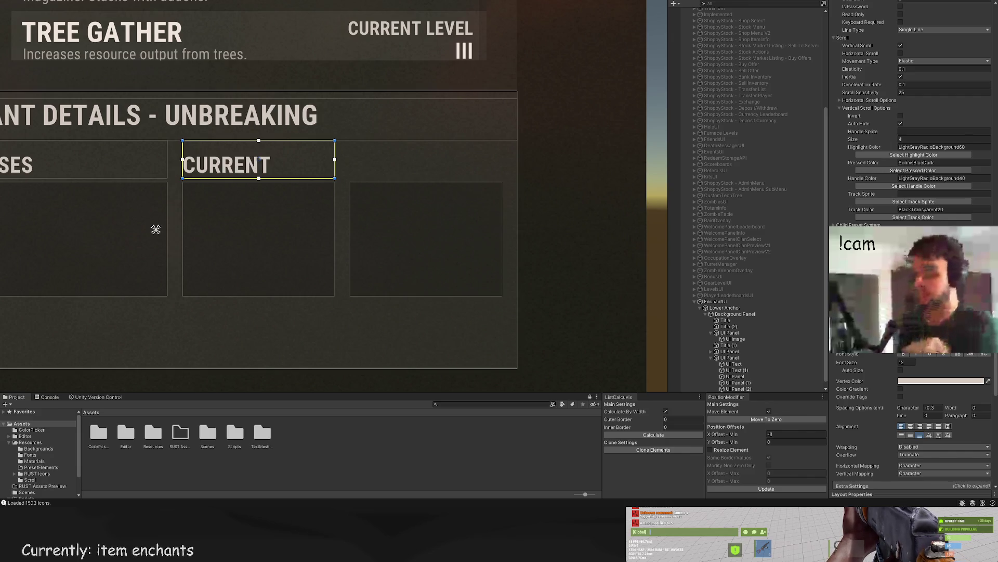
text(10)
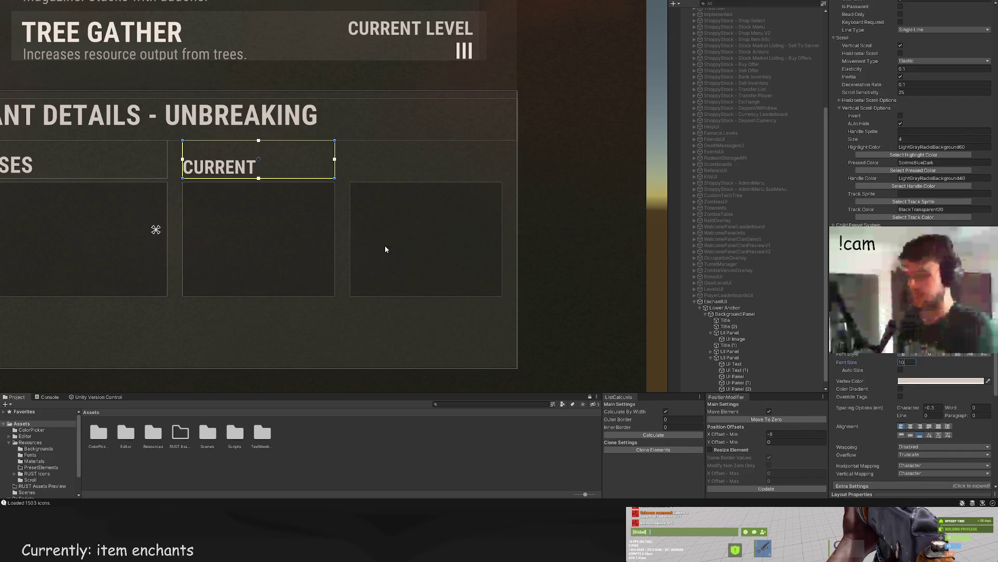
drag(250, 141, 247, 133)
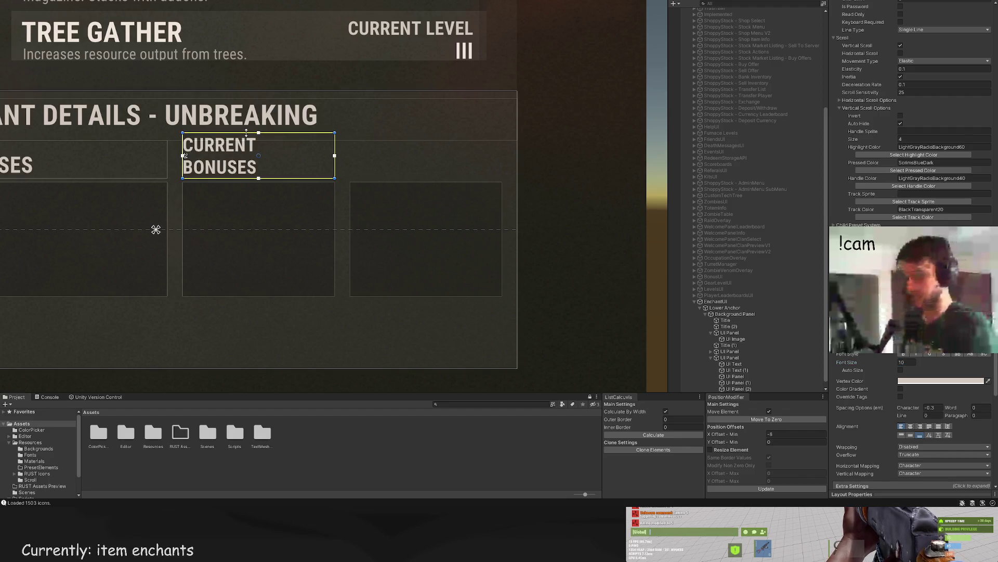
scroll(284, 272, down, 3)
scroll(240, 234, up, 4)
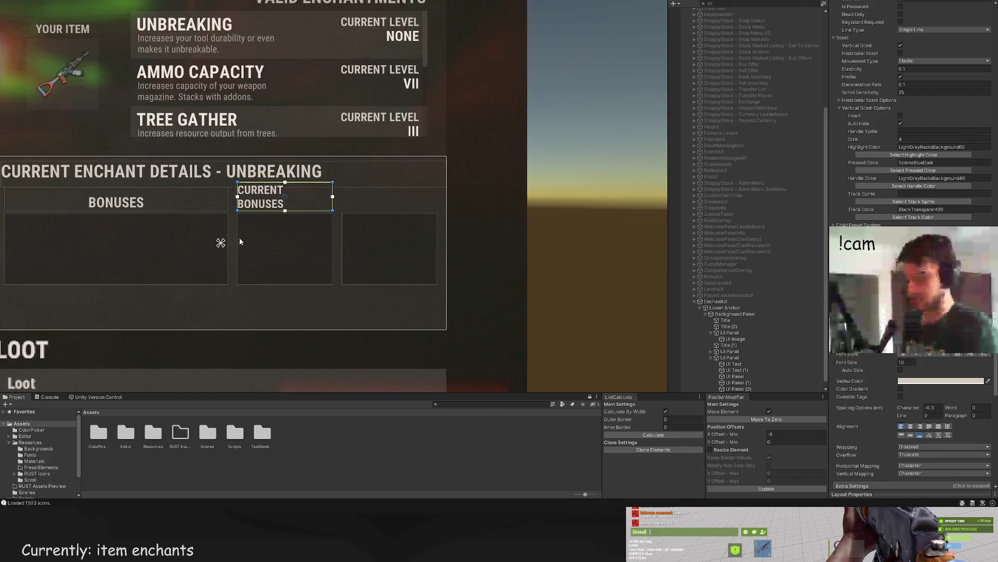
scroll(235, 172, down, 3)
Step: Review the full layout, undo a stray change, and duplicate the CURRENT BONUSES heading
click(229, 276)
drag(223, 326, 423, 270)
scroll(370, 283, down, 2)
key(ctrl+z)
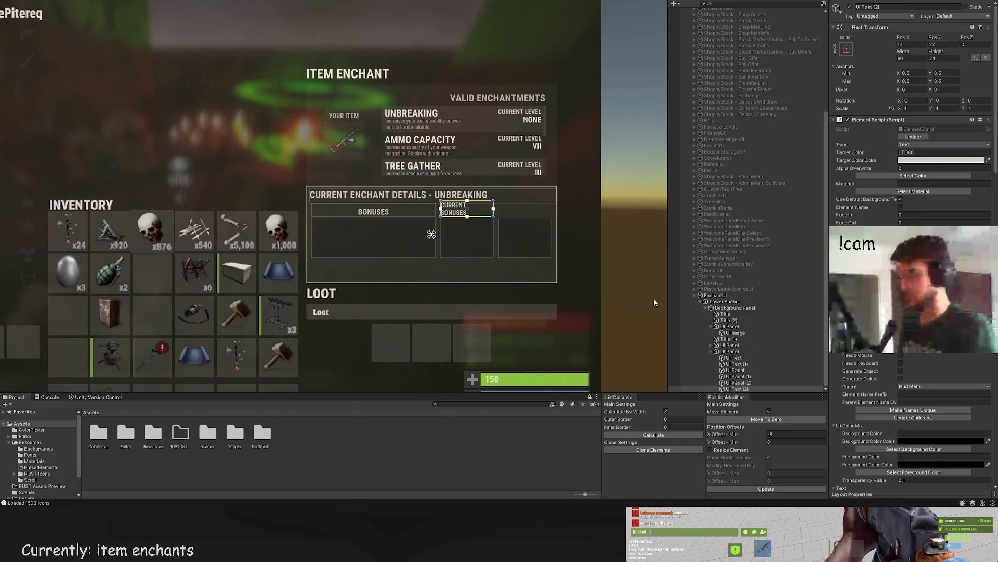
scroll(910, 260, down, 5)
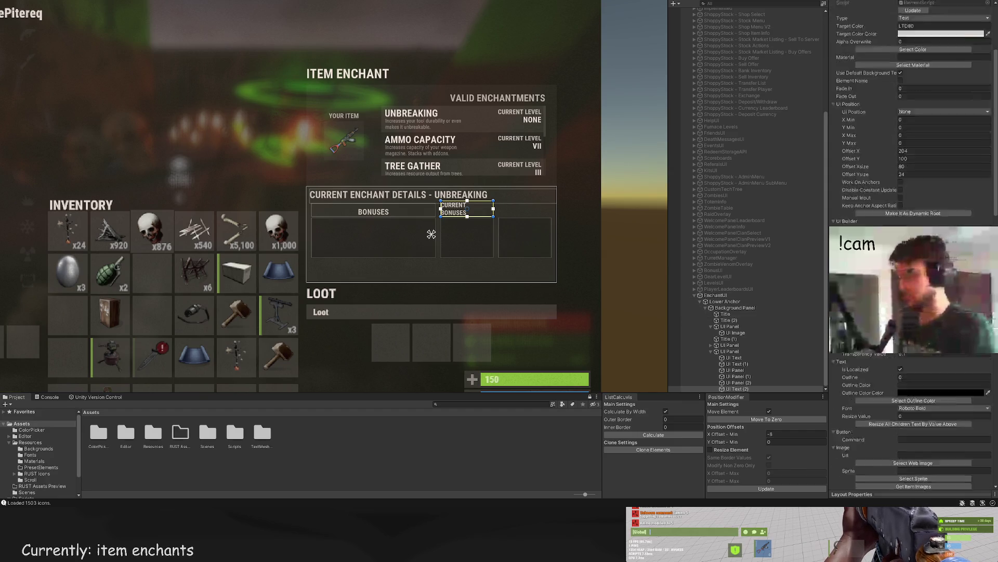
scroll(910, 260, down, 10)
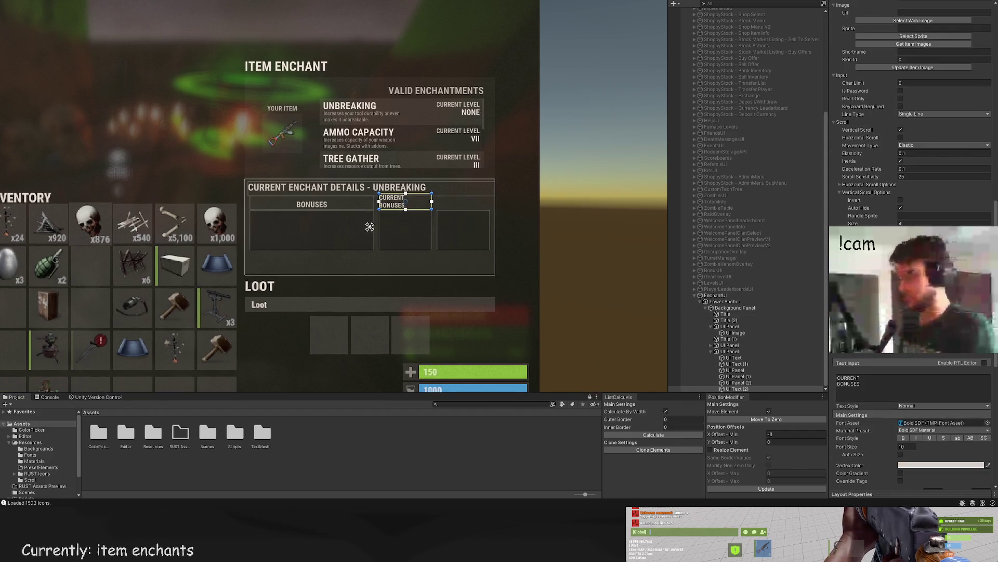
click(429, 330)
scroll(429, 330, down, 2)
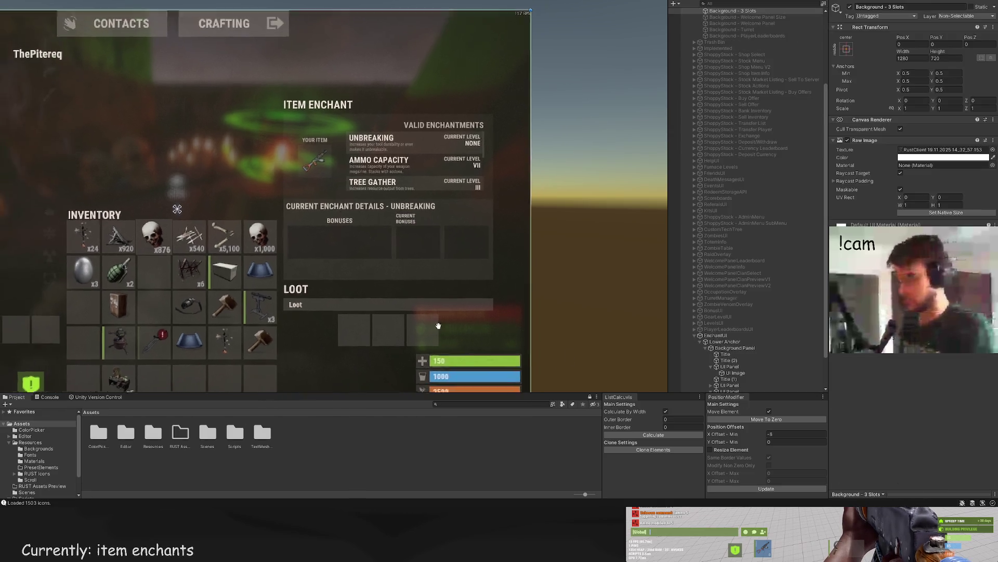
drag(437, 326, 517, 298)
click(484, 190)
scroll(438, 270, up, 4)
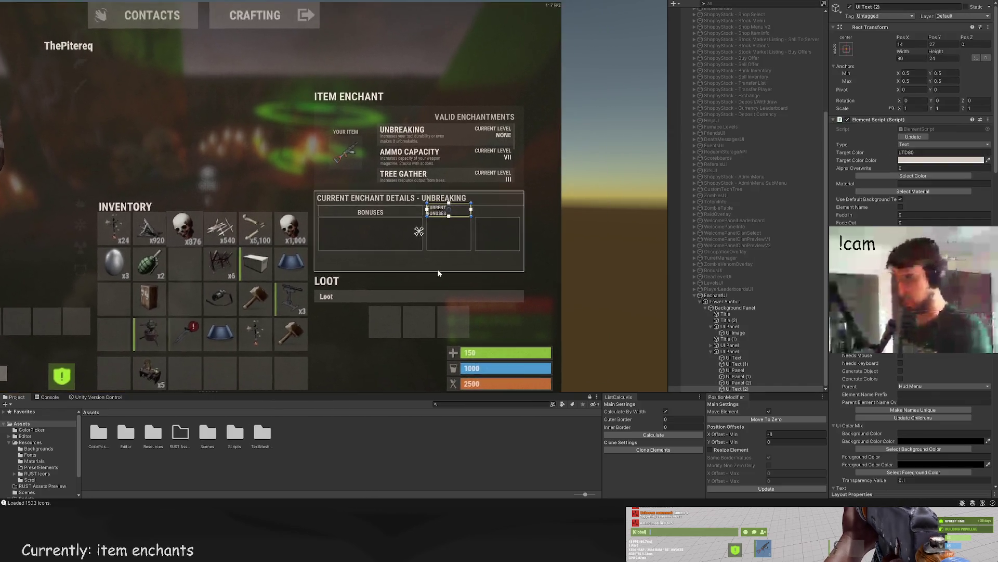
scroll(419, 276, up, 3)
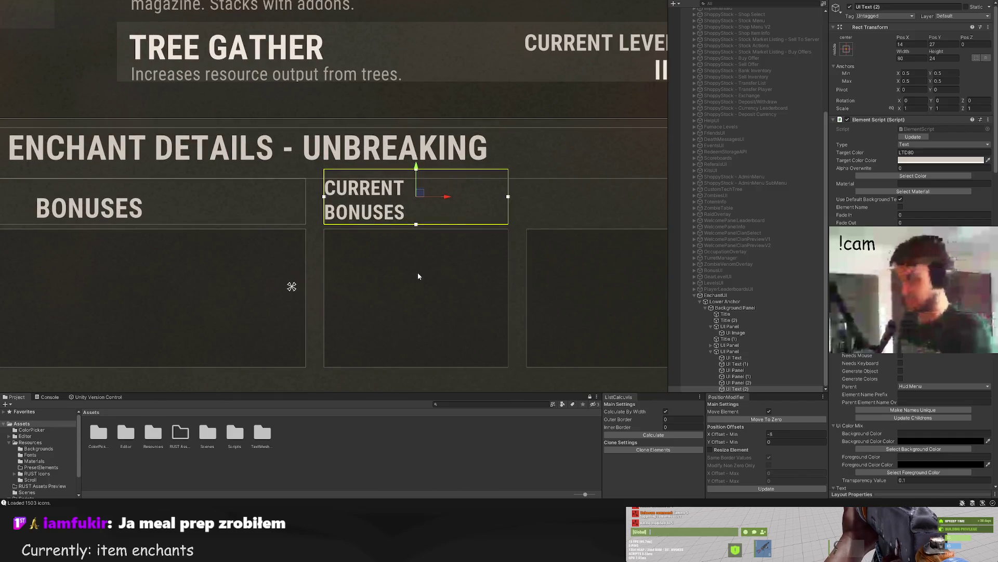
key(ctrl+d)
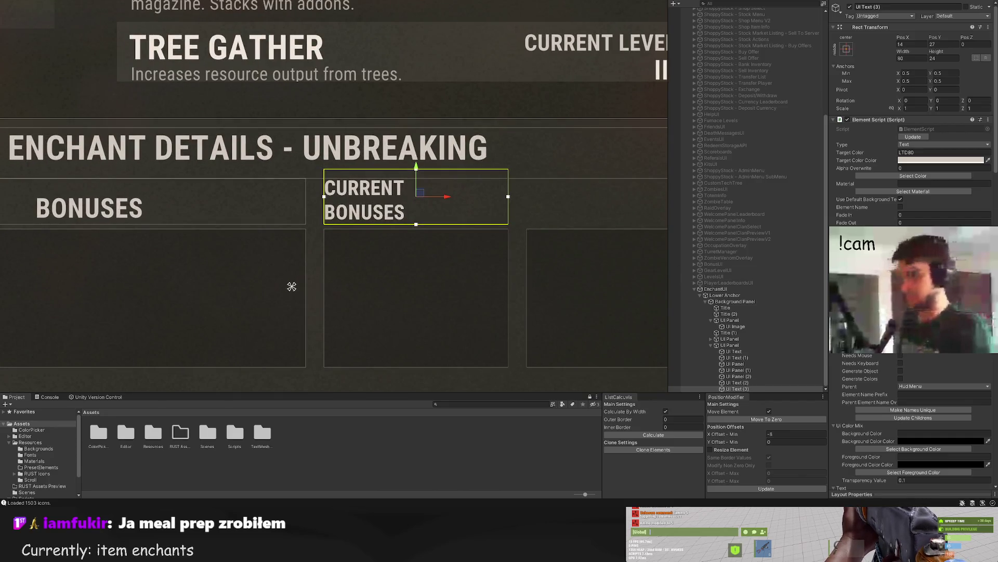
Step: Right-align the duplicated header text and change it to 'MIN / MAX'
scroll(915, 398, down, 15)
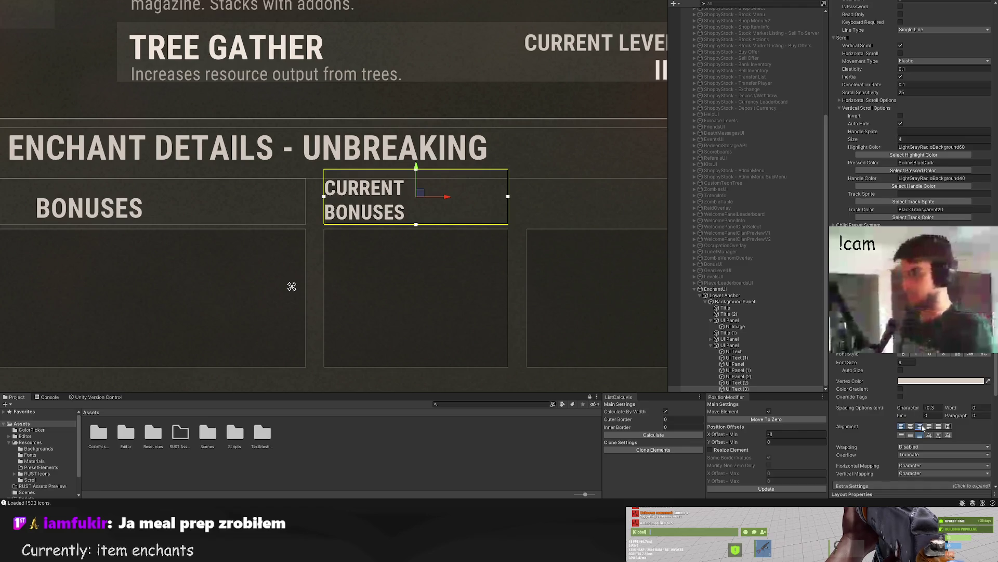
click(920, 425)
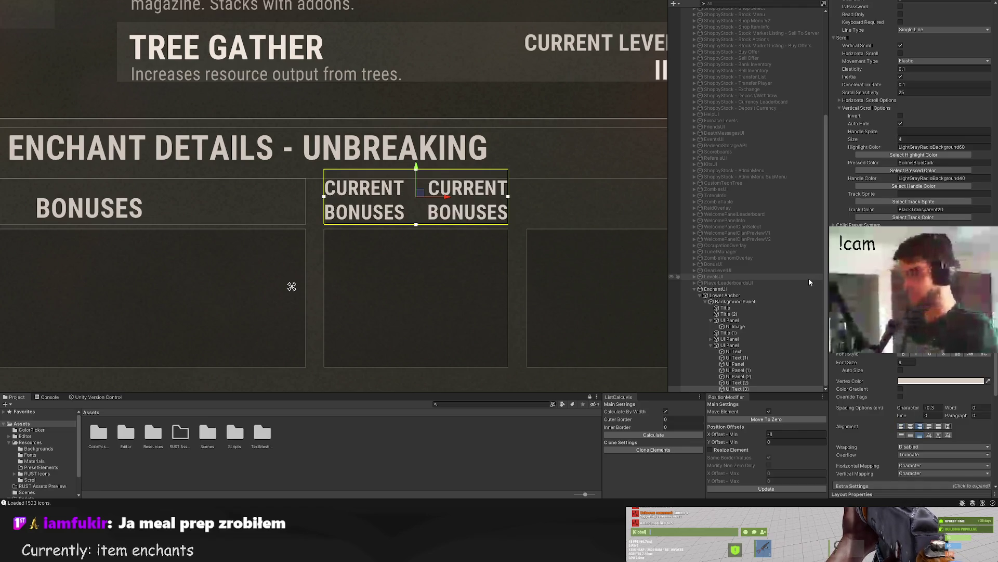
text(MIN/MAX)
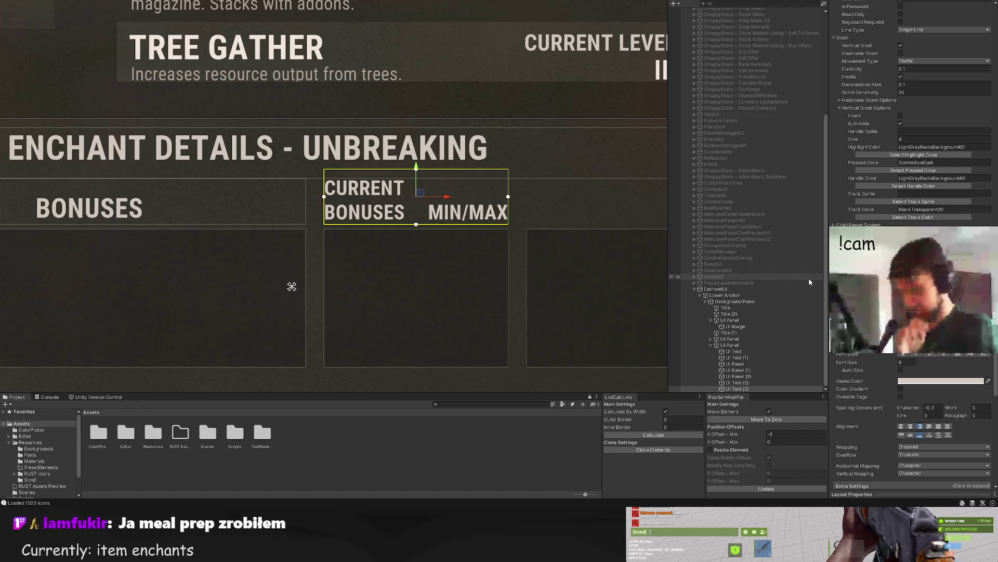
key(Left)
key(Left)
key(Left)
key(Left)
key(Left)
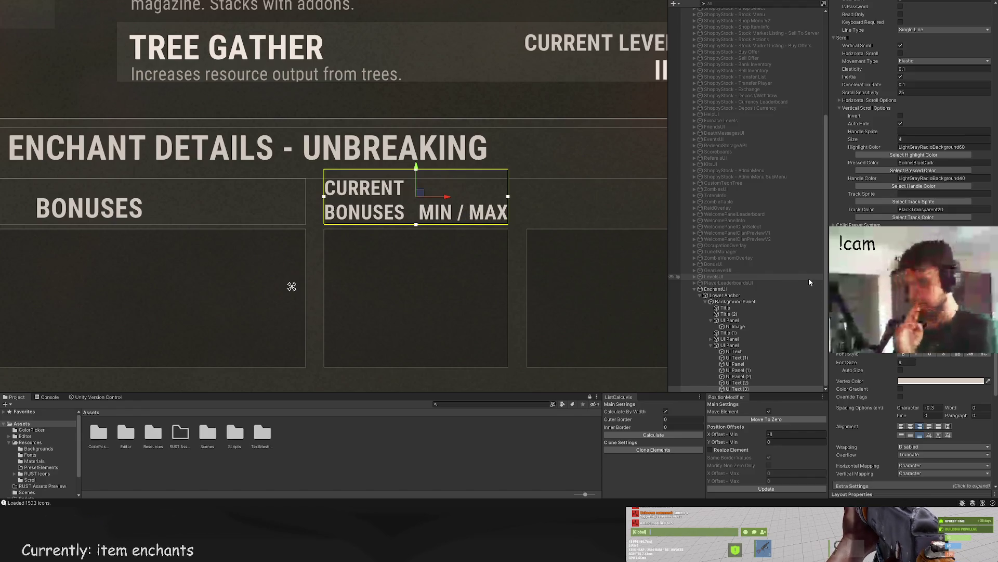
Step: Frame the whole enchant UI and select the bonuses column panel
click(530, 307)
scroll(515, 297, down, 5)
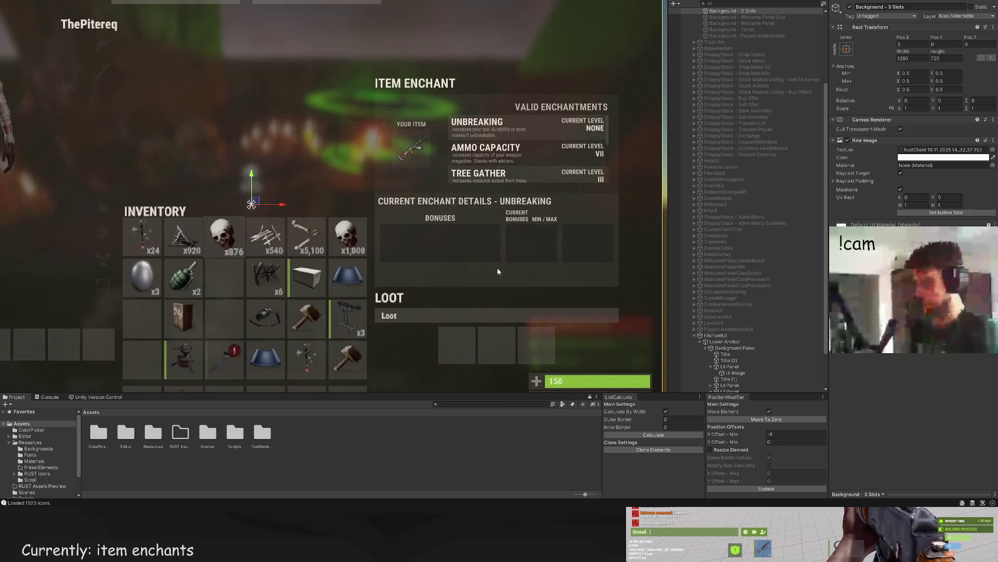
scroll(497, 267, down, 3)
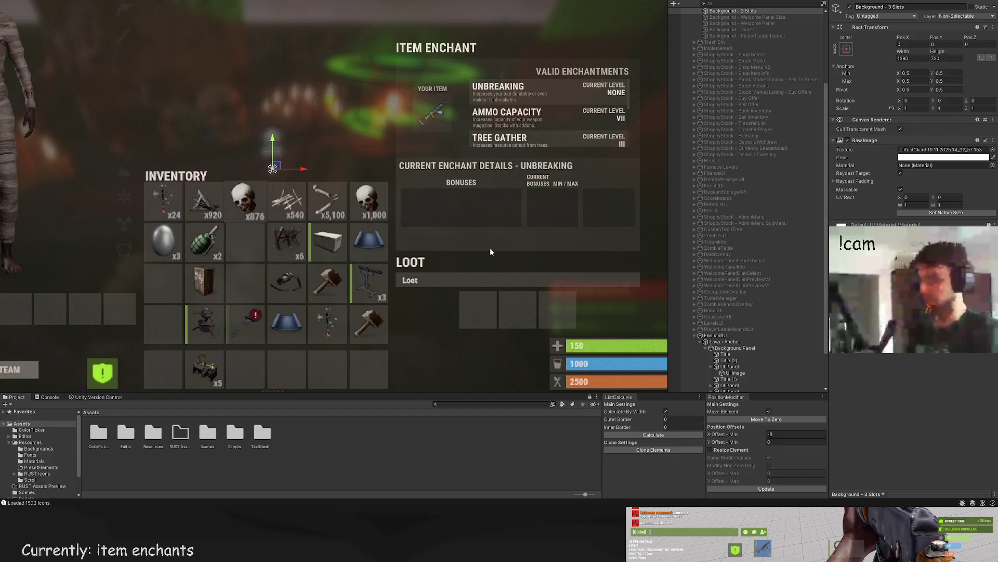
click(529, 234)
click(741, 364)
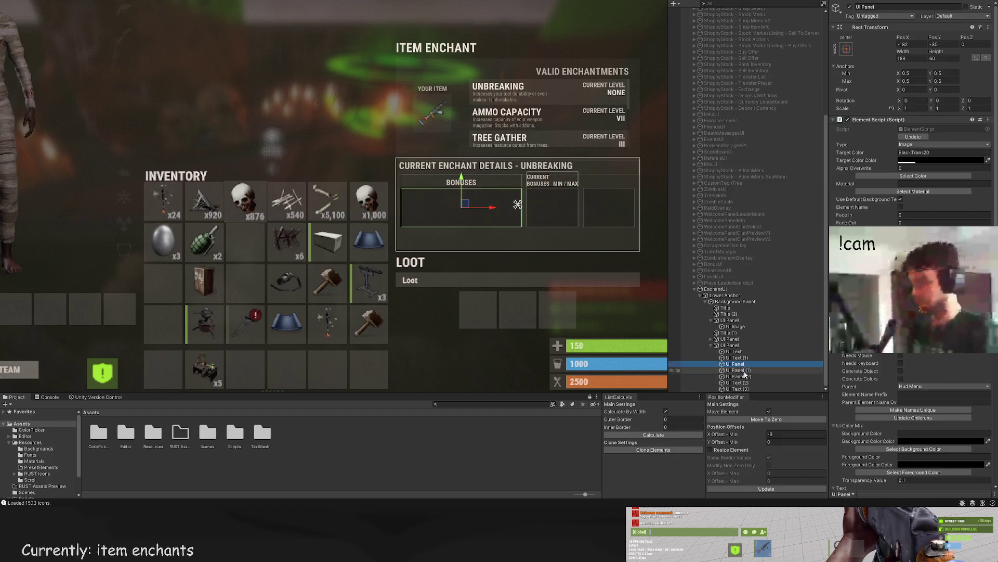
Step: Stretch the current bonuses column panel, UI Panel (1), further left
click(738, 369)
scroll(534, 193, up, 3)
drag(534, 193, 505, 189)
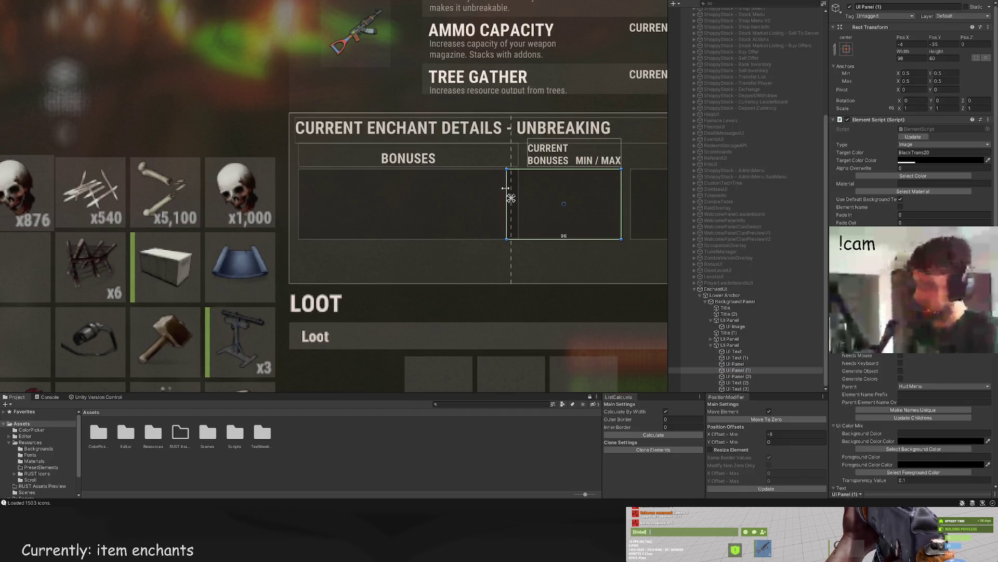
click(739, 376)
scroll(567, 195, up, 1)
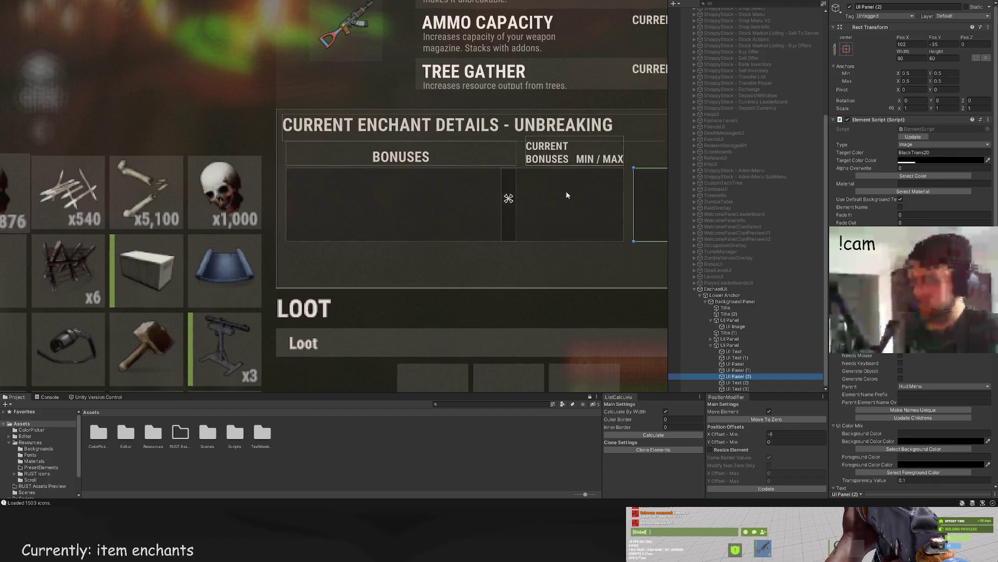
scroll(567, 195, up, 1)
Step: Shift the CURRENT BONUSES header, UI Text (2), to the left
click(540, 148)
scroll(563, 130, up, 2)
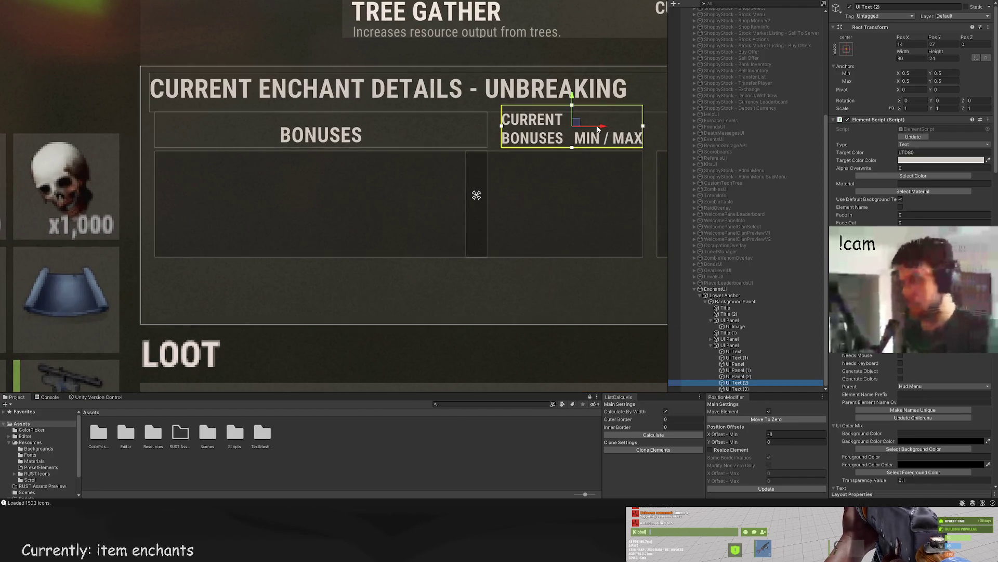
drag(598, 129, 563, 129)
click(747, 389)
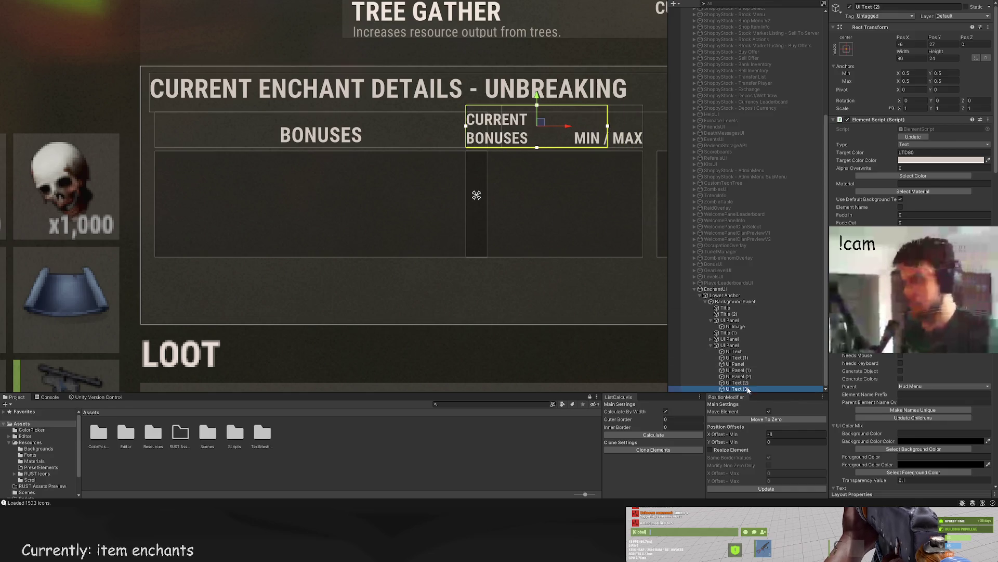
scroll(579, 219, down, 2)
click(577, 224)
scroll(576, 245, down, 4)
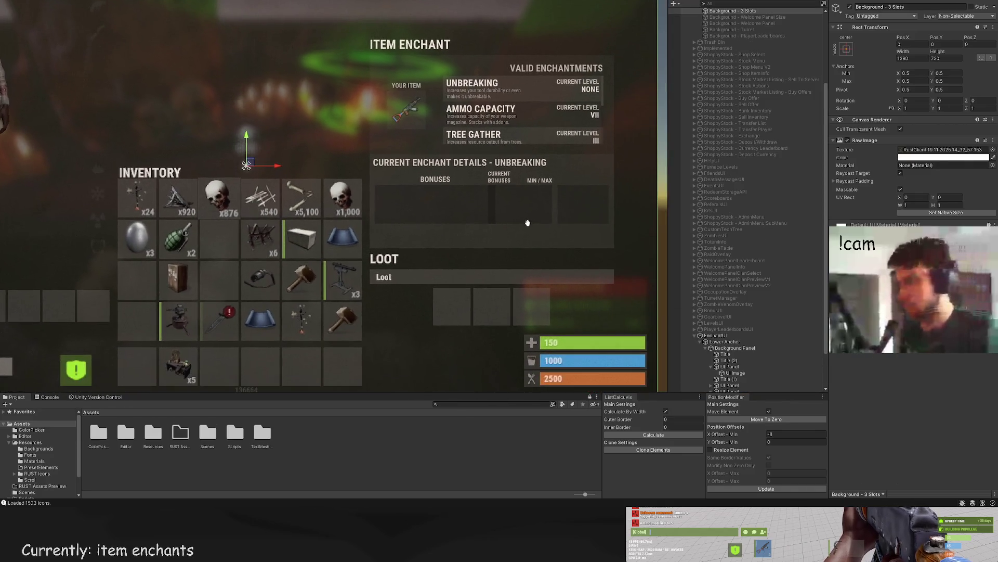
Step: Check the headers against the overall layout and center the enchant details panel in view
click(539, 179)
scroll(540, 177, up, 4)
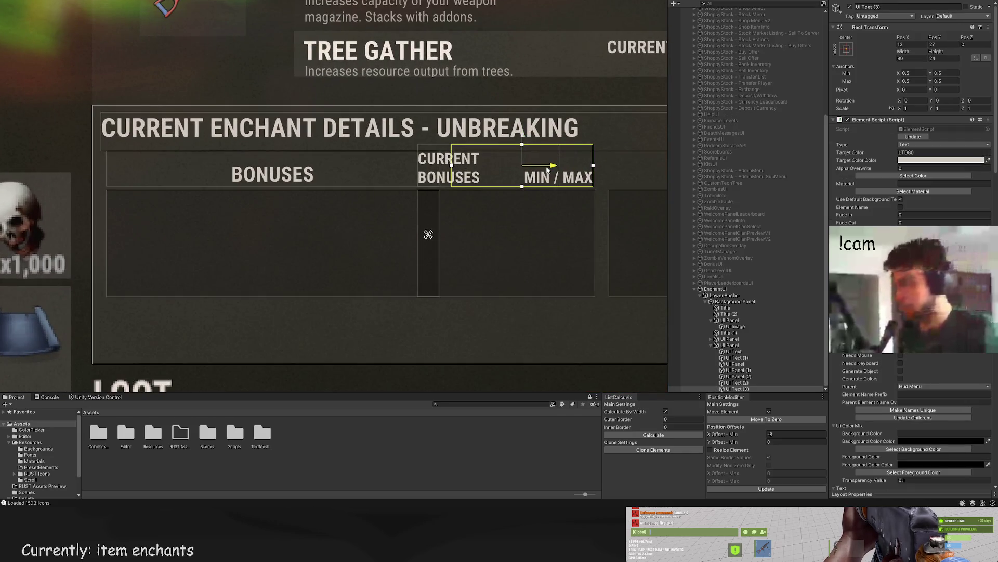
click(576, 274)
scroll(576, 274, down, 3)
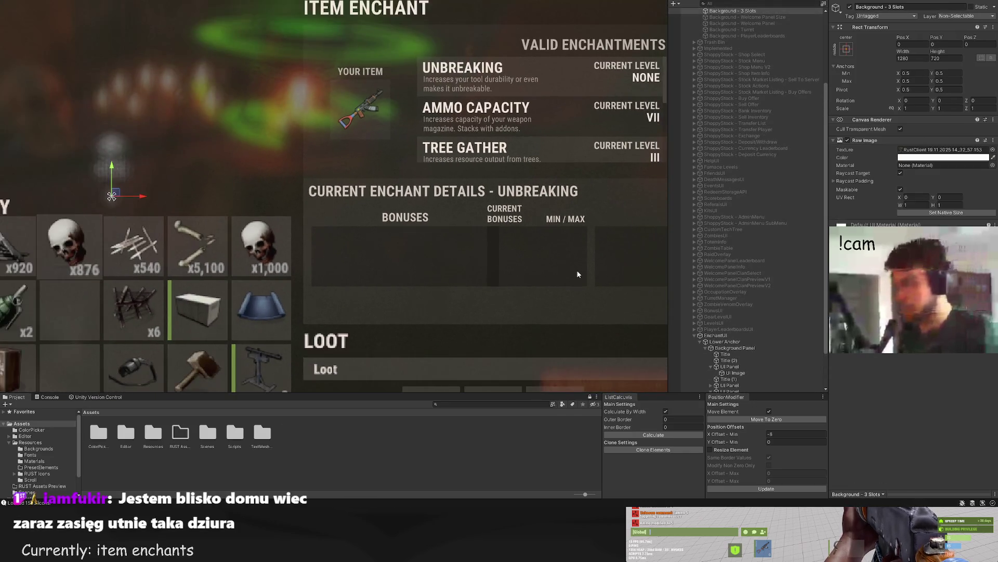
click(571, 214)
scroll(571, 213, up, 3)
click(750, 383)
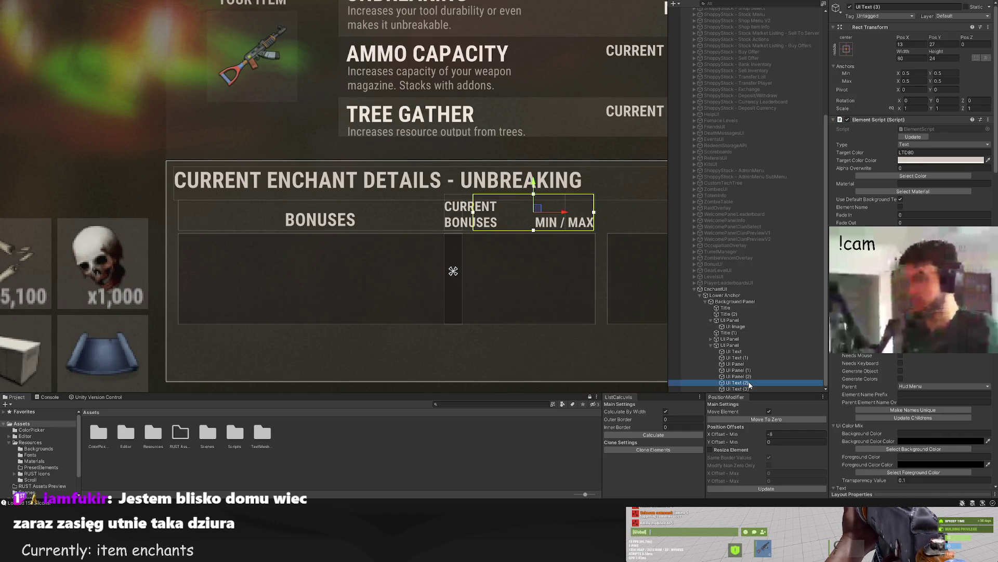
scroll(531, 214, up, 1)
click(530, 214)
click(529, 269)
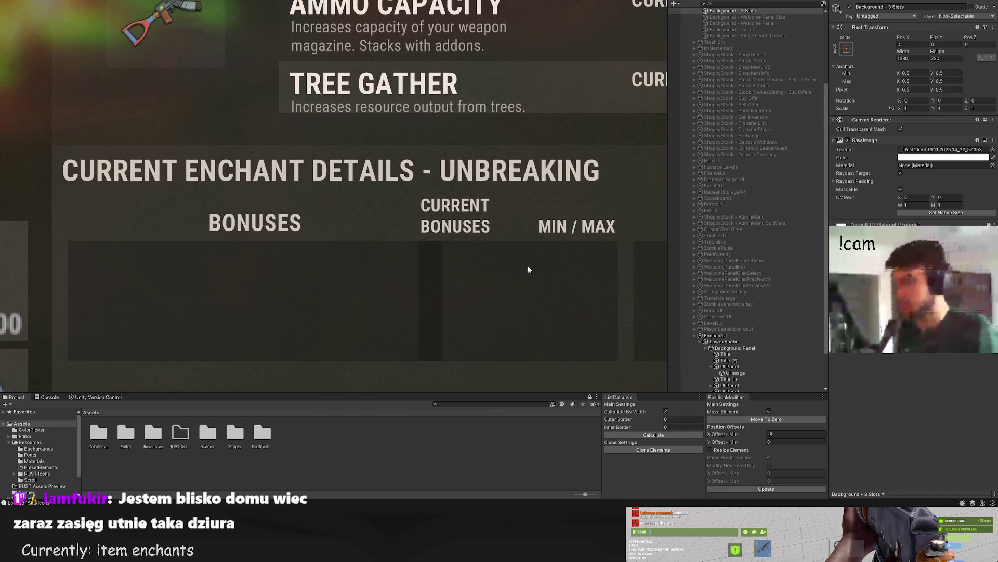
scroll(529, 270, down, 3)
drag(528, 270, 517, 204)
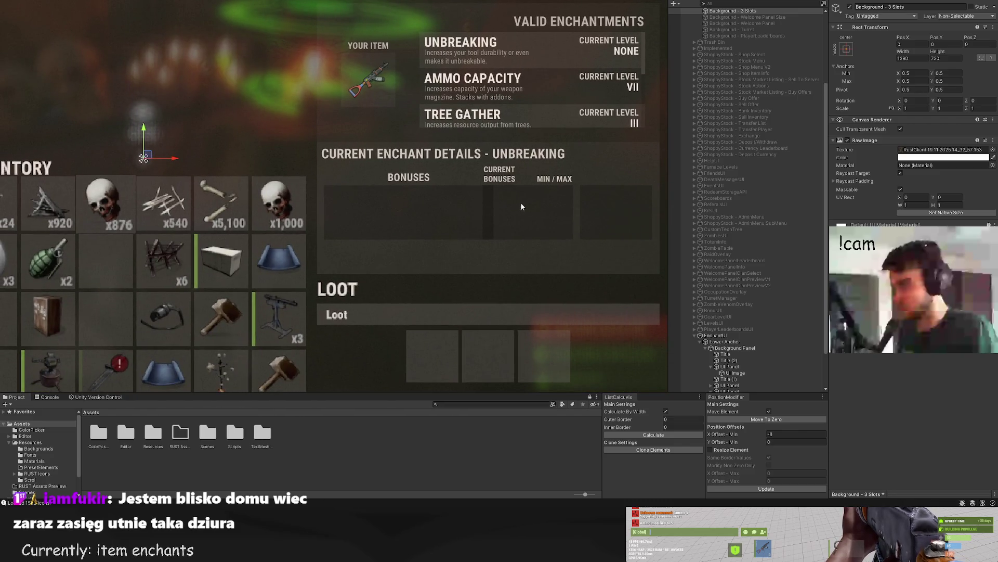
Step: Reparent the CURRENT BONUSES and MIN / MAX headers above UI Panel (1) in the Hierarchy
click(546, 179)
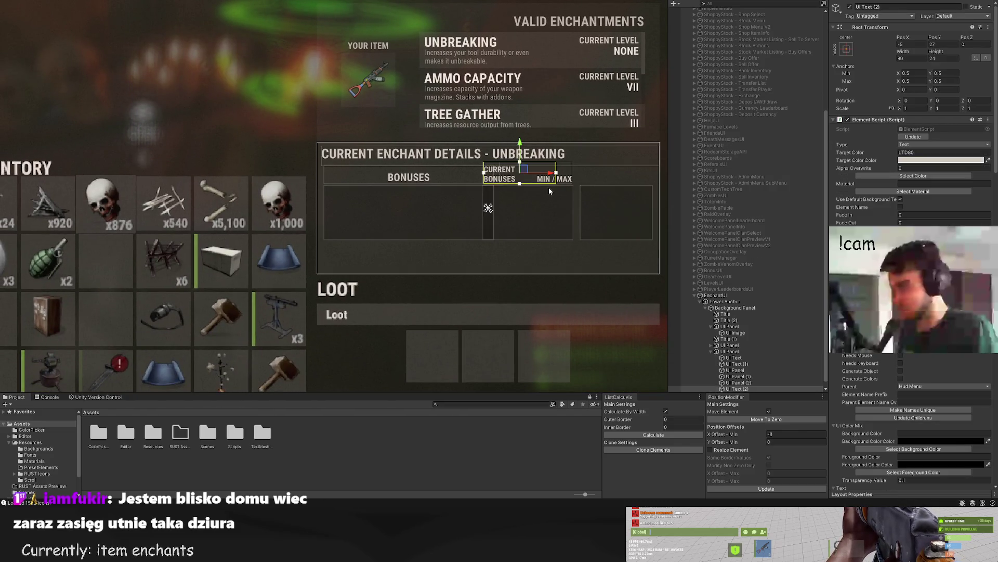
key(ctrl+d)
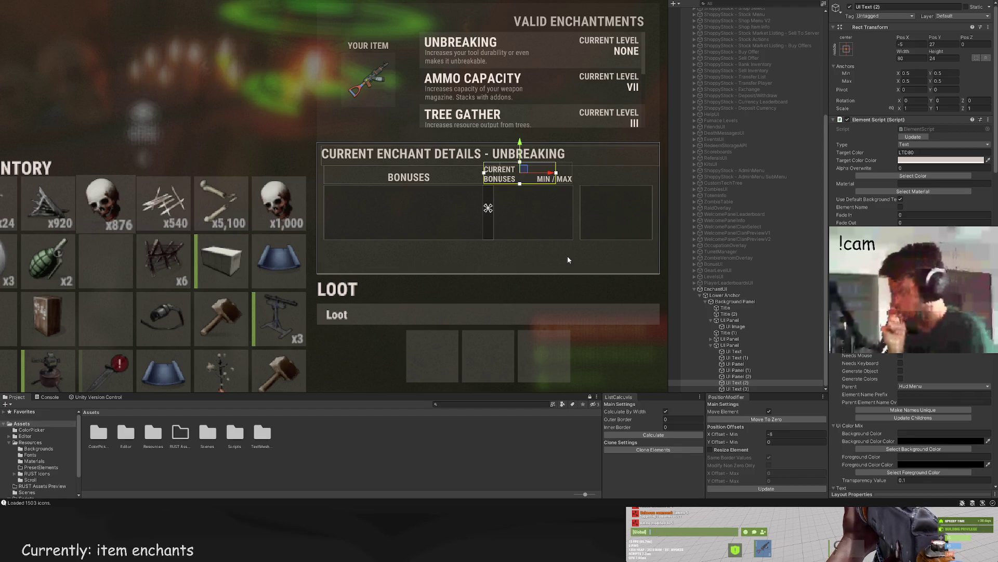
key(Right)
key(Down)
scroll(614, 248, up, 2)
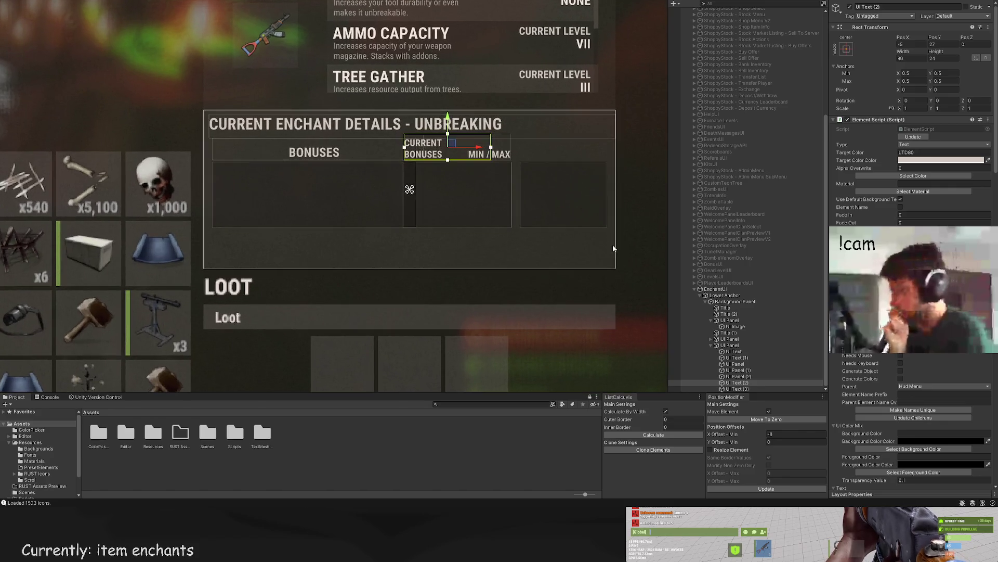
shift+click(737, 389)
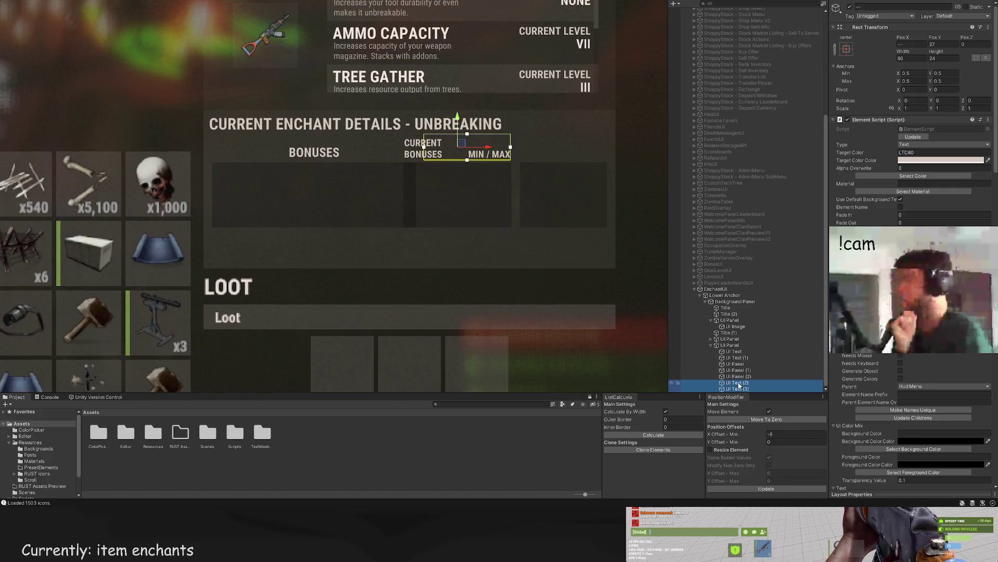
drag(738, 389, 735, 370)
click(735, 364)
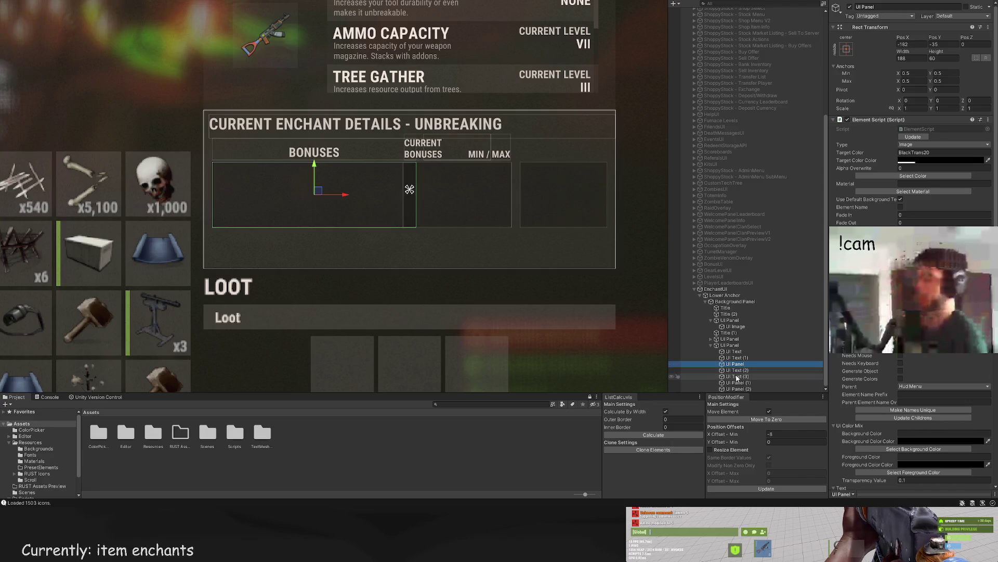
Step: Delete the extra right-hand column box, UI Panel (2), and select the remaining column
click(728, 371)
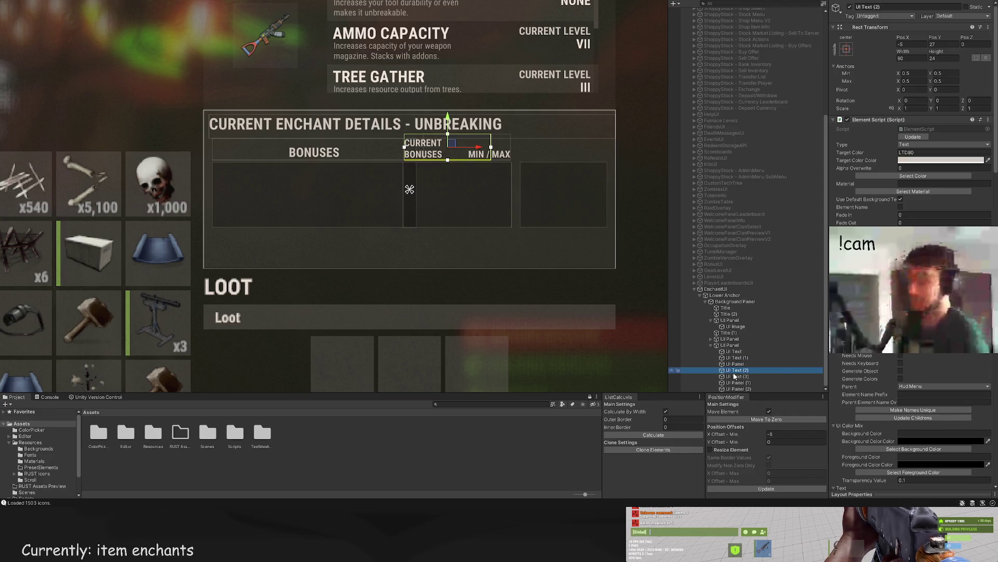
click(736, 376)
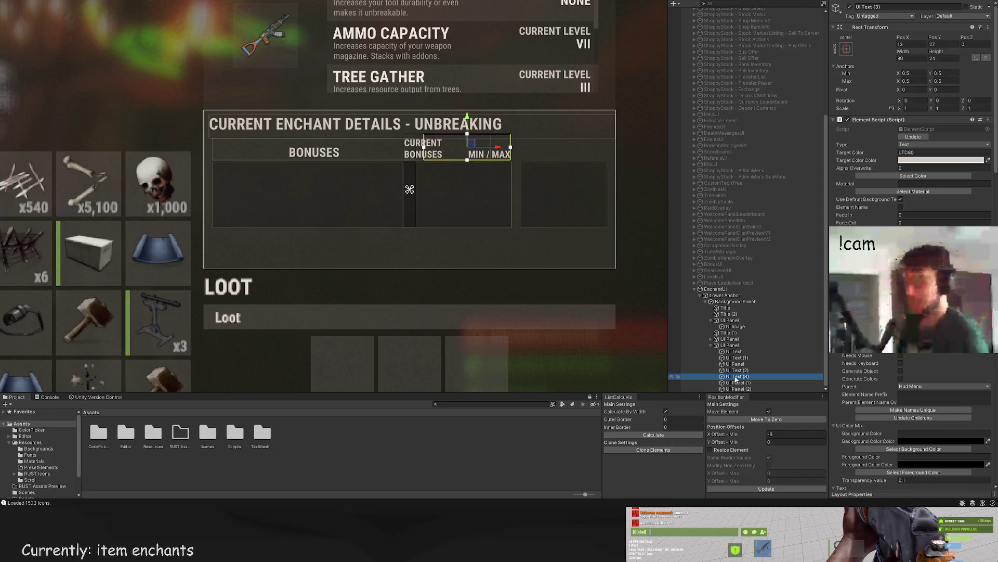
click(741, 389)
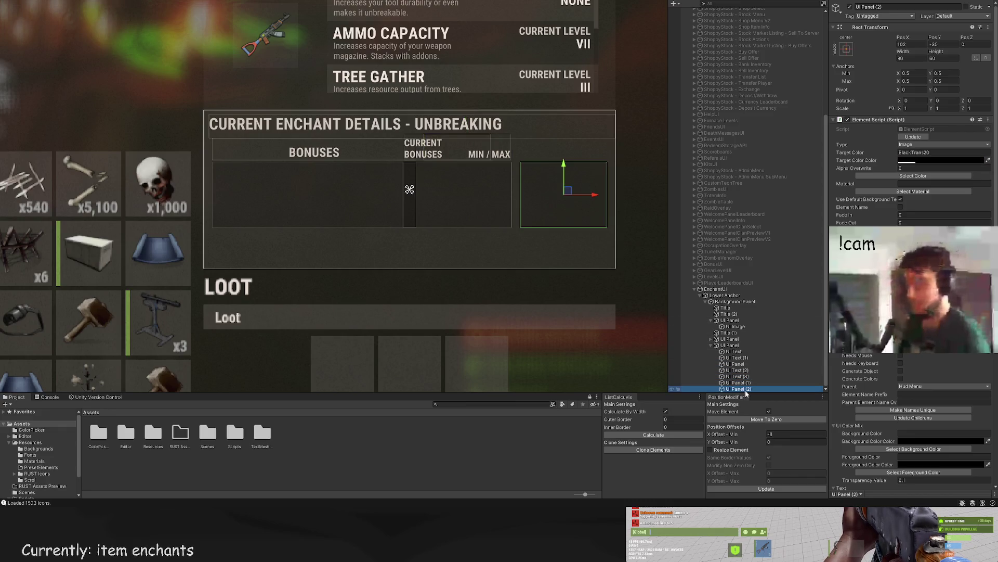
key(Delete)
click(739, 388)
shift+click(737, 376)
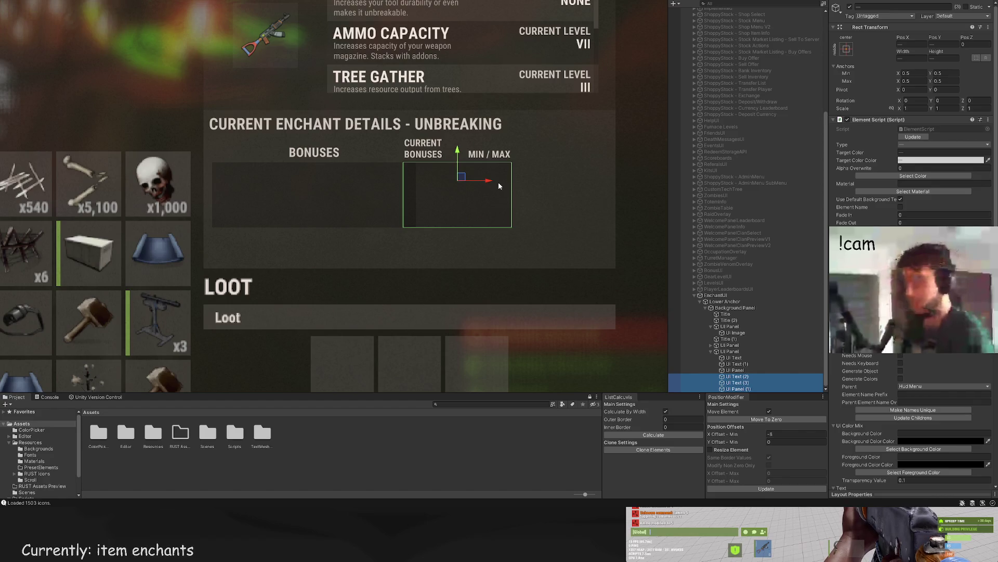
Step: Duplicate the headers and column panel, placing the copy as a third column to the right
key(ctrl+d)
drag(498, 182, 589, 199)
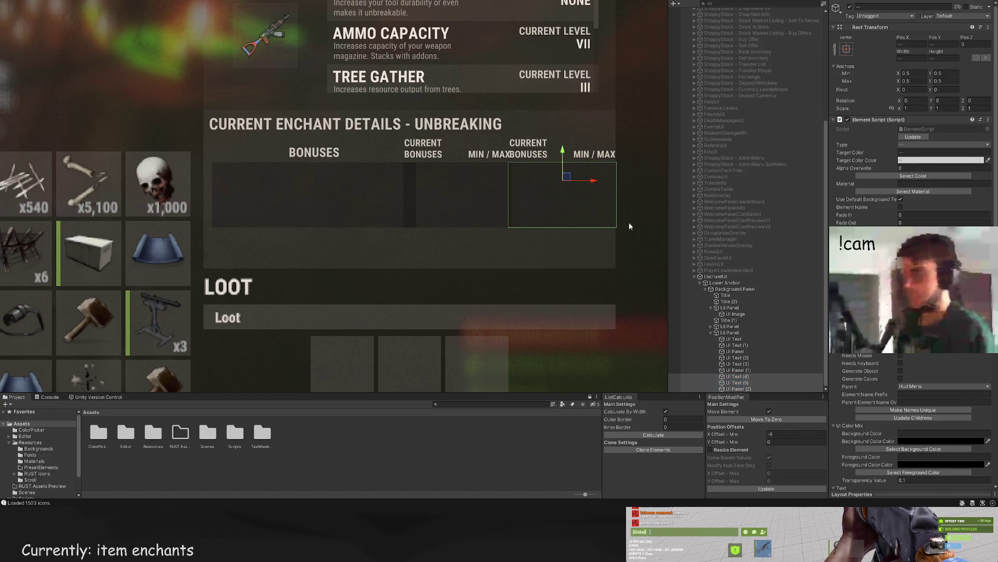
click(745, 377)
click(778, 489)
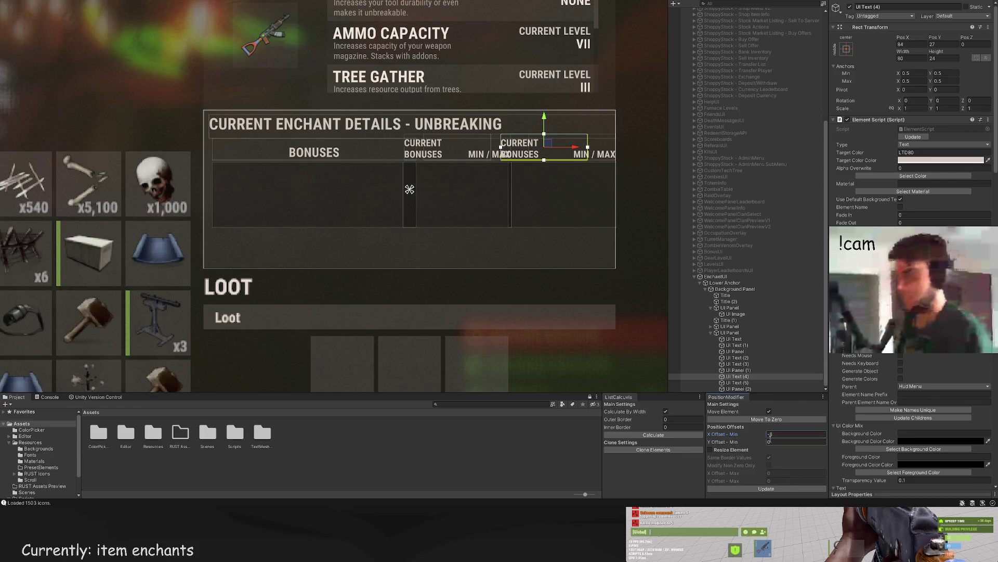
click(737, 382)
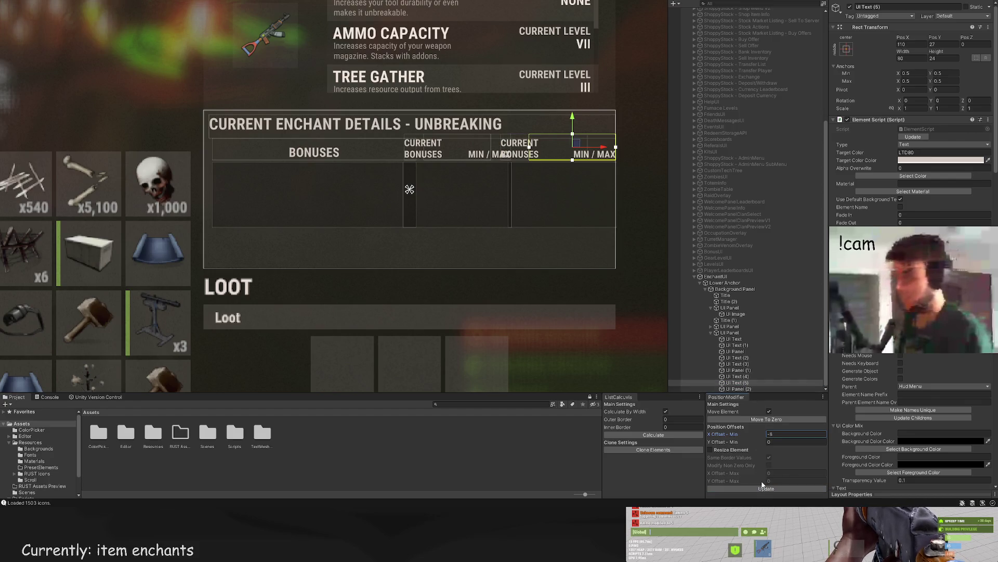
click(765, 488)
click(738, 388)
click(765, 489)
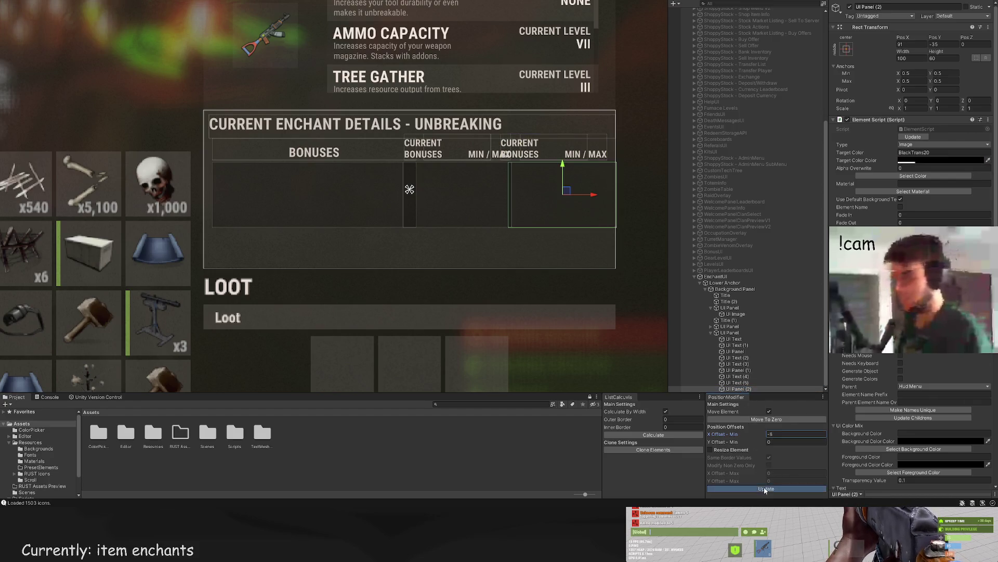
Step: Move UI Text (2) and UI Panel (1) left with the X gizmo
click(747, 376)
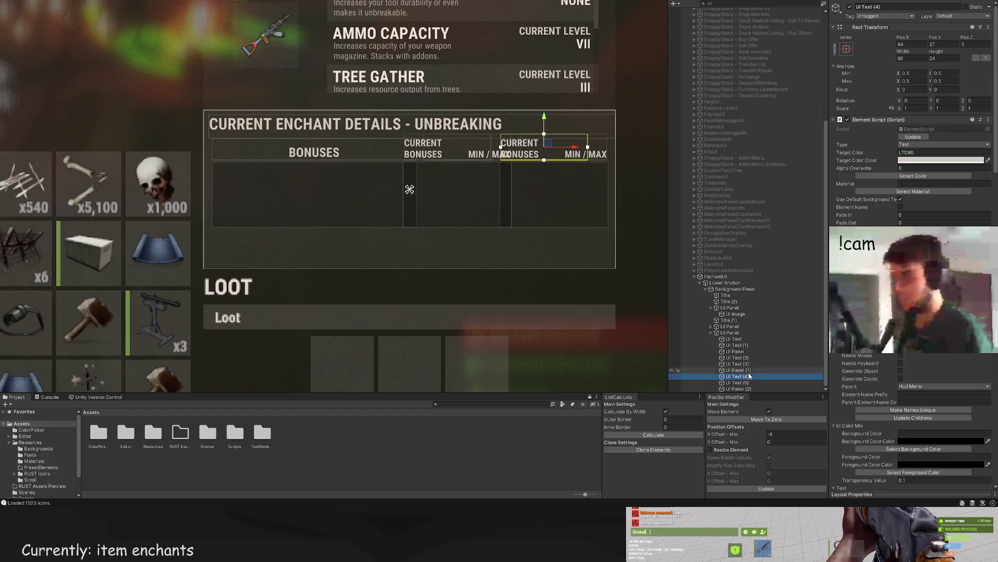
click(738, 369)
shift+click(738, 357)
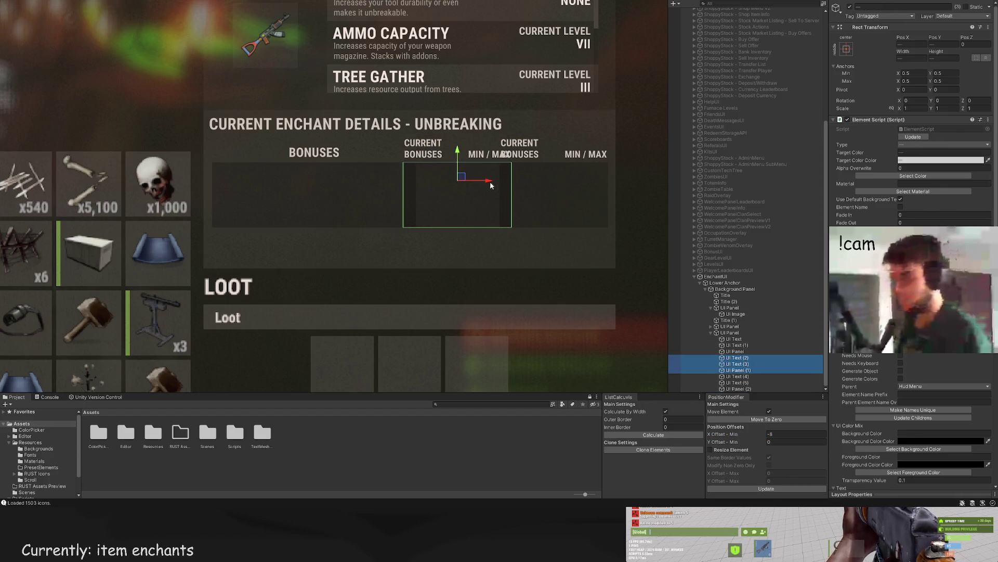
drag(490, 184, 476, 185)
scroll(492, 188, up, 5)
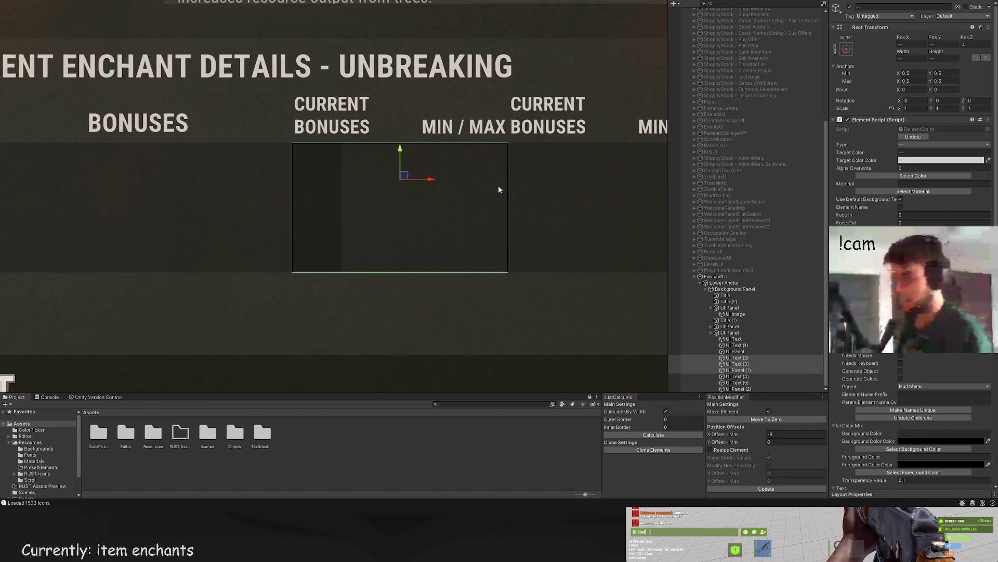
click(737, 370)
click(779, 491)
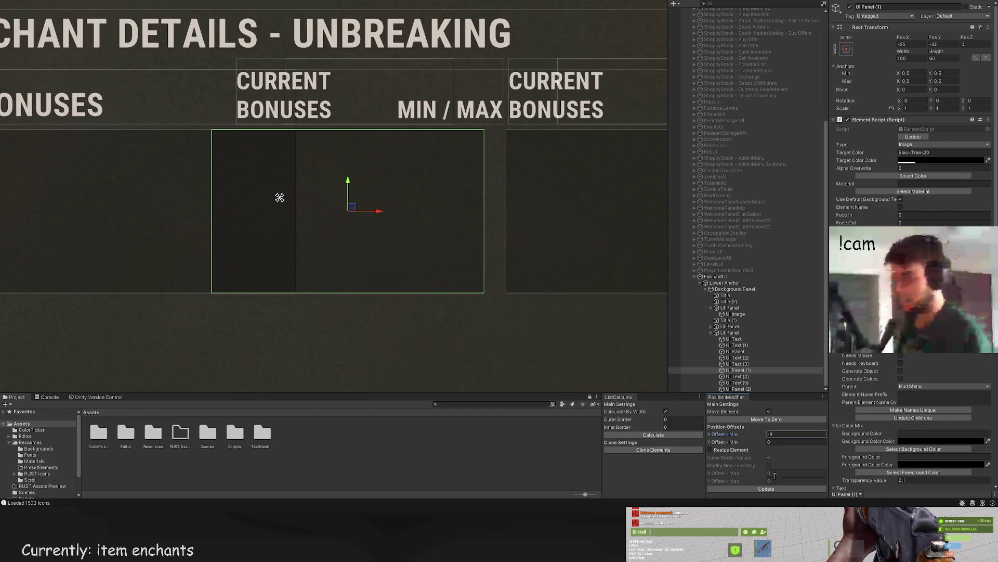
click(737, 364)
click(737, 358)
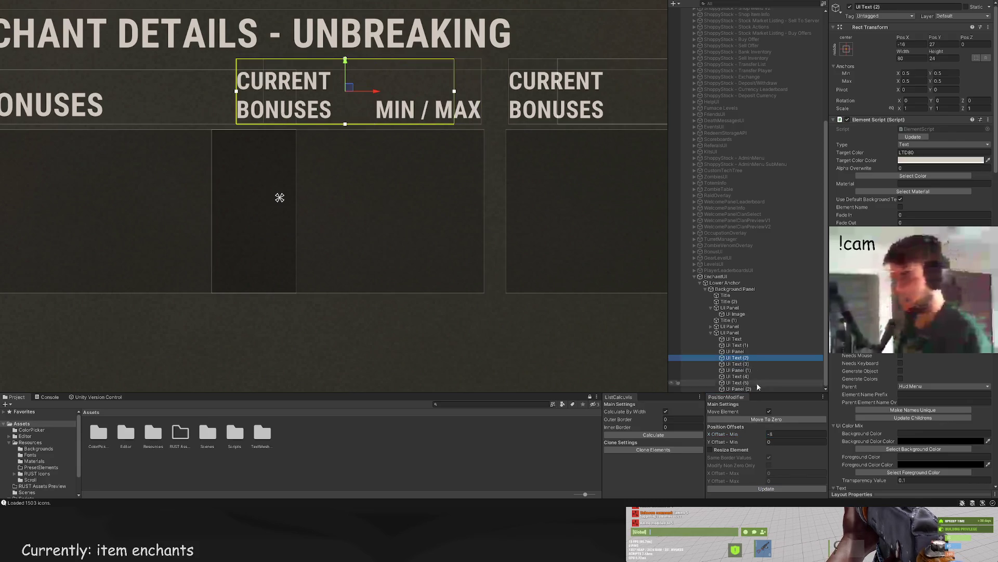
click(772, 489)
Step: Narrow the BONUSES box from its right edge to a width of 149
double_click(744, 352)
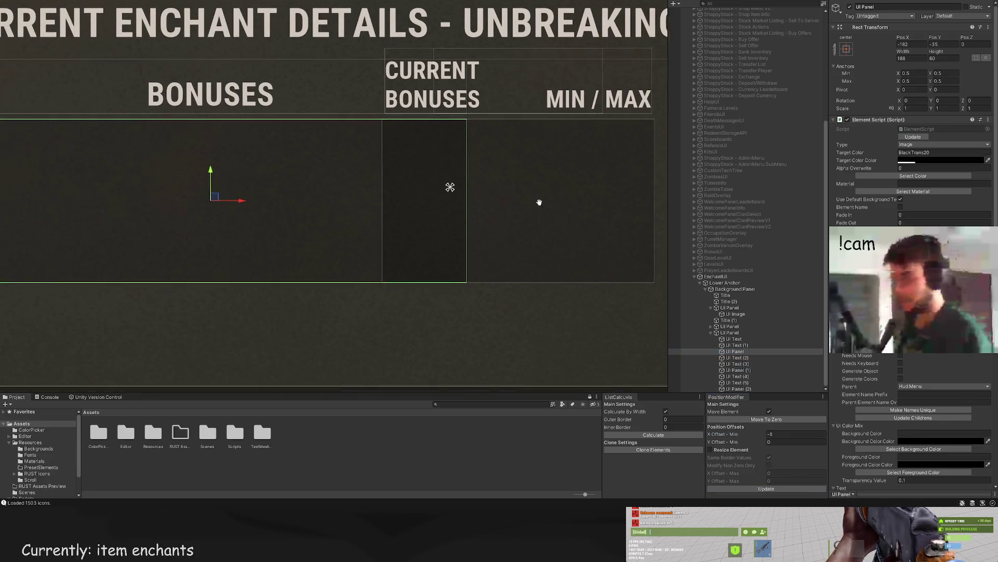
drag(470, 138, 367, 137)
scroll(405, 174, down, 5)
scroll(430, 258, down, 5)
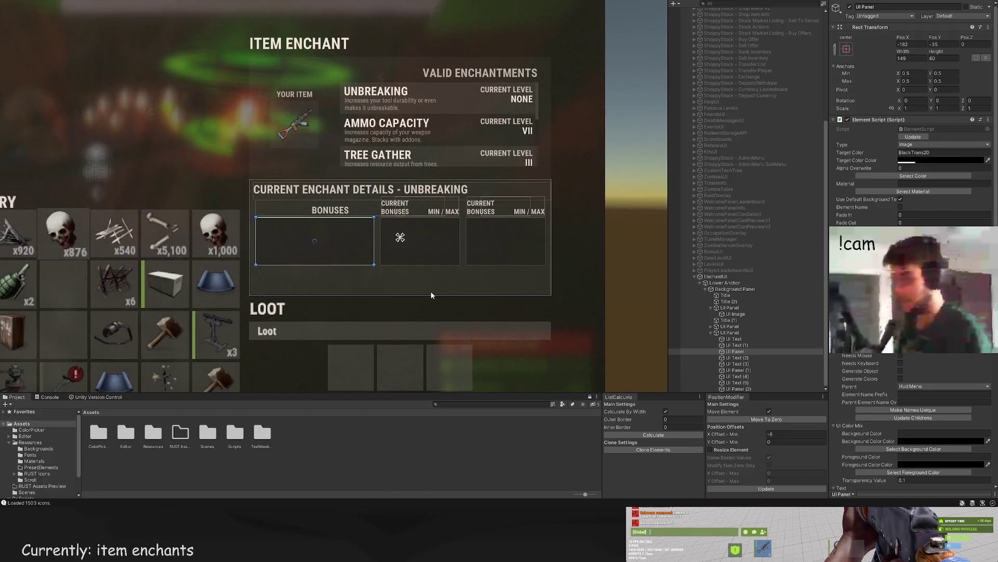
Step: Set the BONUSES header's TextMeshPro alignment to left
scroll(429, 288, down, 3)
scroll(781, 341, down, 1)
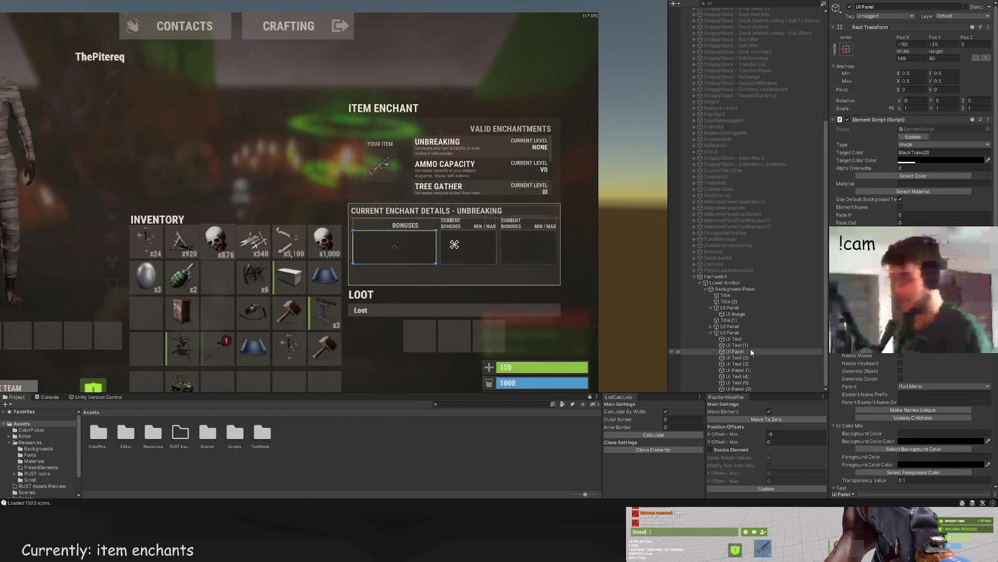
click(737, 345)
scroll(413, 225, up, 5)
scroll(910, 156, down, 10)
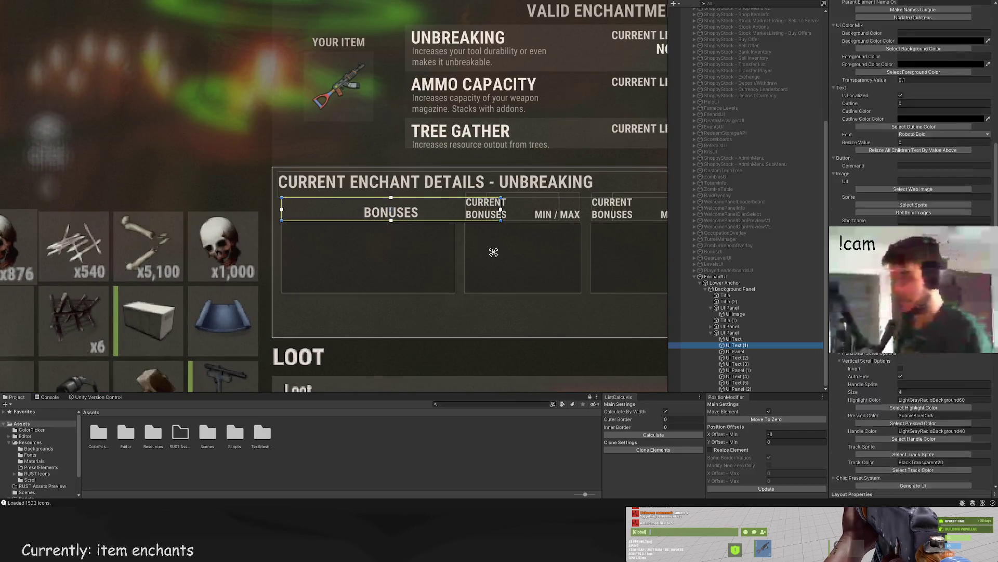
click(904, 342)
scroll(324, 227, up, 2)
scroll(324, 227, up, 1)
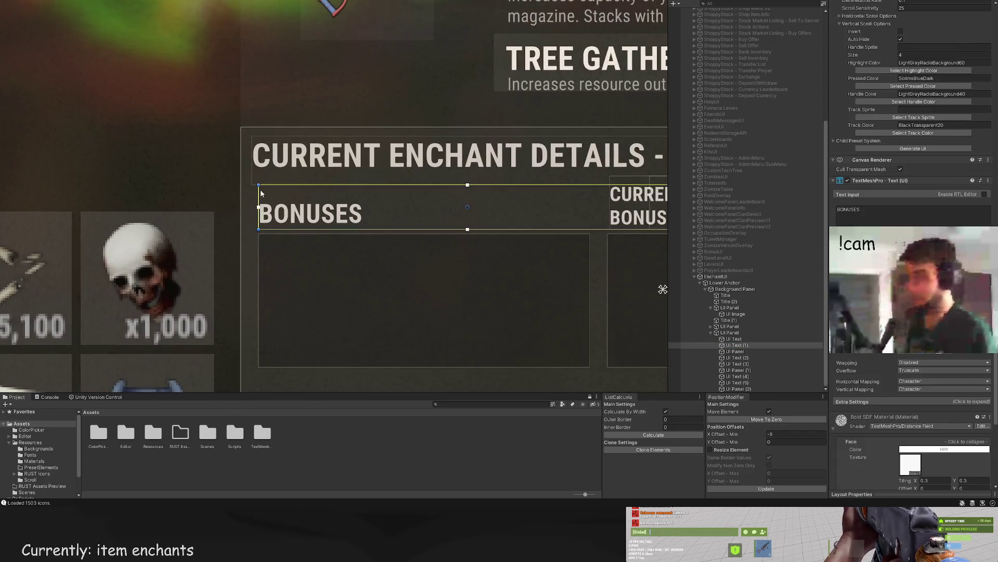
click(359, 311)
scroll(359, 311, down, 2)
scroll(359, 311, down, 3)
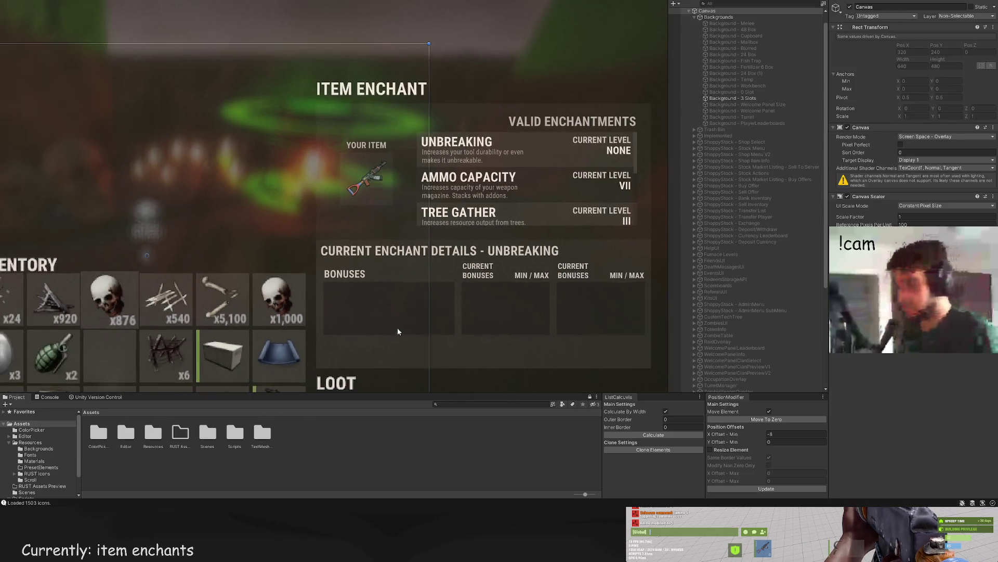
scroll(733, 300, down, 8)
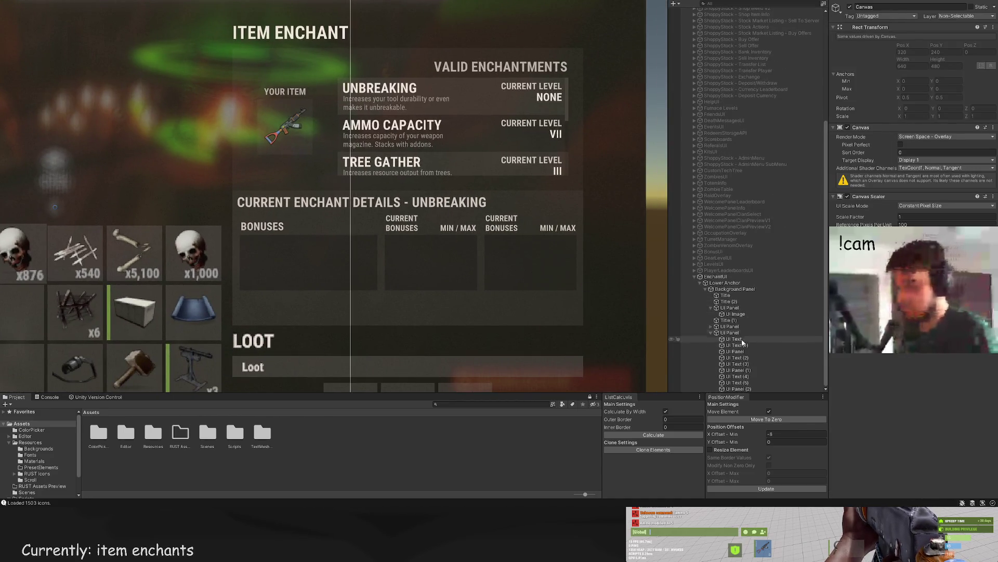
Step: Relabel the third column header to 'NEXT LEVEL BONUSES'
click(747, 383)
click(743, 376)
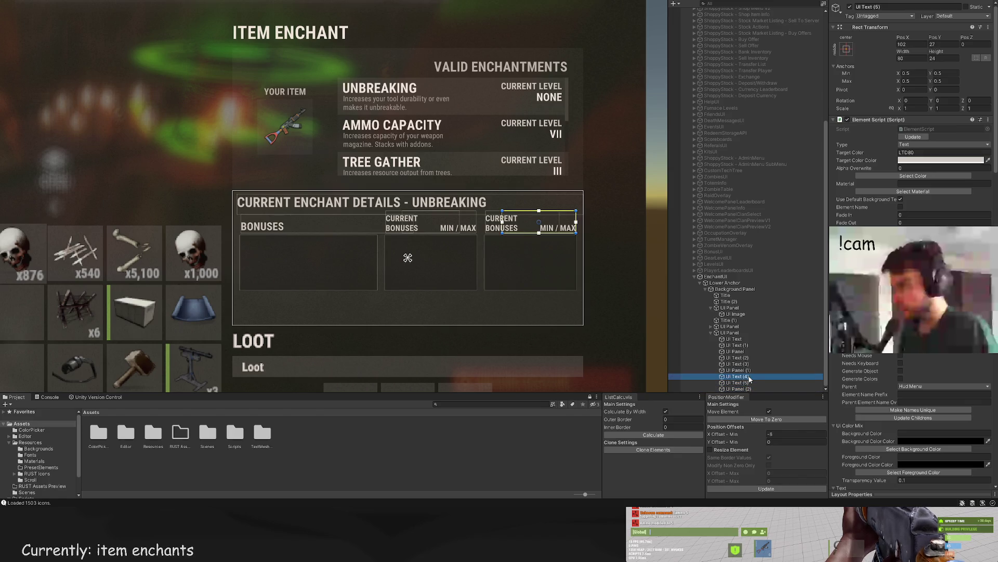
scroll(912, 361, down, 10)
scroll(912, 361, down, 10)
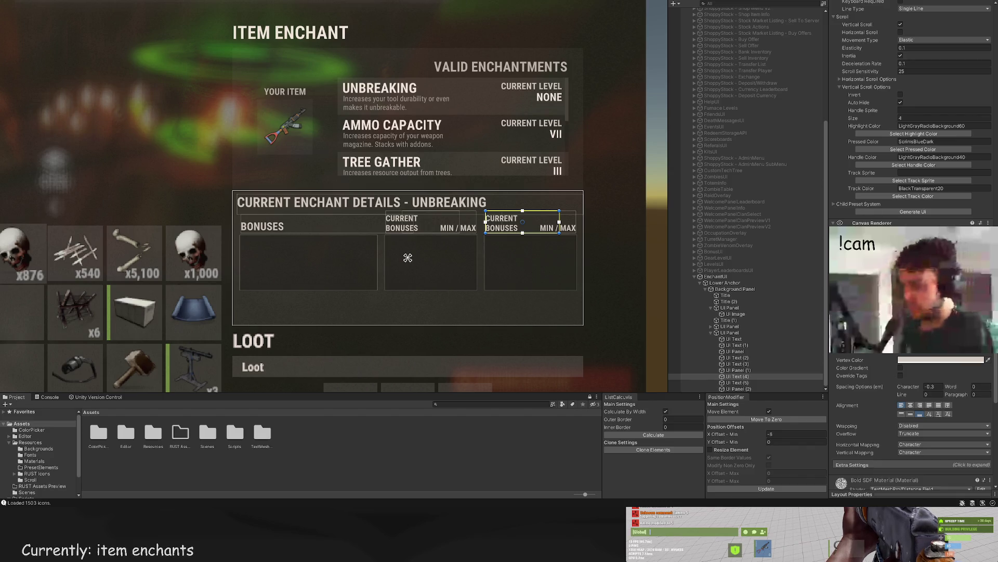
text(NEXT LEVEL)
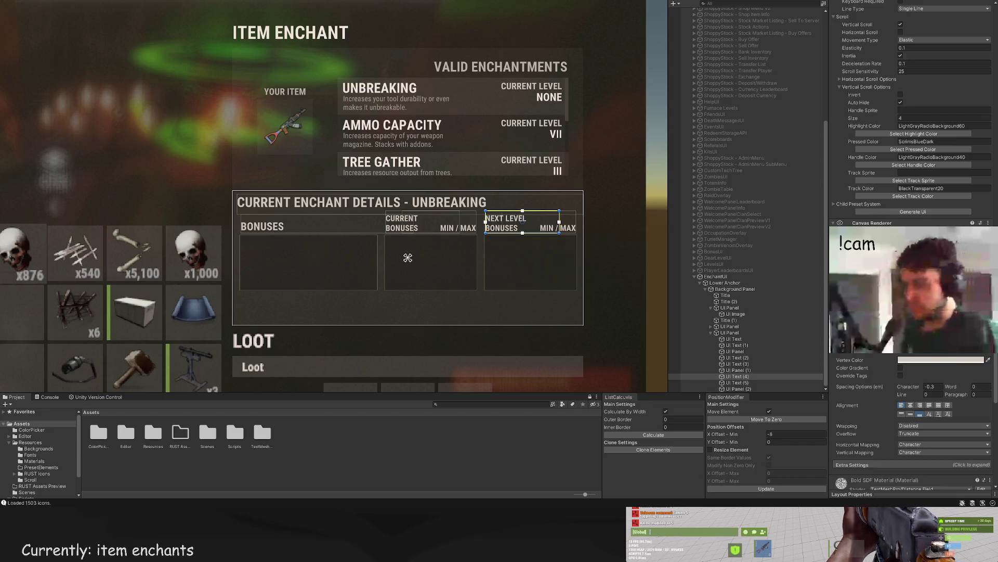
click(485, 278)
key(f)
scroll(500, 255, up, 2)
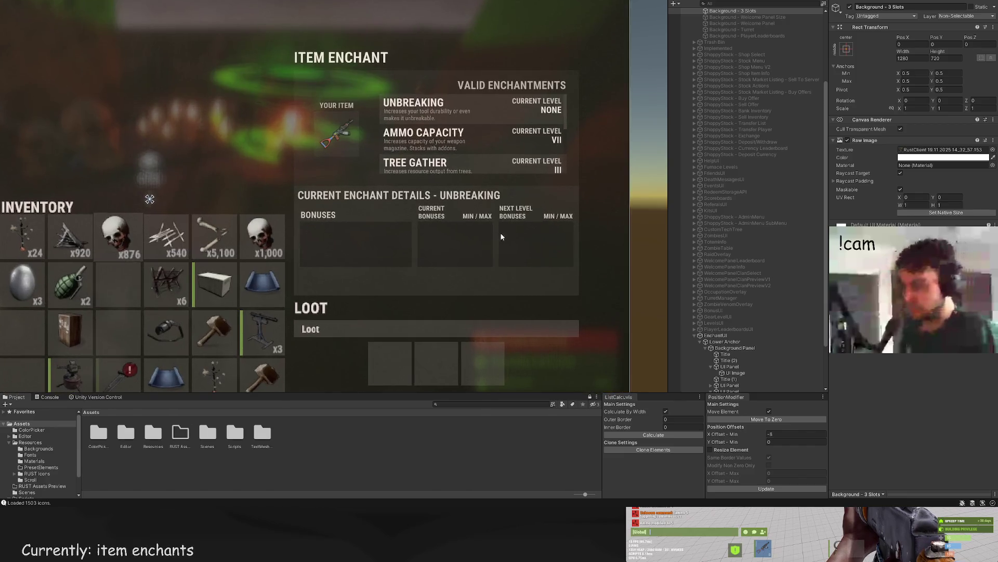
Step: Set the MIN / MAX label font size to 7
click(517, 212)
scroll(889, 390, down, 6)
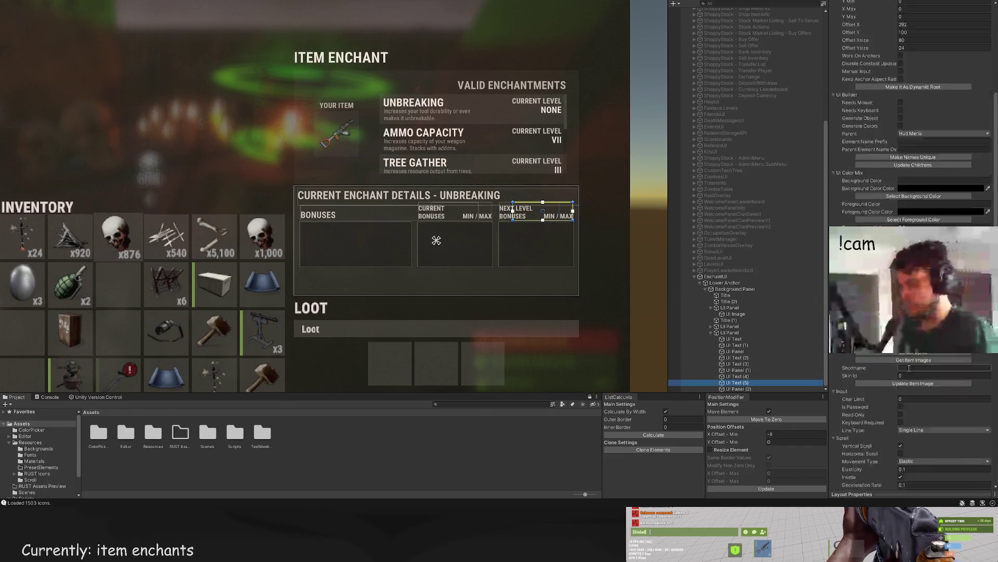
click(893, 384)
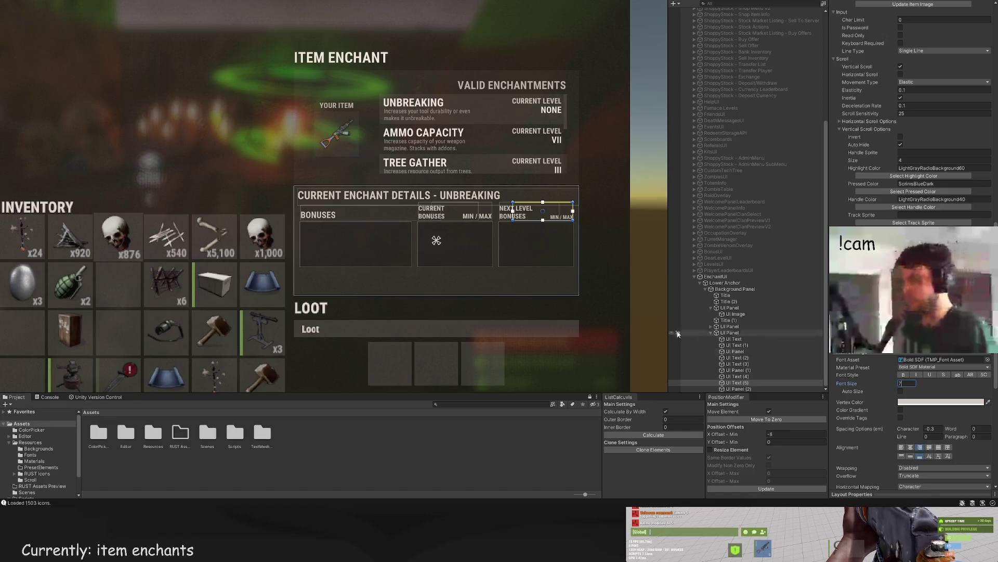
key(f)
key(Up)
key(Up)
key(Up)
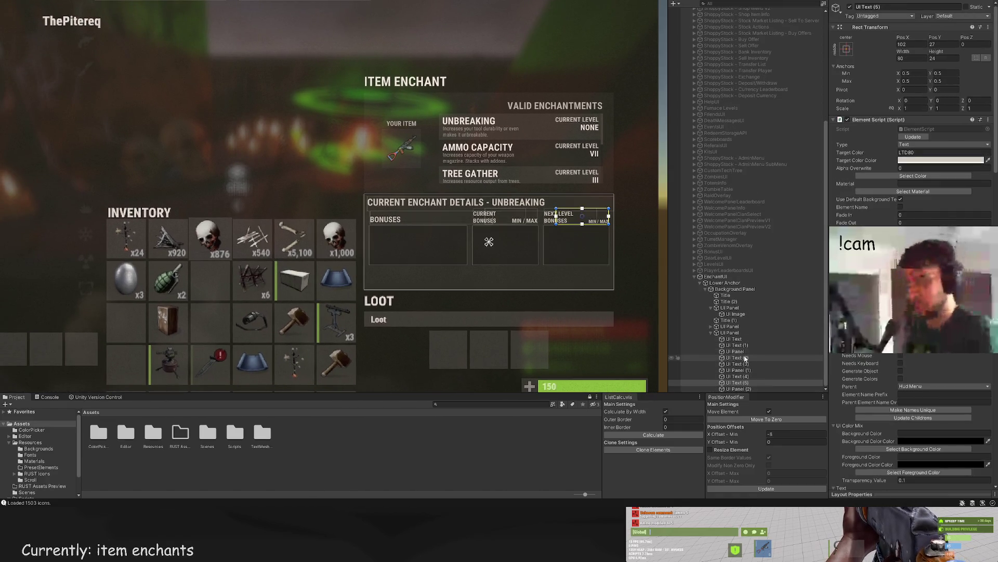
scroll(925, 399, down, 4)
scroll(925, 399, down, 5)
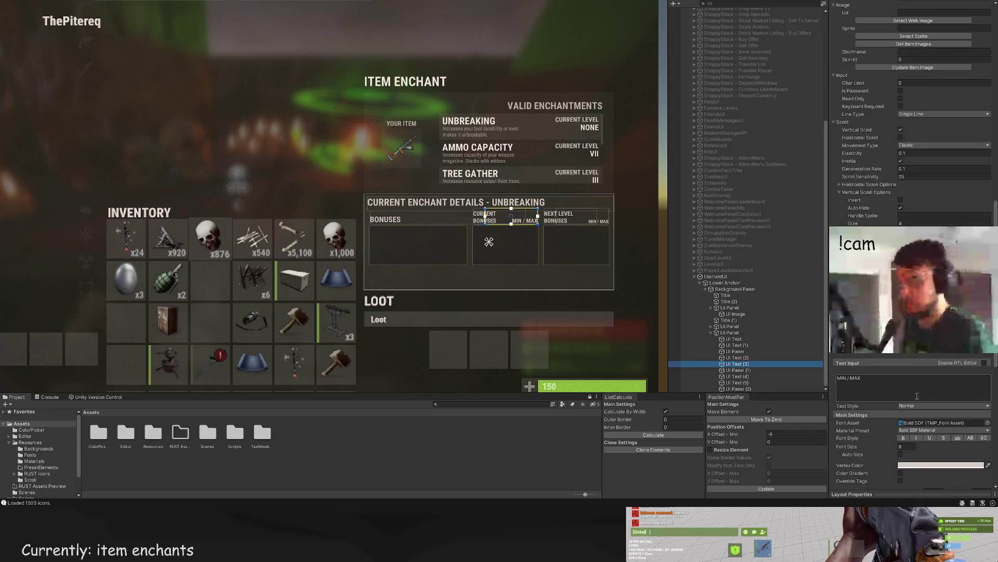
click(907, 446)
text(7)
click(554, 377)
key(f)
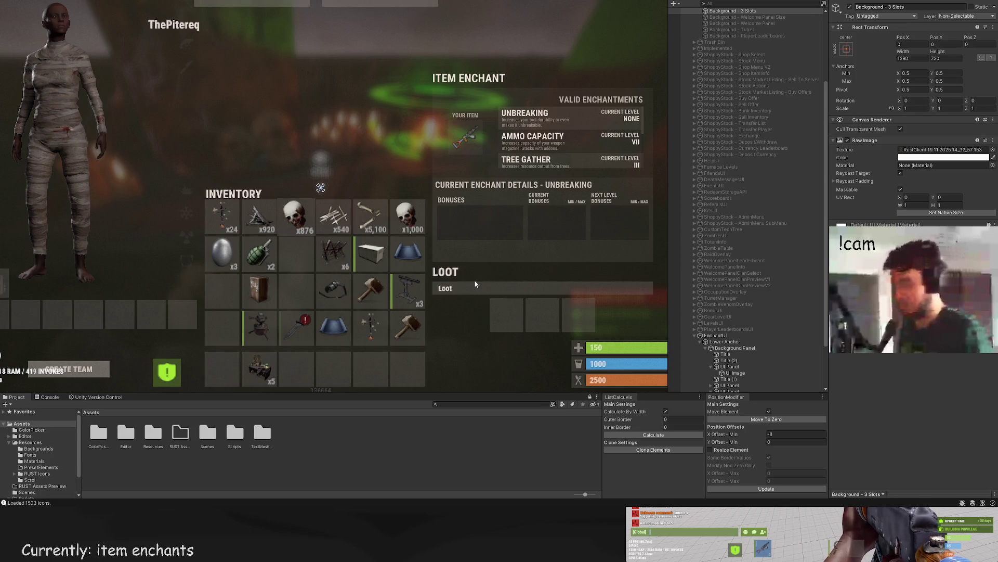
drag(498, 236, 483, 232)
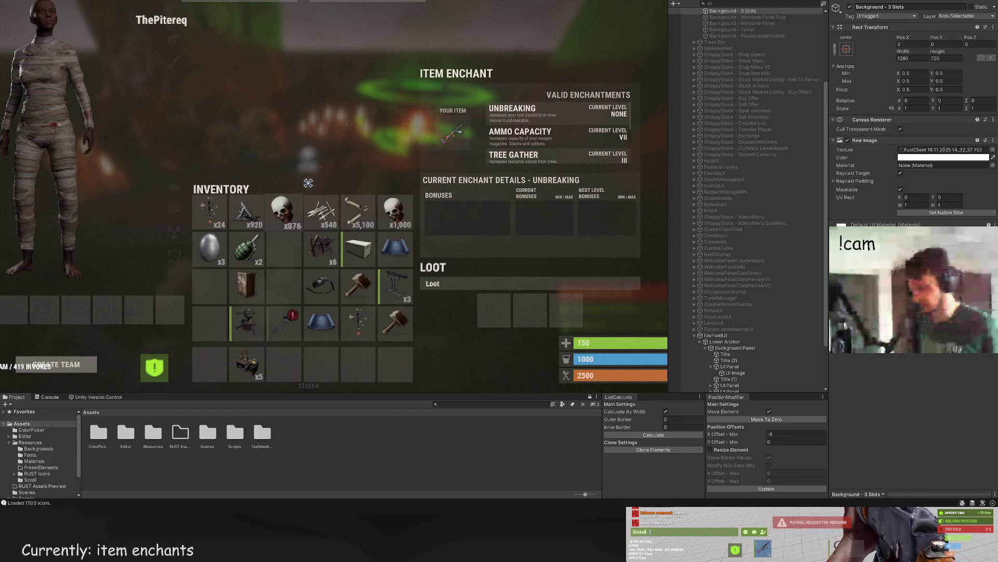
drag(499, 251, 459, 251)
scroll(490, 248, up, 3)
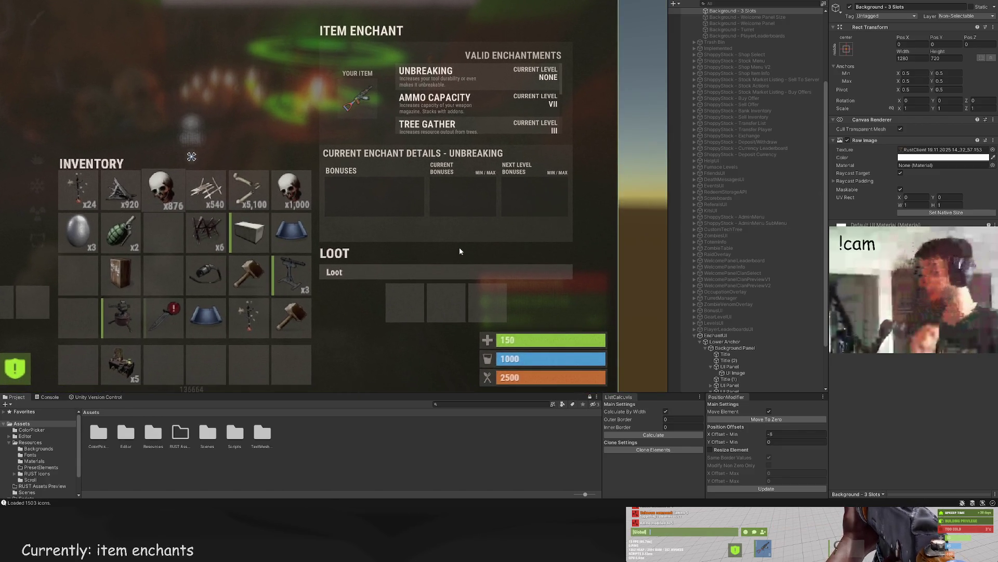
scroll(482, 257, up, 3)
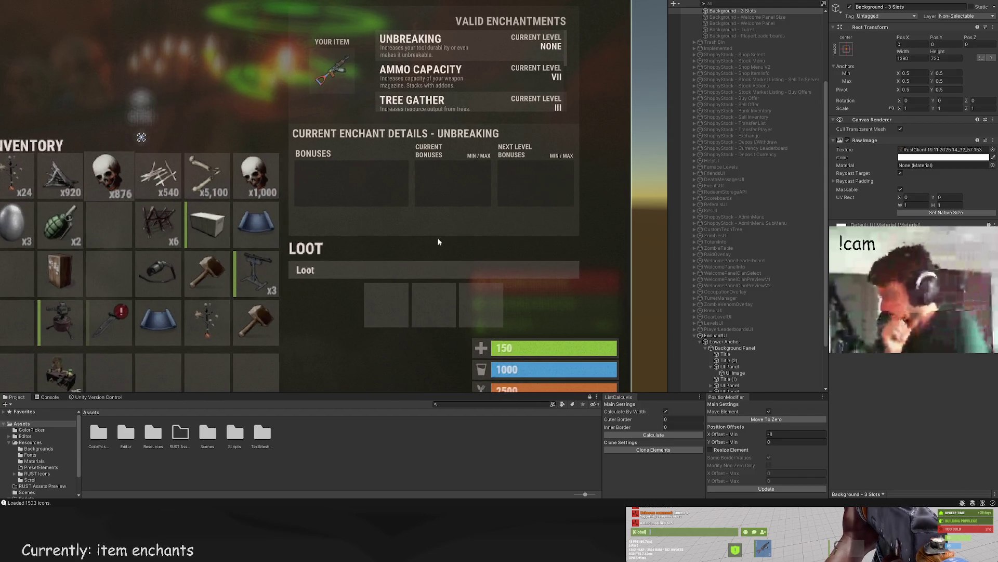
scroll(391, 239, up, 4)
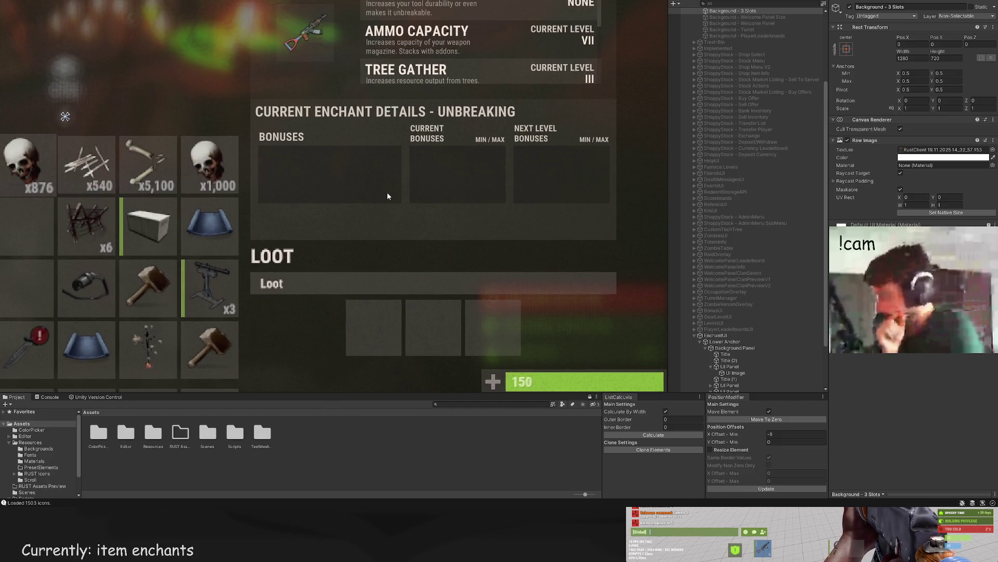
scroll(749, 260, down, 3)
scroll(458, 215, down, 4)
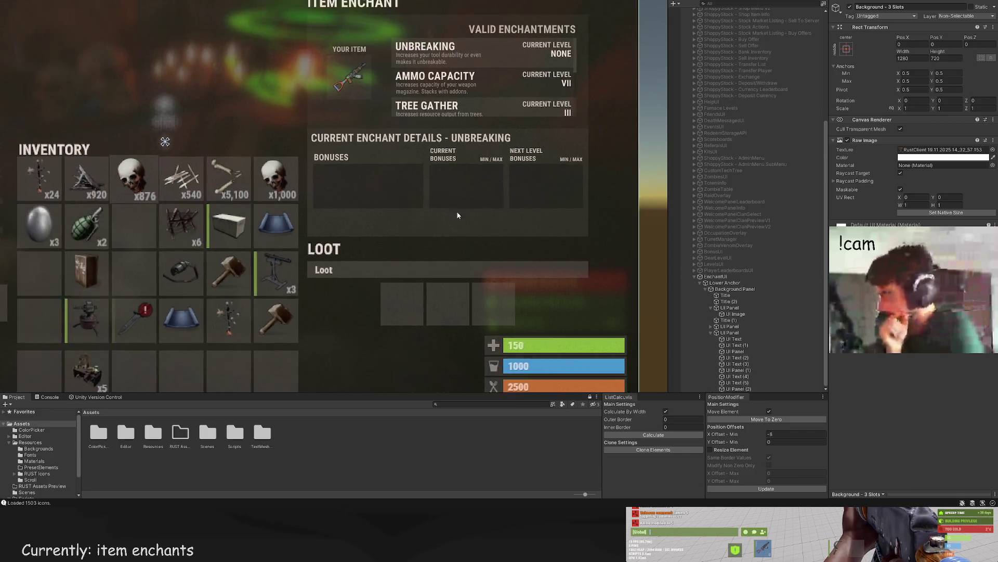
scroll(458, 215, down, 5)
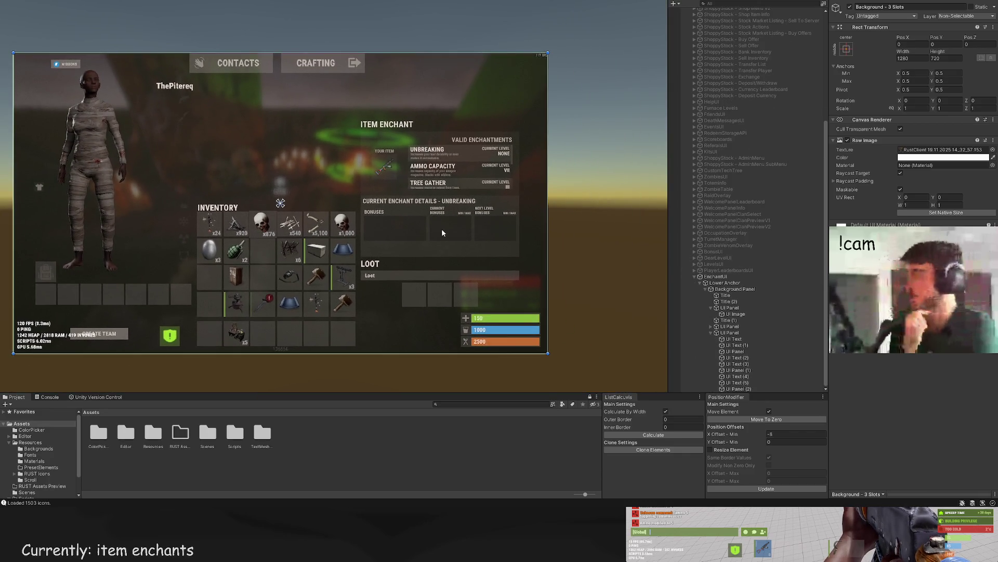
scroll(443, 232, up, 5)
click(746, 371)
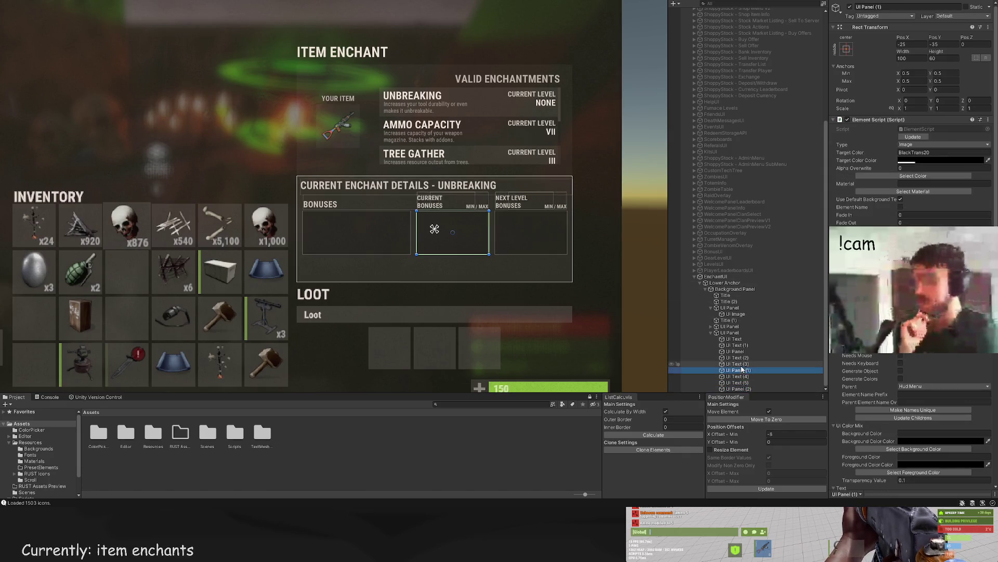
Step: Select the CURRENT BONUSES header, UI Text (2), and widen its text area
click(738, 364)
click(738, 357)
scroll(457, 221, up, 2)
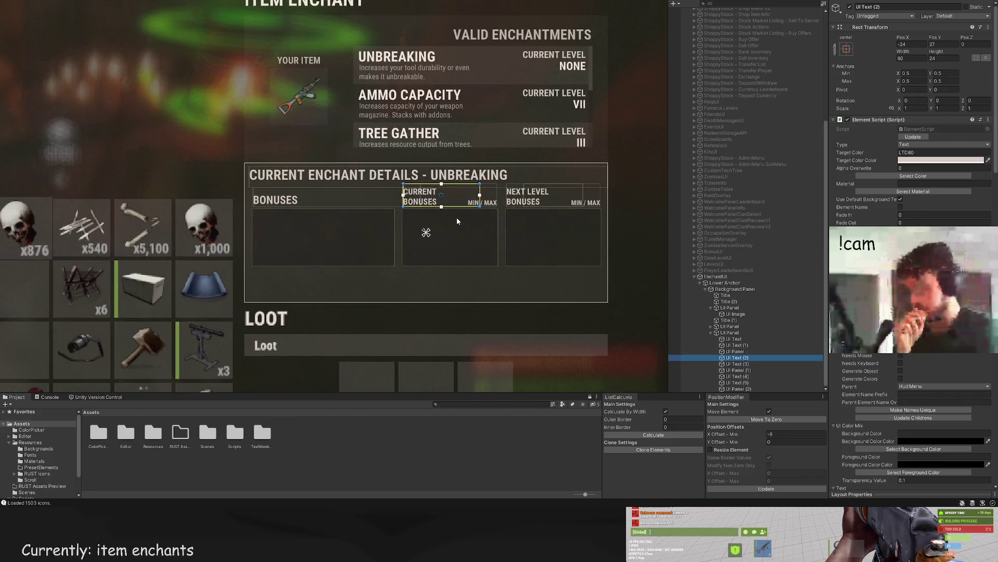
scroll(454, 219, up, 2)
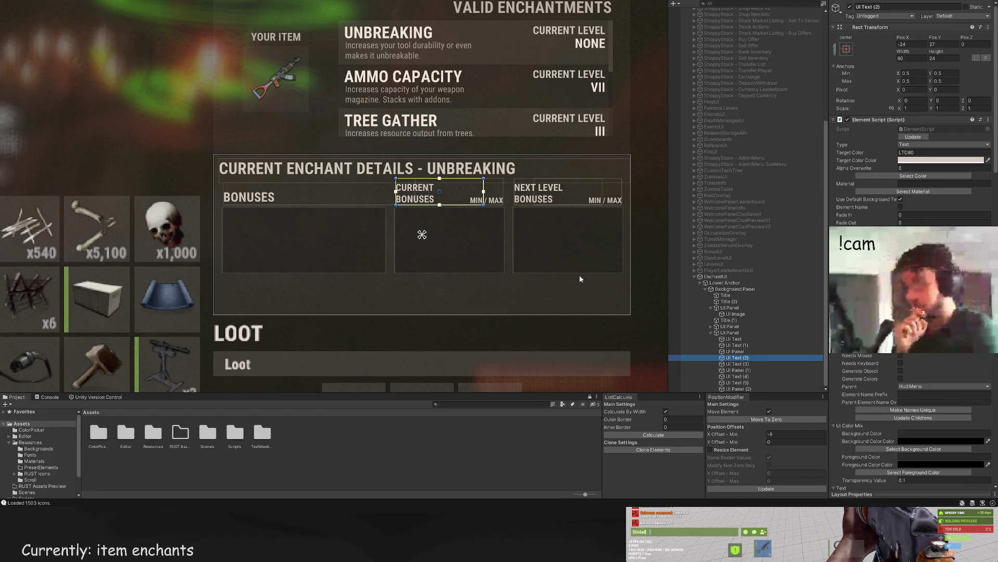
scroll(517, 227, up, 1)
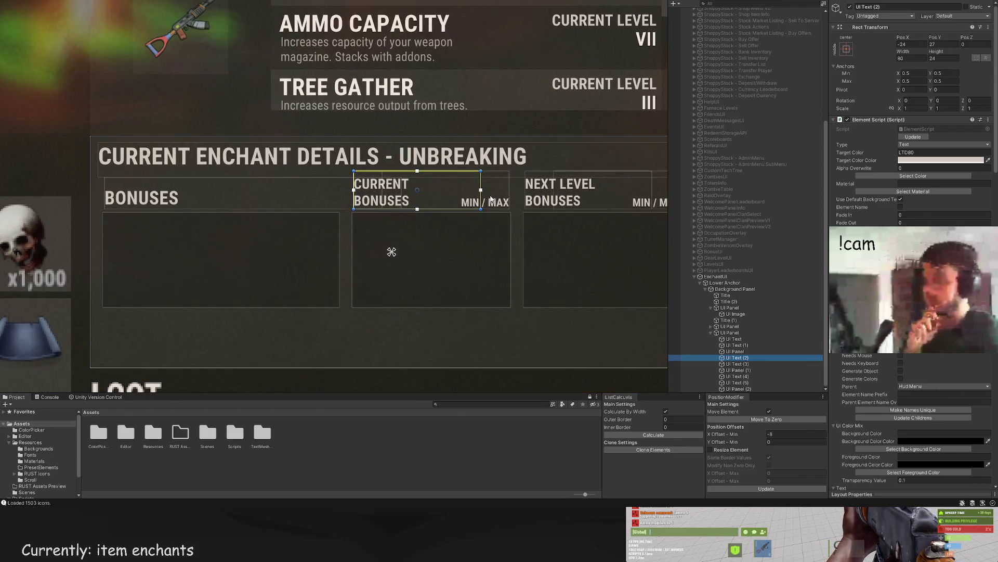
scroll(486, 229, up, 1)
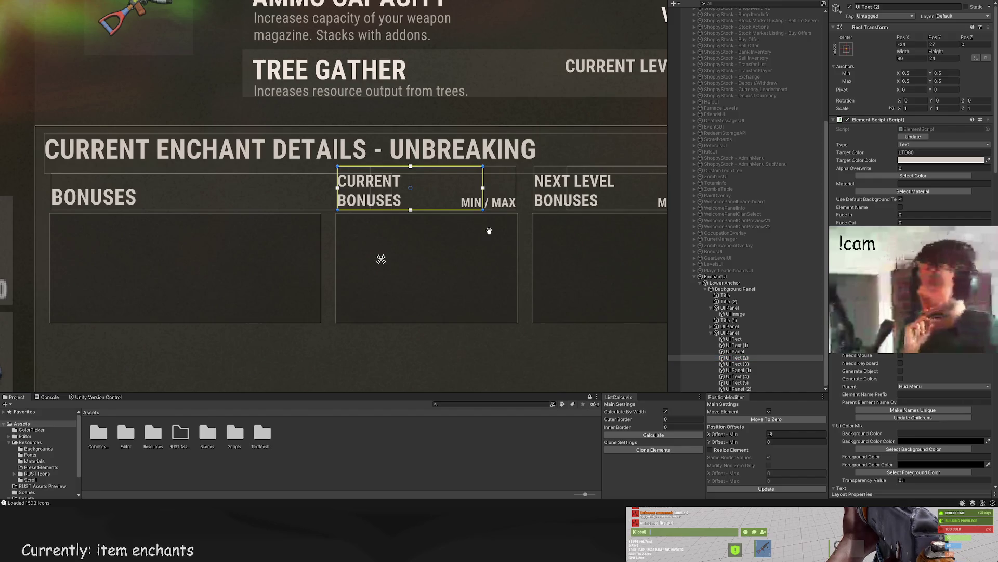
scroll(478, 208, right, 1)
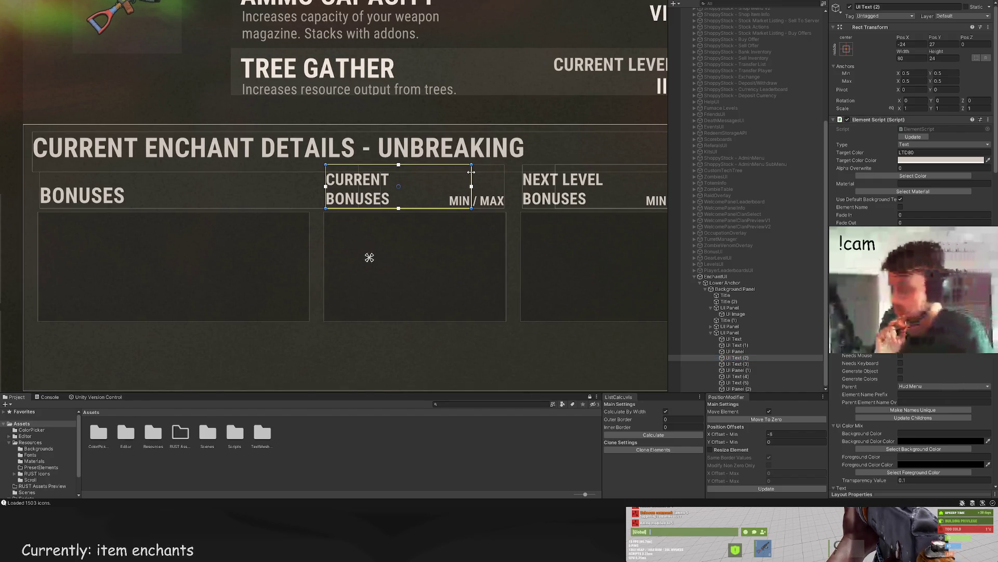
drag(473, 177, 504, 182)
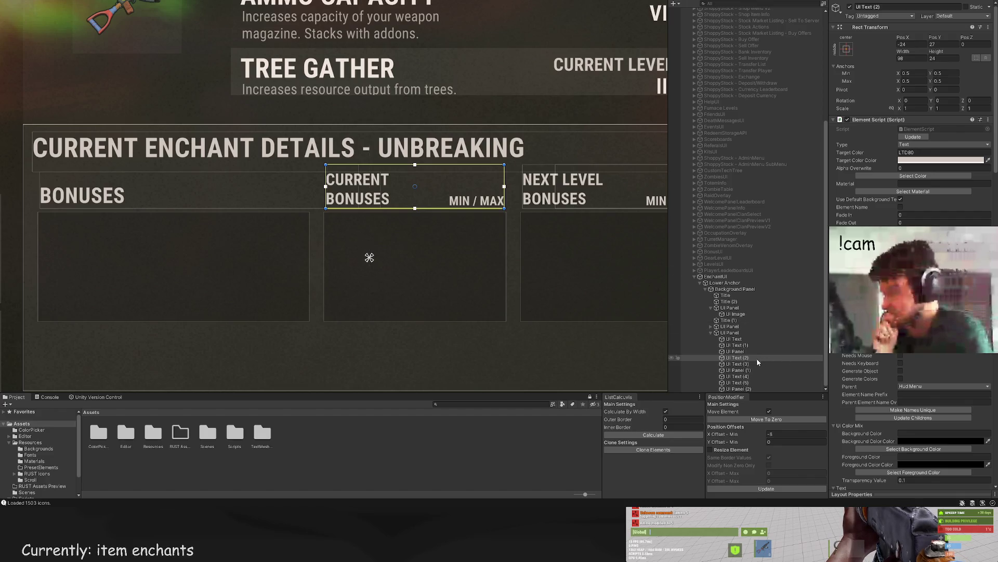
click(522, 185)
scroll(445, 148, right, 5)
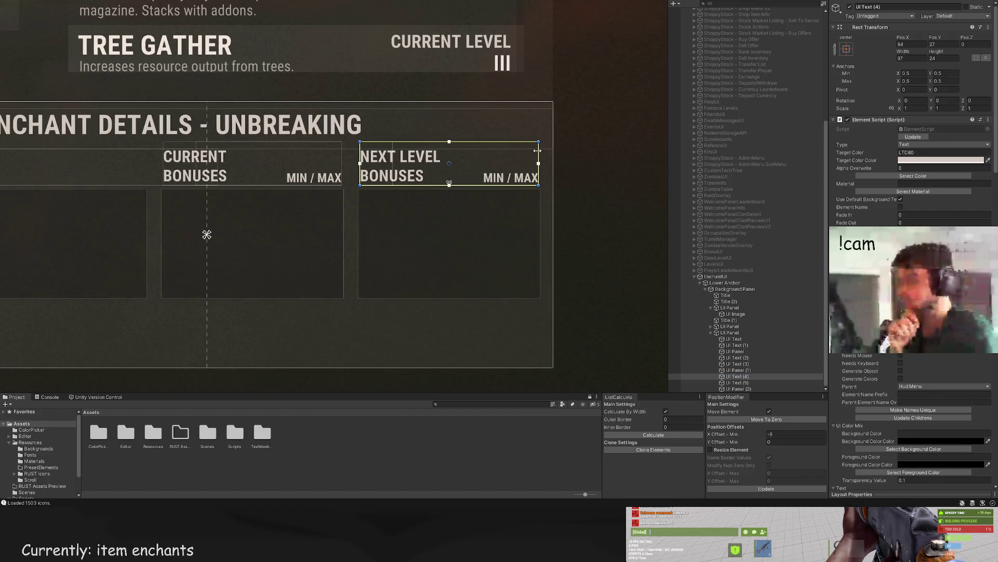
Step: Preview CURRENT BONUSES as a single line, then reselect it to restore the two-line version
click(742, 364)
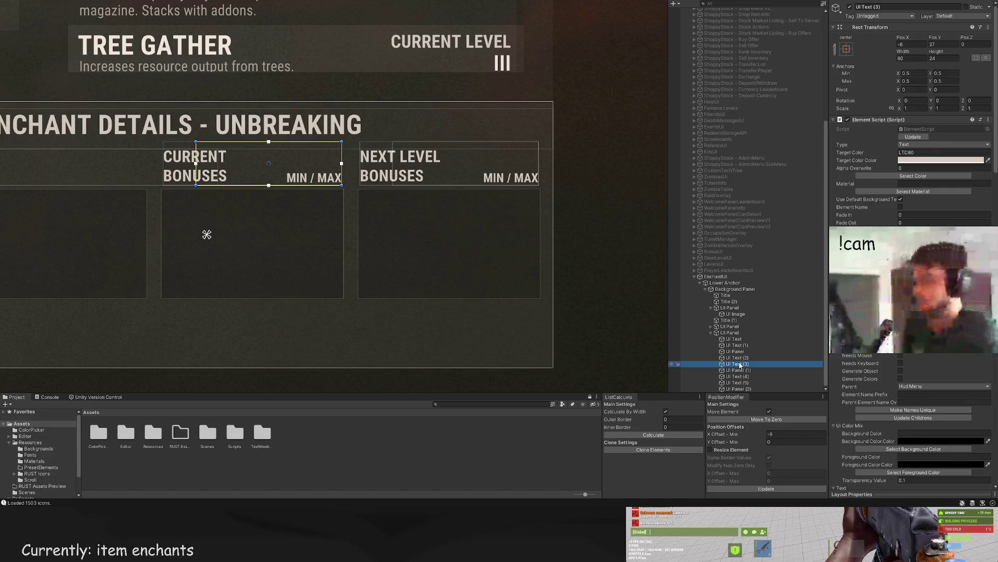
click(737, 358)
scroll(872, 367, down, 10)
scroll(872, 367, down, 2)
click(838, 404)
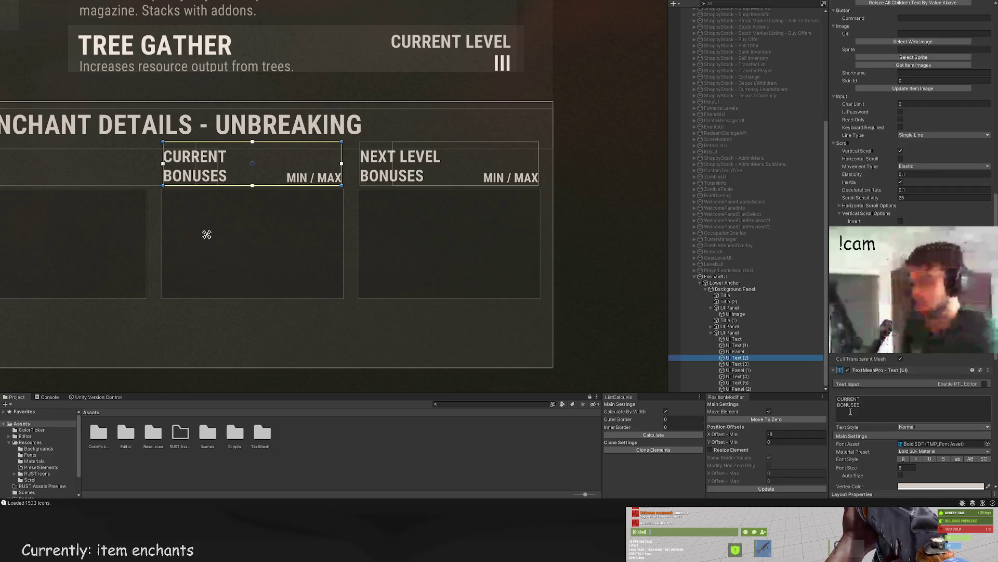
key(BackSpace)
click(303, 256)
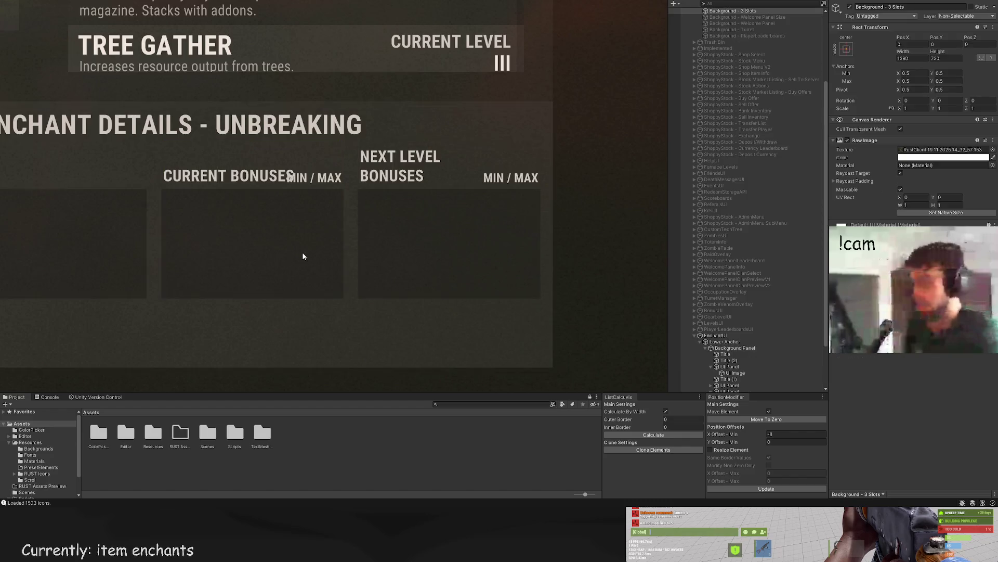
scroll(292, 263, down, 3)
drag(274, 279, 437, 260)
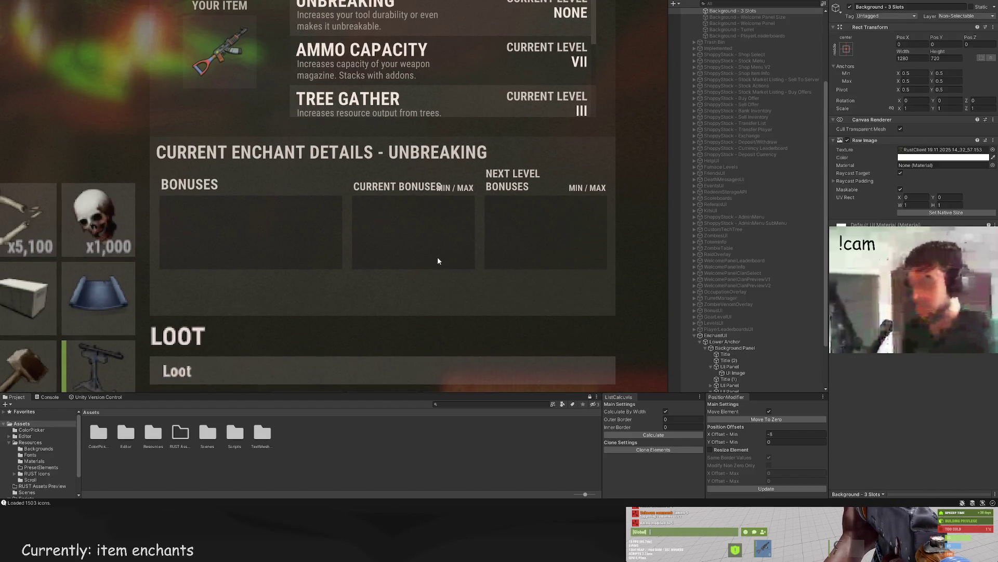
click(438, 258)
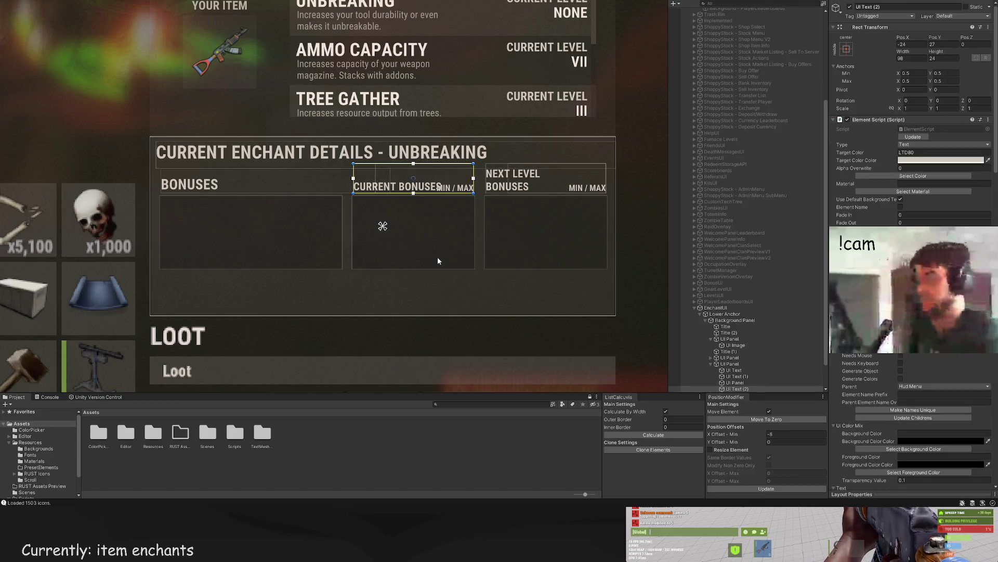
scroll(438, 257, down, 3)
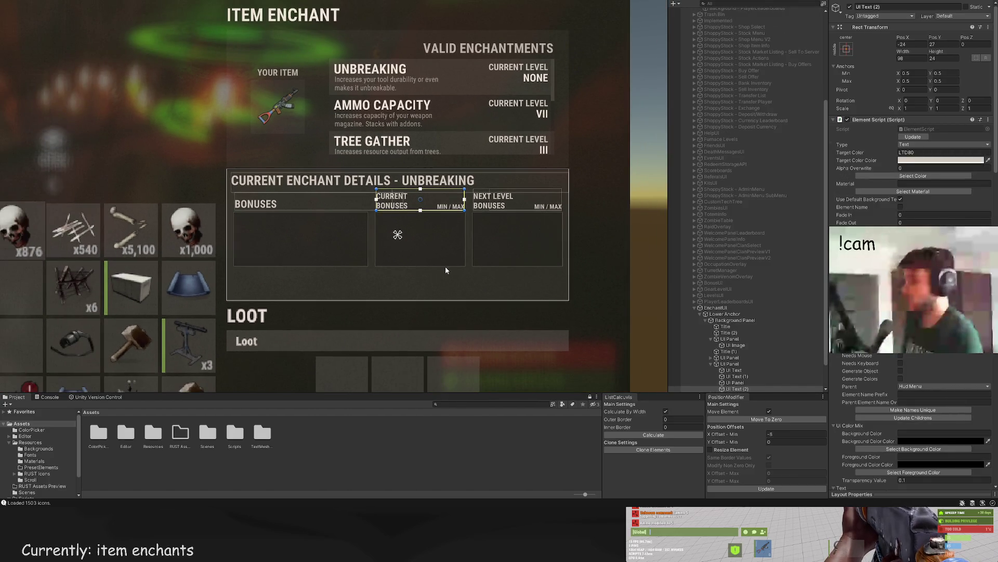
click(386, 309)
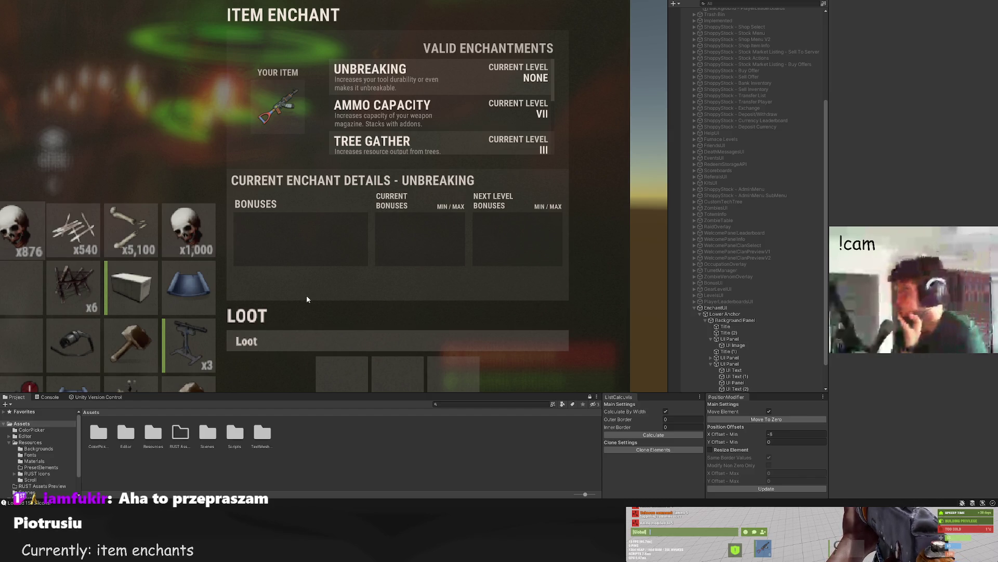
scroll(374, 244, down, 1)
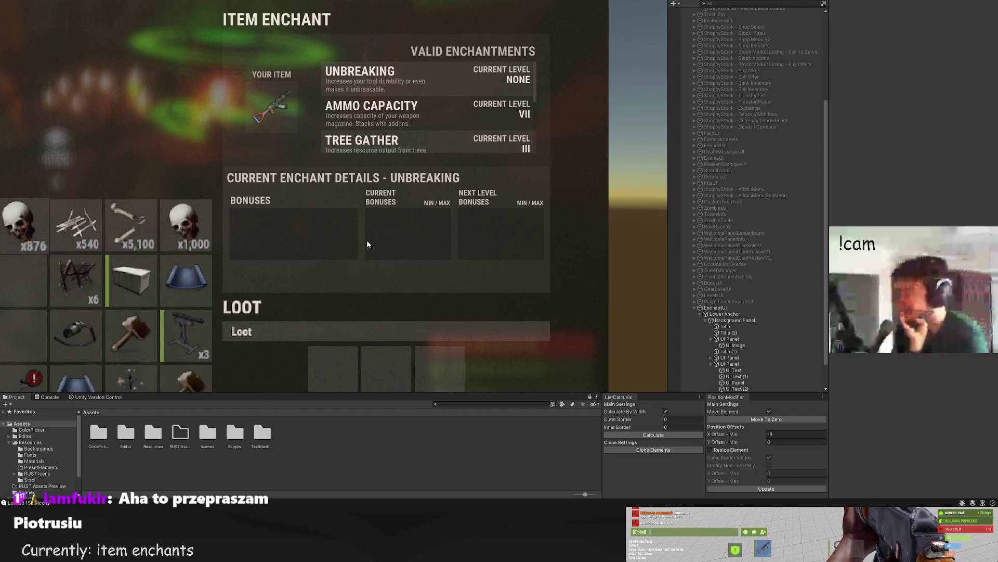
scroll(519, 273, down, 2)
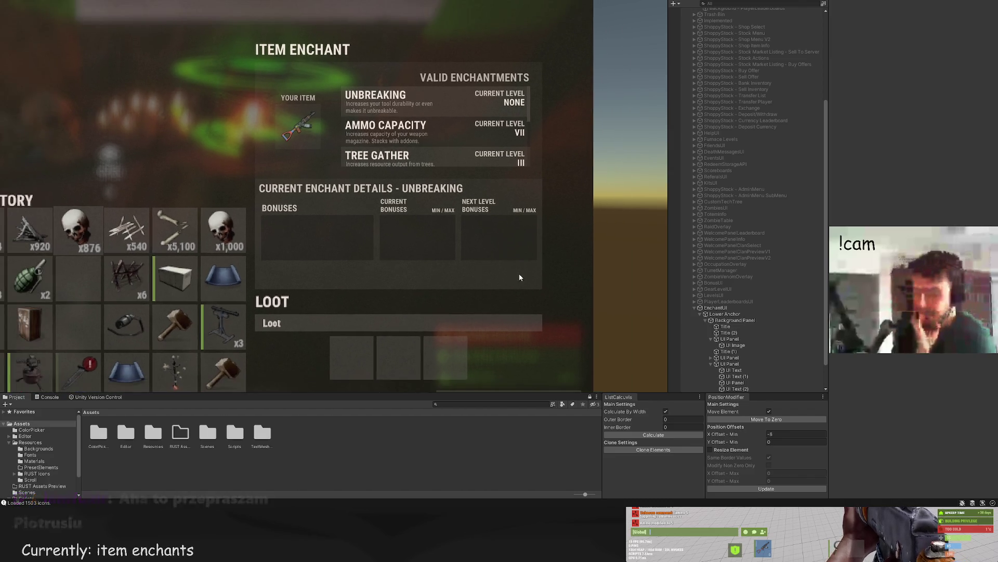
scroll(432, 206, down, 2)
scroll(433, 210, down, 2)
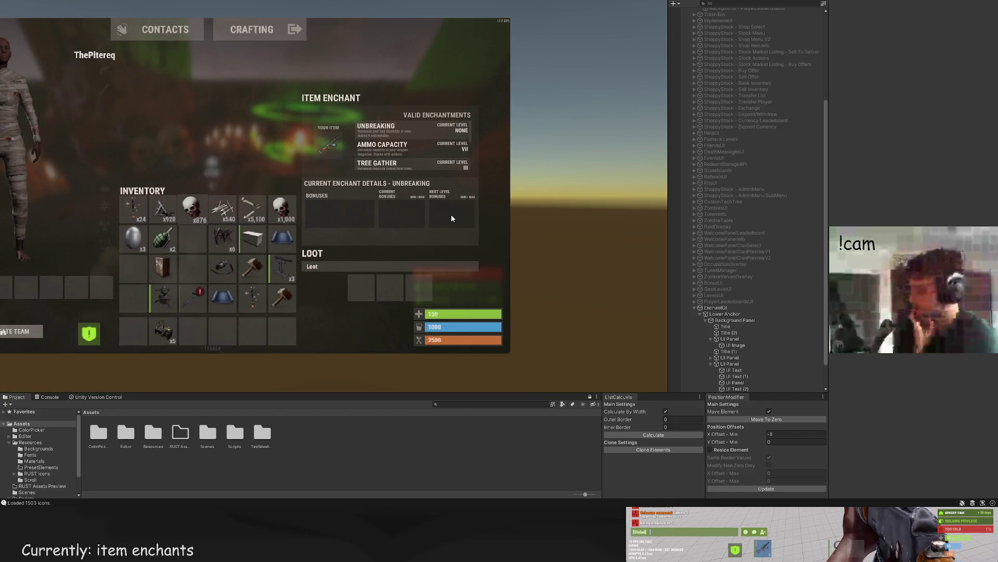
drag(462, 120, 465, 116)
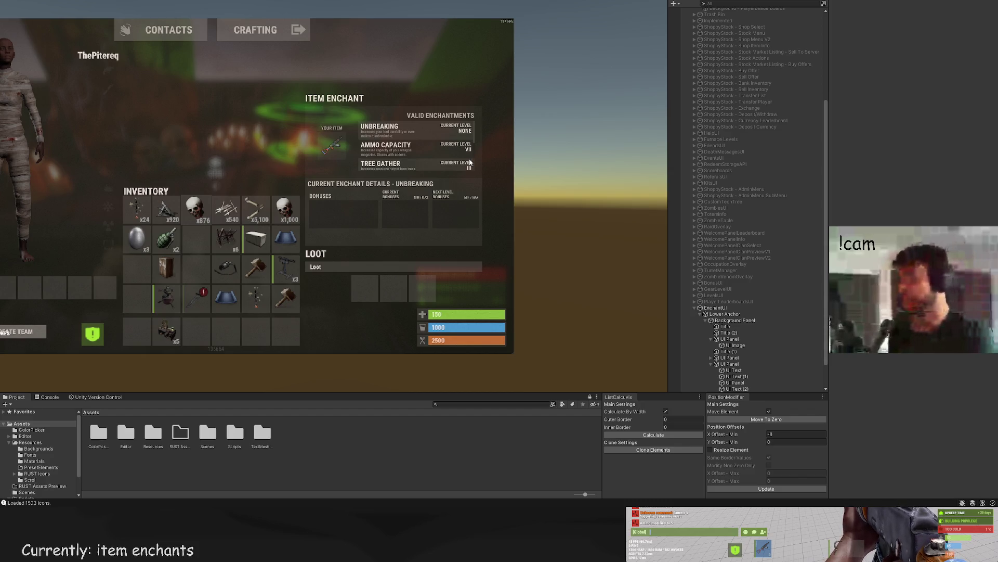
drag(301, 174, 369, 197)
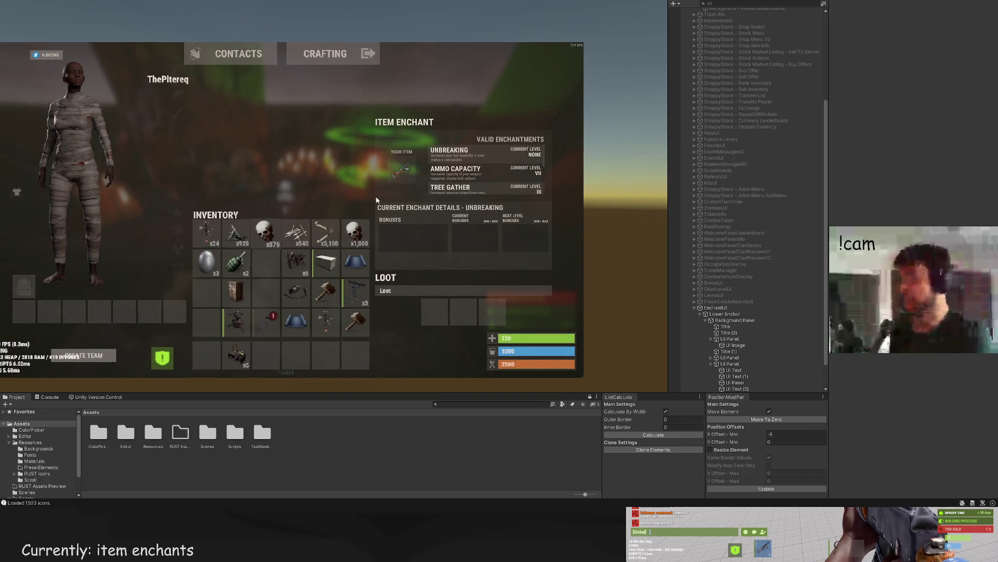
scroll(407, 194, up, 2)
scroll(410, 215, up, 2)
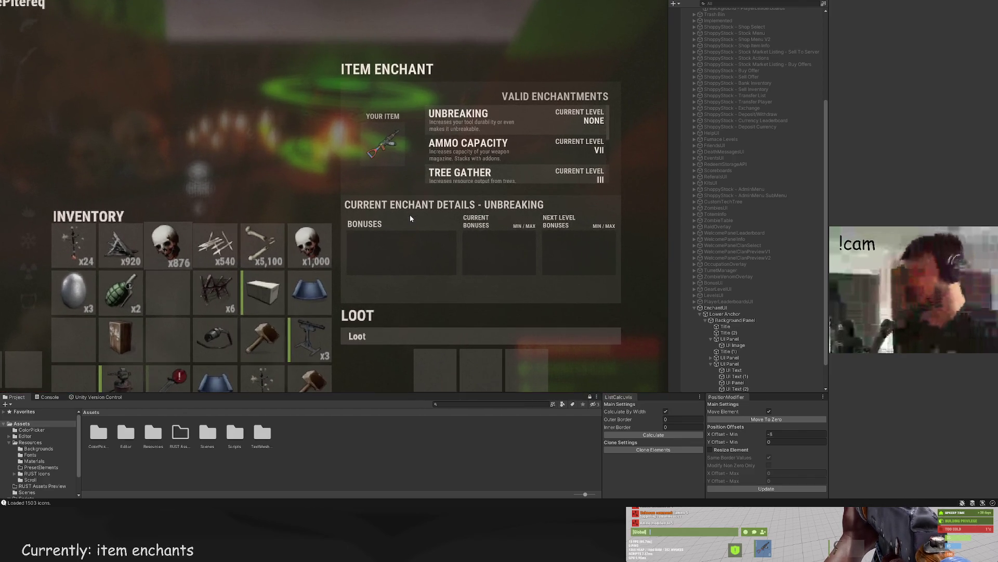
scroll(738, 359, down, 2)
click(730, 332)
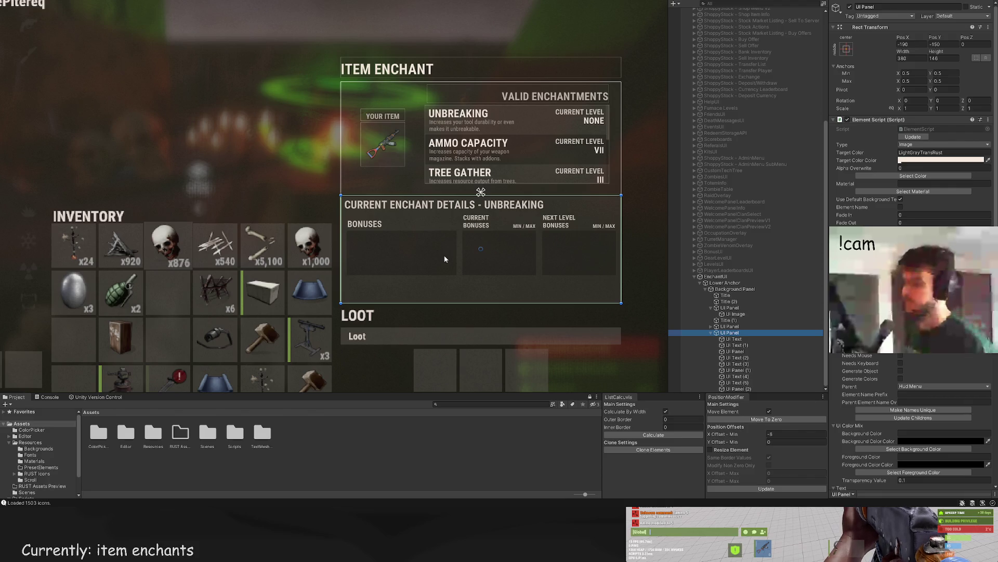
scroll(444, 258, up, 3)
drag(431, 191, 379, 166)
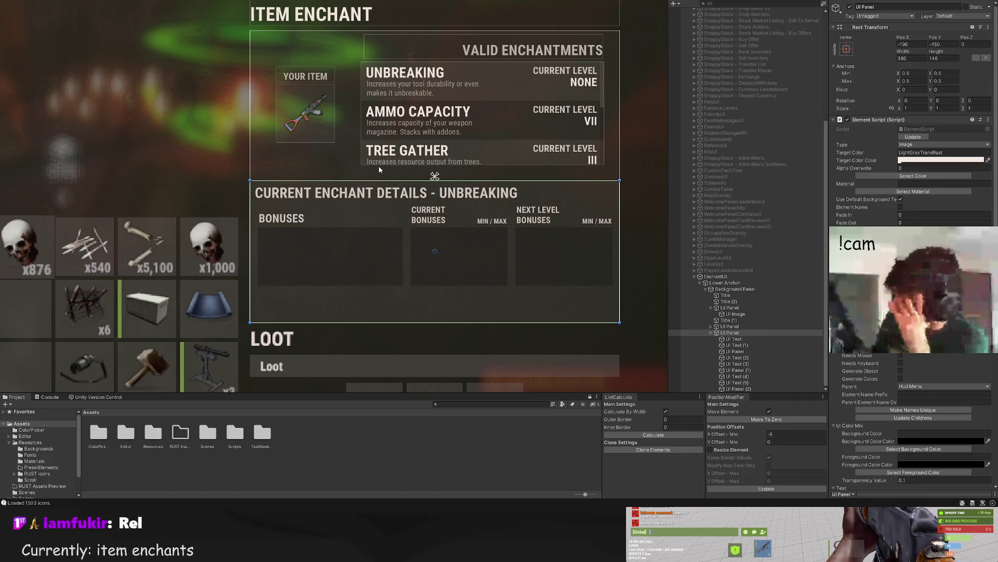
scroll(379, 167, up, 2)
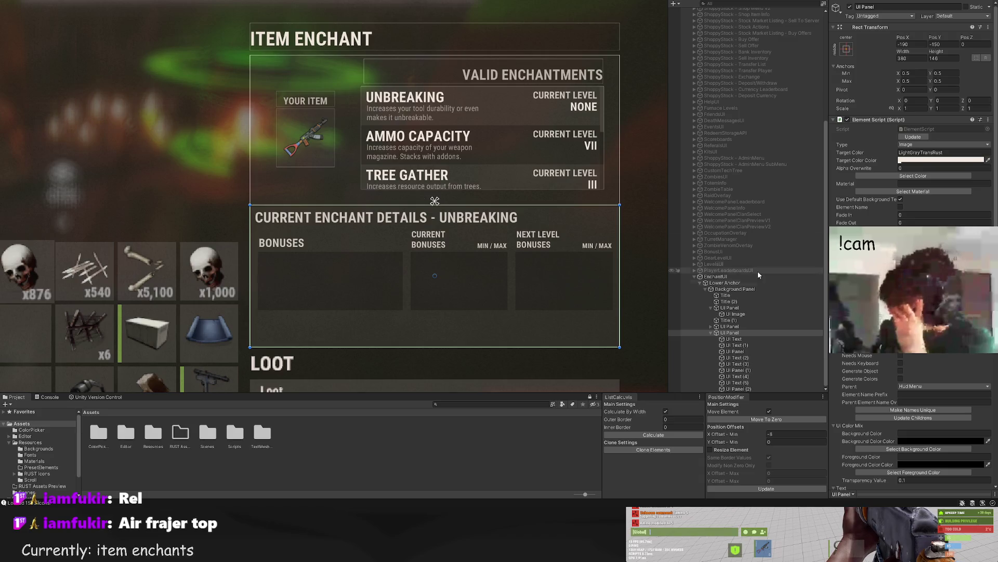
click(734, 339)
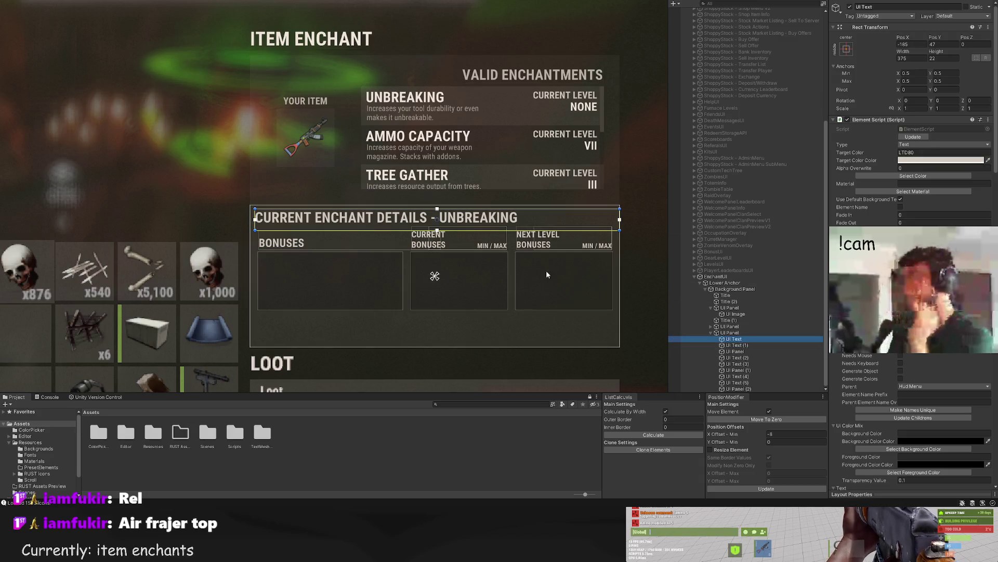
scroll(441, 125, down, 3)
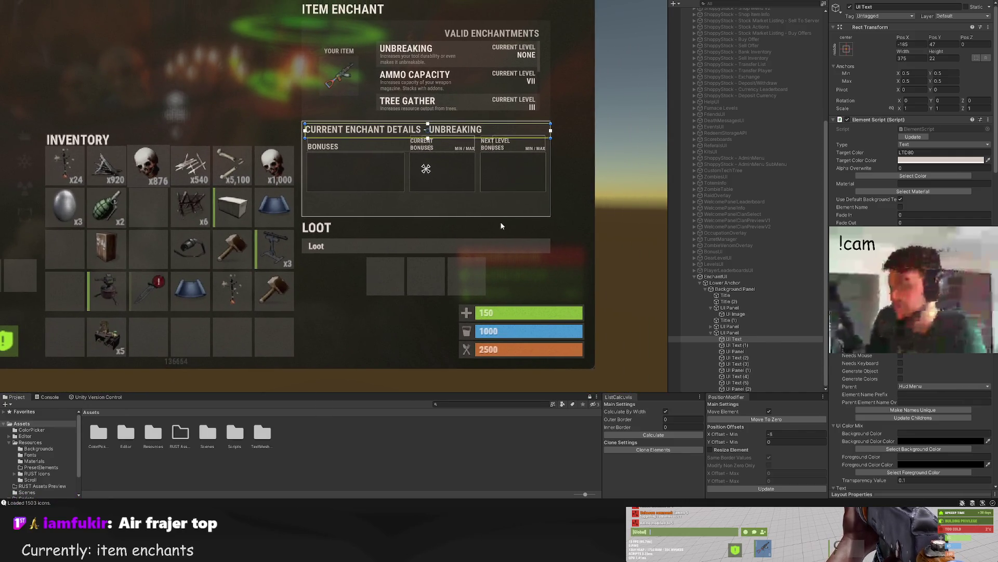
scroll(507, 221, down, 2)
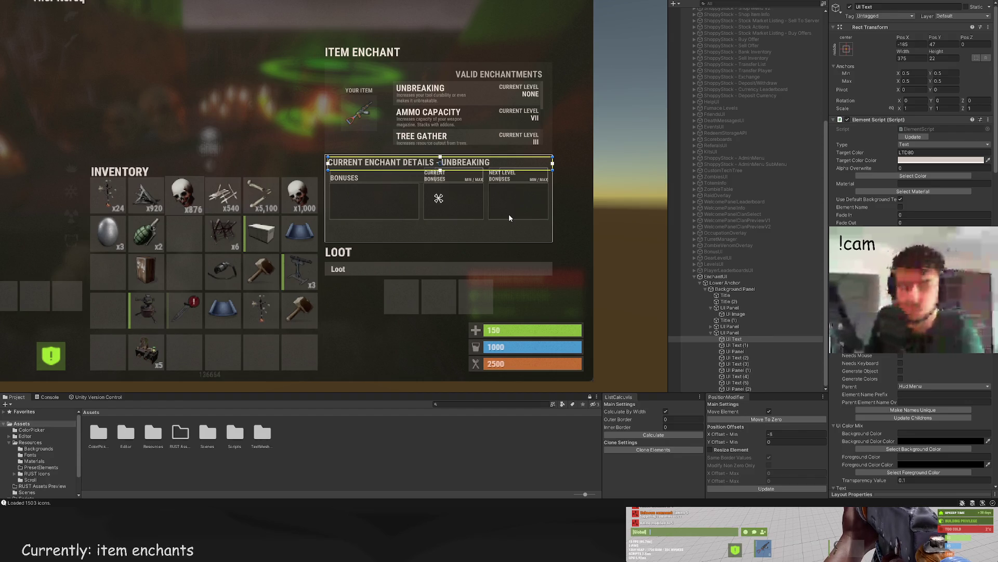
drag(510, 216, 499, 195)
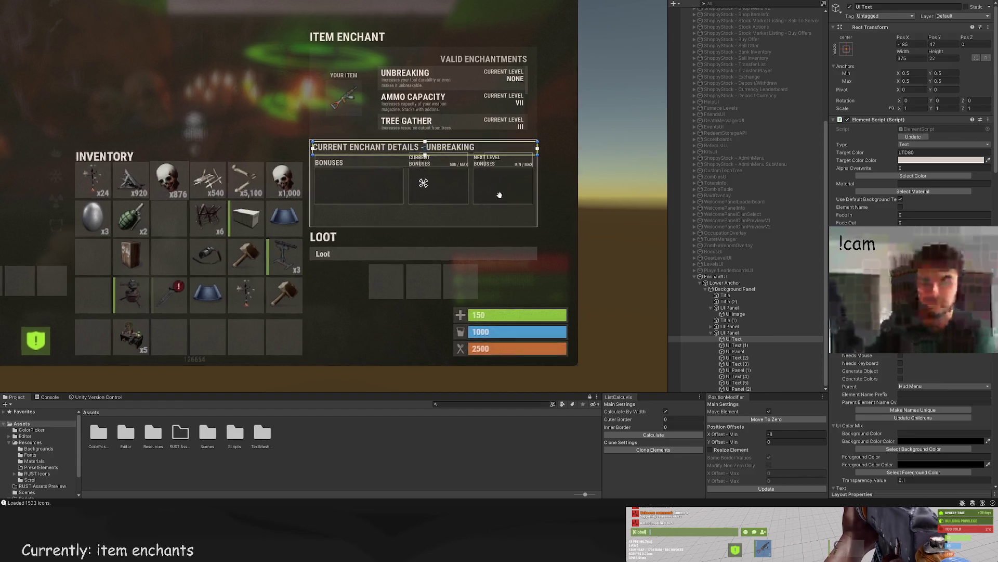
Step: Nudge the ITEM ENCHANT title up slightly from the enchant background panel
scroll(499, 195, up, 3)
scroll(504, 183, down, 1)
click(731, 326)
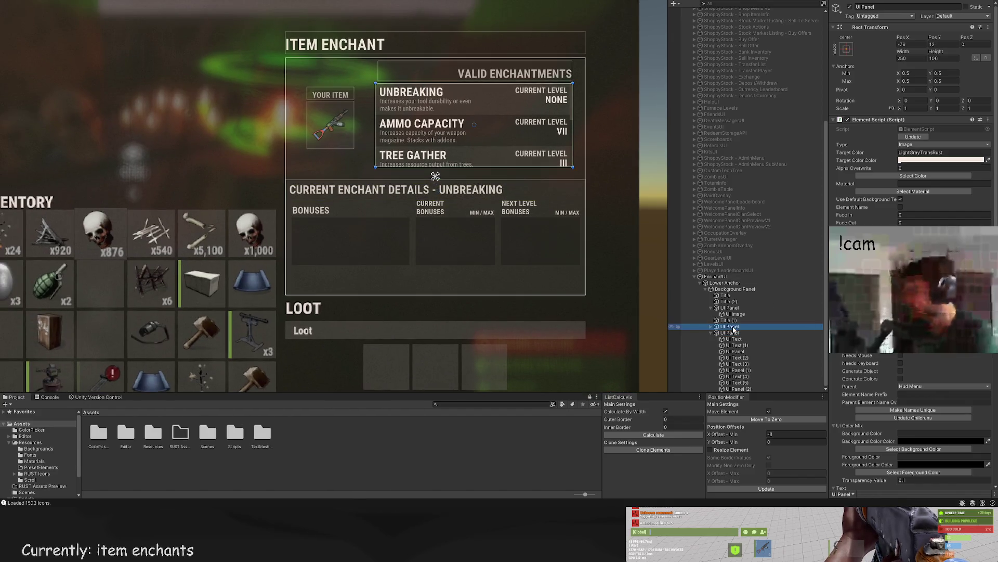
double_click(735, 289)
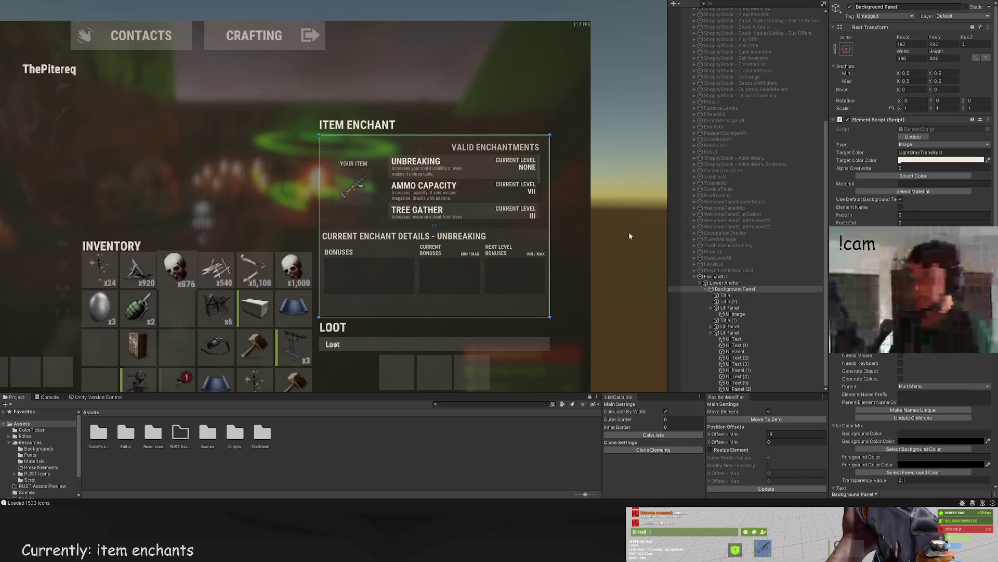
double_click(725, 295)
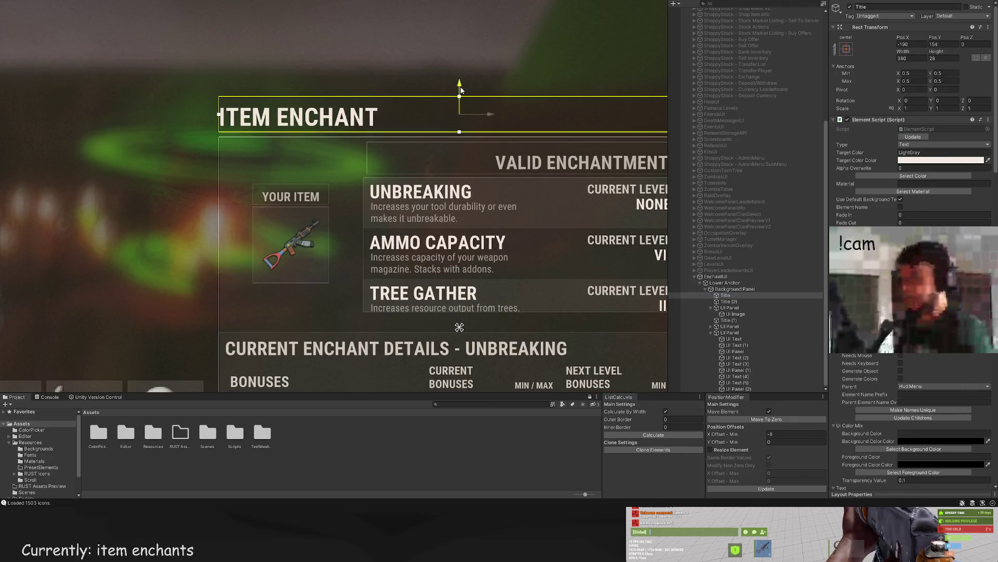
drag(460, 90, 460, 88)
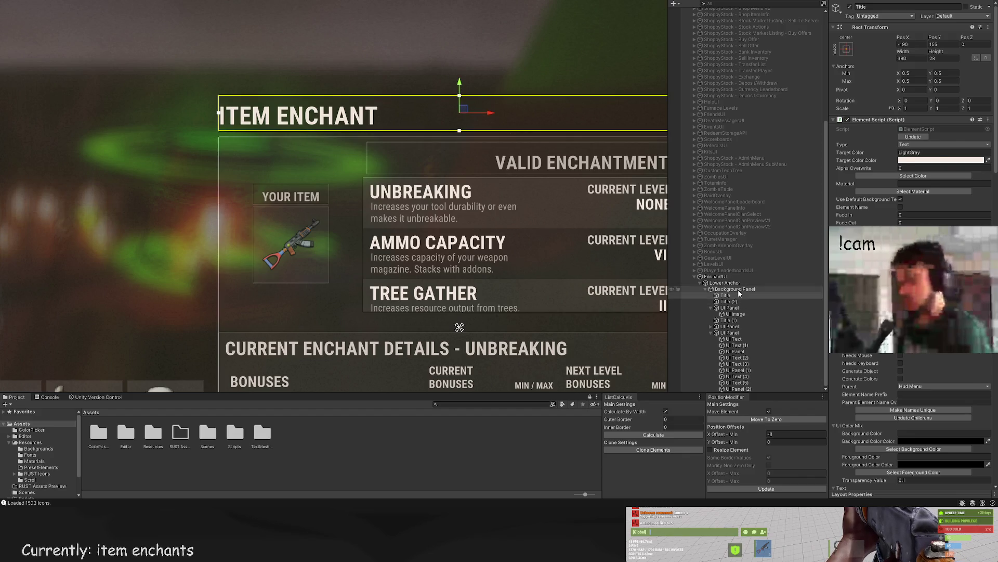
Step: Stretch the background panel's top to about 401 high and raise the title to Pos Y ~205
double_click(738, 290)
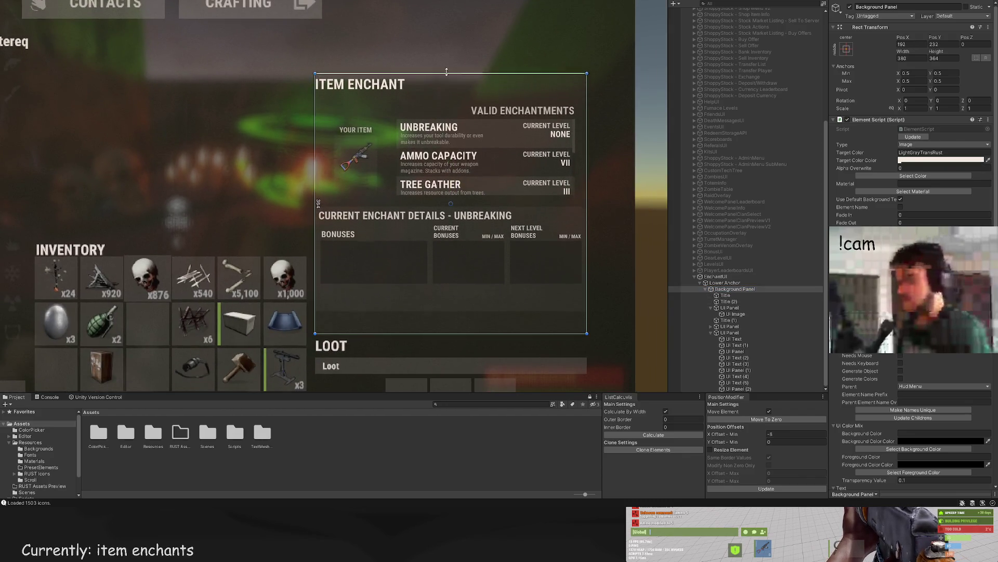
drag(446, 72, 445, 62)
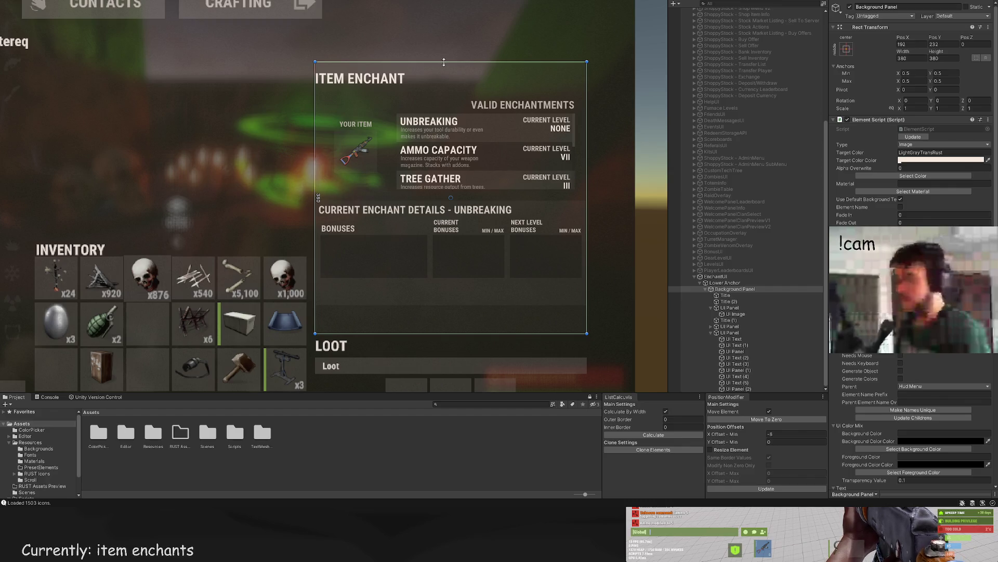
drag(443, 62, 433, 47)
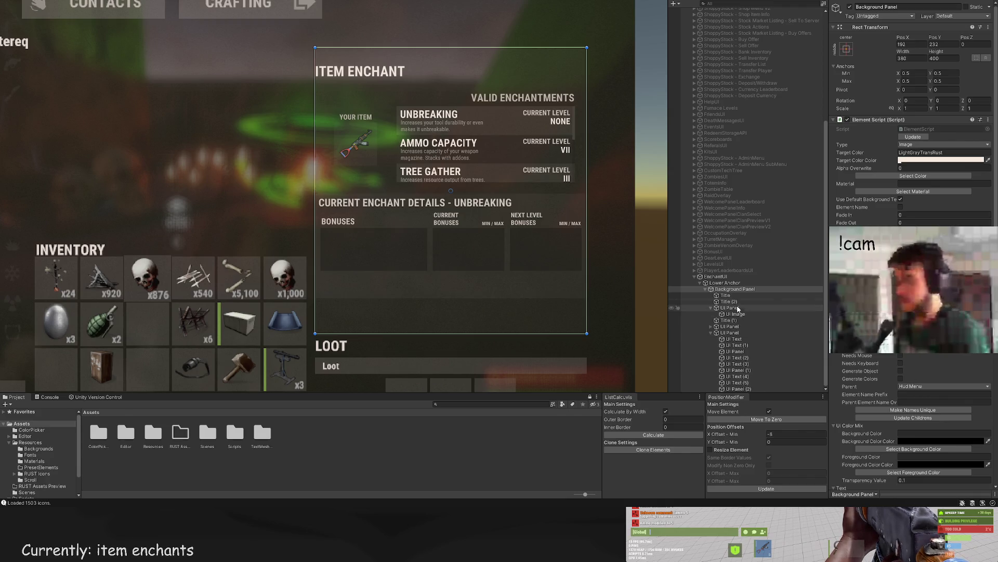
click(725, 295)
key(f)
drag(466, 119, 464, 52)
Step: Multi-select the item preview panel, section titles and enchant details panel
scroll(474, 175, down, 3)
click(729, 308)
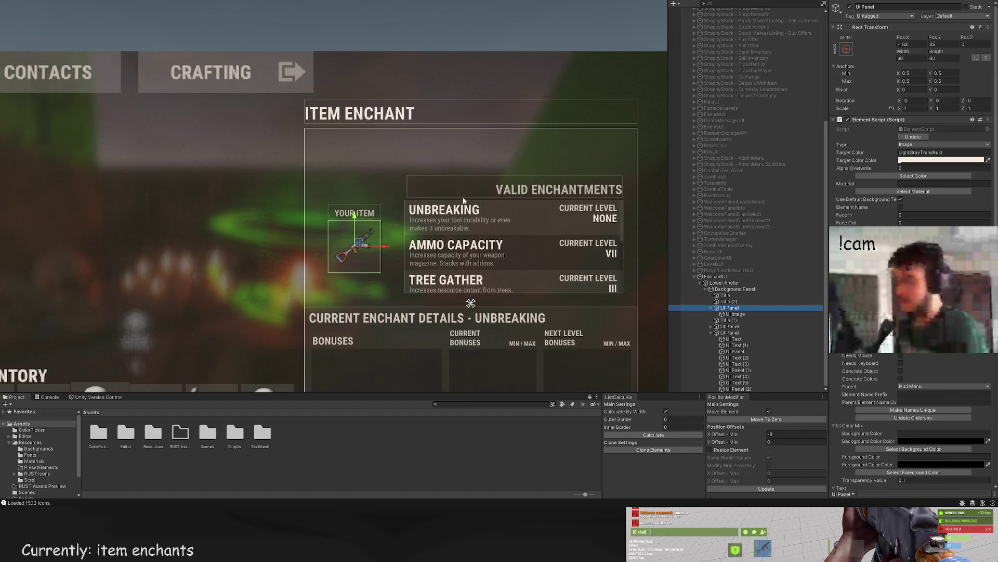
click(728, 295)
click(731, 308)
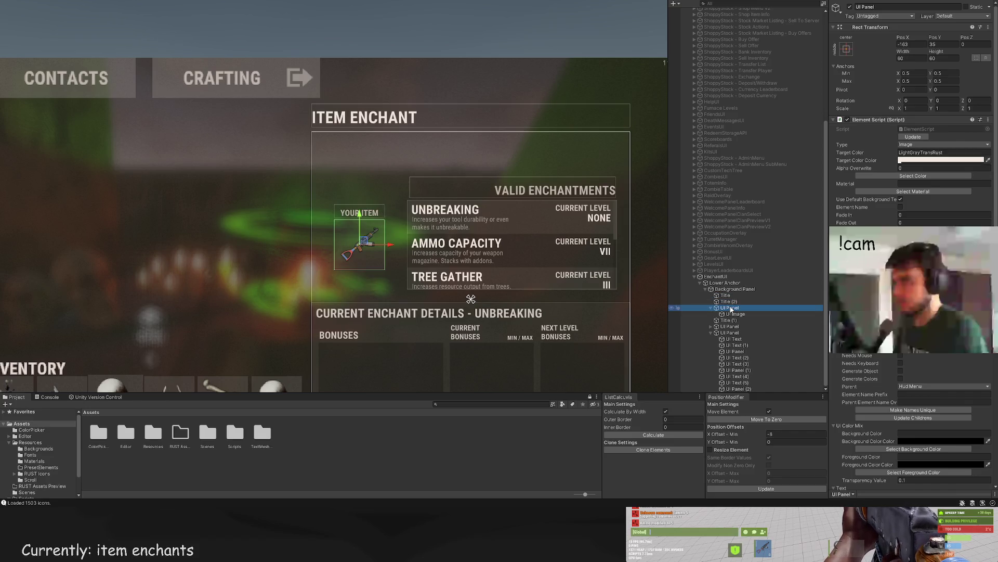
ctrl+click(729, 302)
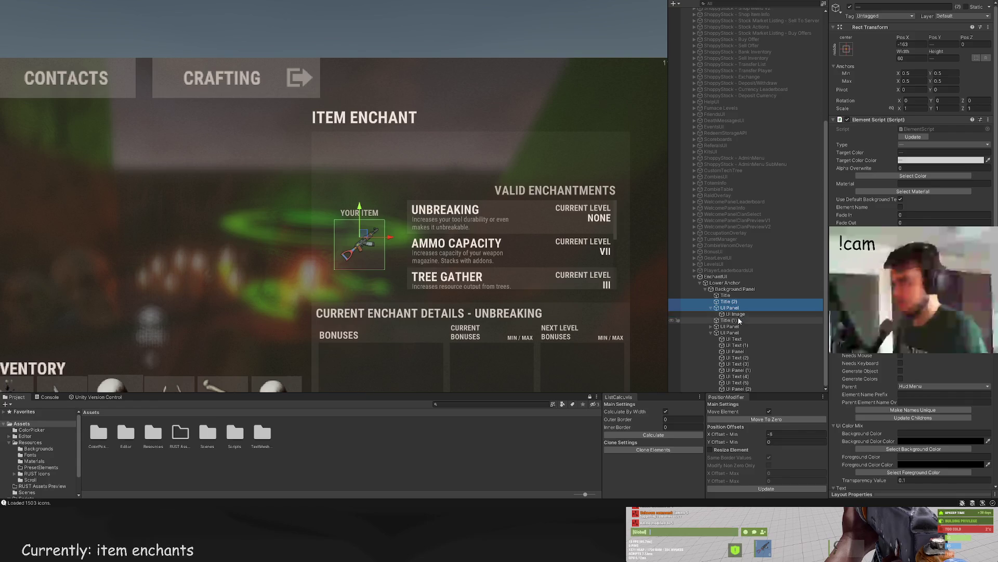
ctrl+click(728, 320)
ctrl+click(728, 326)
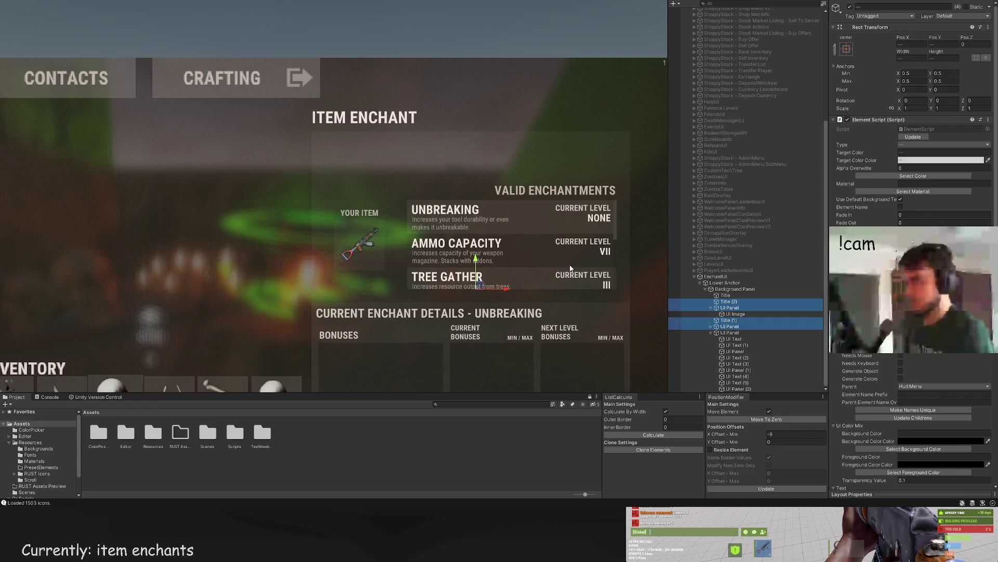
Step: Drag the selected titles and panels up together
drag(475, 261, 477, 216)
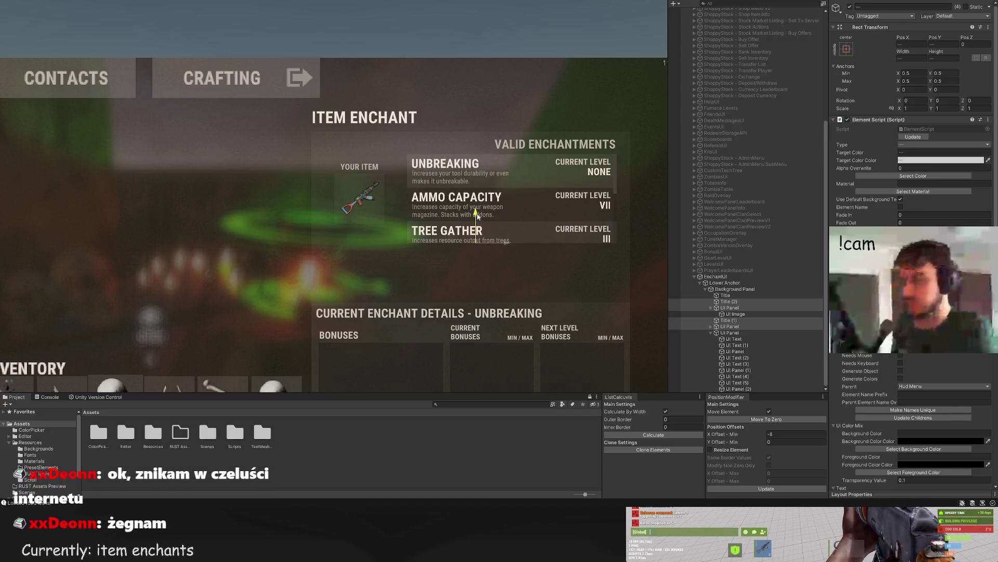
scroll(479, 134, down, 3)
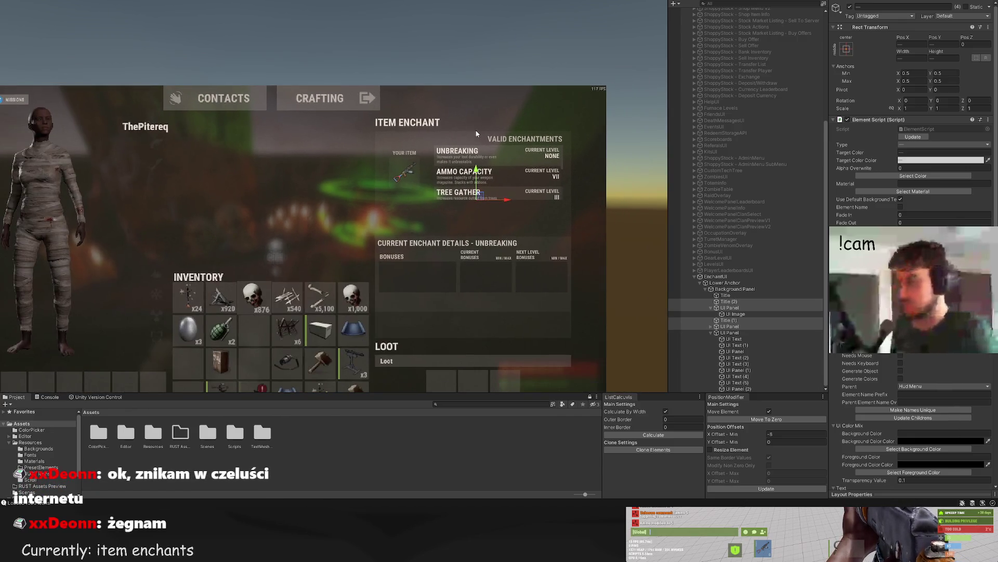
drag(489, 118, 487, 90)
scroll(488, 90, up, 2)
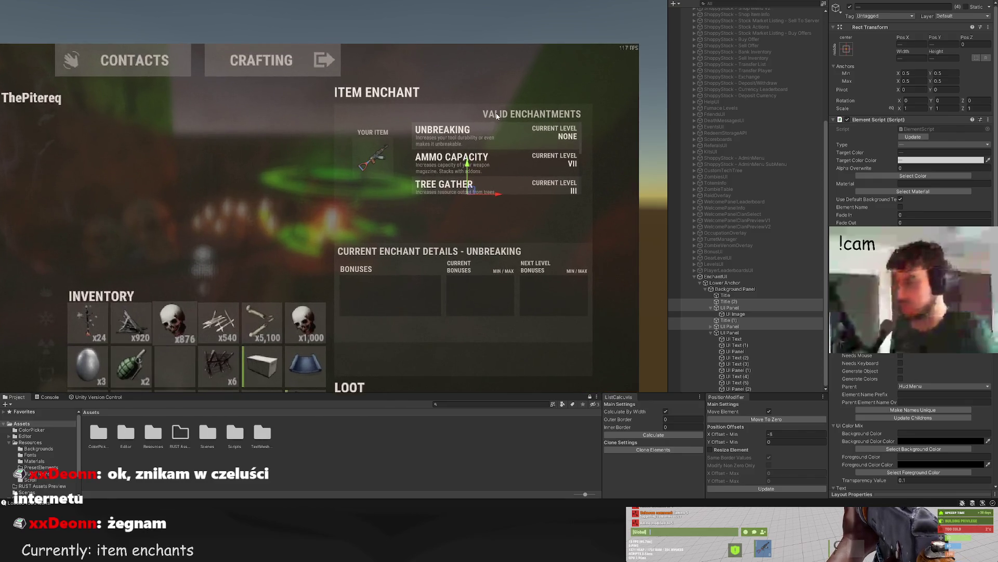
Step: Move the enchant details panel under the list with PositionModifier Y Offset Min -8, then Update
click(730, 332)
scroll(487, 270, up, 1)
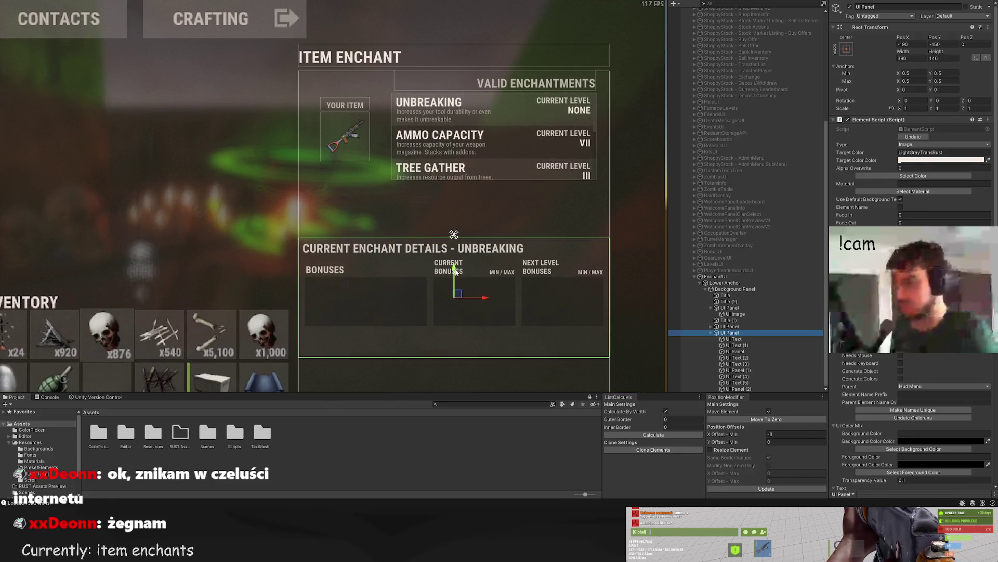
drag(456, 271, 456, 213)
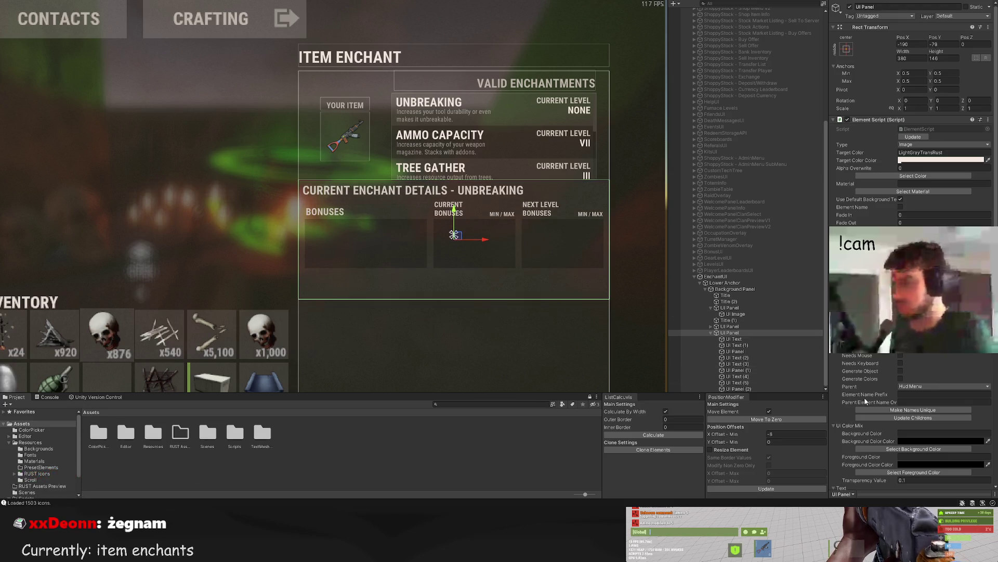
click(771, 435)
click(771, 441)
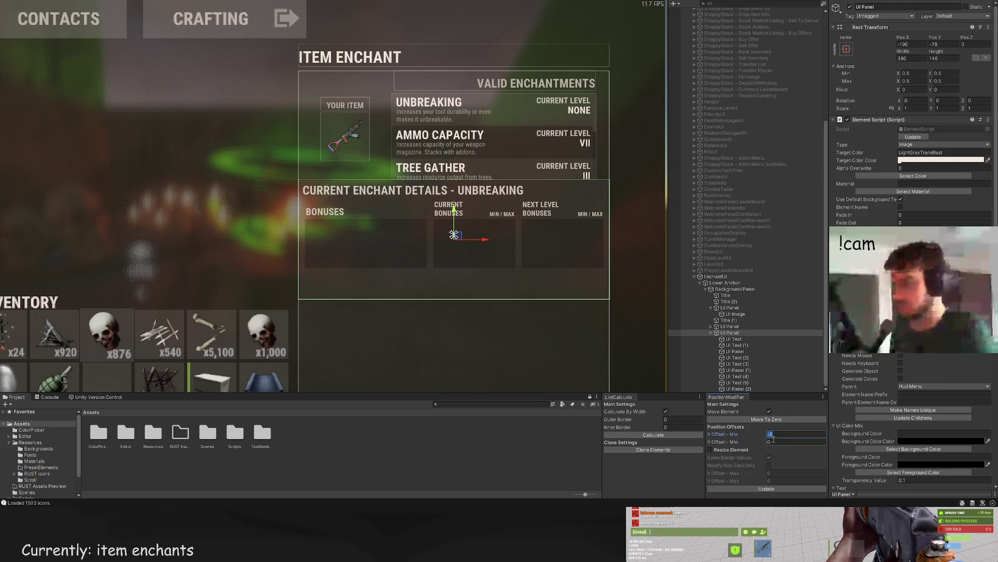
text(-8)
click(774, 488)
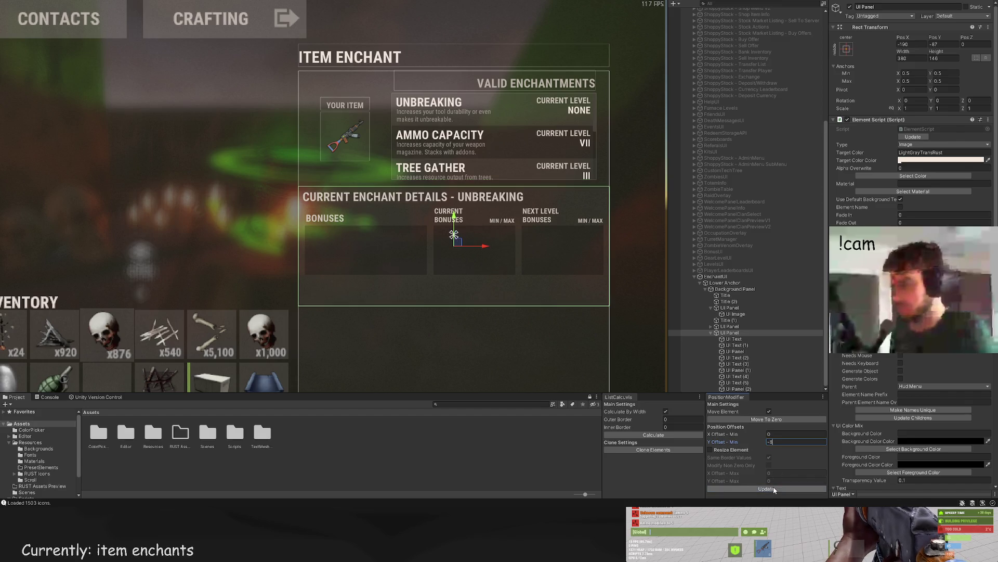
click(765, 488)
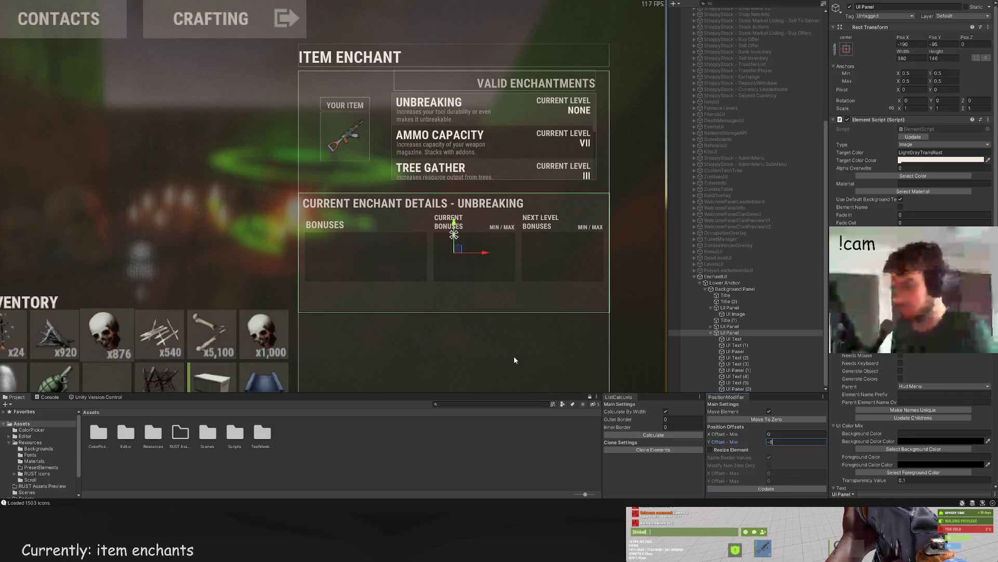
click(449, 346)
key(f)
drag(473, 290, 458, 257)
scroll(748, 356, down, 3)
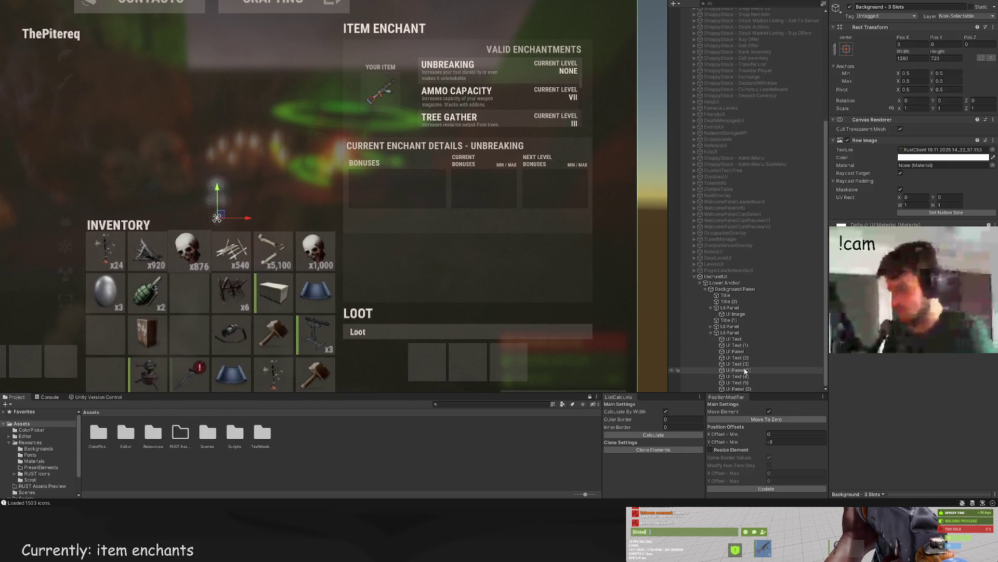
Step: Move the details UI Panel's child elements out of it in the Hierarchy
click(731, 333)
click(733, 339)
shift+click(736, 388)
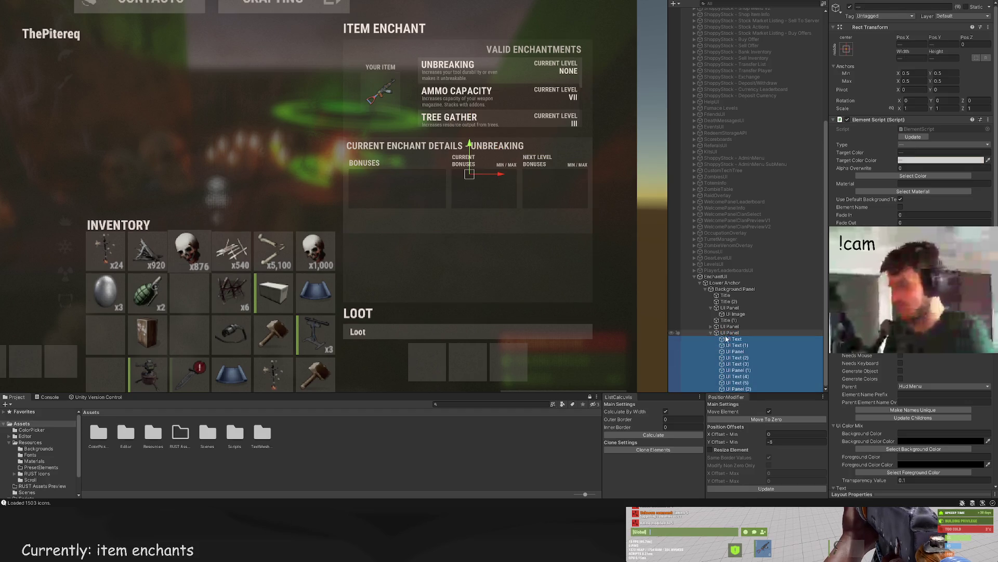
drag(736, 389, 722, 337)
Step: Stretch UI Panel's bottom edge to height 250 and nest its children back inside
click(721, 333)
scroll(498, 236, up, 2)
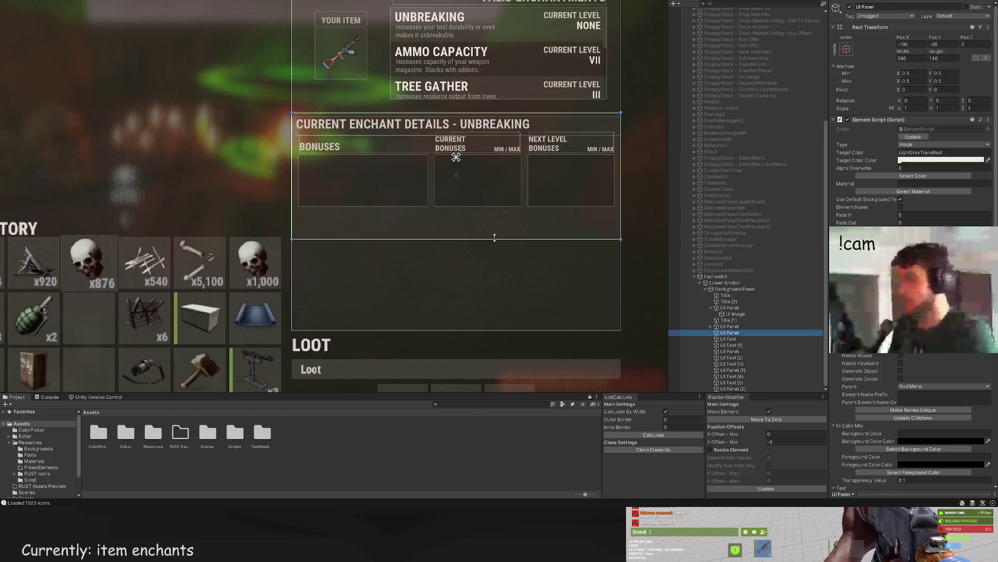
drag(496, 234, 485, 327)
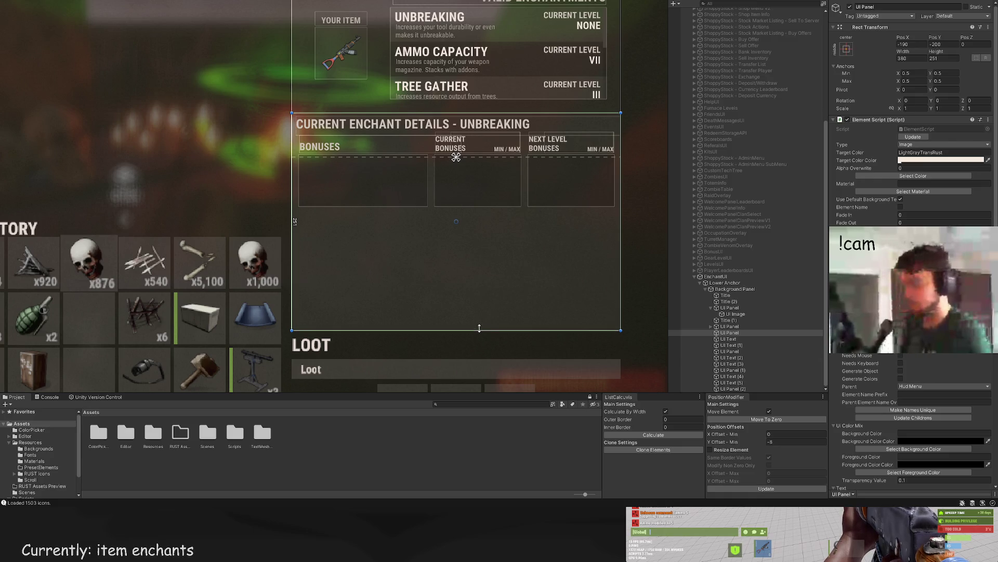
click(729, 338)
shift+click(733, 388)
drag(734, 389, 730, 332)
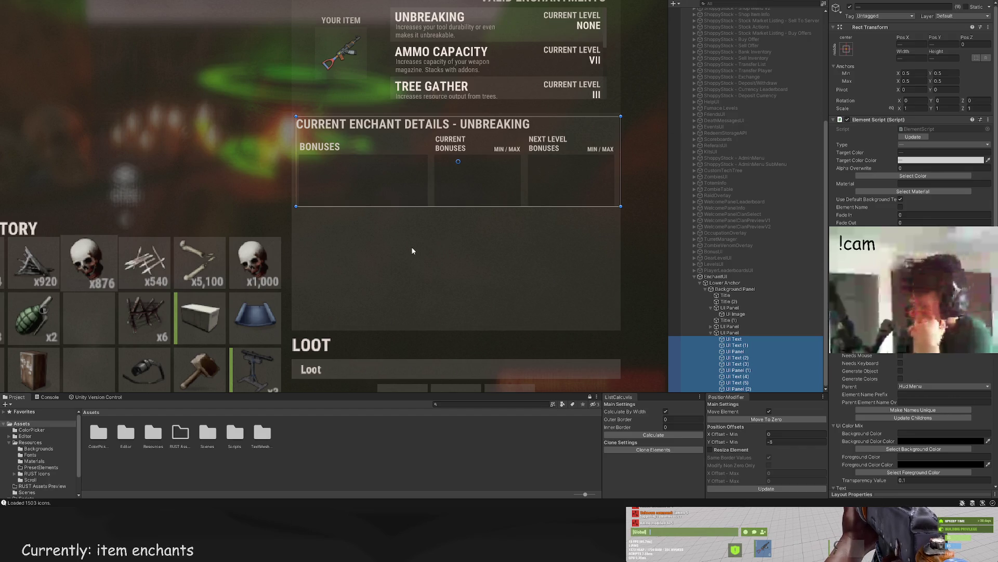
mouse_move(387, 234)
mouse_down()
mouse_move(342, 216)
mouse_move(380, 236)
mouse_up()
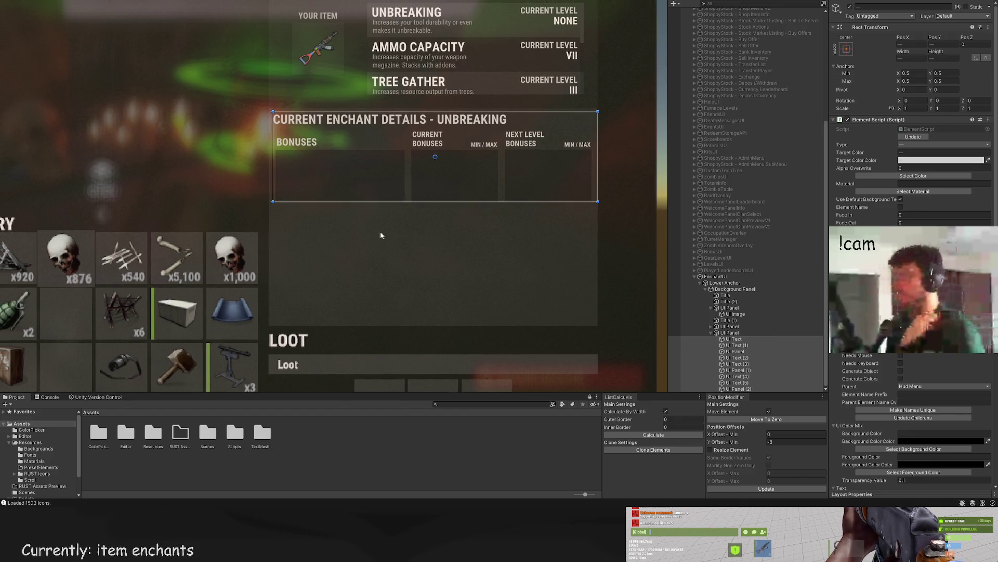
Step: Inspect the details panel's Bonuses and Next Level Bonuses headings and boxes in the Hierarchy
click(728, 340)
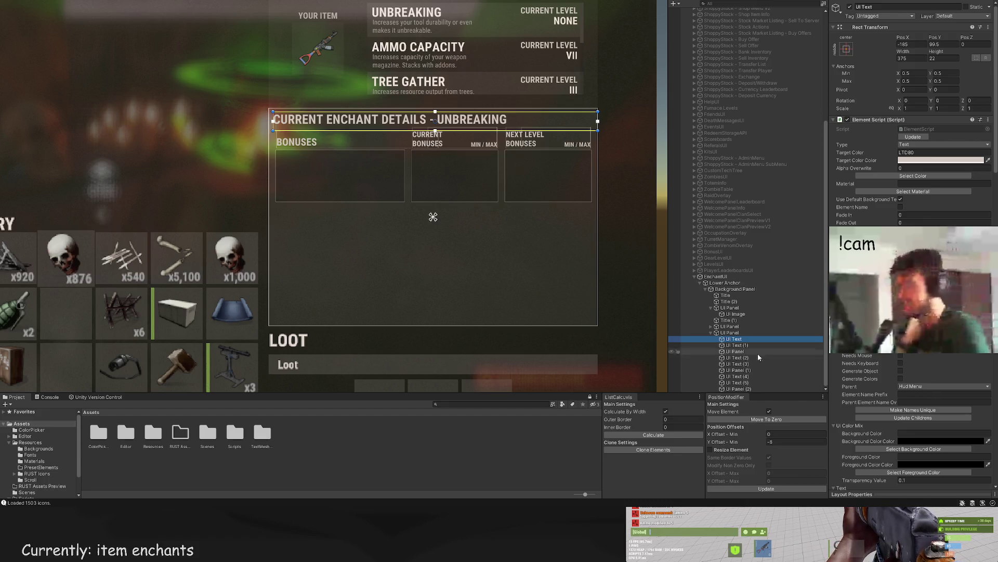
click(749, 376)
click(748, 388)
key(ctrl+z)
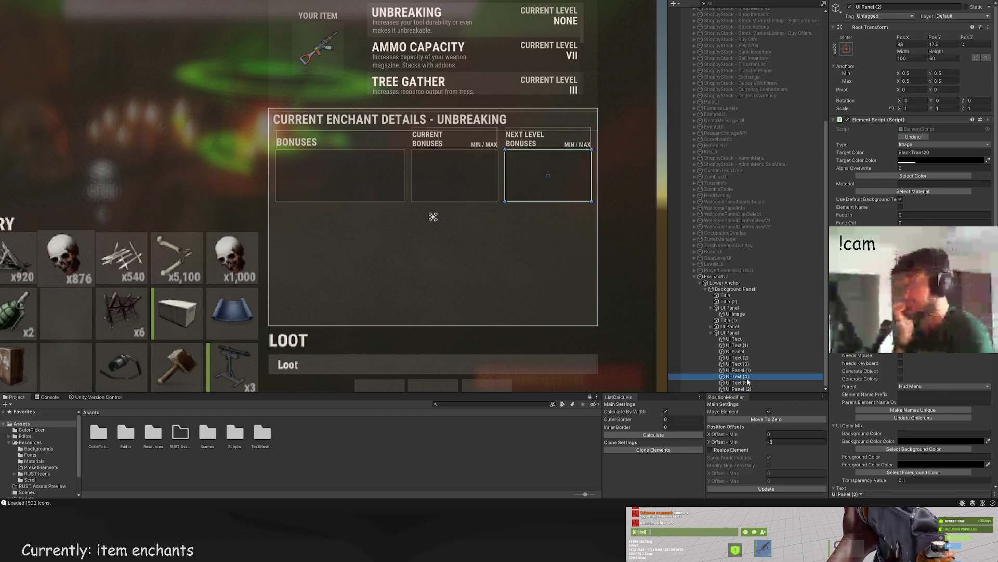
click(743, 362)
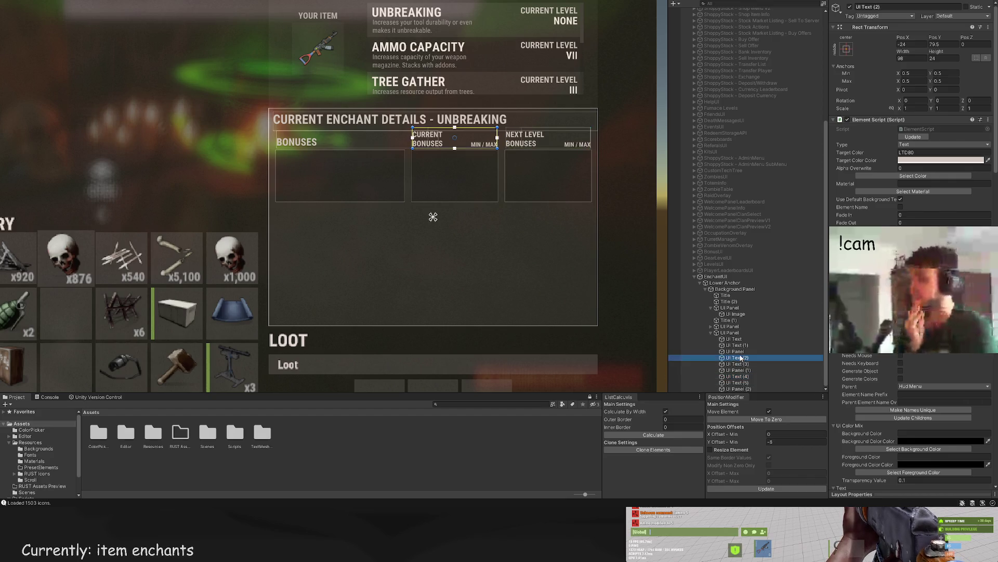
click(739, 352)
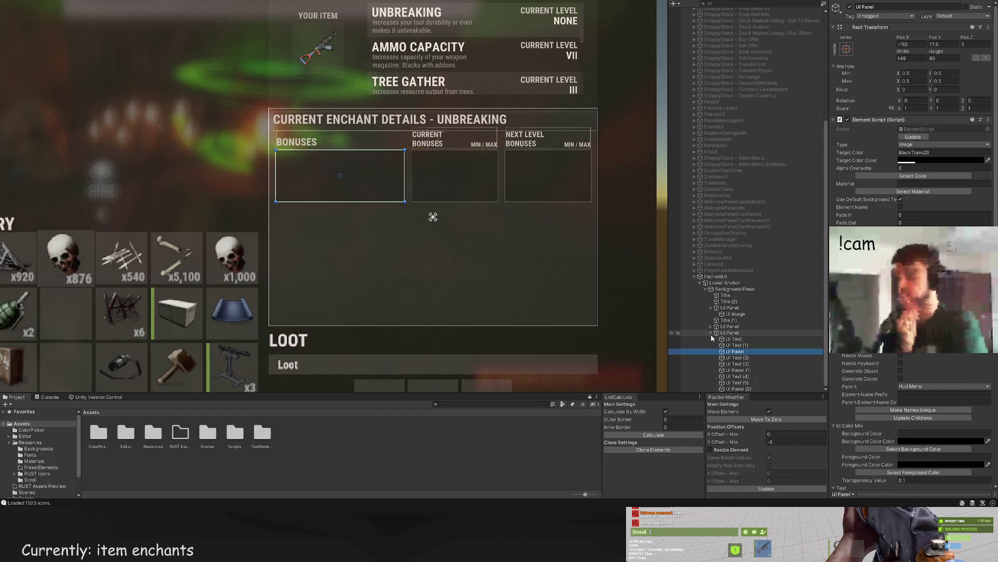
click(746, 364)
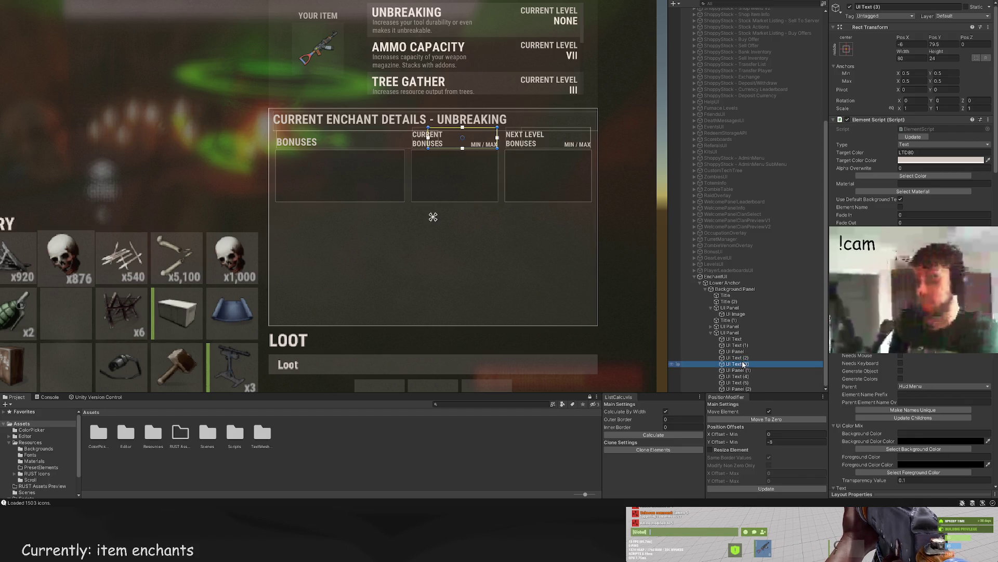
click(748, 370)
click(747, 377)
click(748, 370)
click(748, 363)
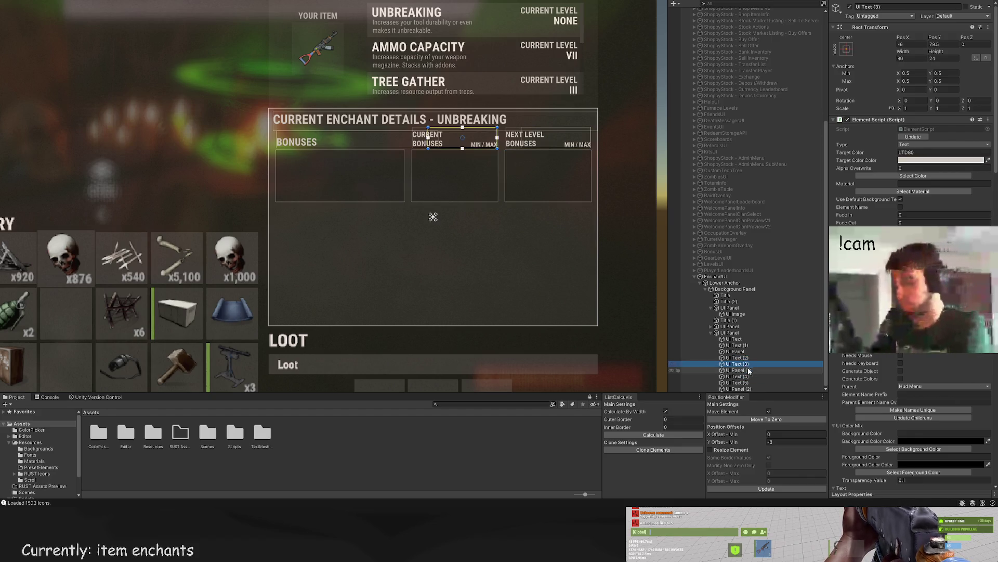
click(747, 370)
Step: Select the enchant details UI Panel, then its new white image square
click(746, 389)
click(747, 382)
click(747, 376)
click(745, 370)
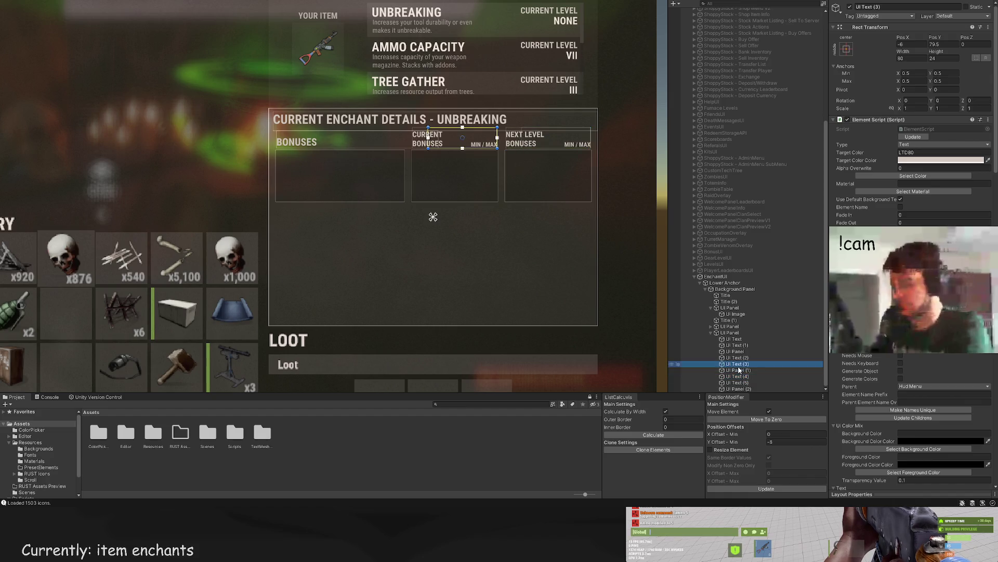
click(743, 363)
click(743, 351)
click(739, 345)
click(737, 339)
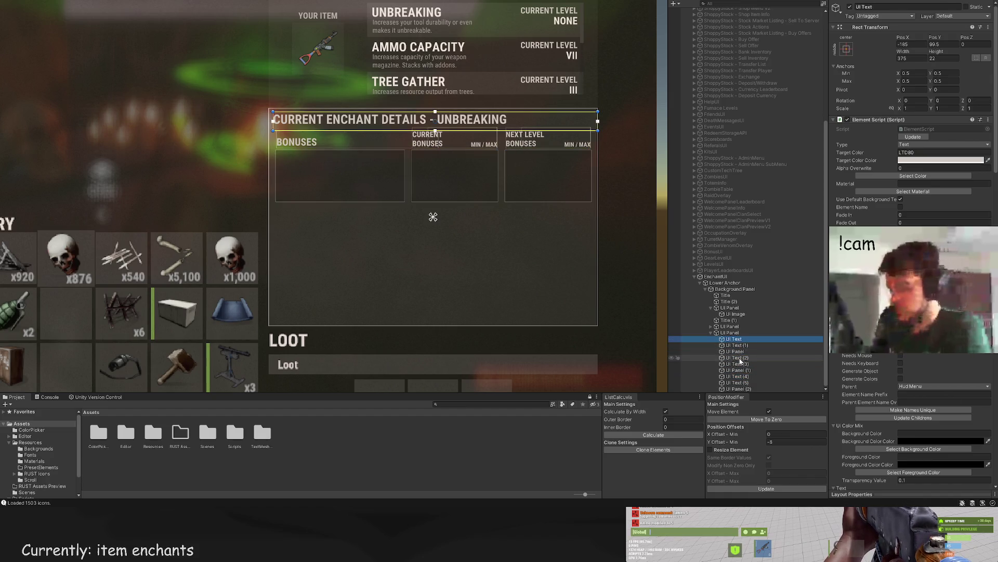
click(736, 333)
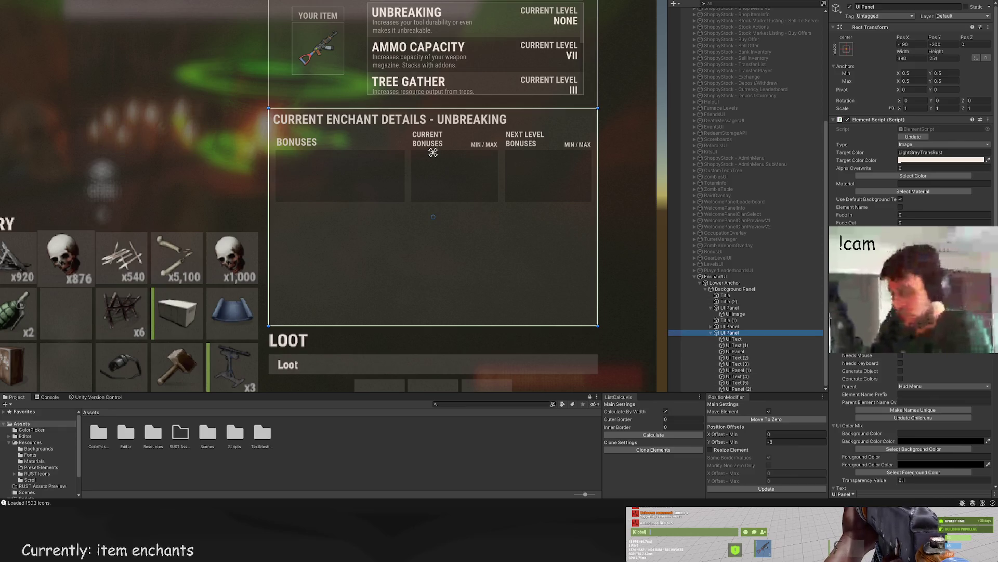
click(303, 290)
scroll(915, 312, down, 10)
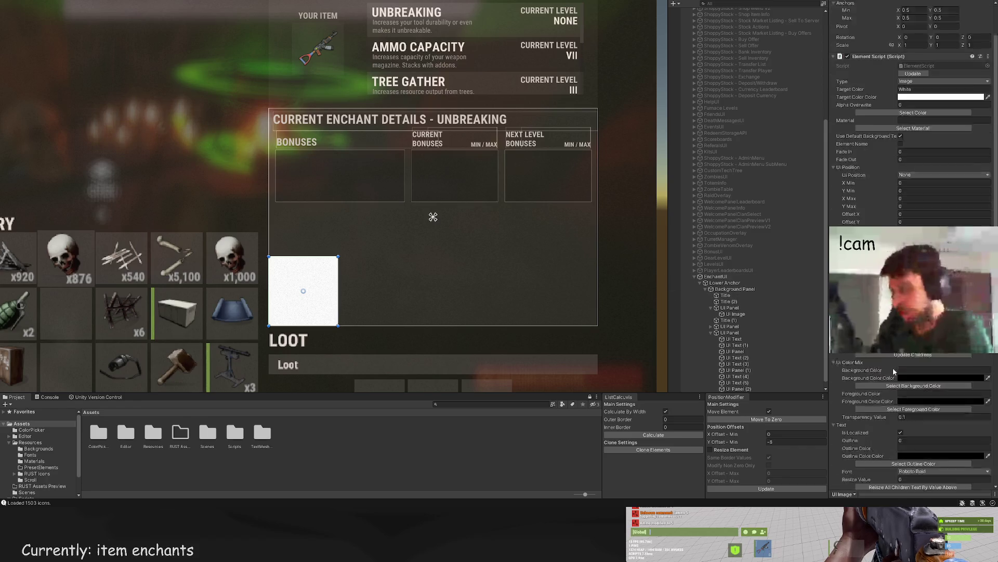
Step: Open the Asset Browser through Get Item Images and Select Sprite in the Inspector
click(918, 381)
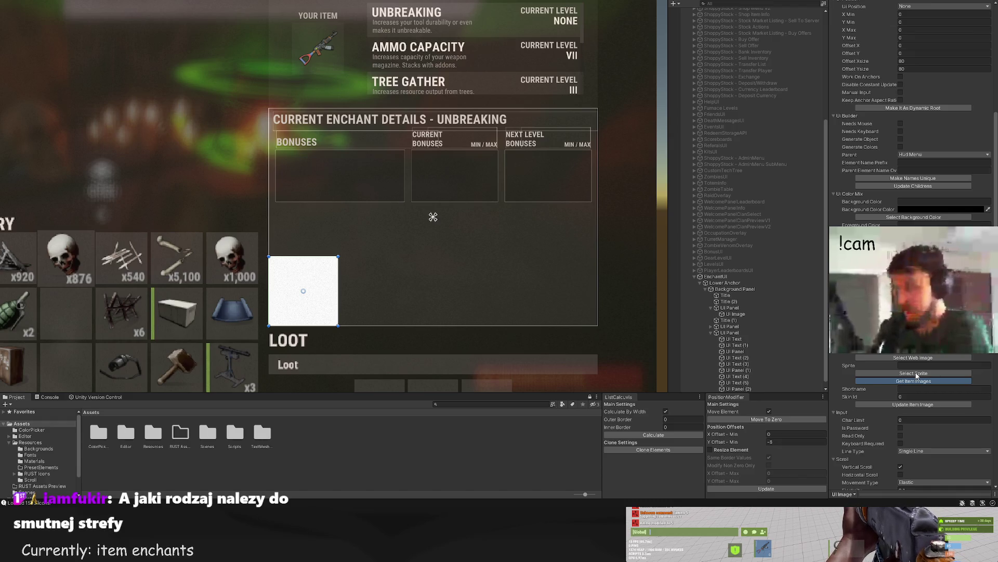
click(873, 373)
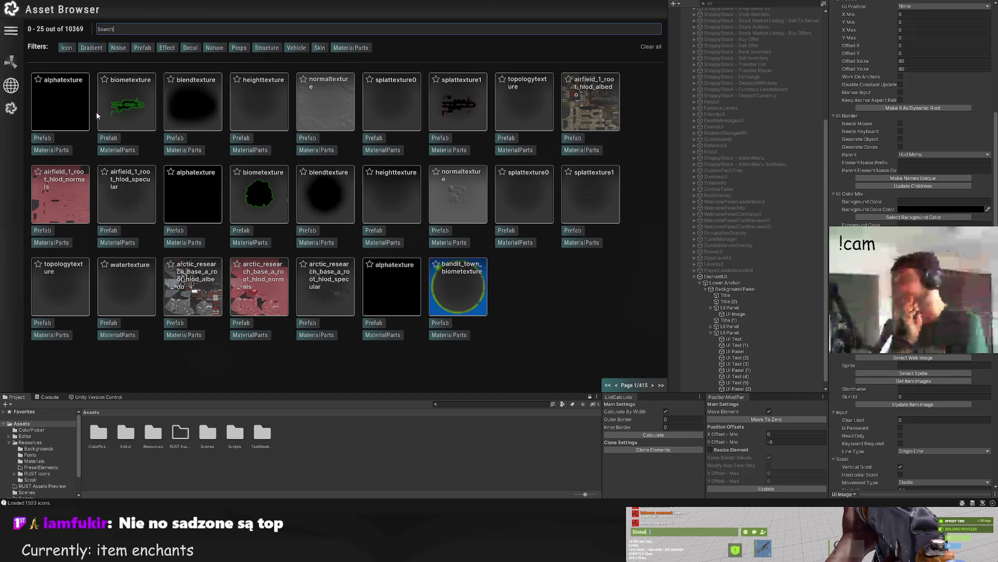
Step: Search the assets for 'tiledline' and assign the dotted_line_vertical texture to the square
click(652, 385)
click(652, 385)
click(653, 385)
click(652, 385)
click(652, 385)
click(652, 385)
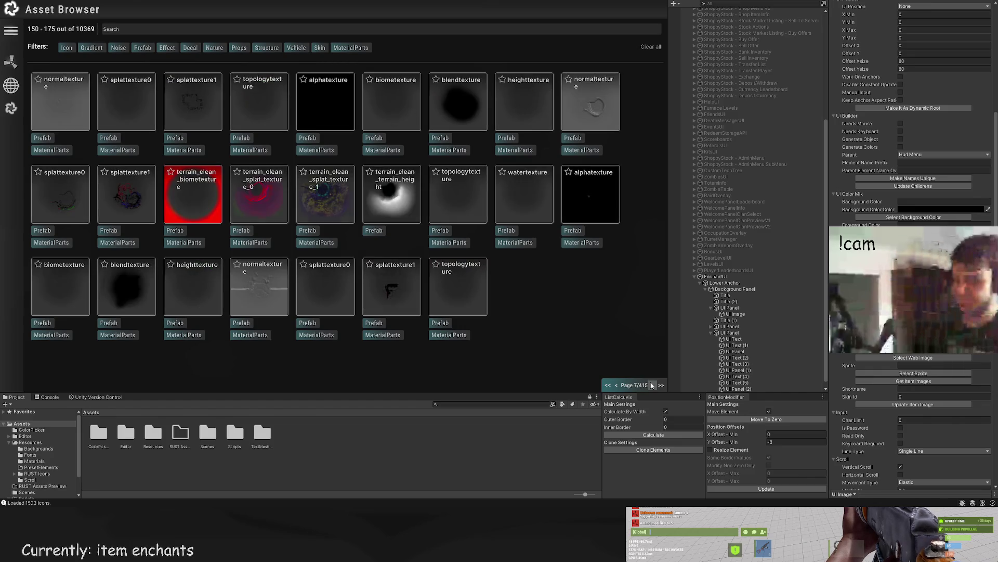
click(652, 385)
click(132, 30)
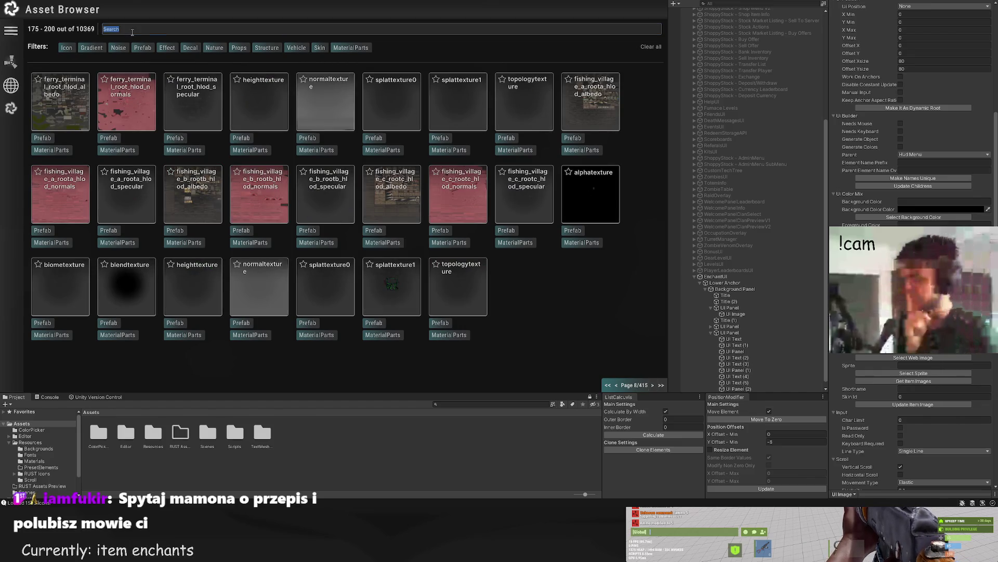
text(tiled)
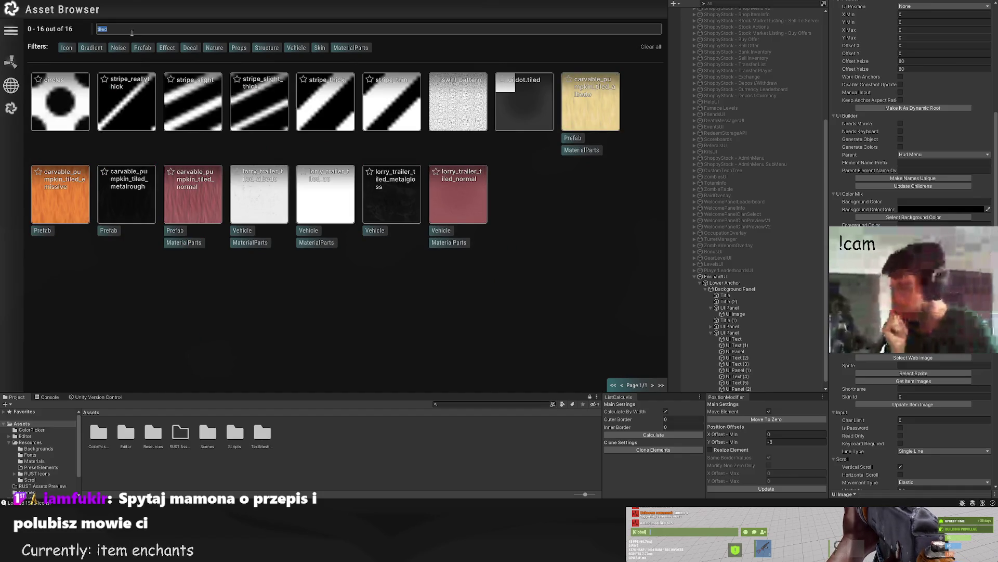
text(line)
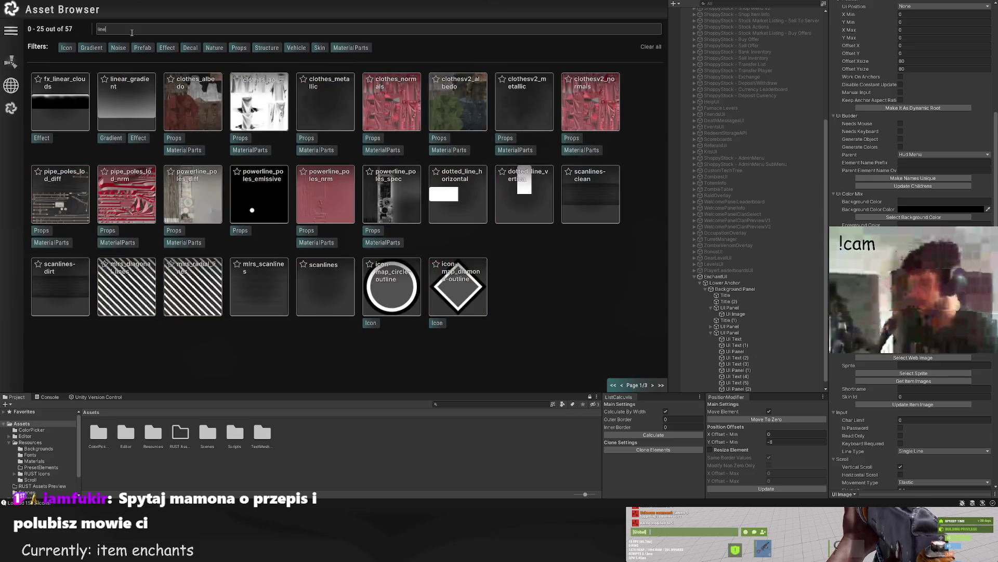
click(541, 193)
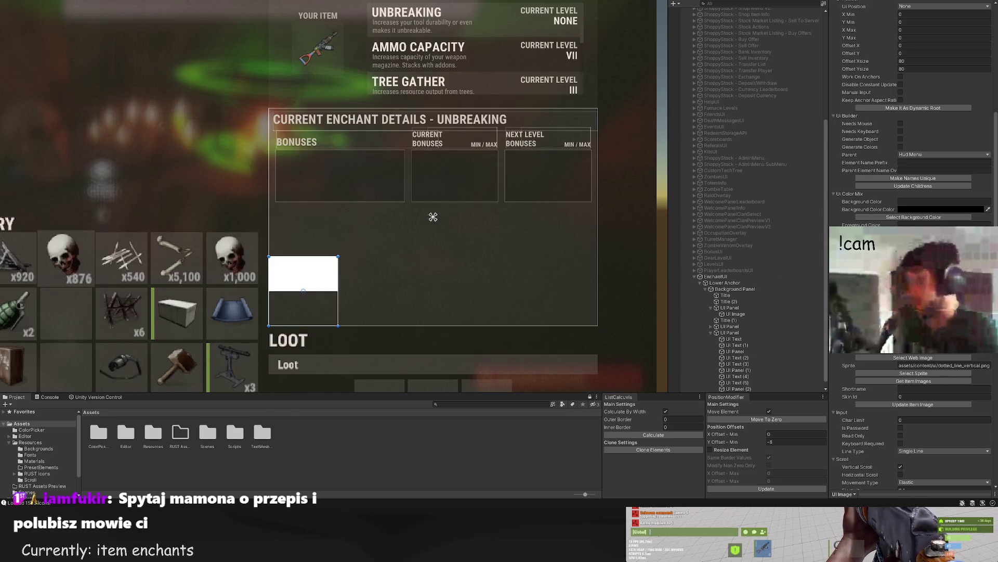
scroll(910, 360, down, 10)
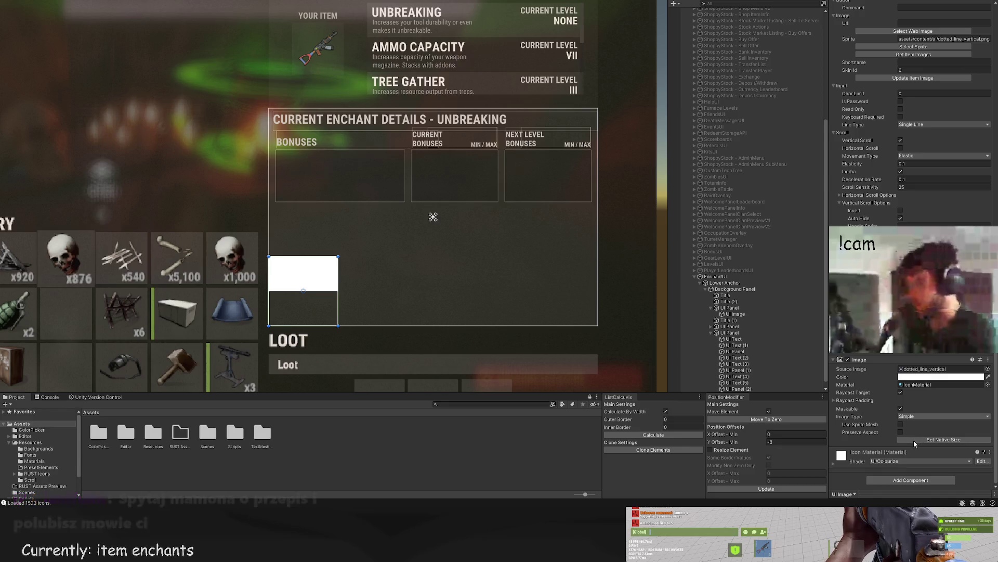
scroll(915, 435, up, 15)
scroll(902, 387, up, 4)
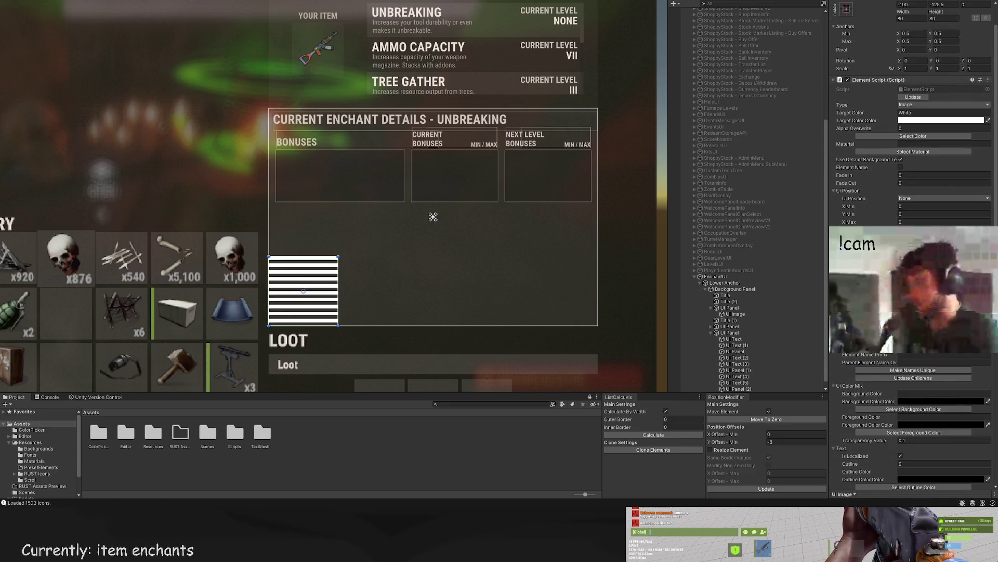
Step: Tint the striped image LTD20, then begin changing its Target Color toward LTD30
click(913, 176)
click(231, 182)
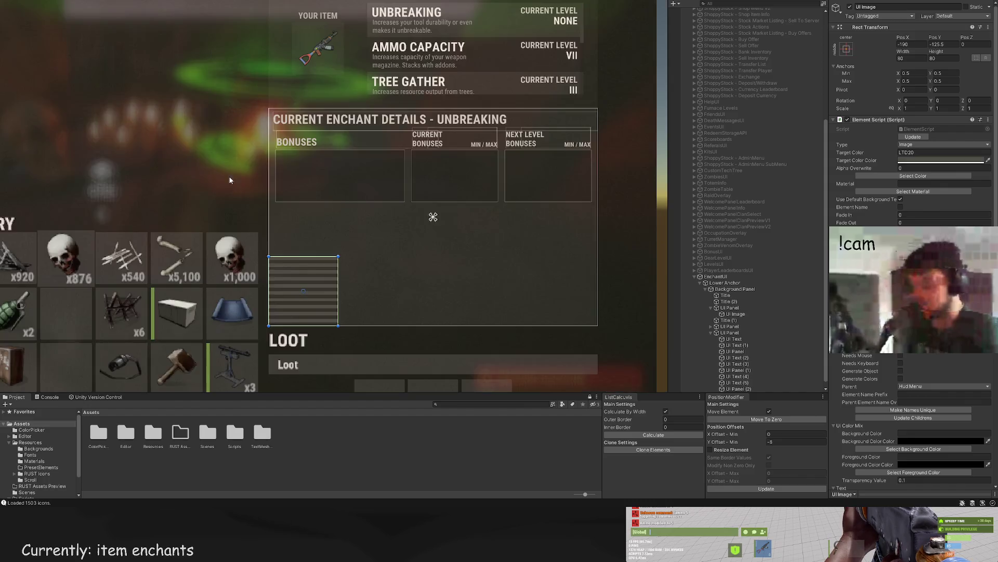
scroll(312, 234, up, 5)
click(912, 152)
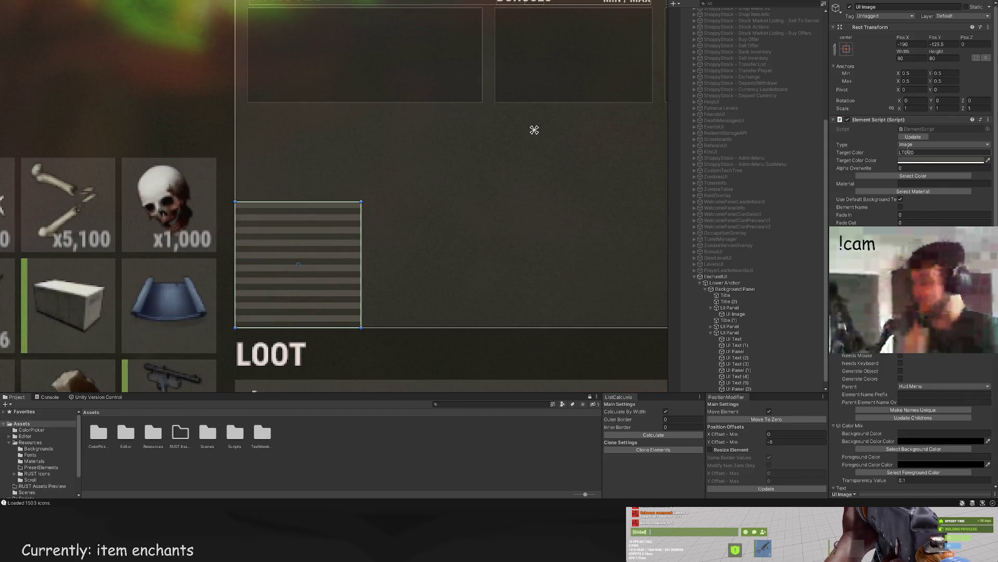
key(BackSpace)
Step: Apply LTD30 and shape the image into a 2-wide strip at Pos X 0, stretched upward
text(3)
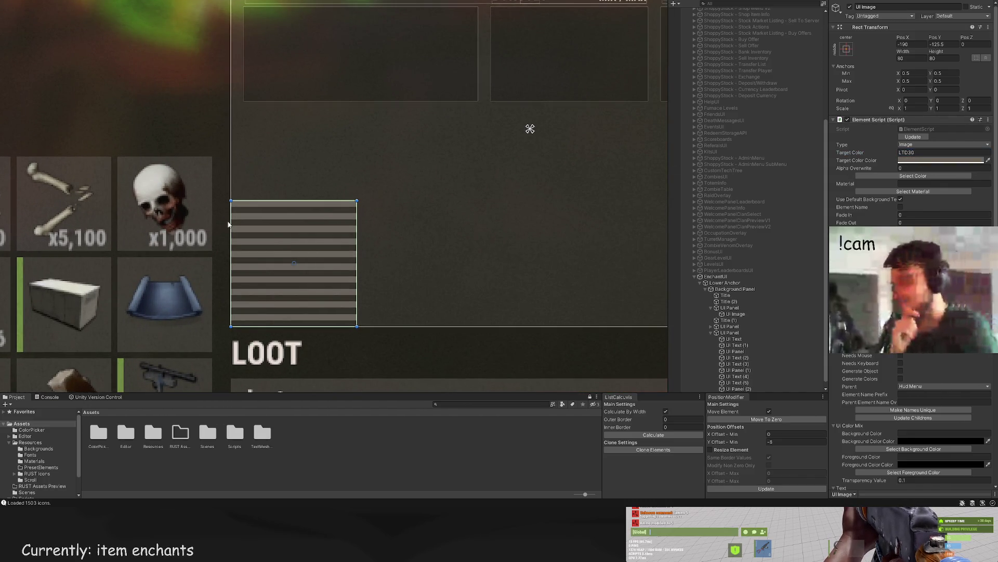
mouse_move(232, 224)
mouse_down()
mouse_move(575, 267)
mouse_move(557, 271)
mouse_move(534, 106)
mouse_move(517, 252)
mouse_move(520, 226)
mouse_up()
key(w)
key(t)
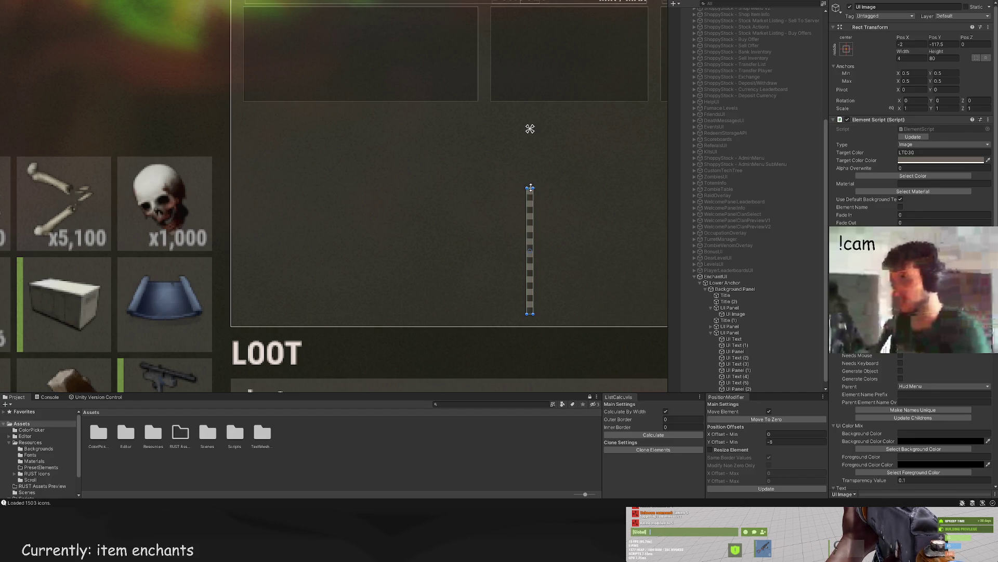
drag(530, 187, 527, 107)
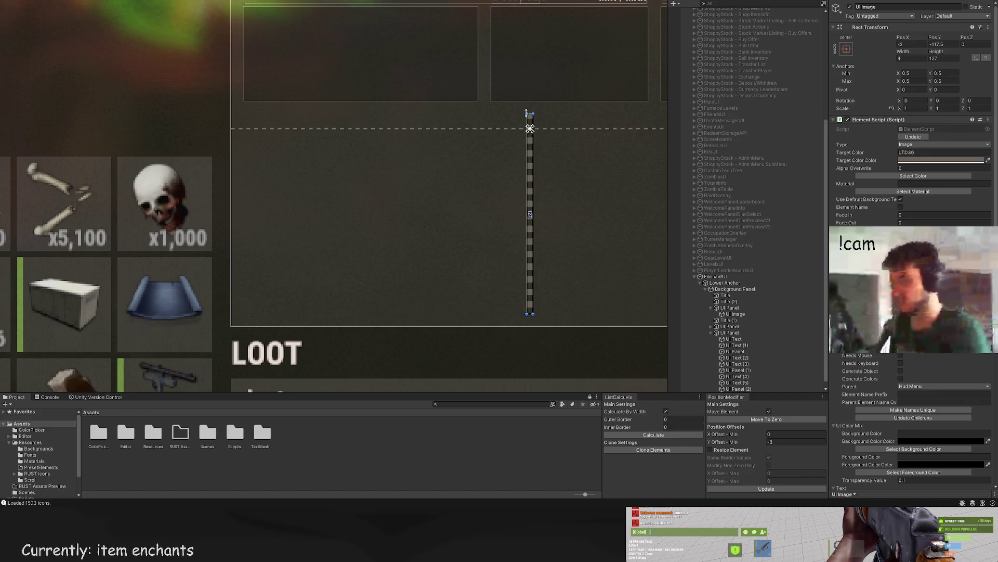
Step: Check the 2×122 dotted divider against the full layout, alternating between background and divider
click(520, 111)
scroll(515, 156, down, 5)
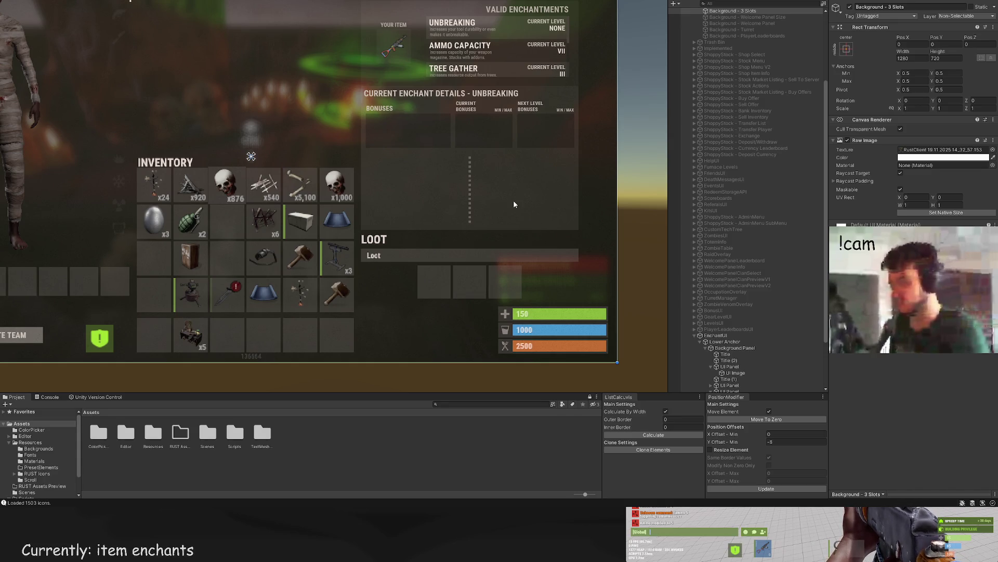
click(469, 172)
scroll(470, 171, up, 5)
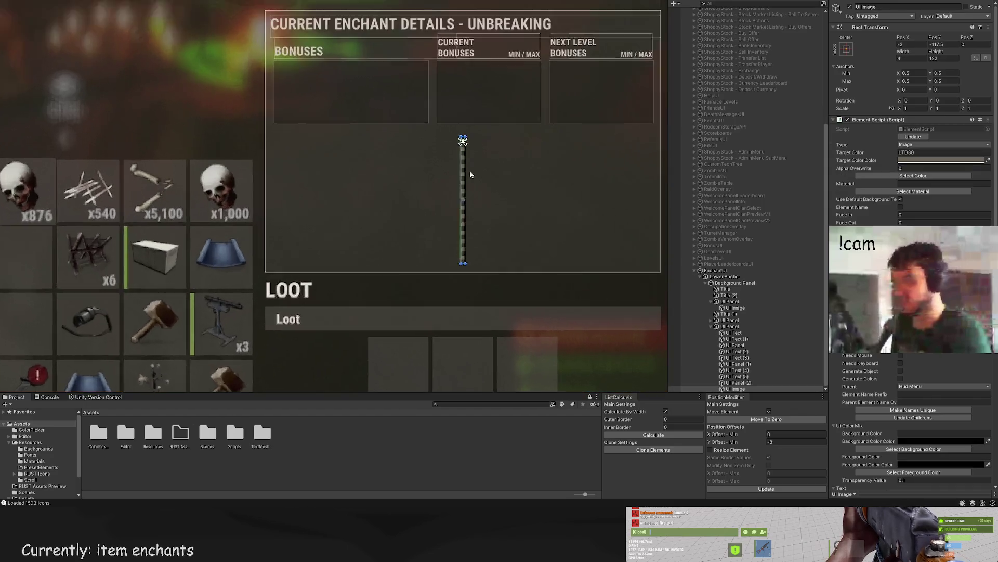
click(475, 167)
scroll(484, 169, down, 4)
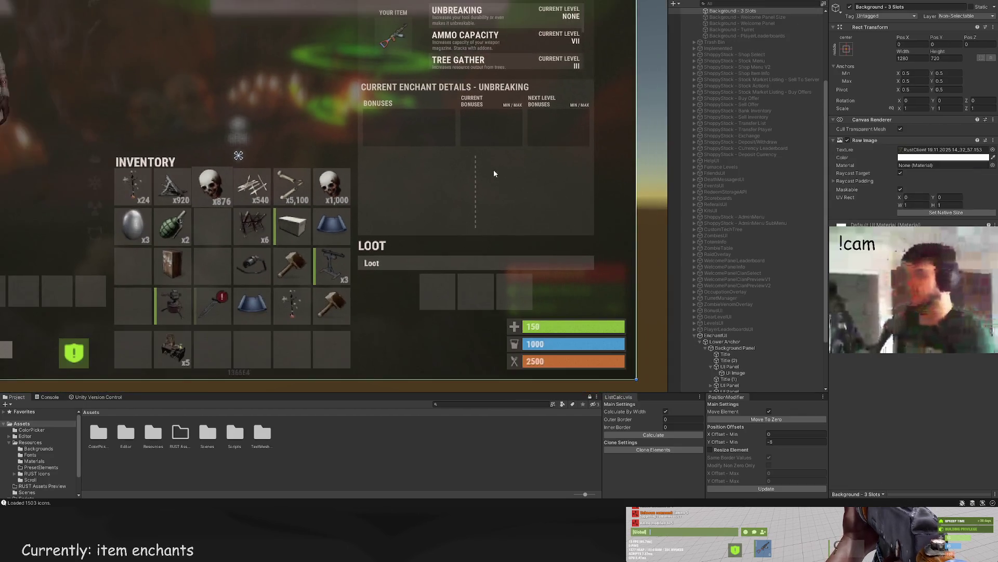
click(494, 173)
scroll(499, 177, up, 5)
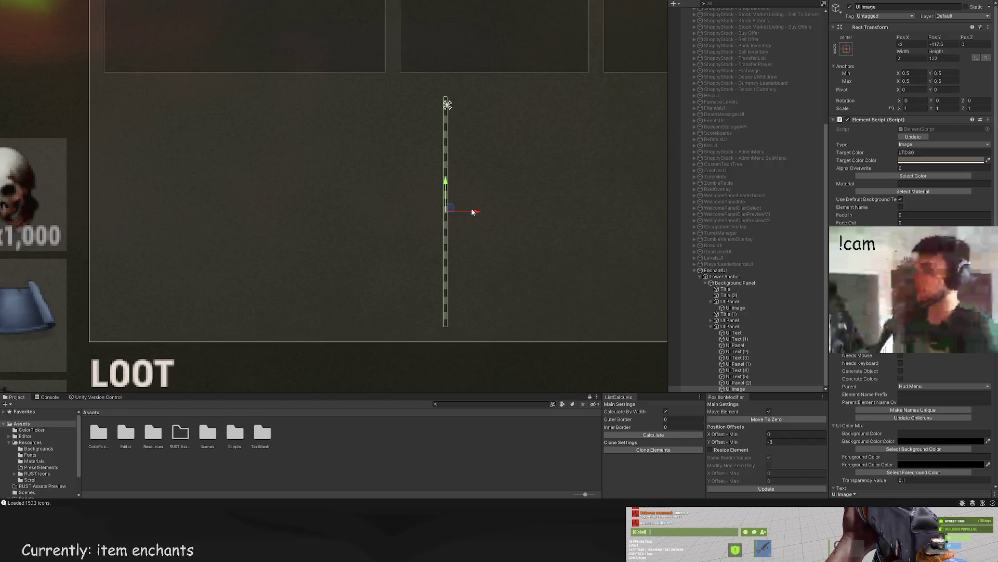
click(536, 218)
scroll(539, 220, down, 5)
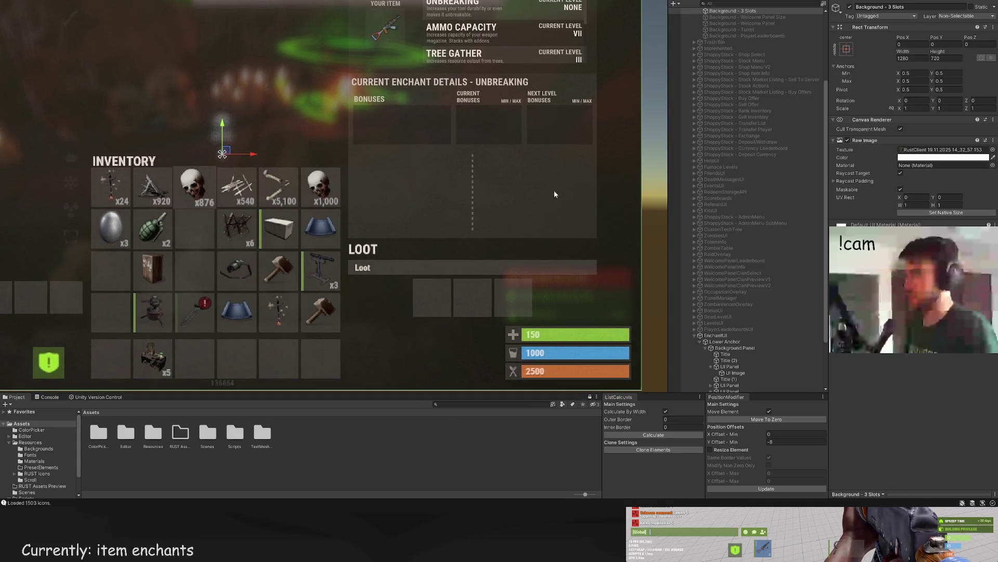
click(554, 190)
click(565, 209)
scroll(563, 208, down, 5)
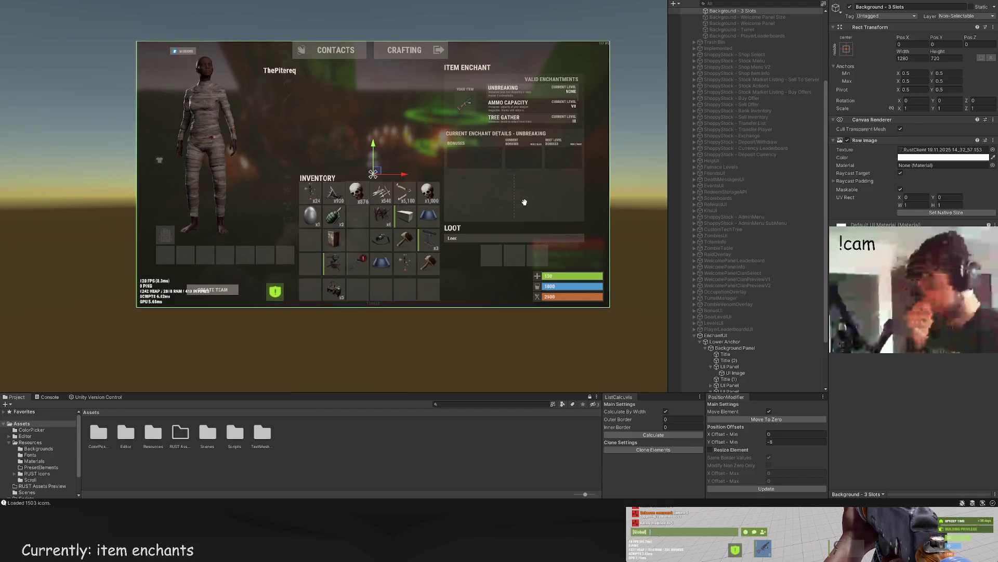
click(514, 200)
scroll(450, 192, up, 5)
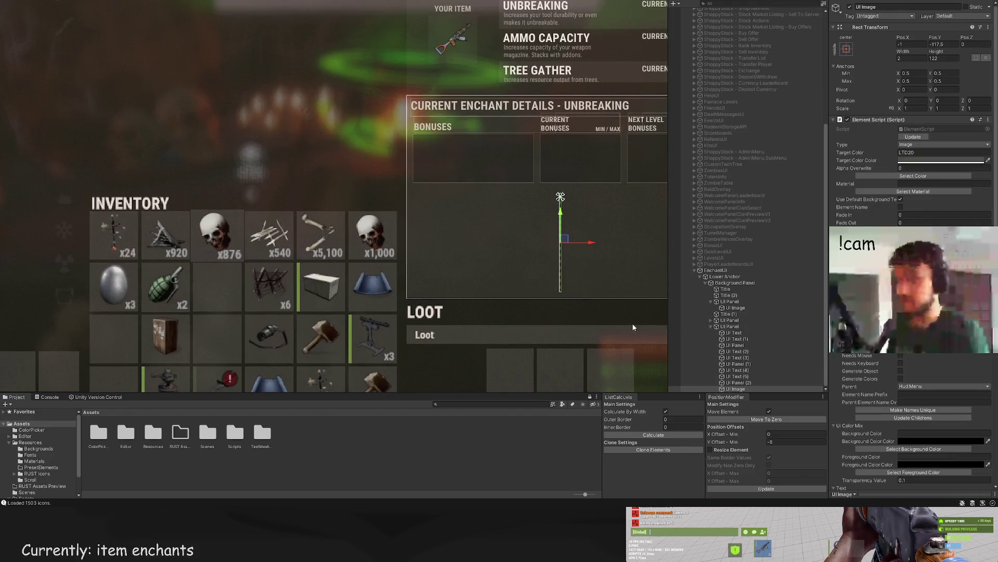
scroll(624, 261, down, 2)
drag(624, 260, 567, 259)
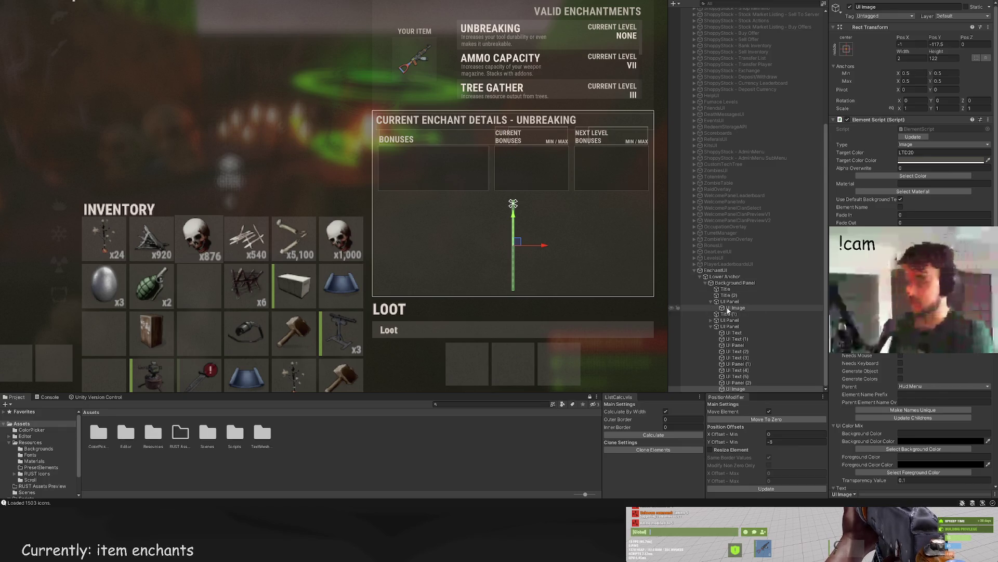
Step: Step through the panel's text elements up to the Current Bonuses heading text
click(745, 376)
click(742, 370)
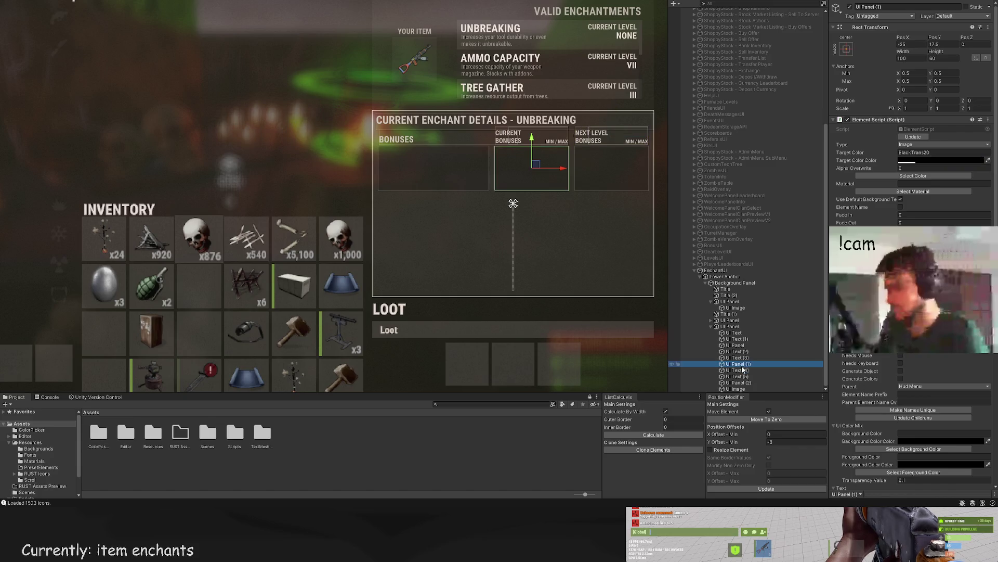
click(742, 357)
click(742, 351)
click(741, 339)
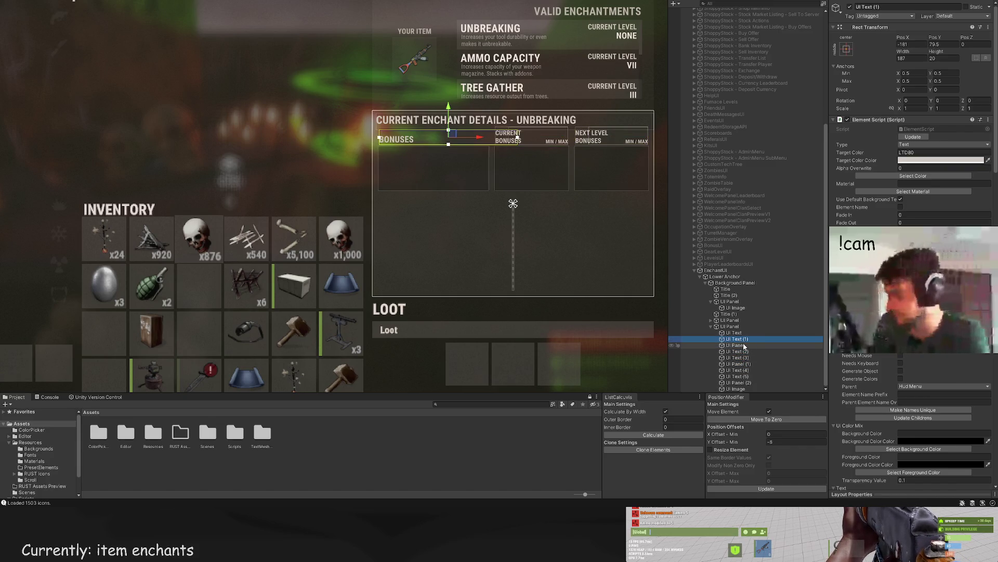
click(742, 334)
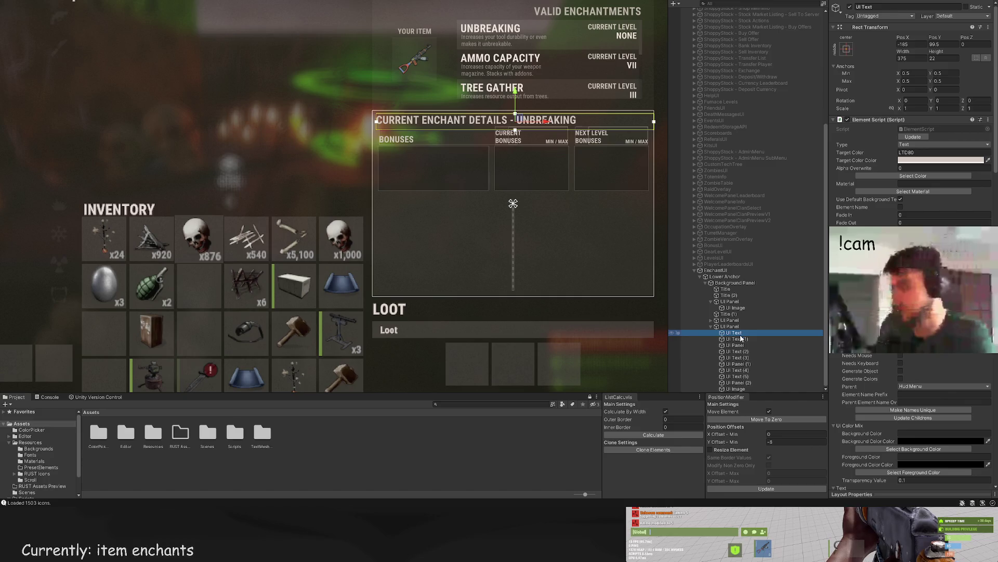
click(741, 339)
click(740, 344)
click(740, 332)
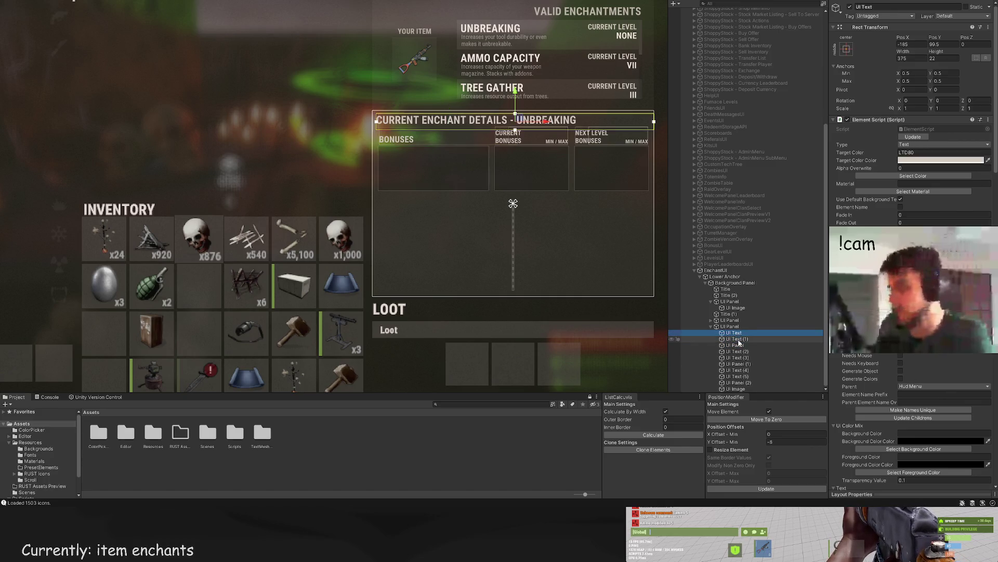
click(741, 339)
click(740, 344)
click(741, 351)
click(741, 357)
click(741, 364)
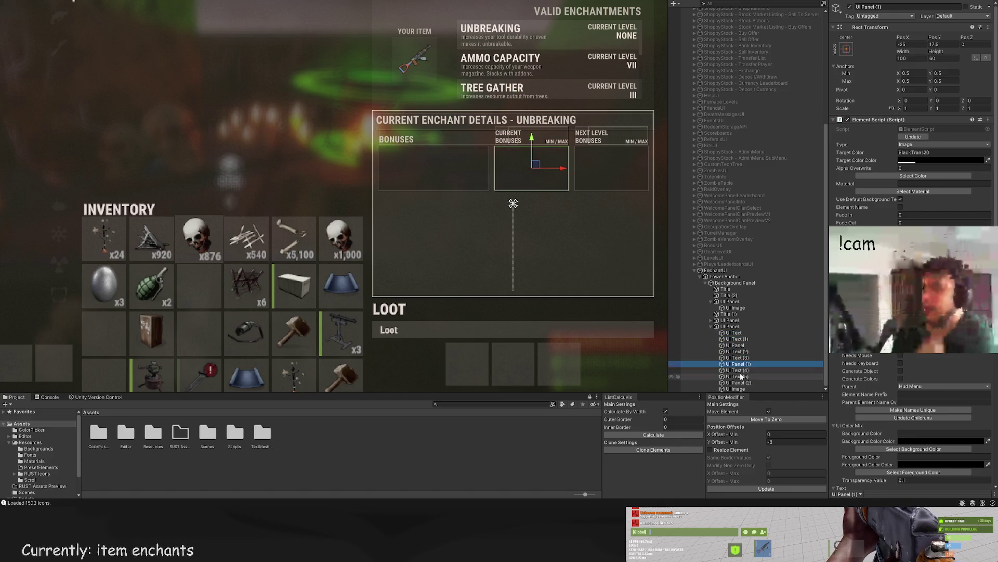
click(741, 370)
click(741, 376)
click(741, 382)
click(741, 389)
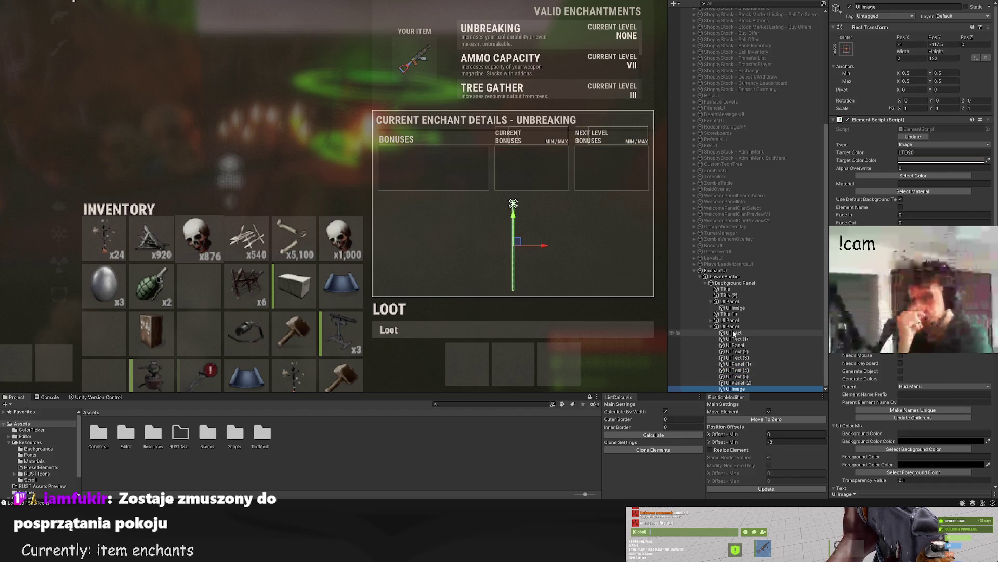
click(730, 326)
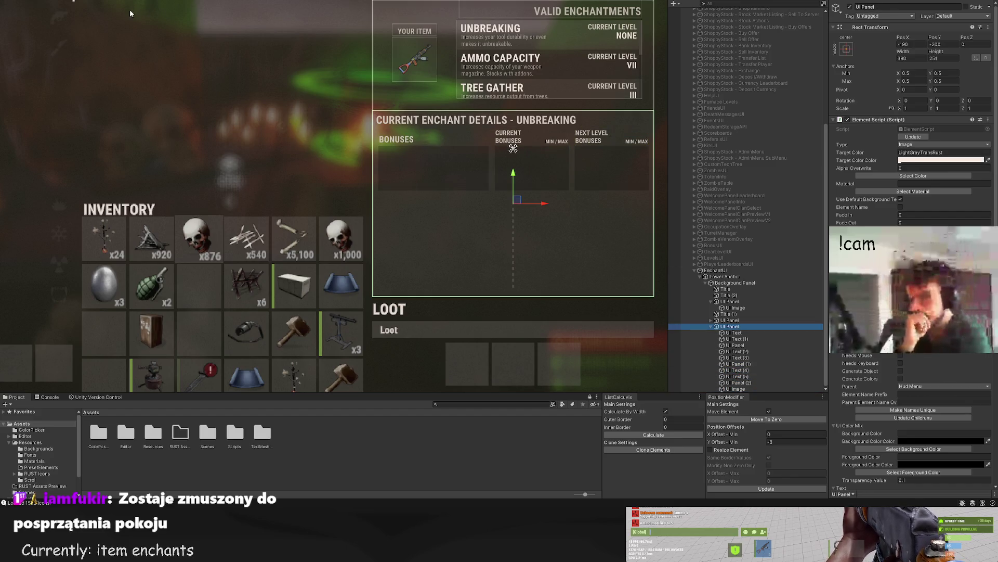
key(Down)
drag(412, 139, 406, 112)
Step: Resize the Example Text box to about 181×26 and move it under the Bonuses column
scroll(509, 228, up, 5)
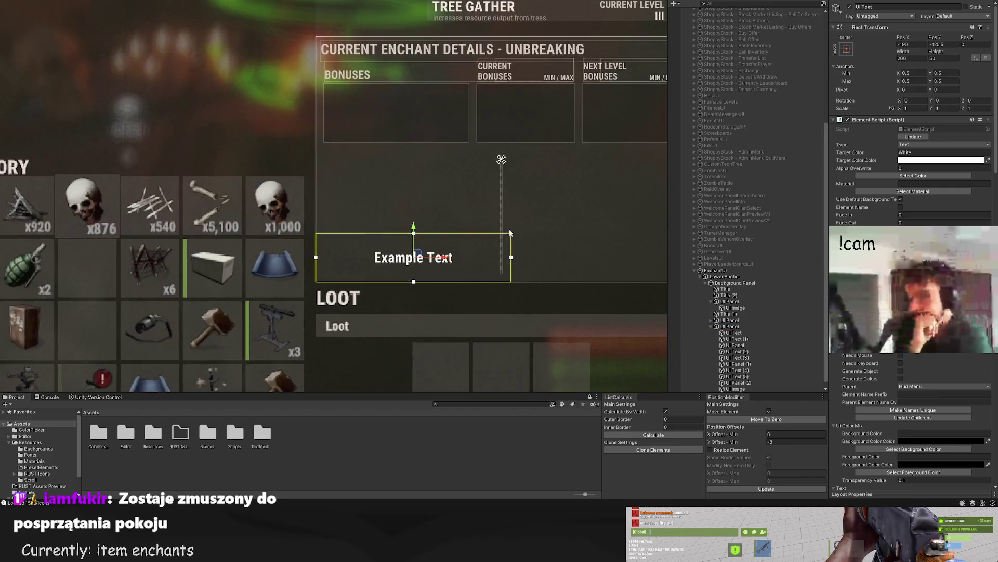
drag(501, 250, 492, 250)
scroll(133, 241, up, 2)
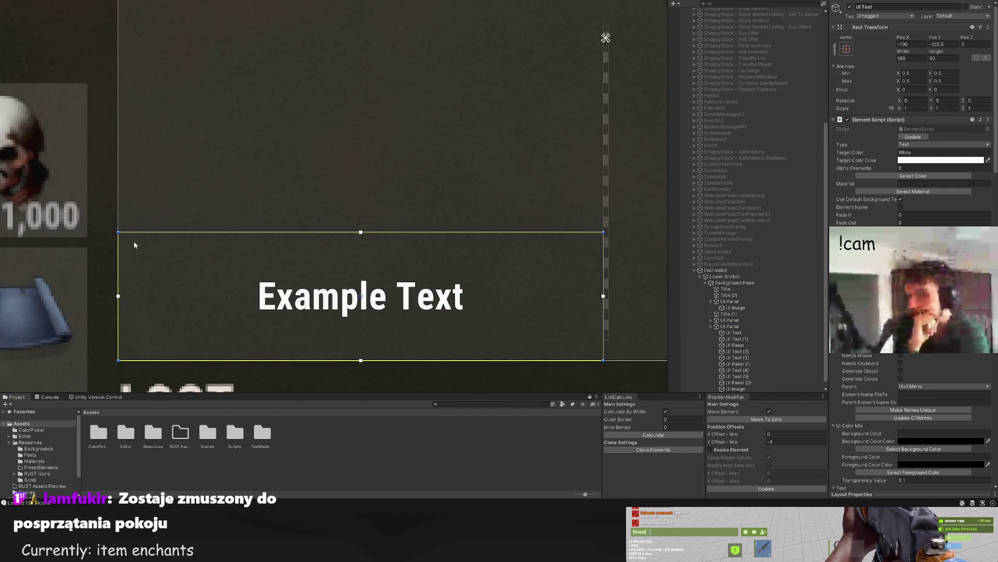
scroll(320, 197, down, 4)
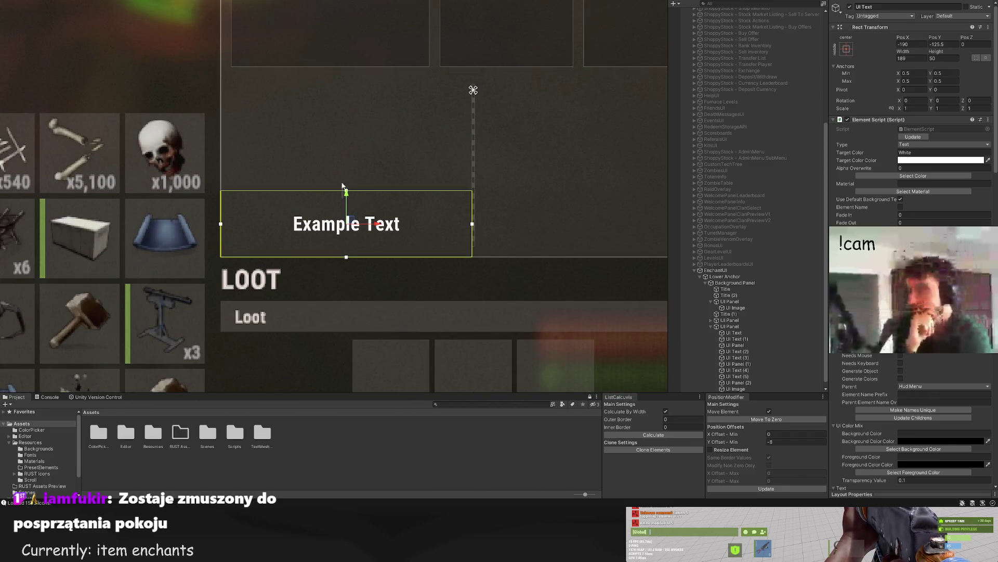
drag(346, 195, 345, 71)
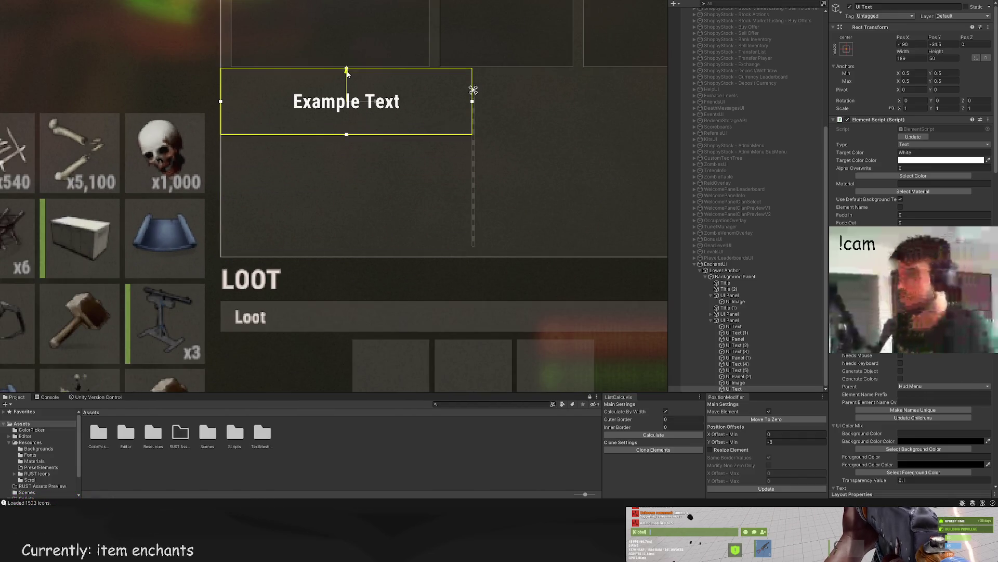
scroll(218, 71, up, 2)
drag(222, 74, 233, 75)
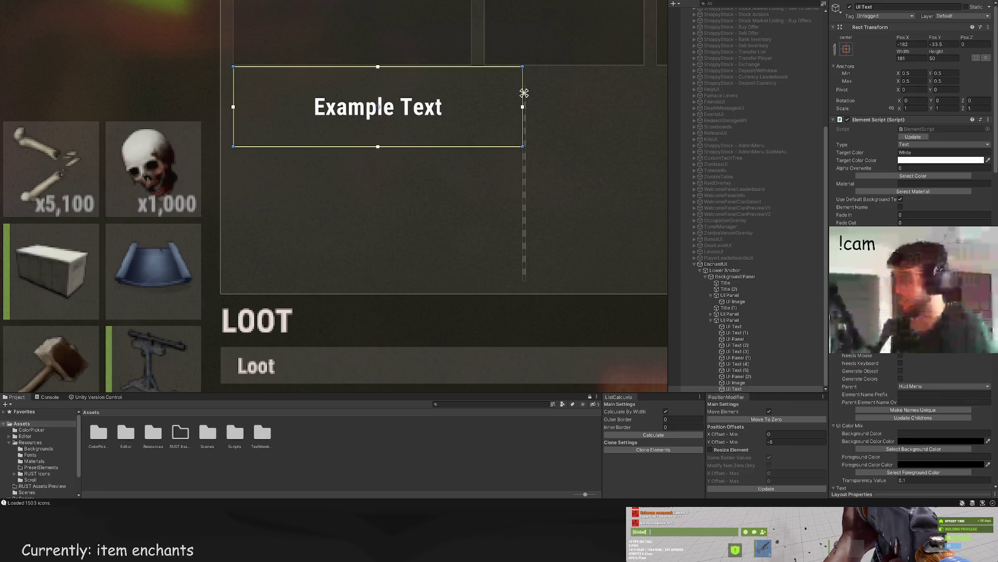
Step: Set the text's TextMeshPro alignment to bottom and bring up its colour swatches
scroll(913, 115, down, 15)
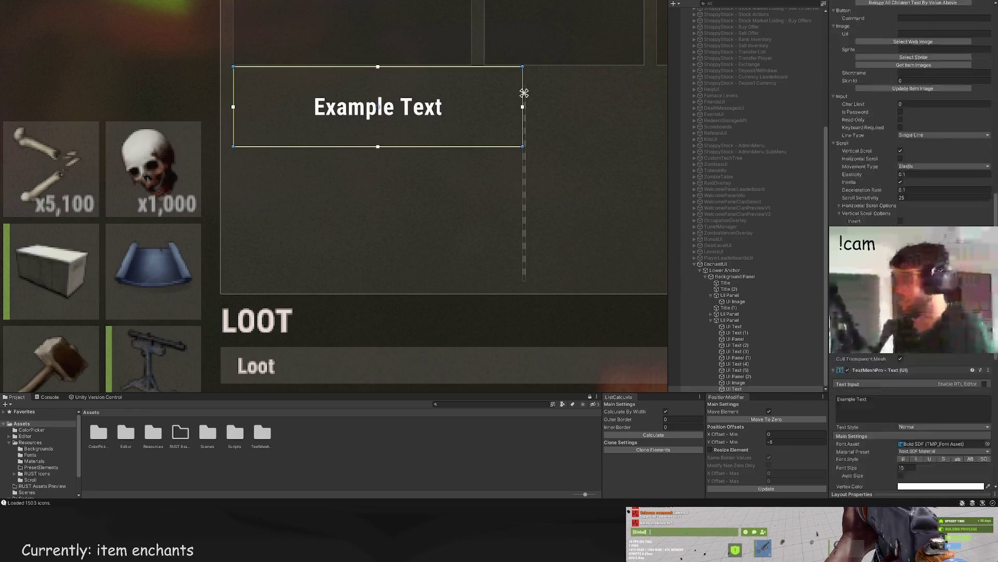
scroll(914, 114, down, 5)
click(920, 372)
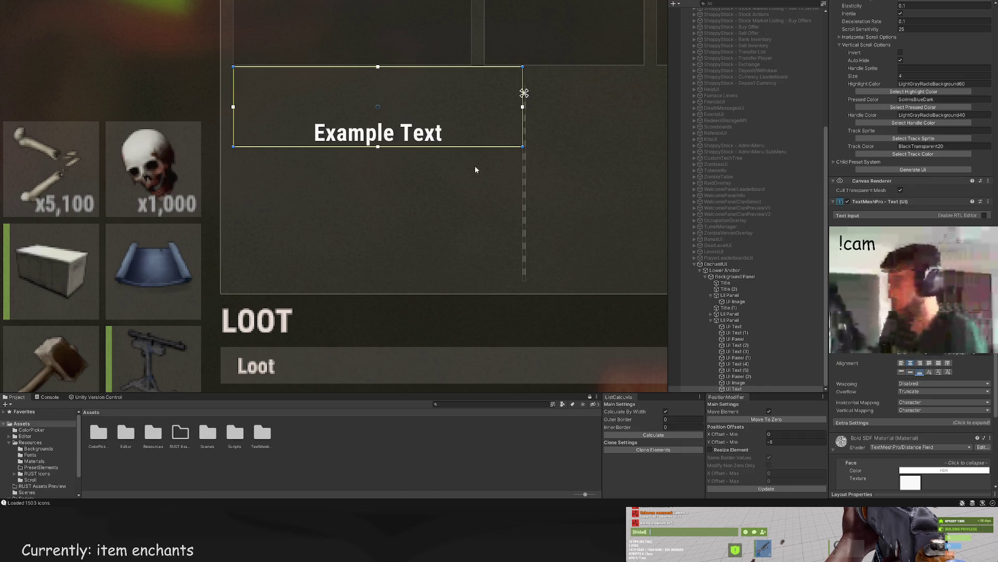
scroll(449, 170, up, 2)
mouse_move(450, 174)
mouse_down()
mouse_move(423, 151)
mouse_move(421, 89)
mouse_move(425, 100)
mouse_up()
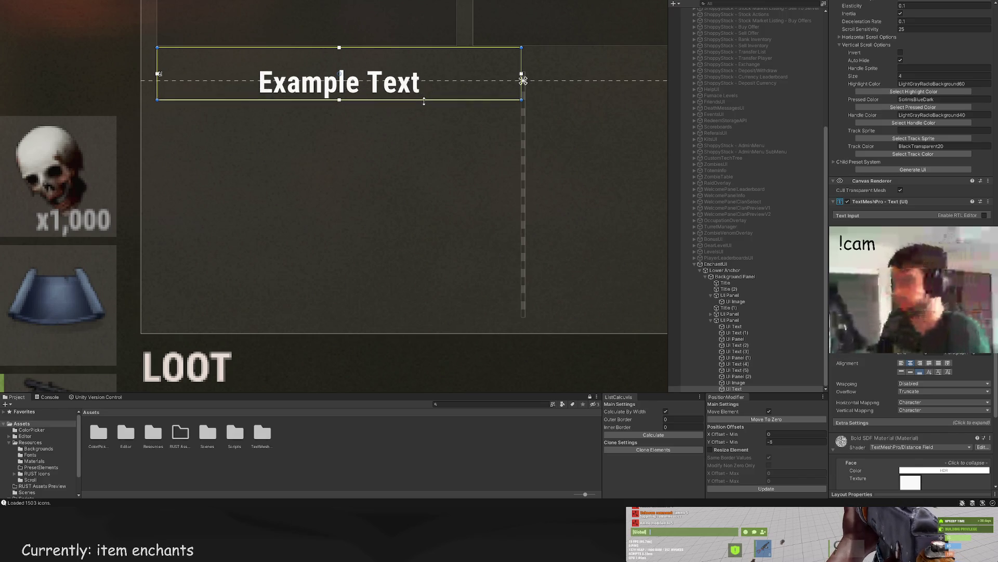
scroll(919, 214, up, 10)
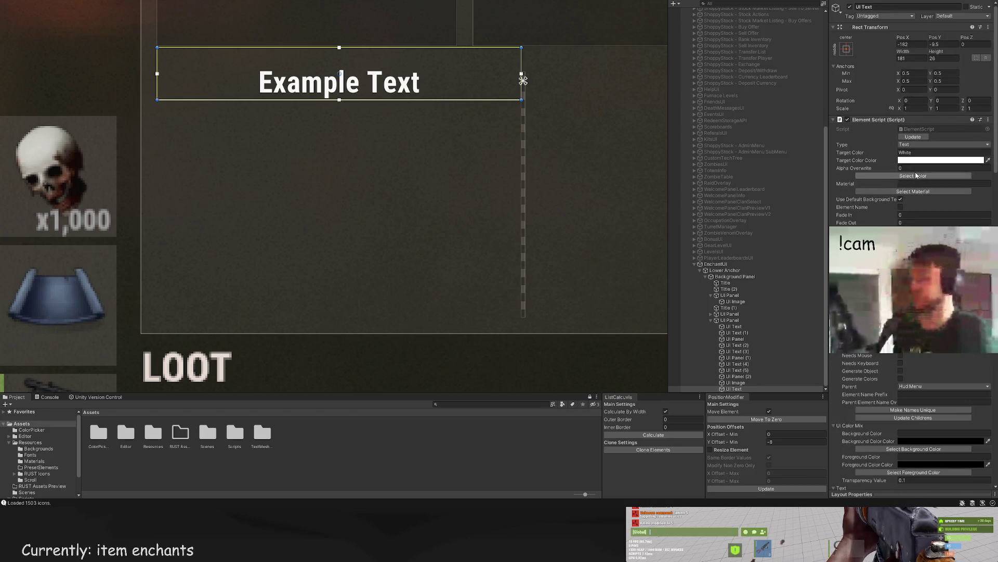
click(912, 176)
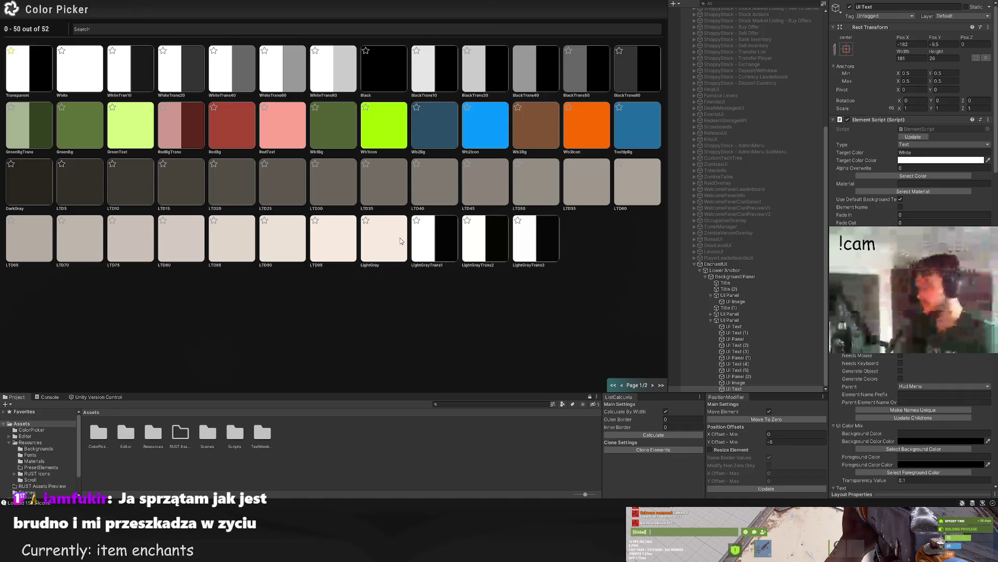
Step: Tint the Example Text label LTD80, after trying the LTD30 and LTD85 colours
key(Escape)
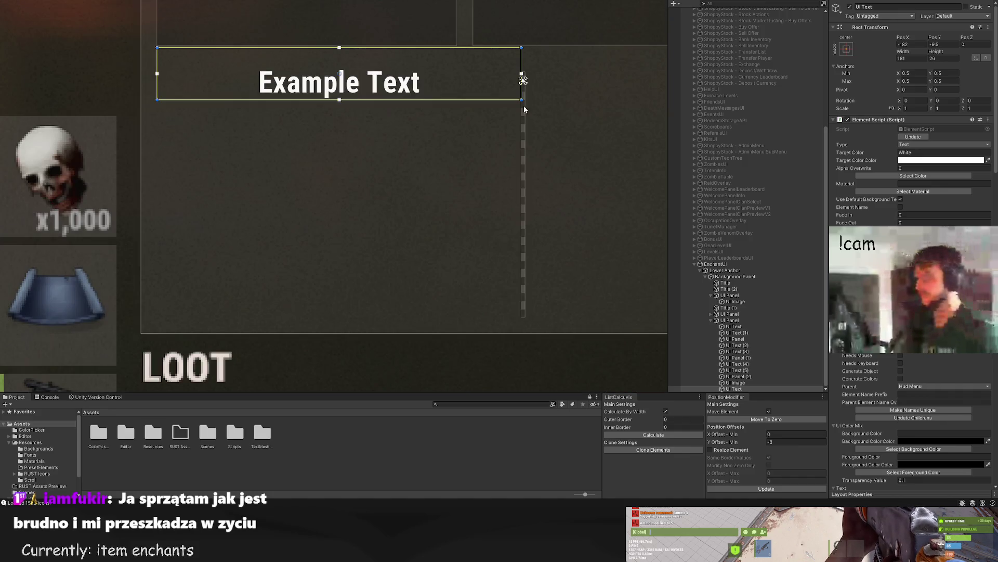
click(913, 176)
click(336, 194)
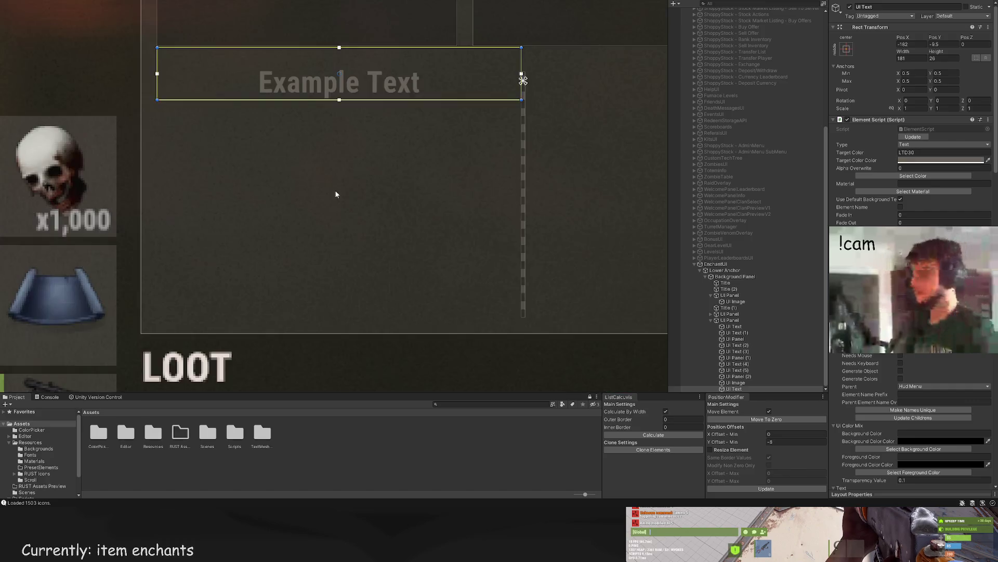
scroll(335, 194, down, 2)
click(920, 168)
click(921, 175)
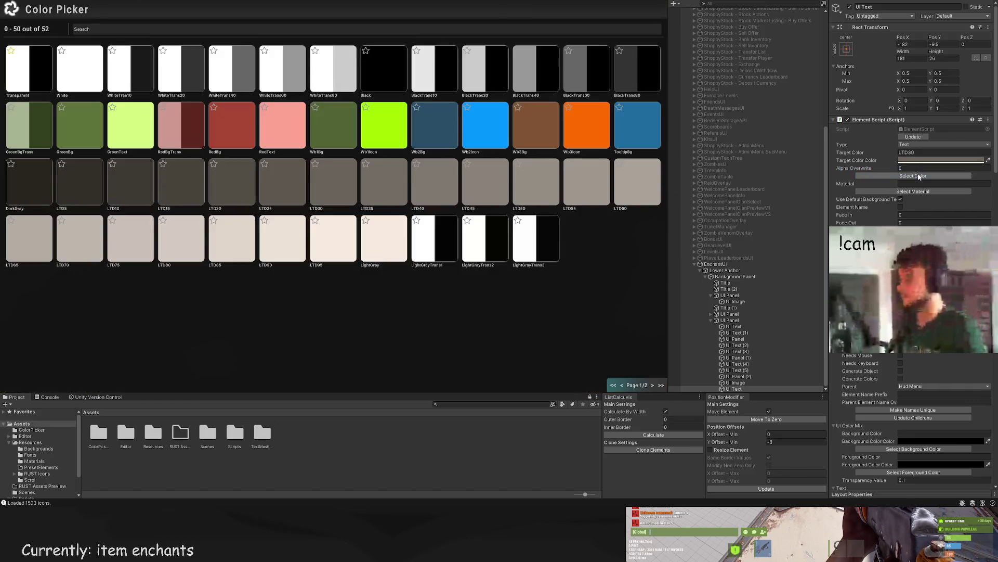
click(223, 234)
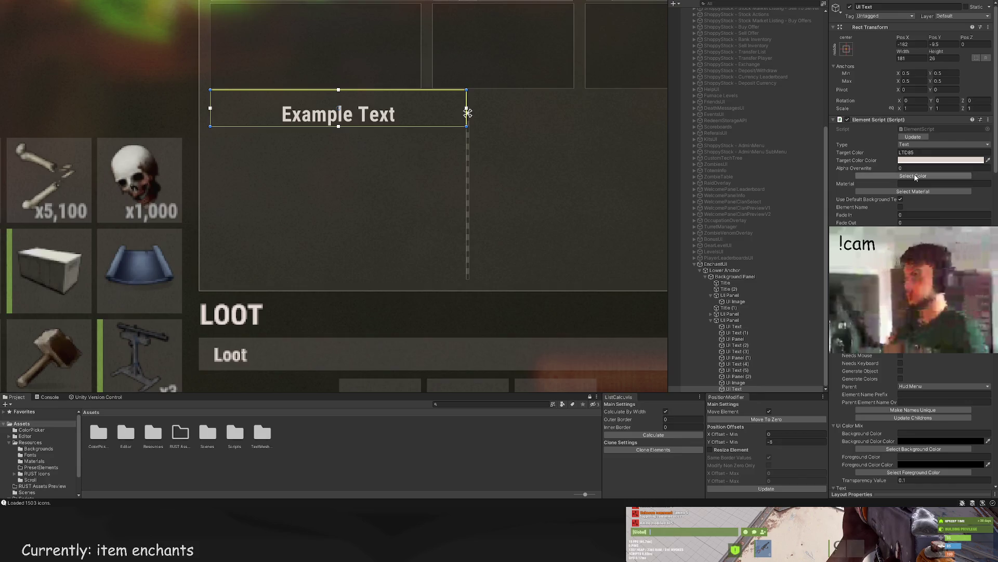
click(913, 176)
click(183, 237)
Step: Enter ROLL BONUSES as the label's text
scroll(357, 205, down, 2)
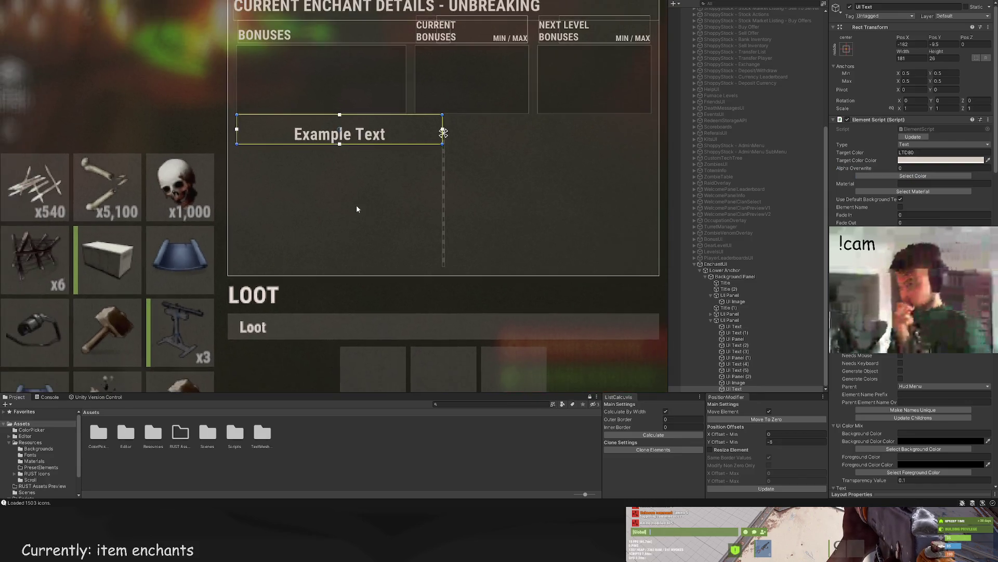
scroll(910, 291, down, 10)
scroll(910, 291, down, 8)
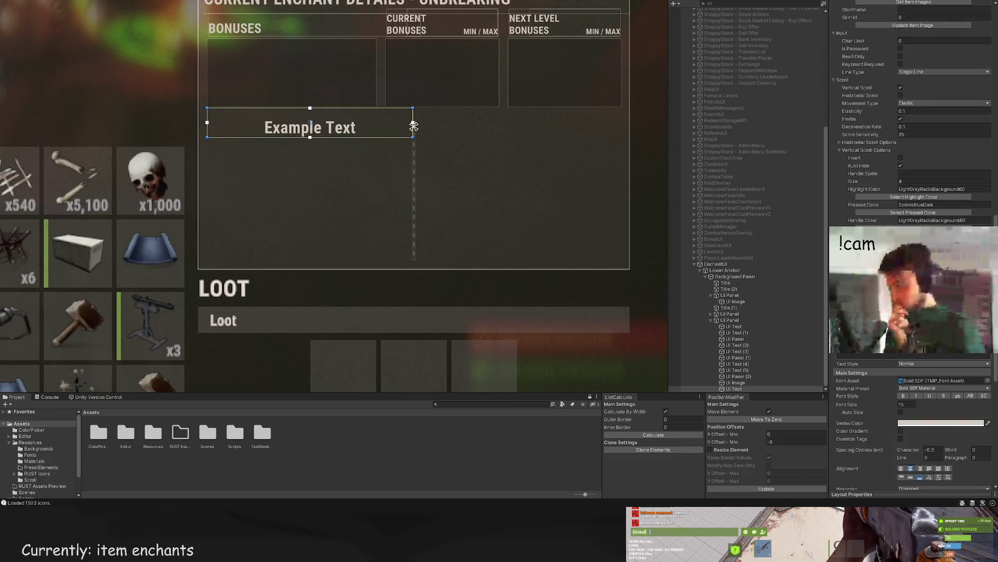
scroll(403, 247, down, 3)
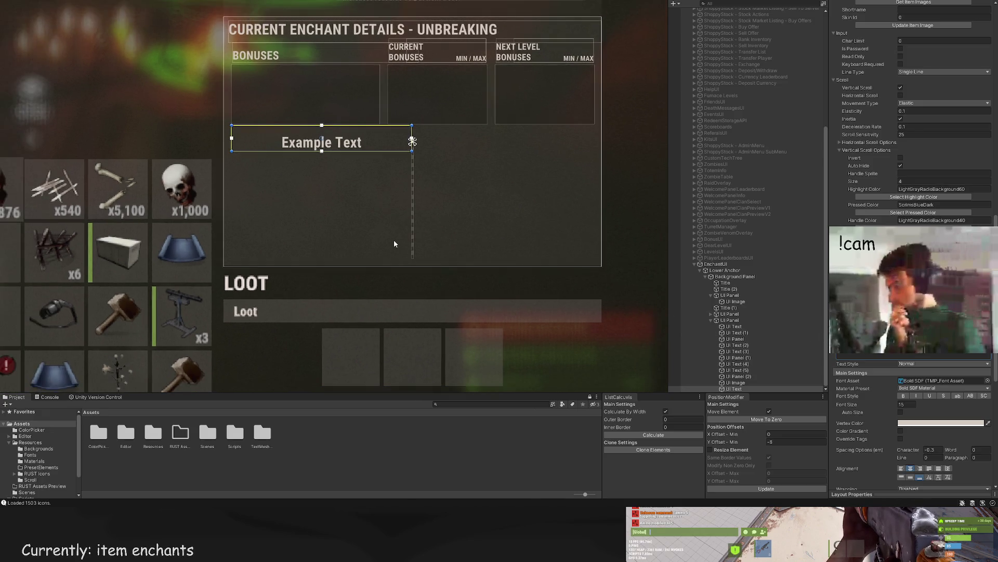
text(ROLL B)
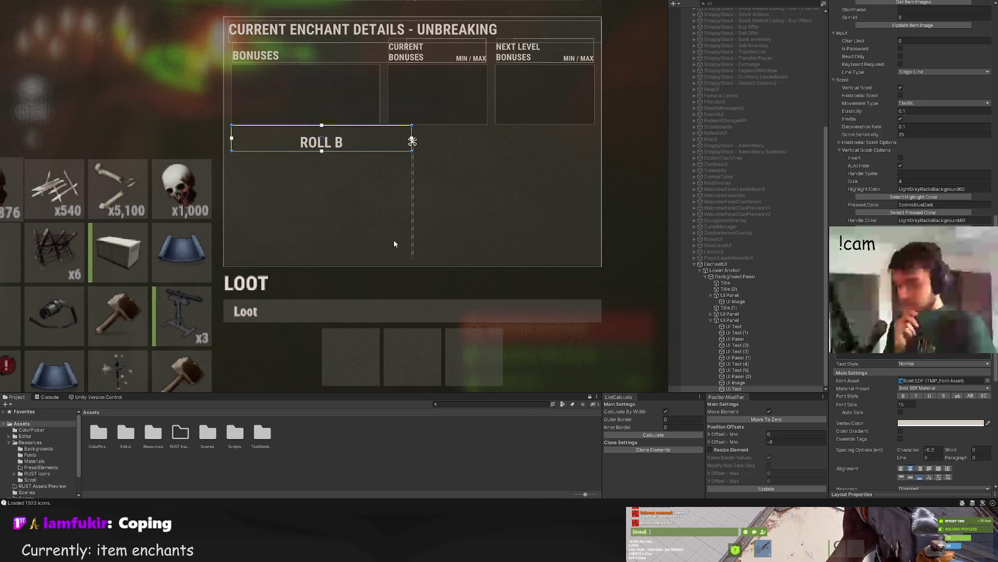
text(ONUSES)
Step: Duplicate the ROLL BONUSES label and move the copy into the right half of the panel
scroll(369, 216, up, 3)
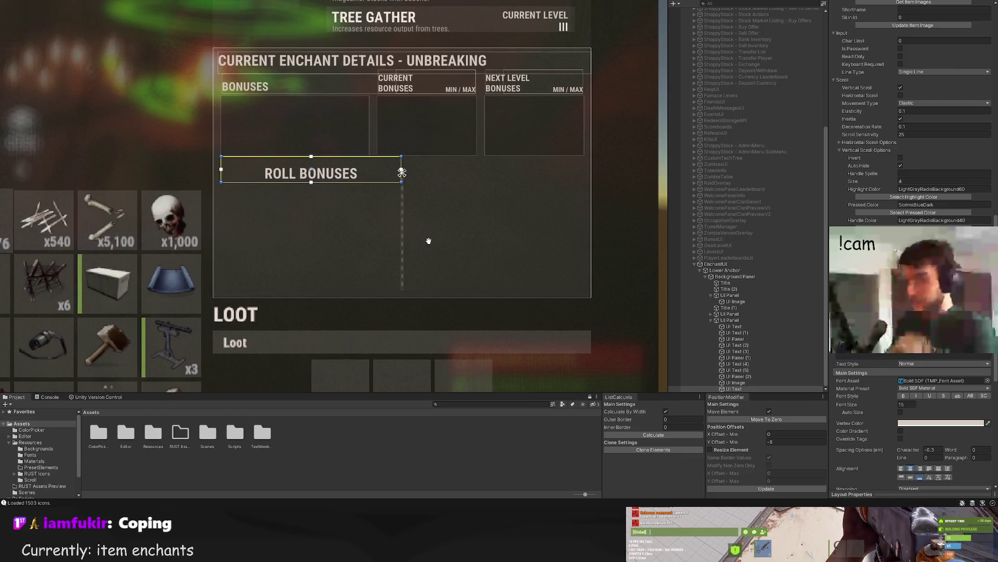
scroll(396, 236, down, 2)
scroll(350, 223, up, 3)
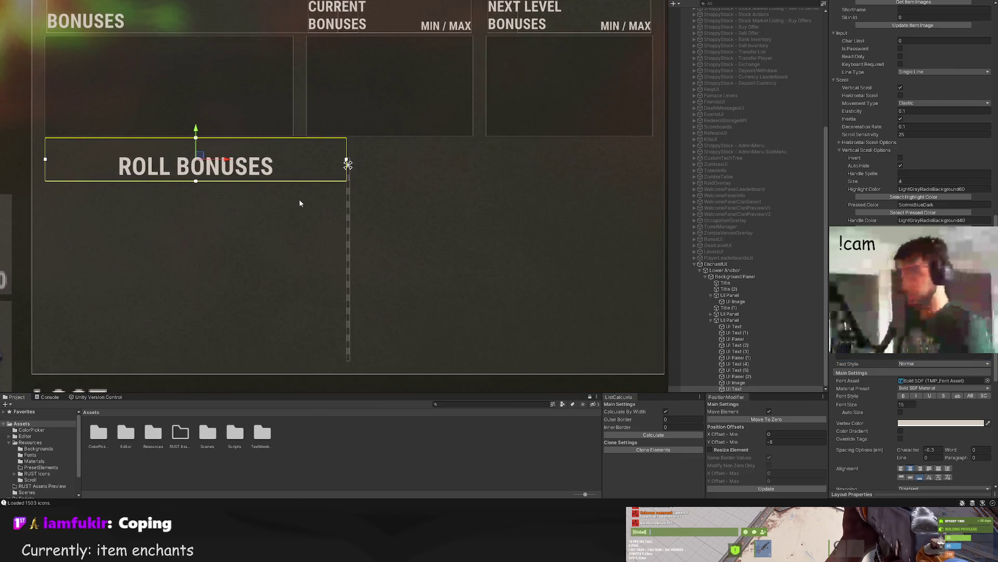
key(ctrl+d)
drag(222, 162, 527, 165)
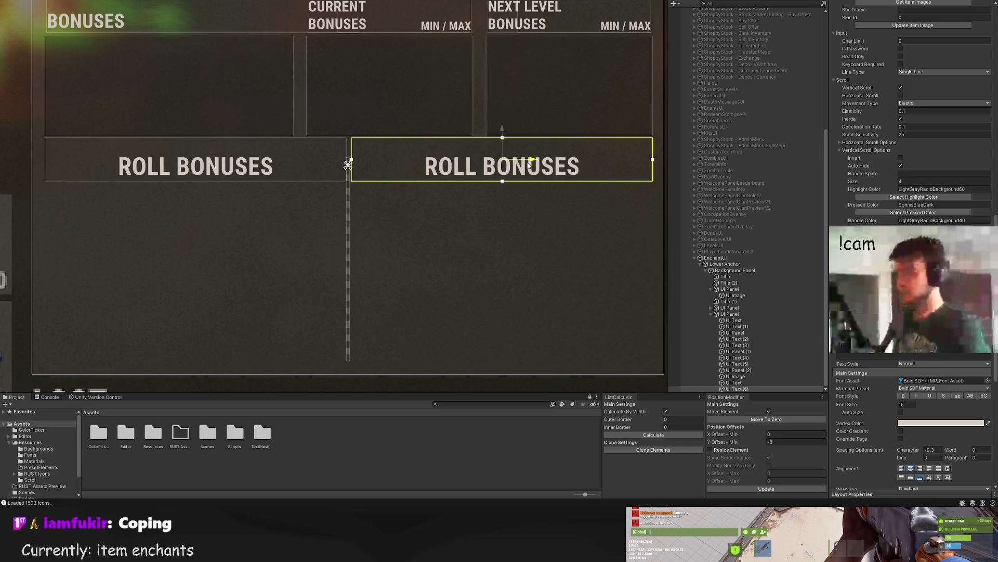
scroll(347, 150, up, 5)
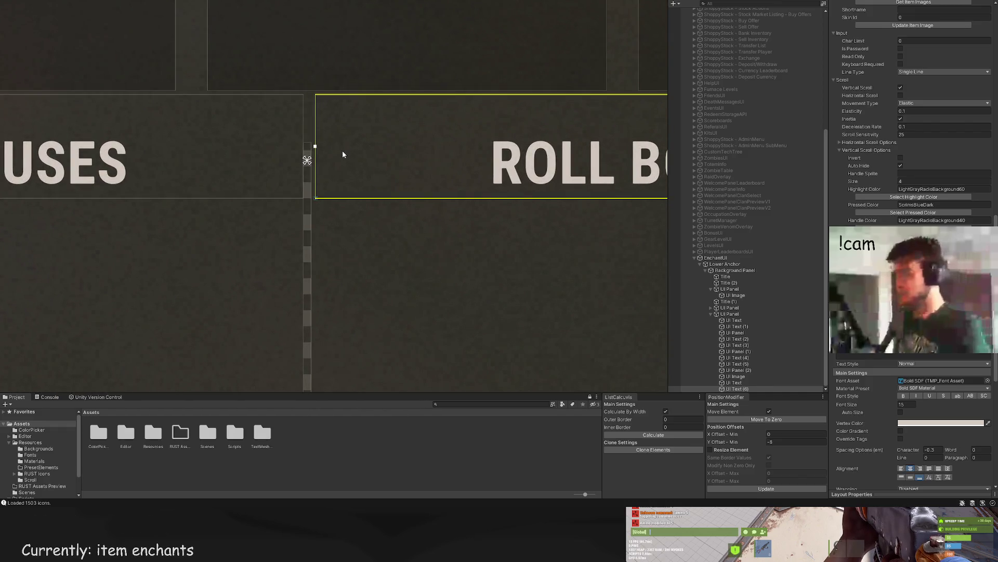
scroll(344, 156, down, 4)
mouse_move(298, 187)
mouse_down()
mouse_move(377, 183)
mouse_move(413, 223)
mouse_up()
scroll(395, 216, down, 2)
click(737, 358)
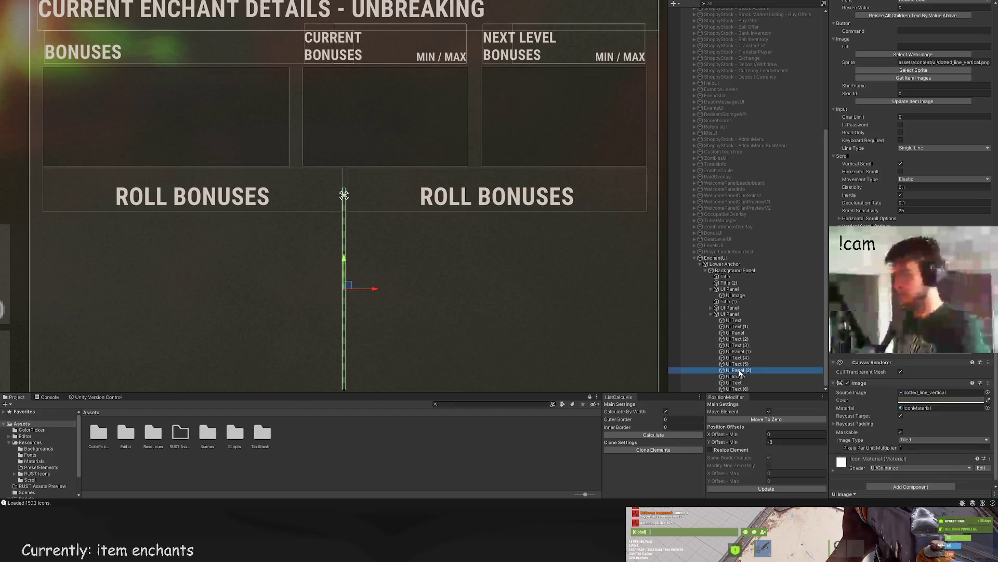
Step: Shift the CURRENT BONUSES column panel slightly to line it up
click(736, 339)
click(734, 326)
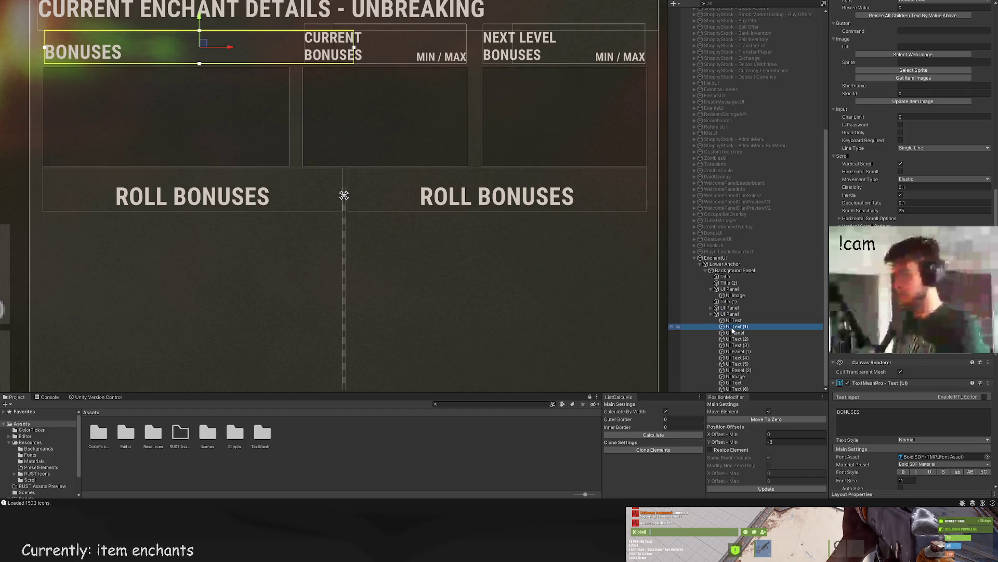
click(735, 333)
scroll(912, 156, up, 10)
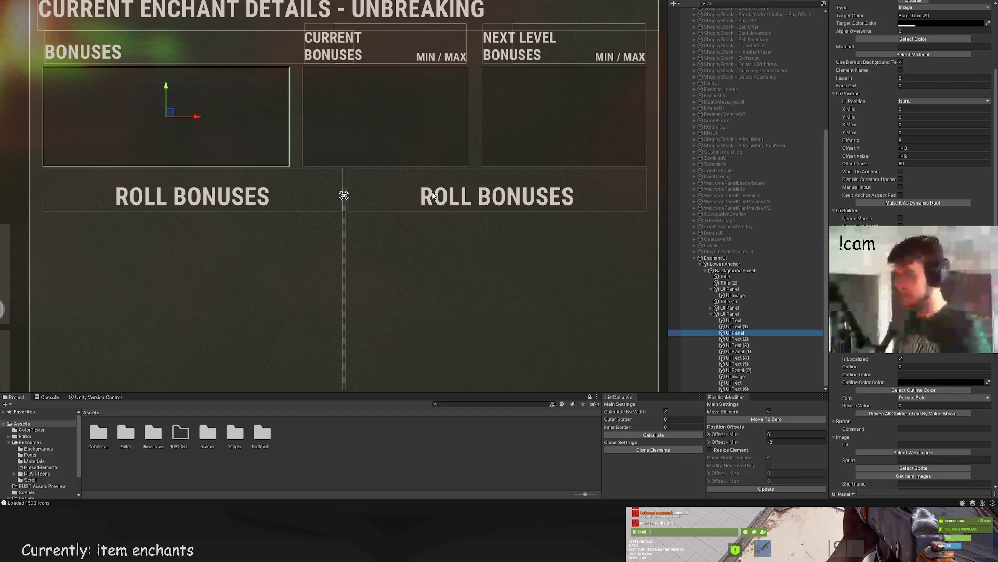
scroll(429, 204, up, 2)
click(208, 171)
mouse_move(213, 178)
mouse_down()
mouse_move(228, 178)
mouse_move(210, 167)
mouse_up()
scroll(613, 202, left, 5)
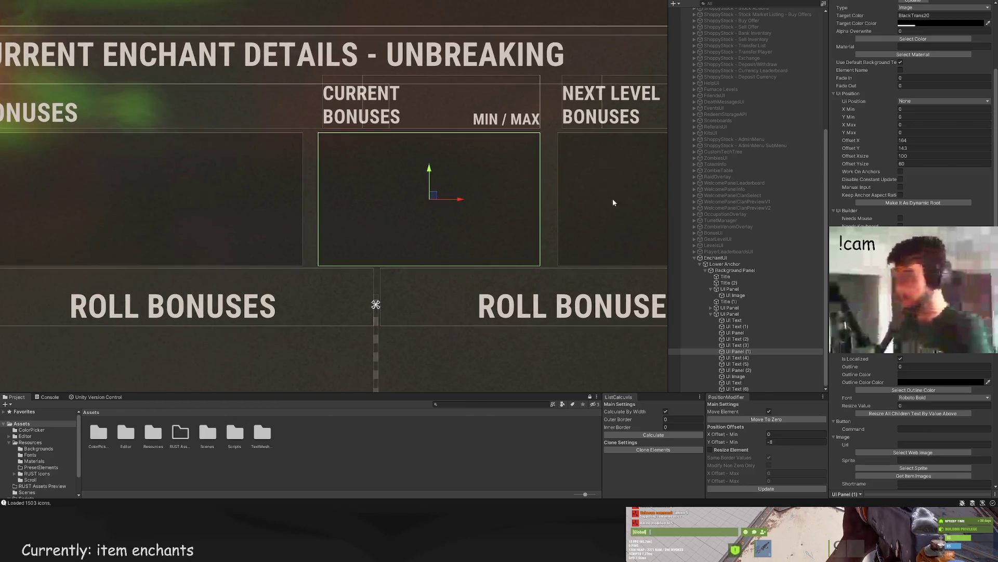
Step: Widen the BONUSES column panel slightly
click(742, 364)
key(Up)
key(Up)
key(Up)
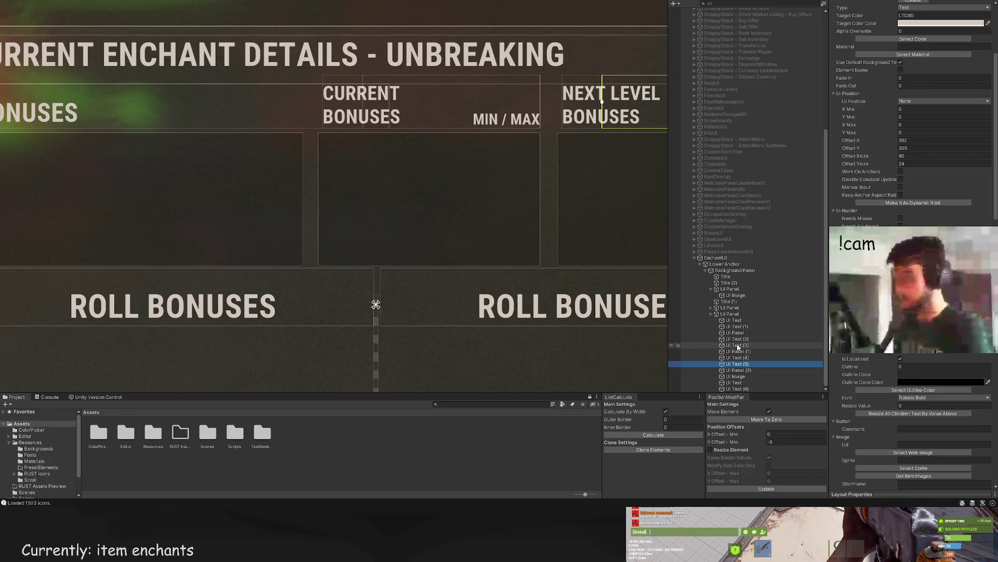
scroll(280, 148, up, 2)
mouse_move(308, 158)
mouse_down()
mouse_move(329, 160)
mouse_move(306, 154)
mouse_up()
scroll(306, 154, down, 3)
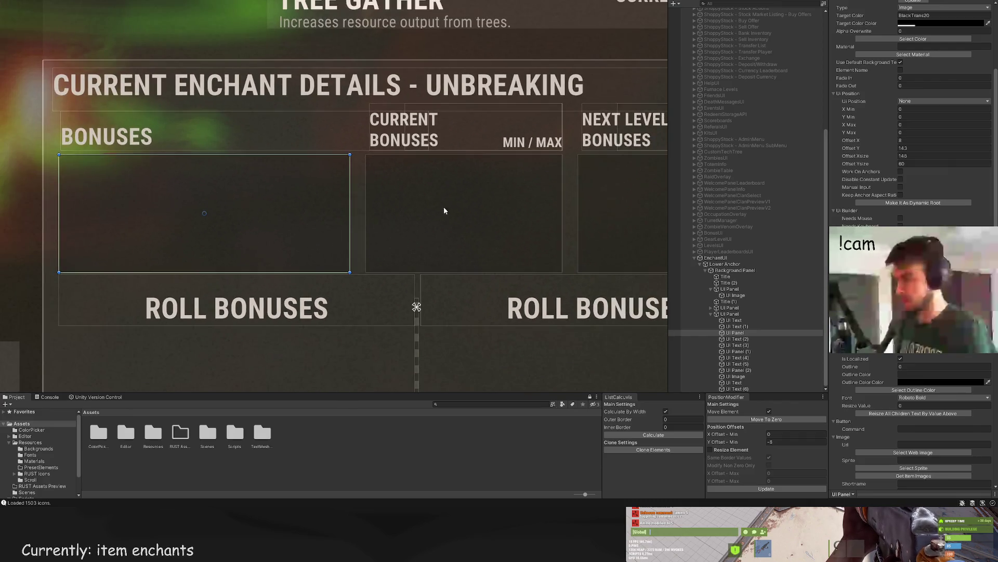
Step: Narrow the BONUSES heading to its column and pull in the CURRENT BONUSES heading's right edge
click(737, 326)
scroll(404, 147, up, 2)
drag(430, 111, 327, 111)
scroll(428, 200, down, 2)
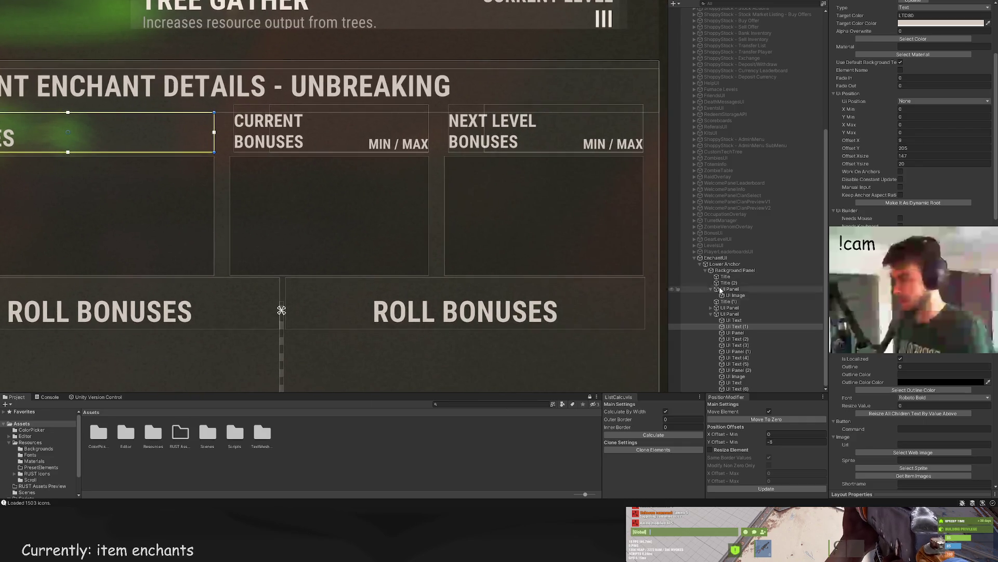
click(738, 339)
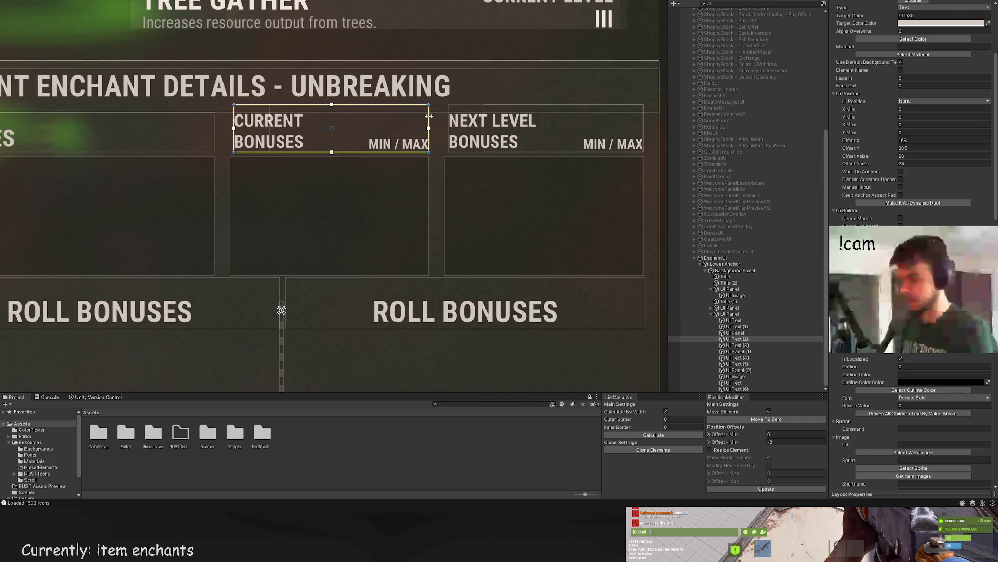
mouse_move(431, 111)
mouse_down()
mouse_move(367, 110)
mouse_move(427, 116)
mouse_move(439, 107)
mouse_up()
scroll(417, 137, up, 5)
Step: Trim the CURRENT and NEXT LEVEL MIN / MAX labels to match their columns
click(467, 122)
drag(444, 98, 441, 97)
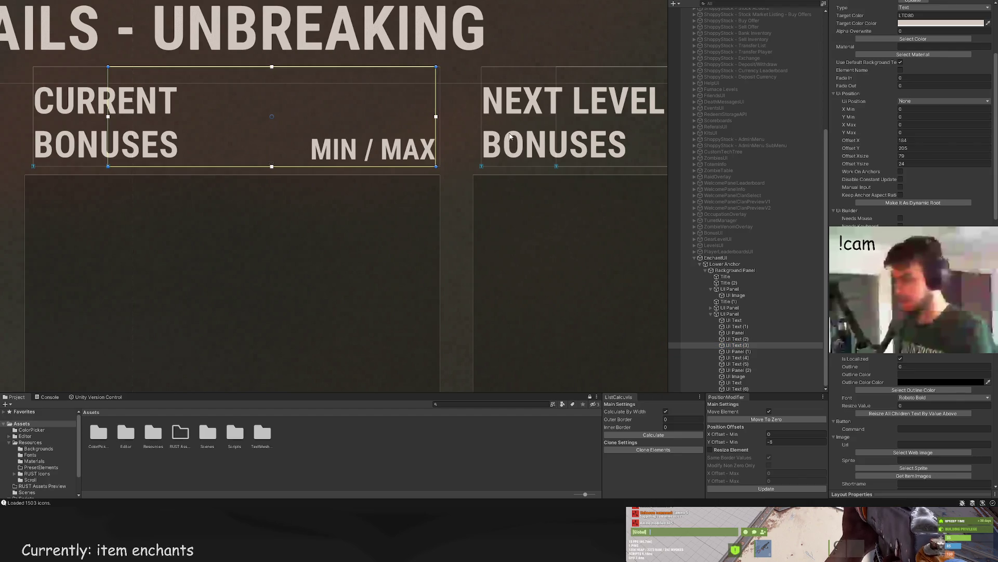
scroll(468, 156, right, 5)
click(747, 364)
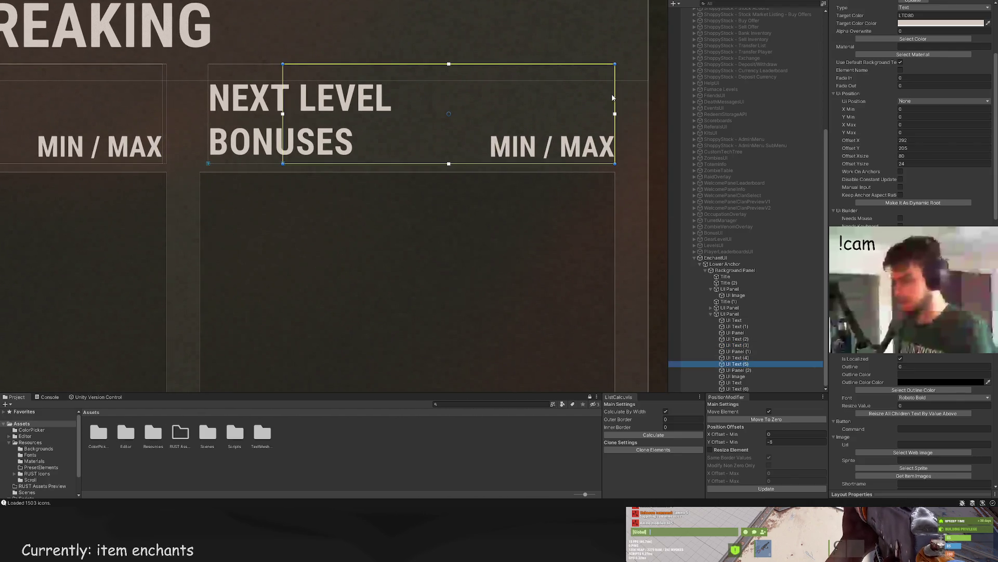
drag(612, 97, 613, 93)
Step: Extend the NEXT LEVEL and CURRENT BONUSES headings' left edges, sizing them 98×24 and 99×24
click(738, 357)
scroll(220, 112, up, 2)
drag(189, 104, 183, 104)
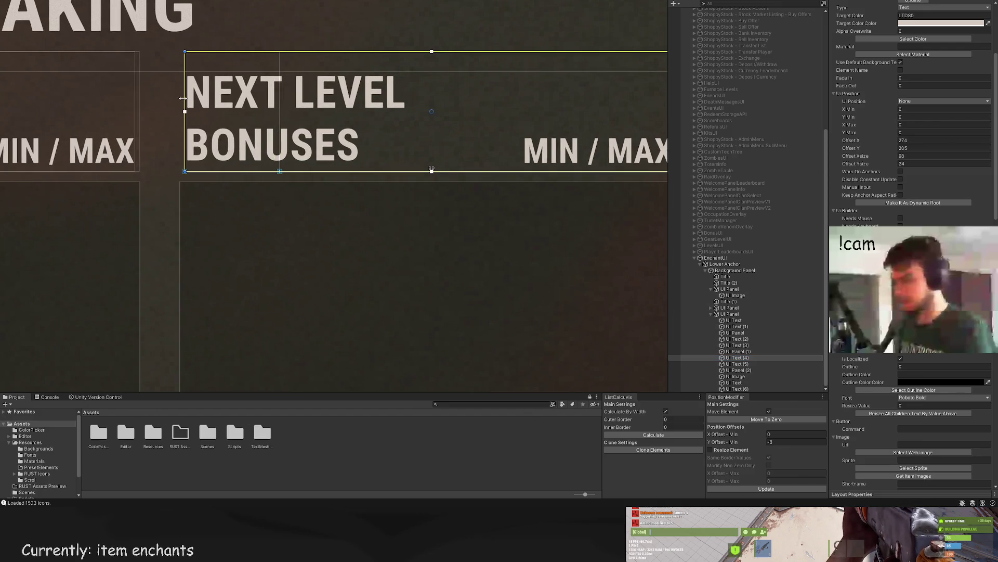
scroll(312, 156, down, 1)
scroll(468, 208, up, 1)
click(737, 345)
click(737, 339)
drag(217, 131, 214, 131)
scroll(195, 170, down, 4)
mouse_move(186, 205)
mouse_down()
mouse_move(296, 195)
mouse_move(338, 184)
mouse_move(340, 170)
mouse_move(410, 194)
mouse_up()
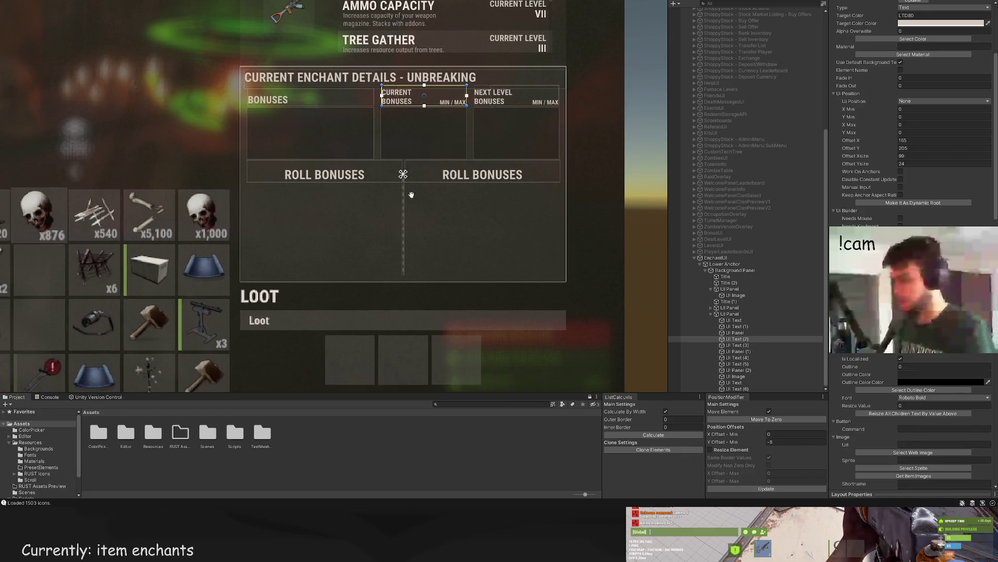
scroll(410, 194, up, 1)
Step: Replace ROLL with UPGRADE in the right-hand copy so it reads UPGRADE BONUSES
click(754, 384)
click(755, 389)
scroll(884, 312, down, 10)
double_click(851, 389)
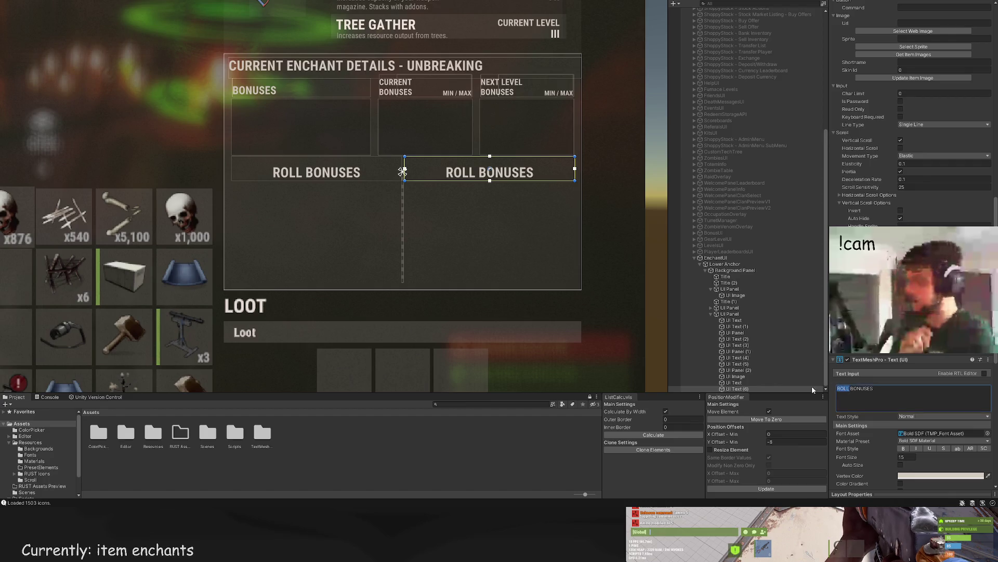
text(UPGRADE)
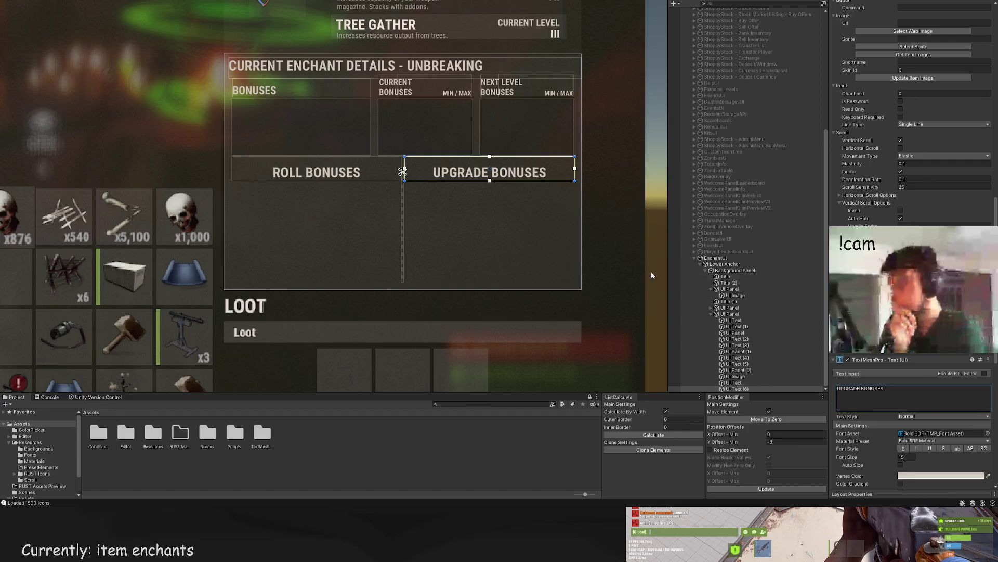
scroll(466, 316, down, 2)
click(744, 384)
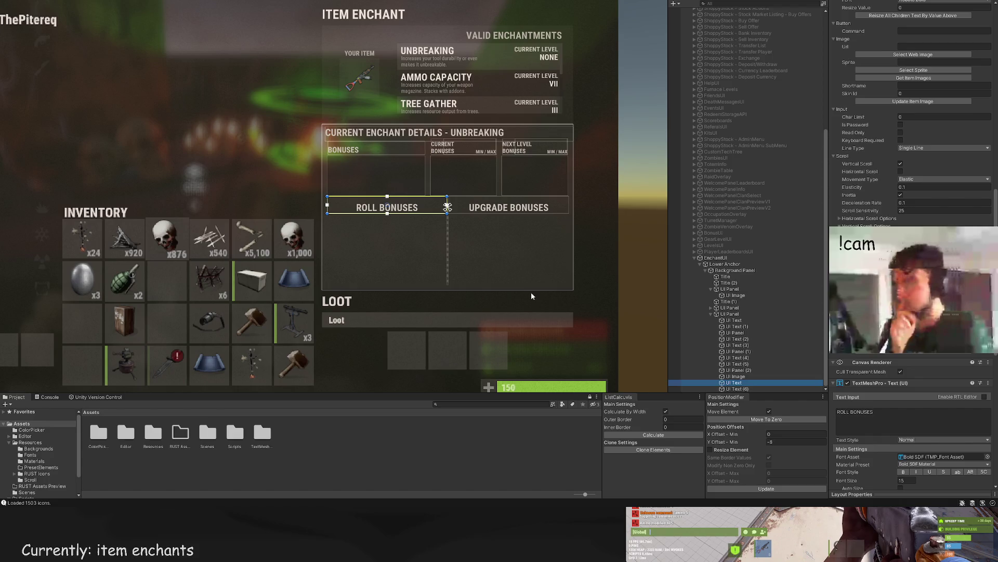
scroll(552, 319, down, 1)
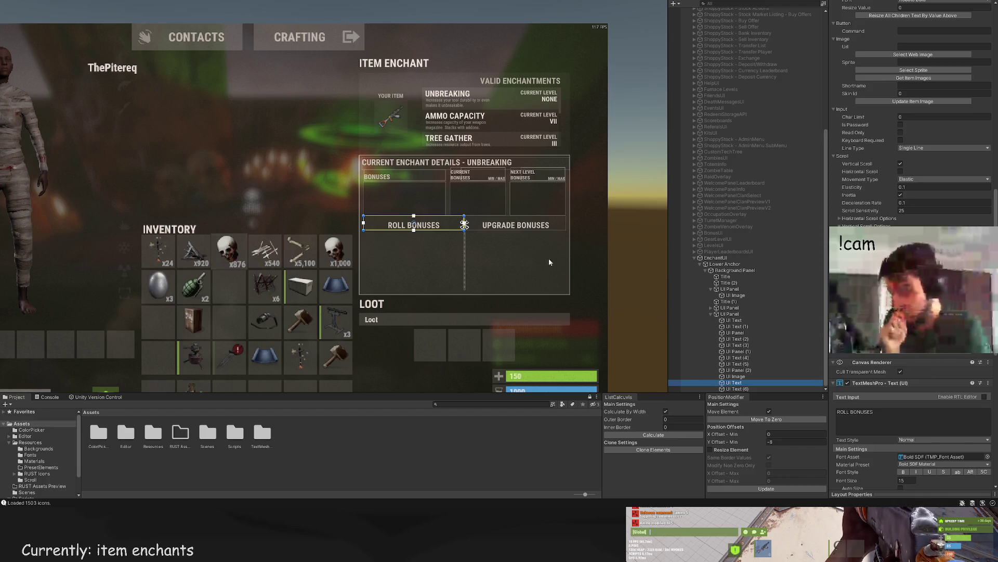
scroll(579, 329, up, 2)
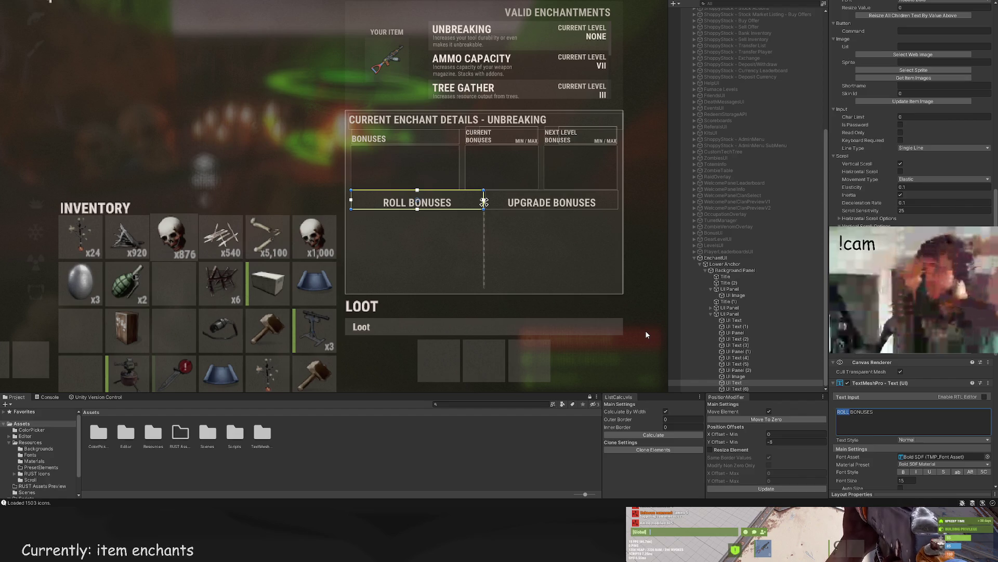
drag(573, 269, 544, 264)
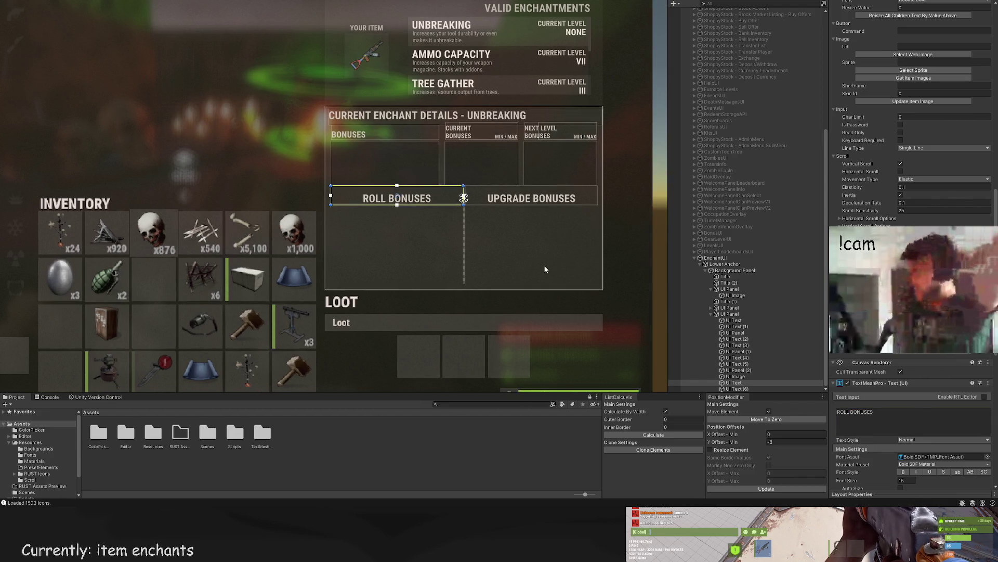
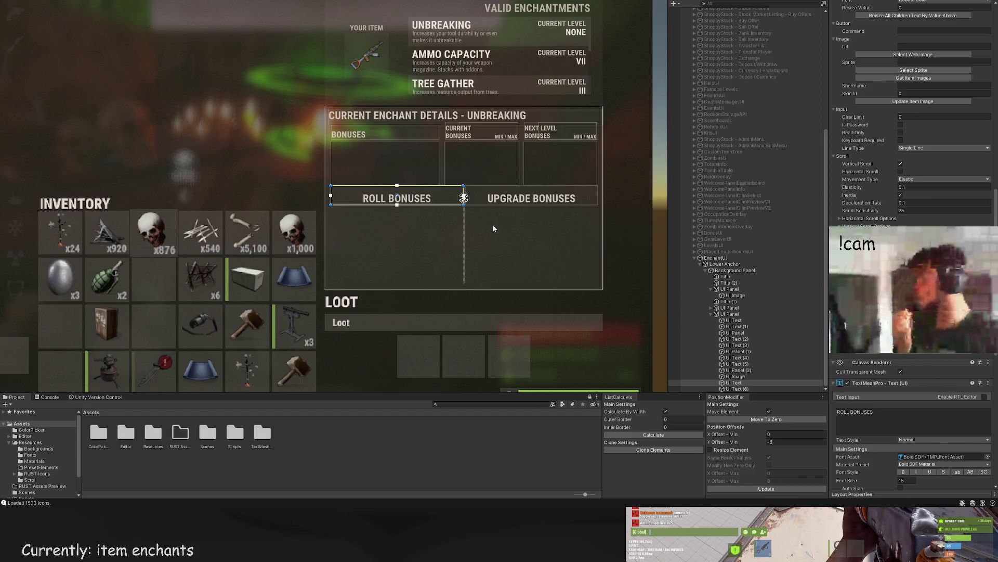
Step: Give the box below the ROLL BONUSES header the dark translucent BlackTrans20 colour
scroll(398, 208, up, 5)
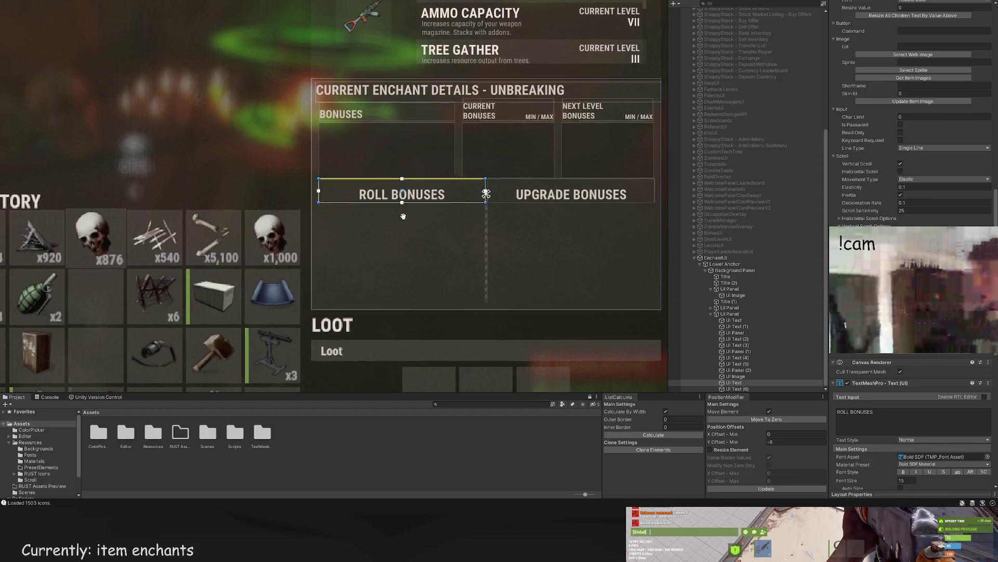
scroll(416, 208, up, 5)
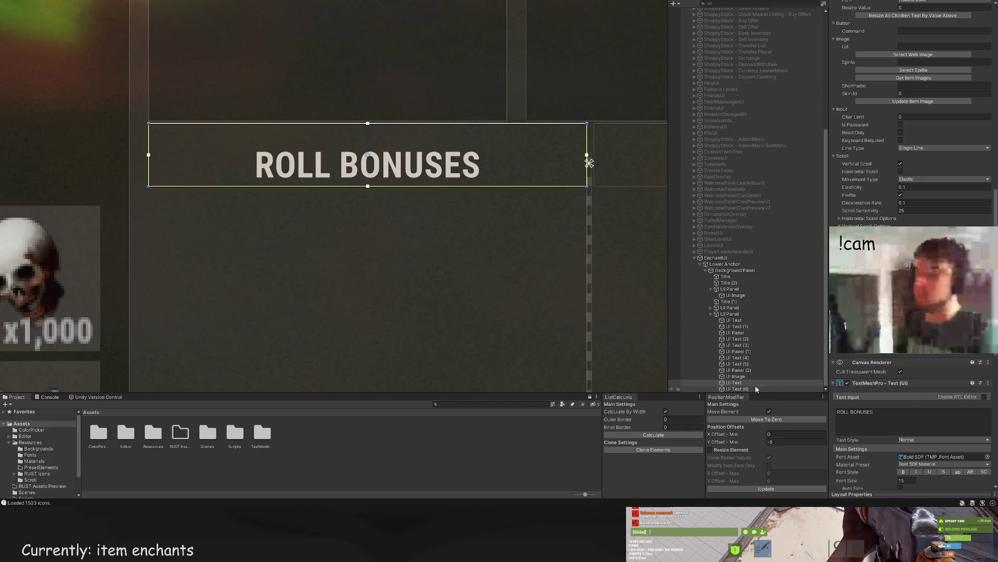
click(614, 285)
key(f)
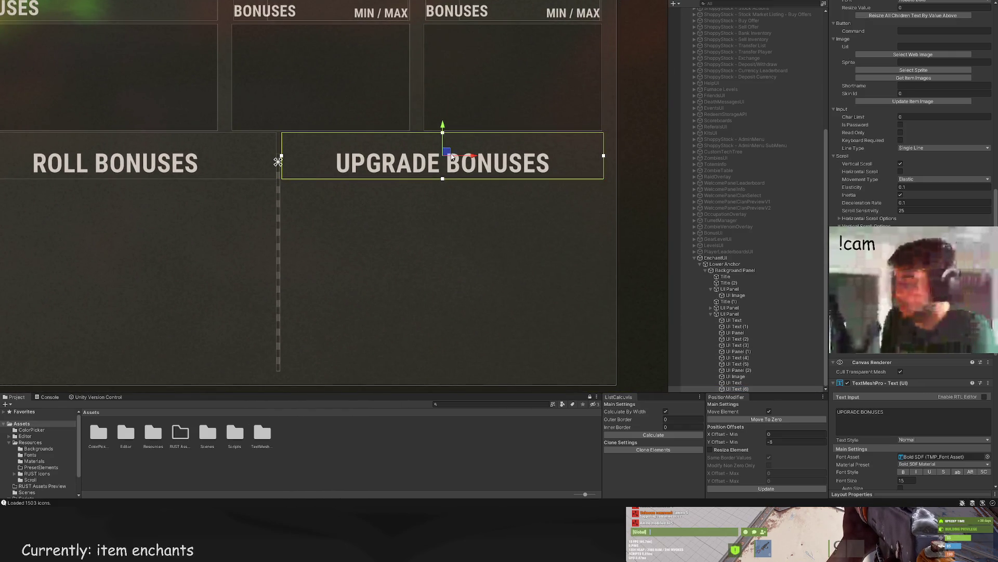
scroll(448, 267, down, 3)
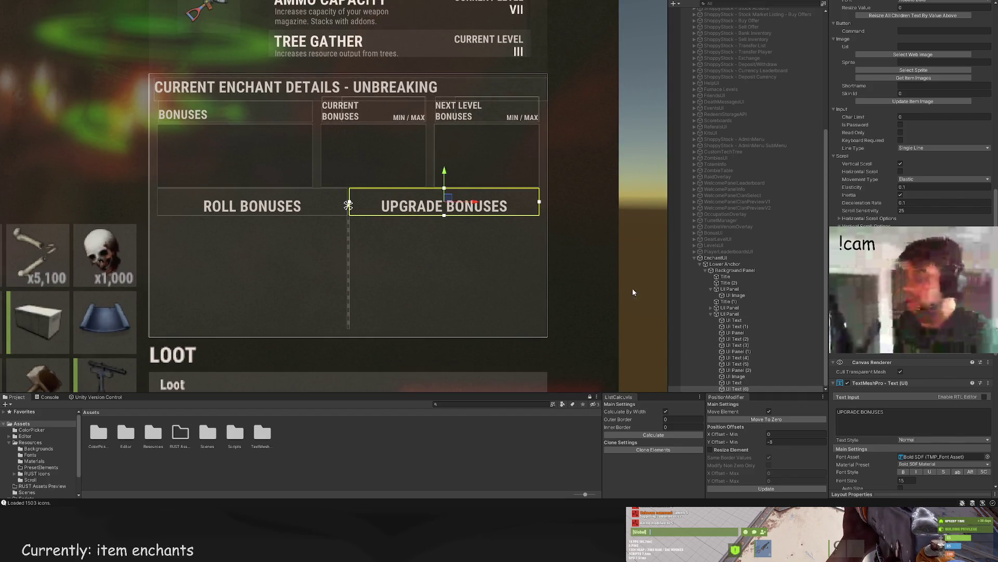
click(742, 383)
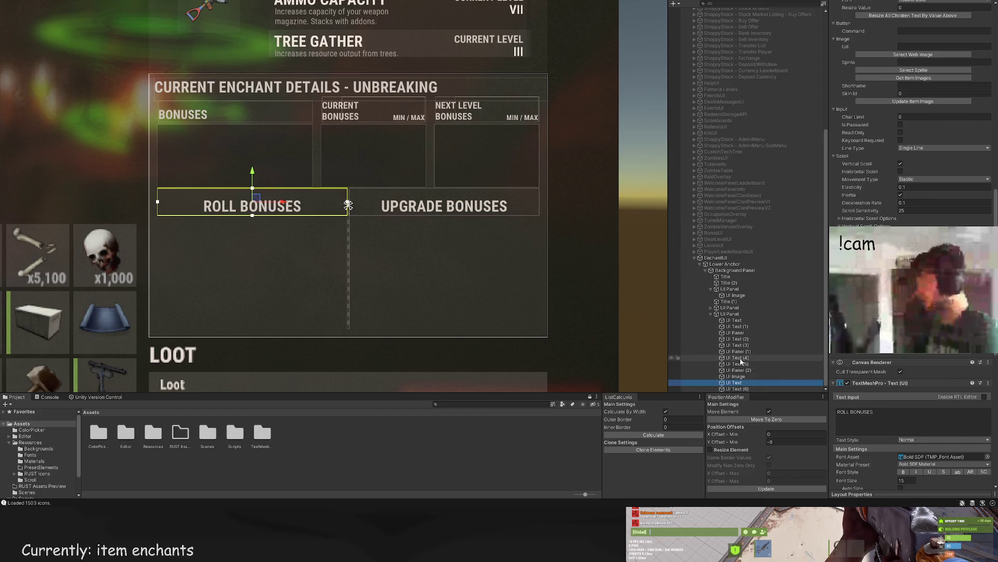
click(730, 314)
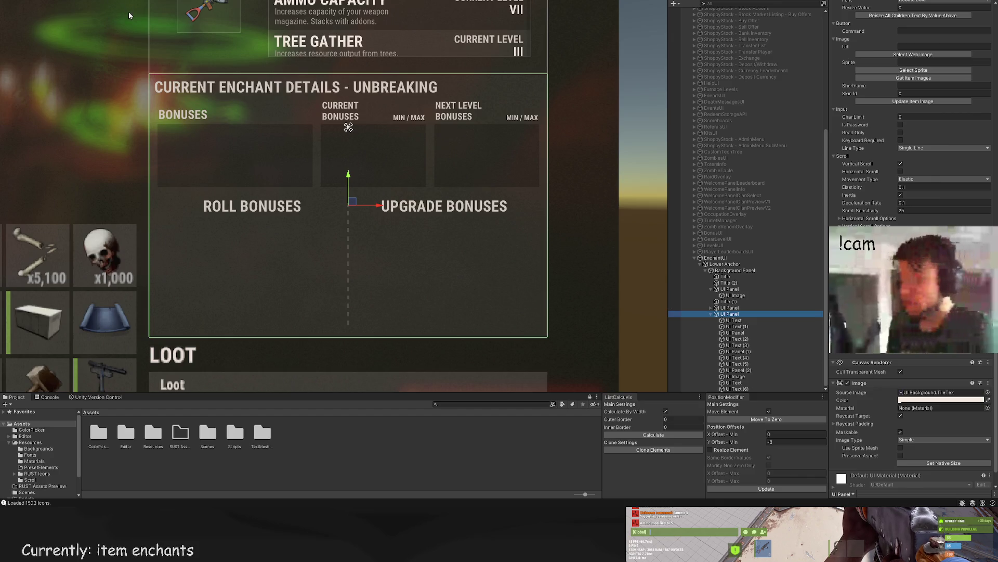
scroll(335, 124, up, 2)
scroll(932, 201, up, 5)
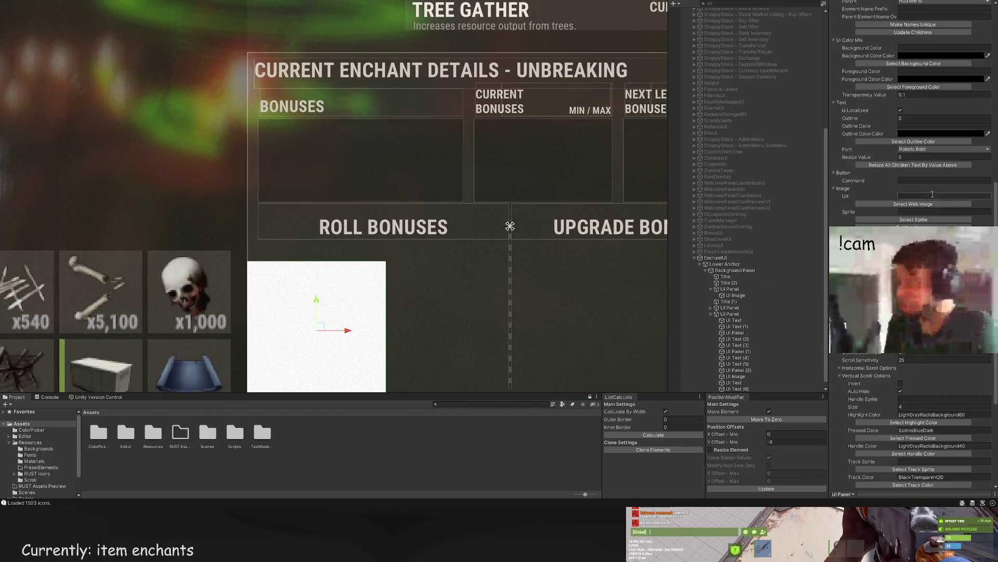
scroll(933, 201, up, 8)
click(913, 148)
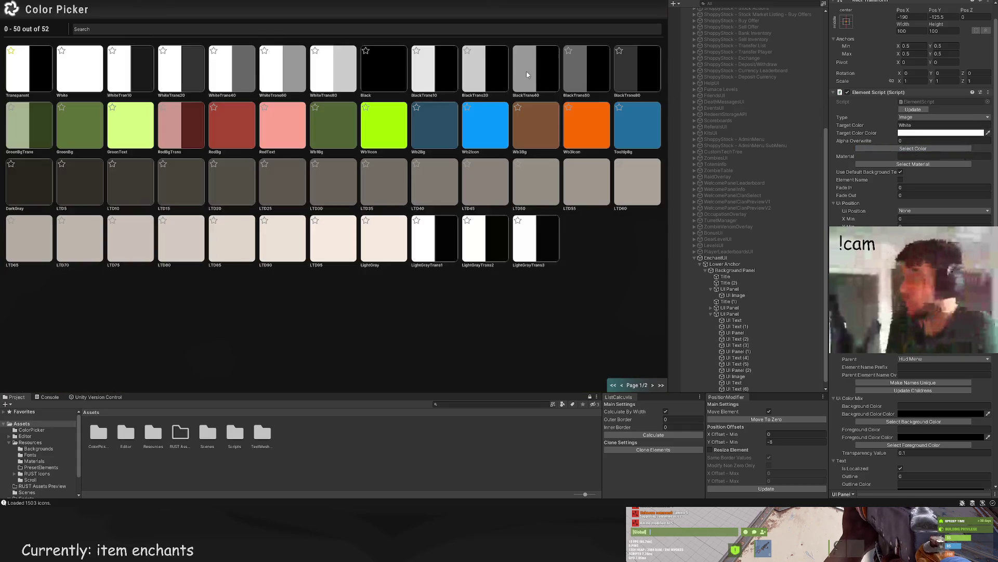
click(478, 76)
Step: Move the box up under the header and widen it to fill the Roll Bonuses column
scroll(310, 224, up, 3)
mouse_move(309, 239)
mouse_down()
mouse_move(309, 214)
mouse_move(352, 241)
mouse_up()
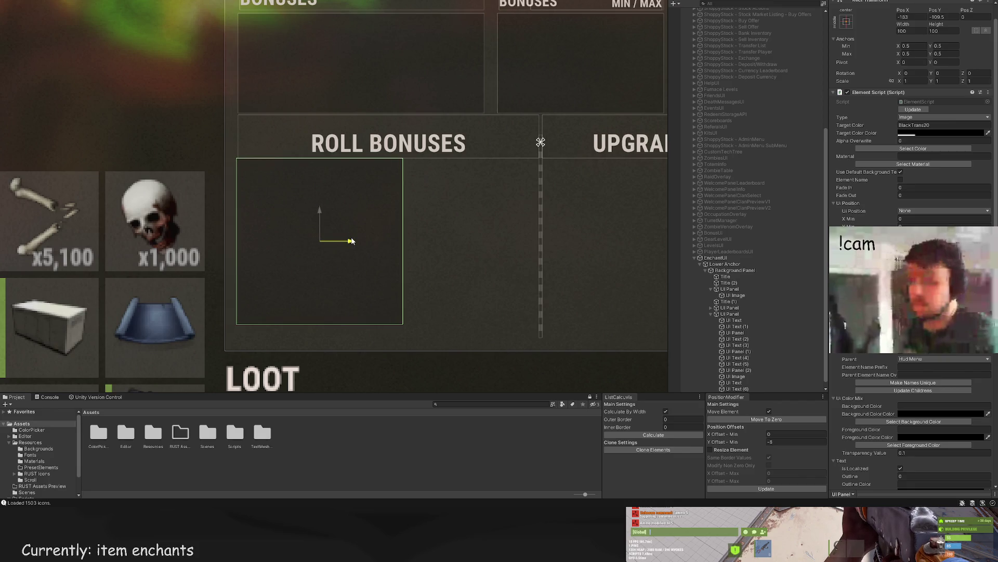
key(t)
mouse_move(405, 198)
mouse_down()
mouse_move(541, 199)
mouse_move(535, 168)
mouse_move(517, 162)
mouse_up()
scroll(540, 197, up, 3)
scroll(468, 172, down, 4)
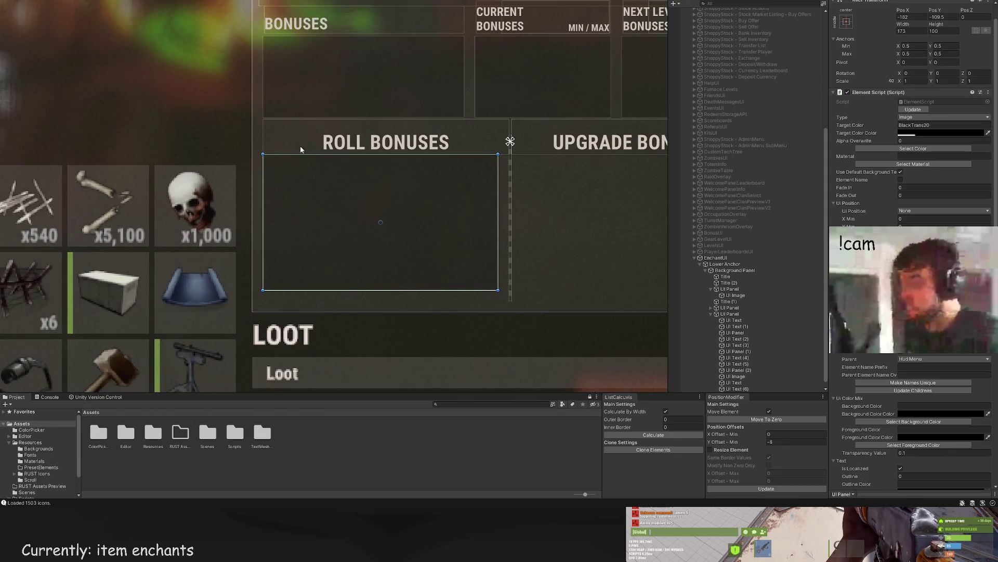
scroll(317, 156, up, 5)
drag(401, 154, 395, 196)
Step: Fine-tune the box's bottom edge so it measures 173 × 56 beneath the label
scroll(408, 191, down, 3)
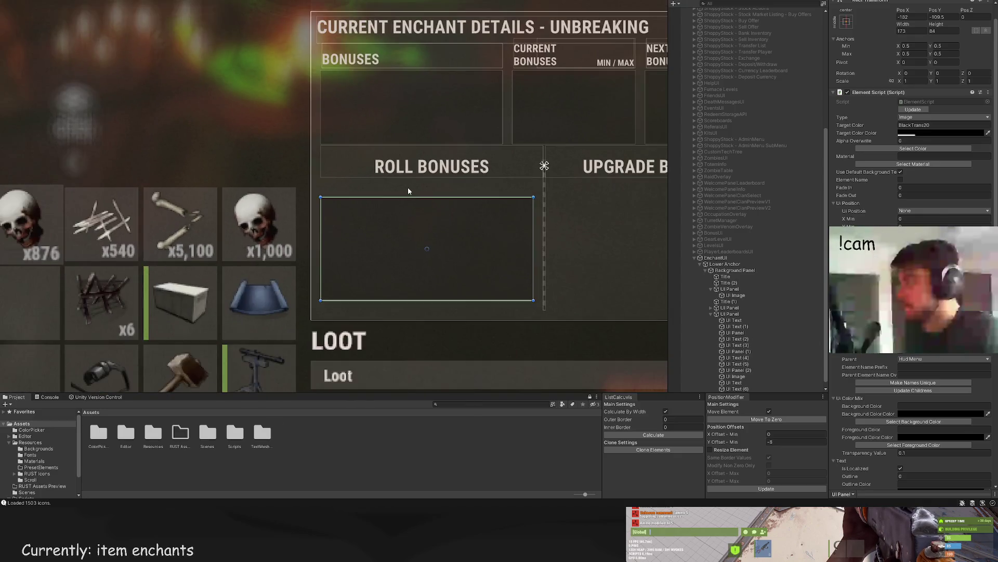
click(408, 192)
scroll(406, 190, down, 3)
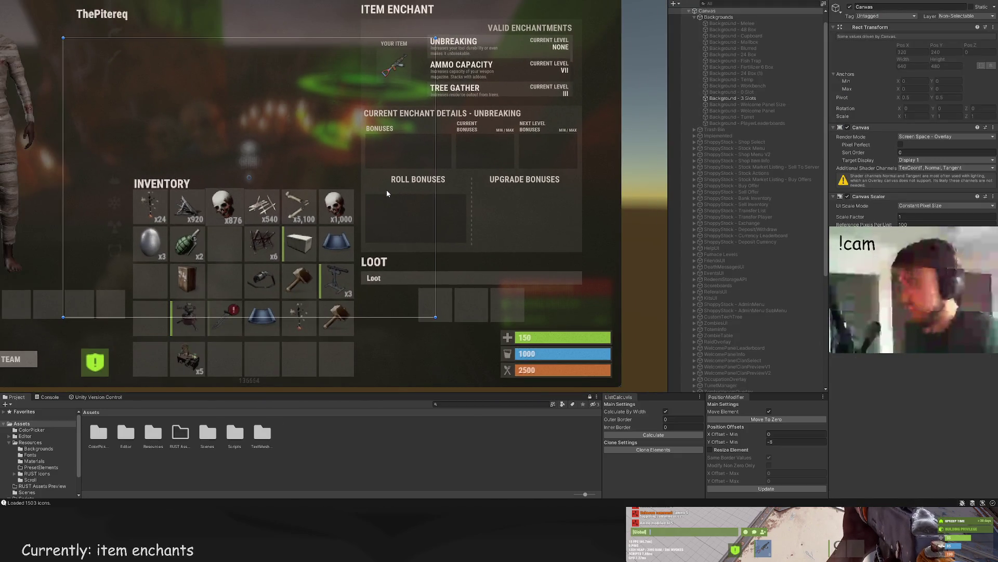
click(403, 198)
scroll(431, 231, up, 3)
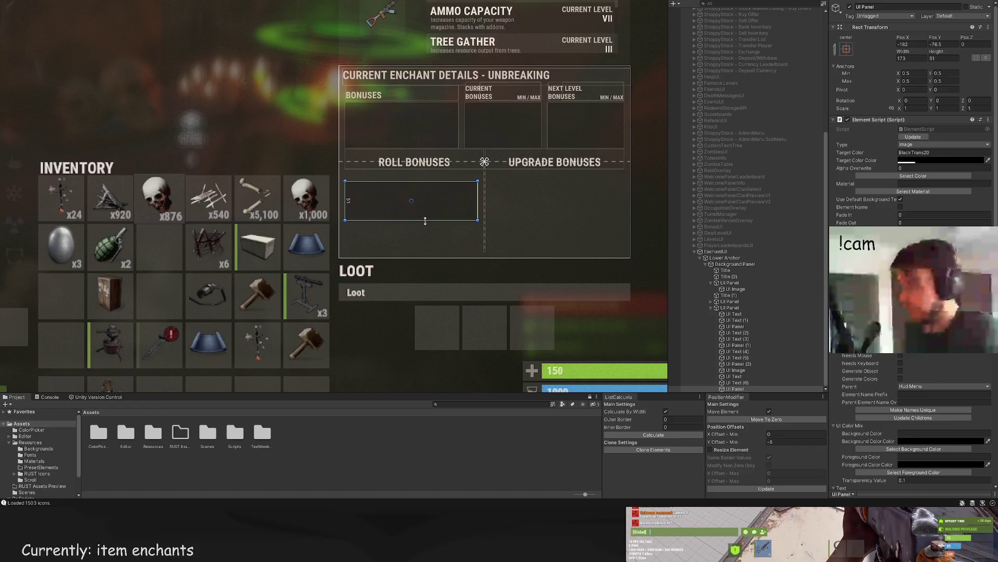
drag(425, 221, 406, 225)
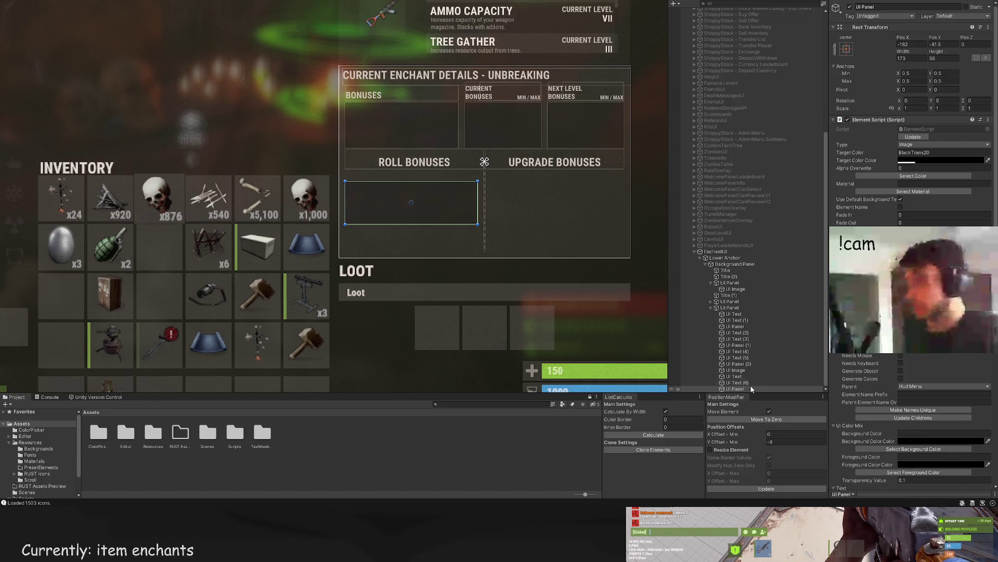
scroll(498, 241, up, 1)
click(404, 151)
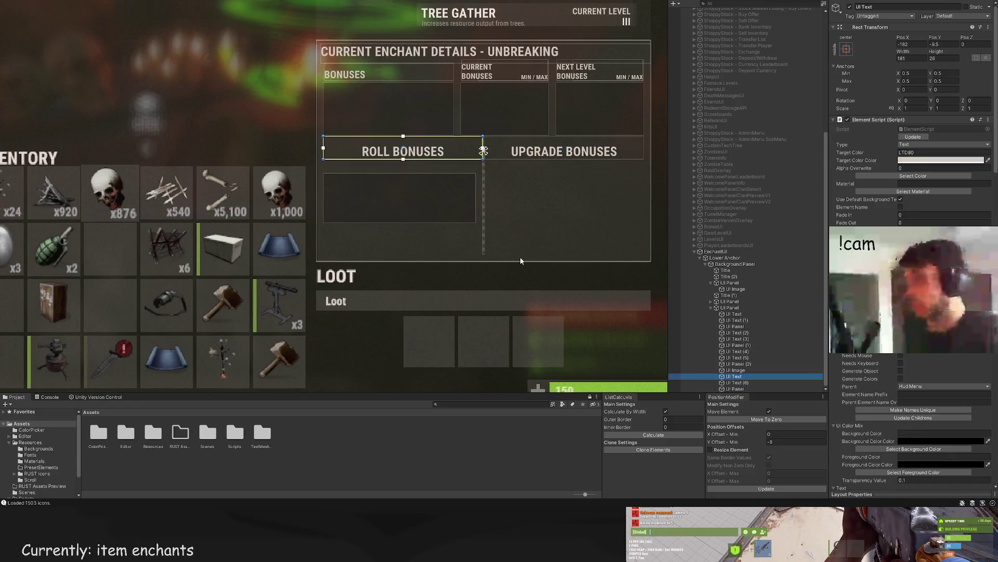
Step: Duplicate the ROLL BONUSES header just below it and retitle the copy REQUIREMENTS
scroll(535, 267, up, 2)
key(ctrl+d)
drag(366, 85, 362, 103)
scroll(434, 118, up, 2)
drag(491, 137, 478, 137)
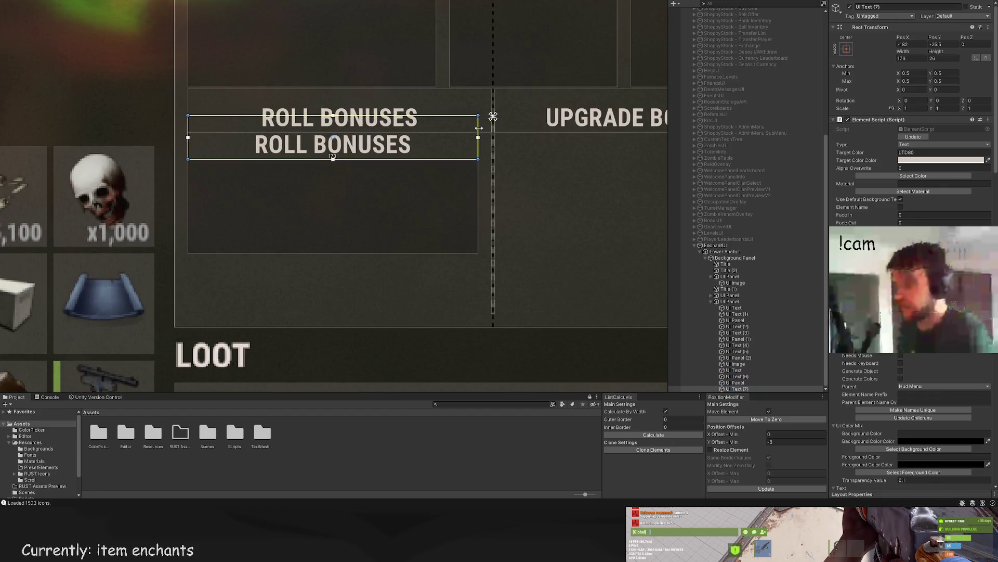
scroll(910, 156, down, 15)
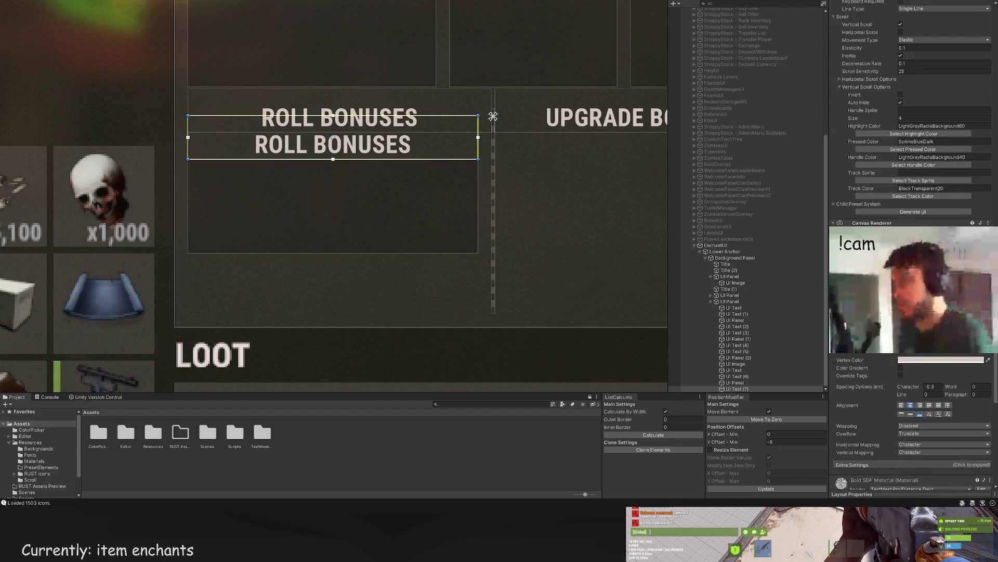
text(REQUIREMWEN)
key(BackSpace)
key(BackSpace)
key(BackSpace)
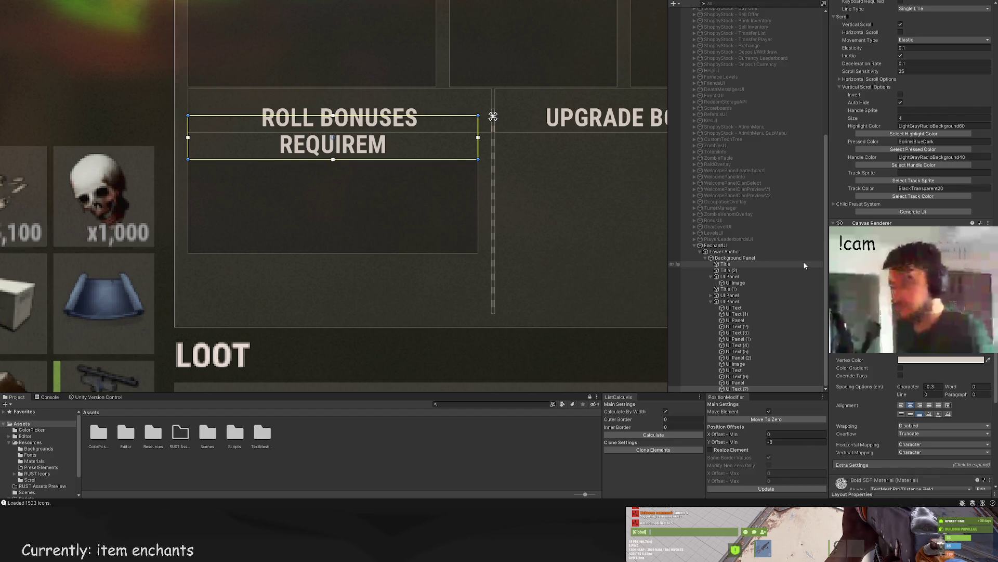
key(BackSpace)
text(MENTS)
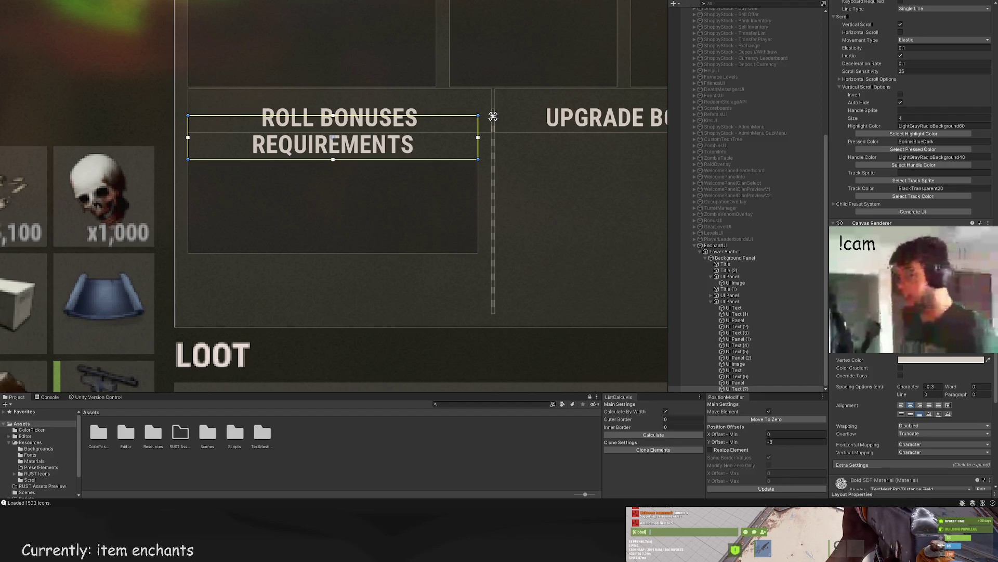
Step: Right-align the REQUIREMENTS label, dim it with the LTD50 colour, and trim its edges
click(920, 405)
scroll(486, 172, up, 3)
drag(475, 125, 474, 125)
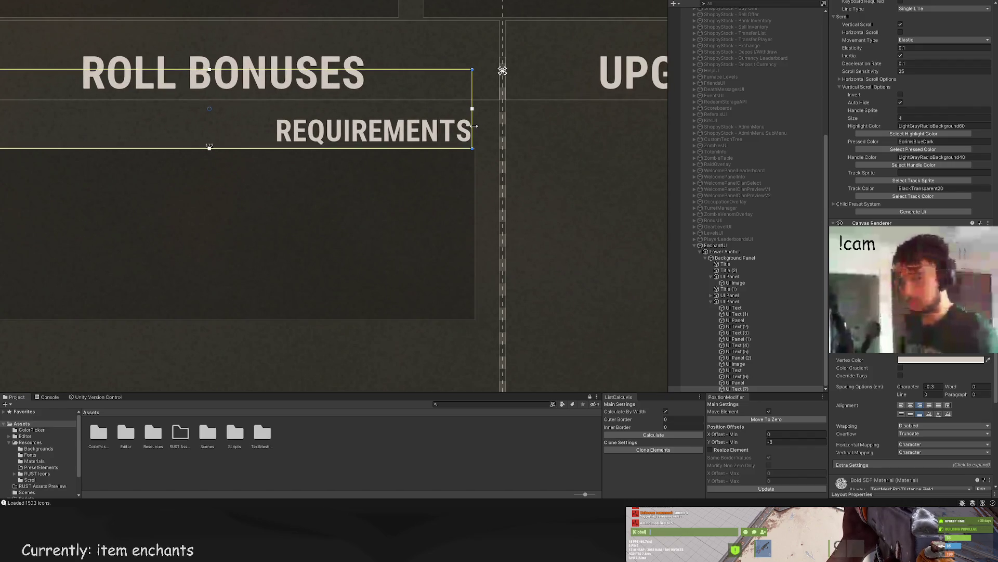
click(457, 174)
scroll(454, 177, down, 5)
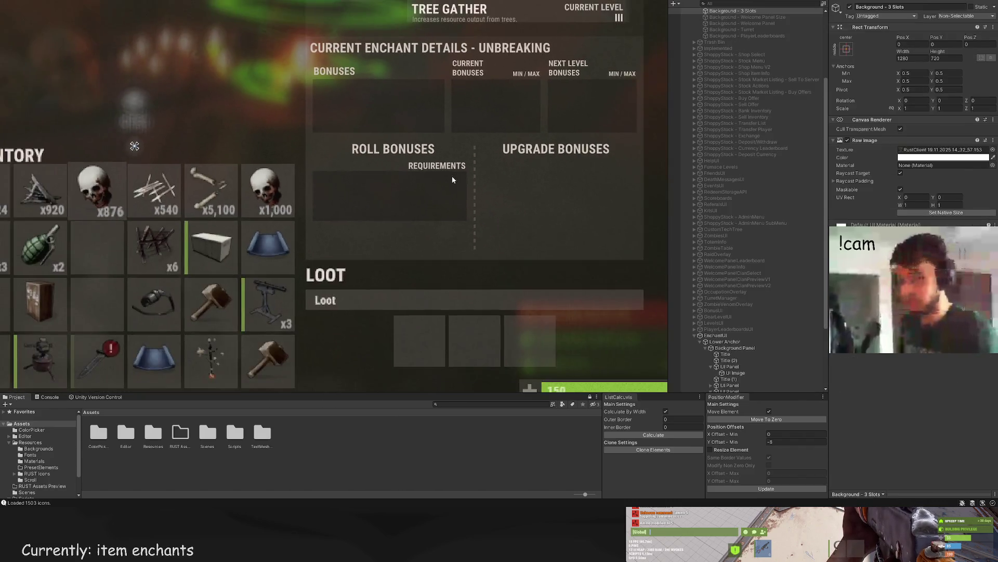
click(454, 175)
scroll(456, 174, up, 3)
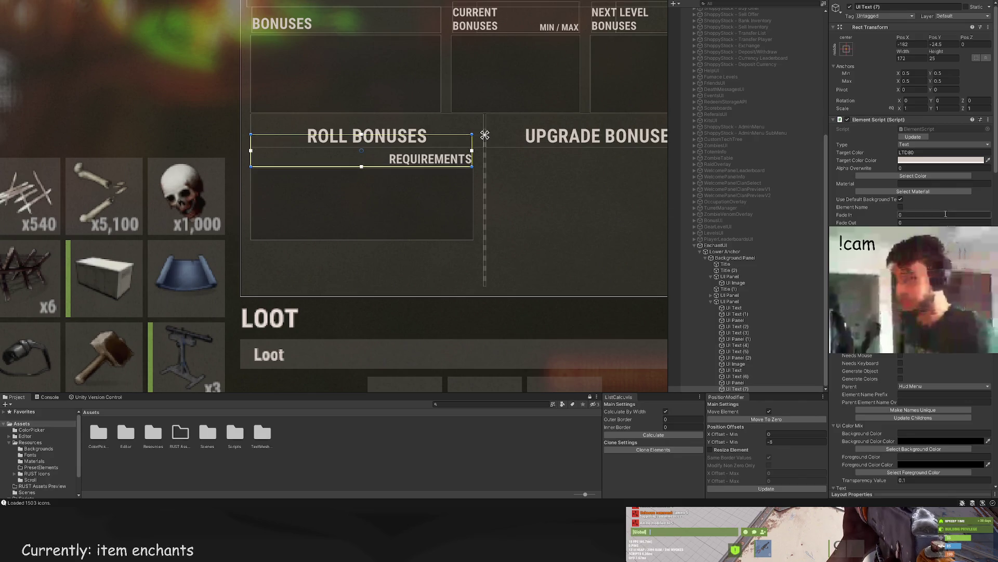
click(914, 155)
key(Return)
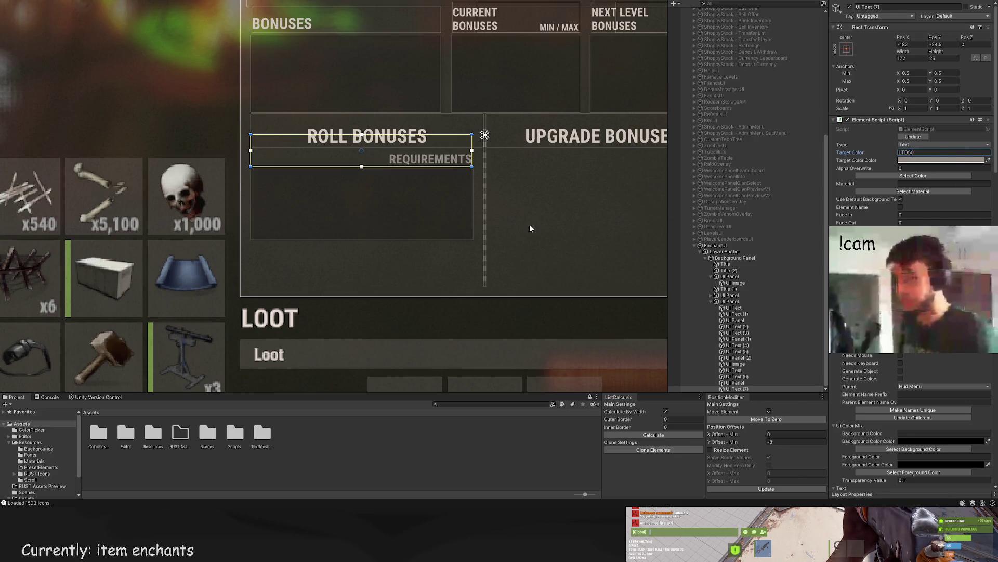
click(590, 214)
scroll(511, 225, down, 5)
click(487, 200)
scroll(496, 202, up, 5)
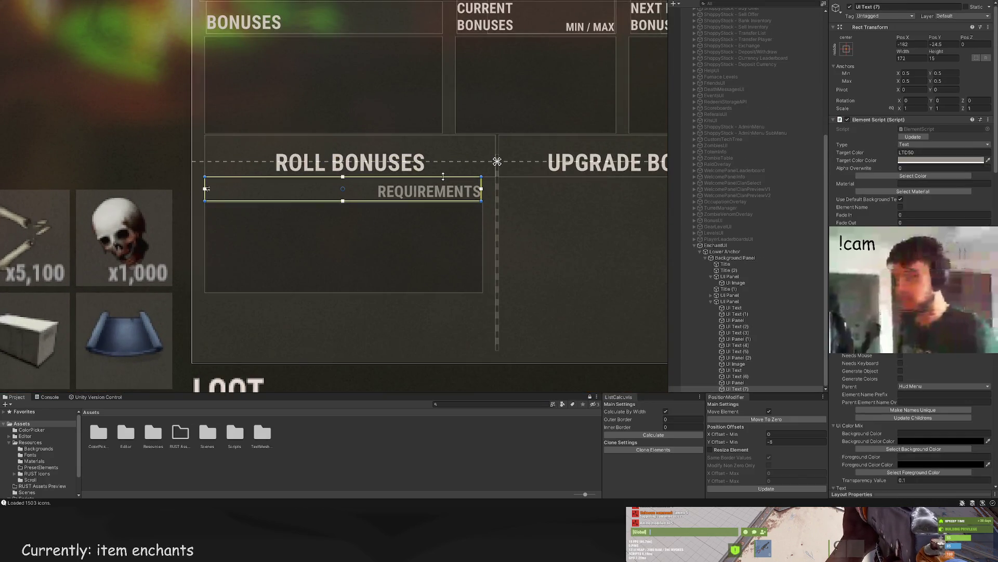
drag(441, 177, 442, 179)
Step: Move the REQUIREMENTS label and dark box up together under the header
click(736, 388)
scroll(736, 388, down, 1)
ctrl+click(736, 389)
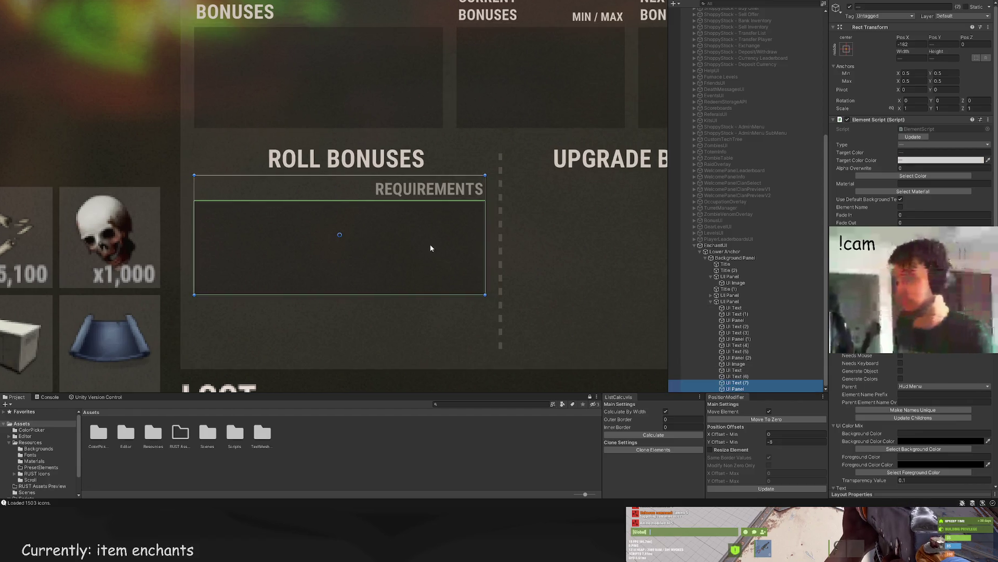
scroll(416, 240, down, 3)
drag(382, 216, 378, 211)
click(522, 254)
key(f)
key(ctrl+z)
key(f)
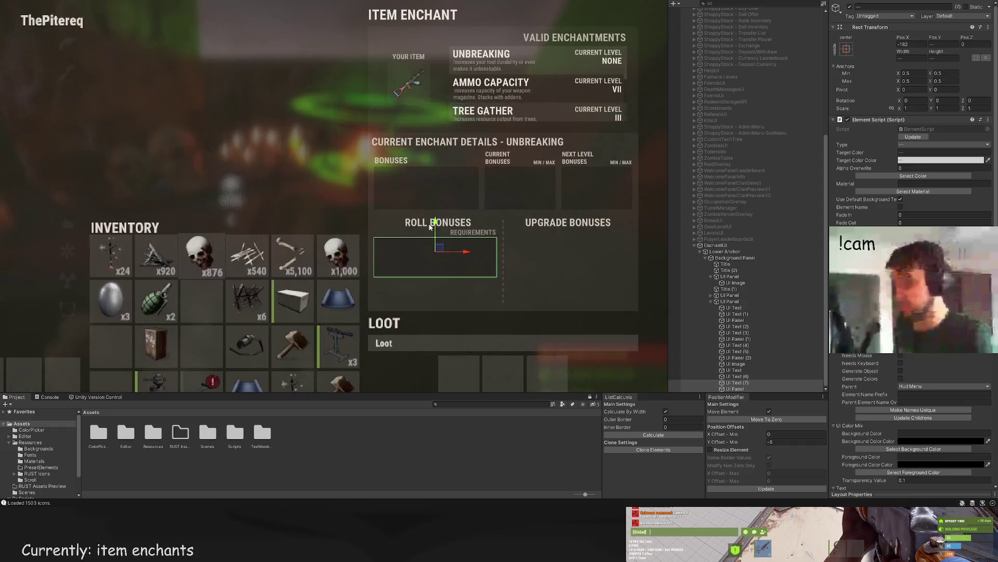
click(545, 256)
key(f)
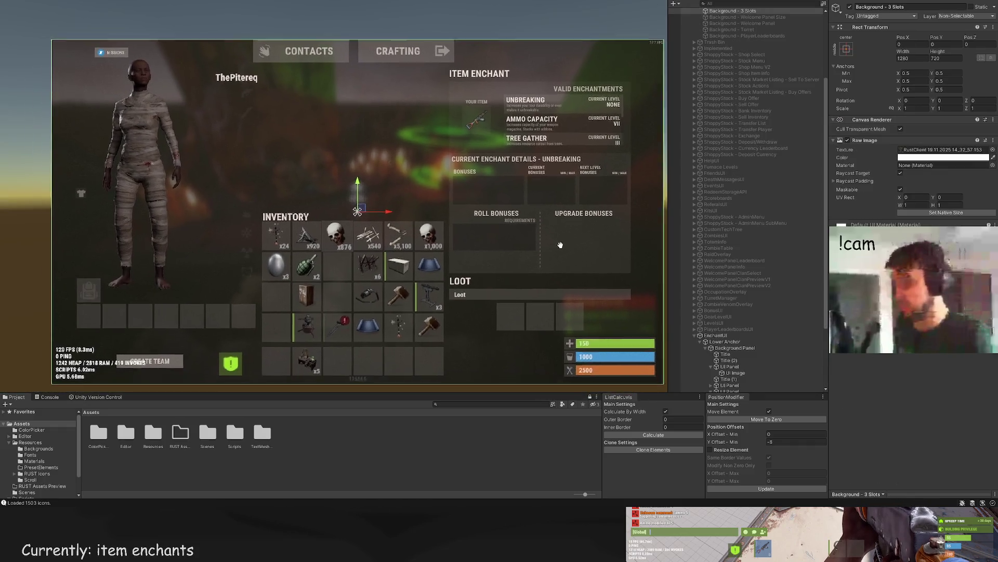
Step: Select and frame the REQUIREMENTS label, UI Text (7), in the Hierarchy
drag(572, 225, 558, 223)
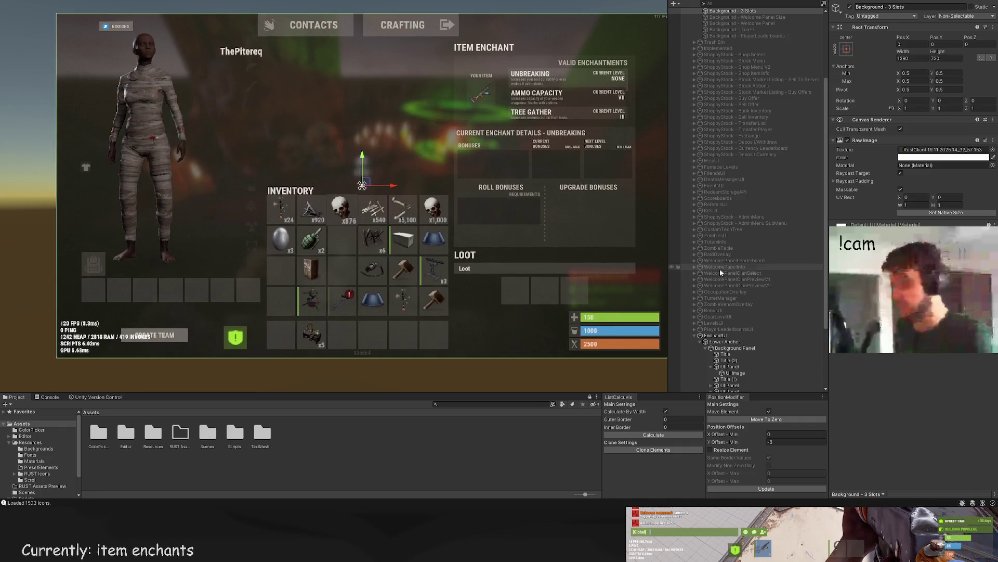
scroll(744, 312, down, 5)
click(737, 382)
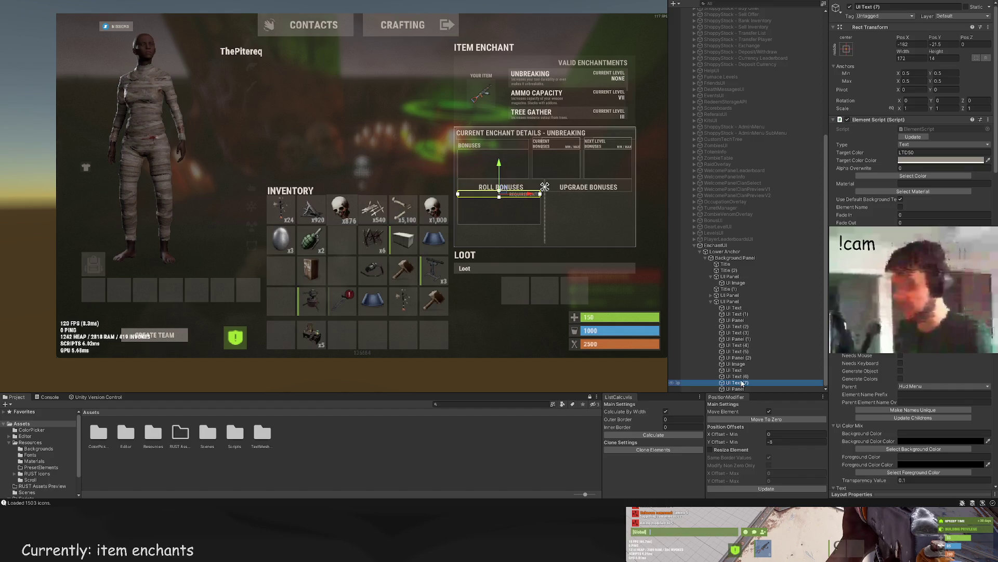
key(f)
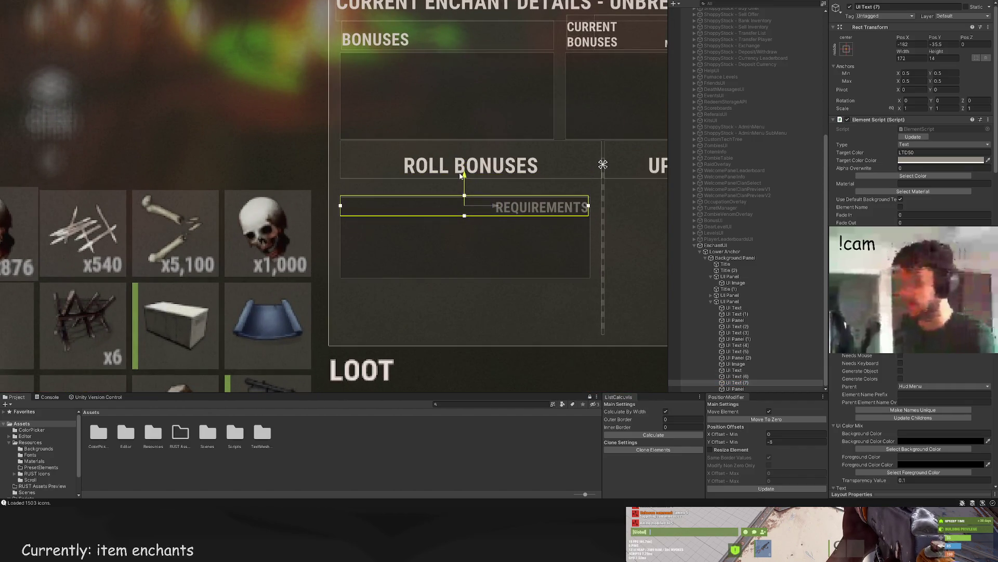
scroll(891, 376, down, 10)
scroll(891, 375, down, 5)
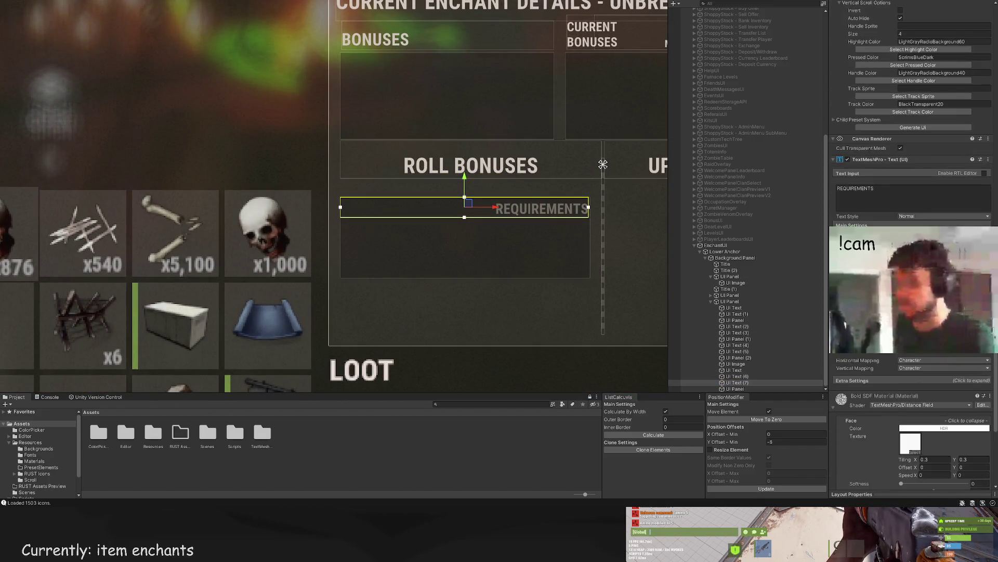
scroll(603, 164, up, 2)
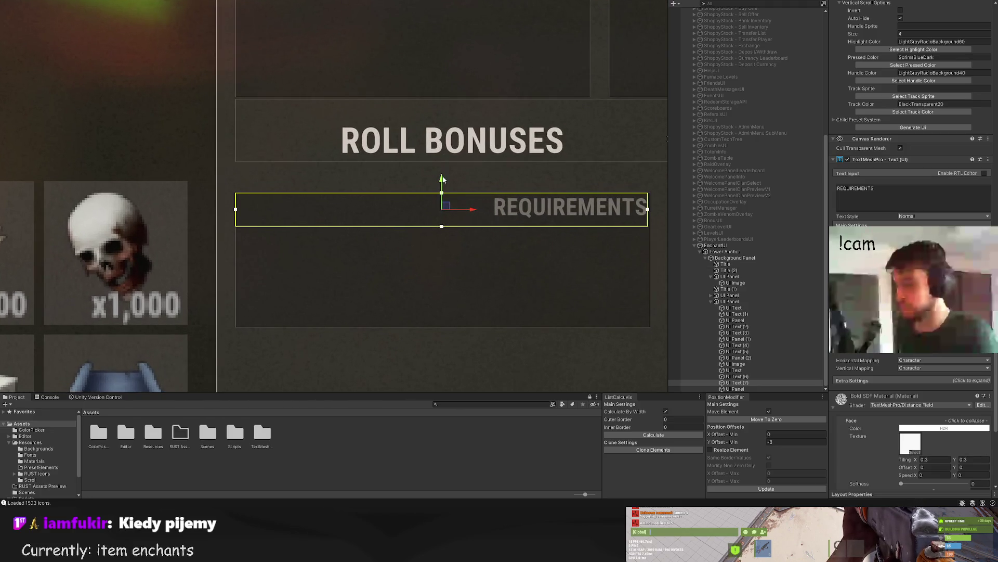
scroll(457, 166, down, 4)
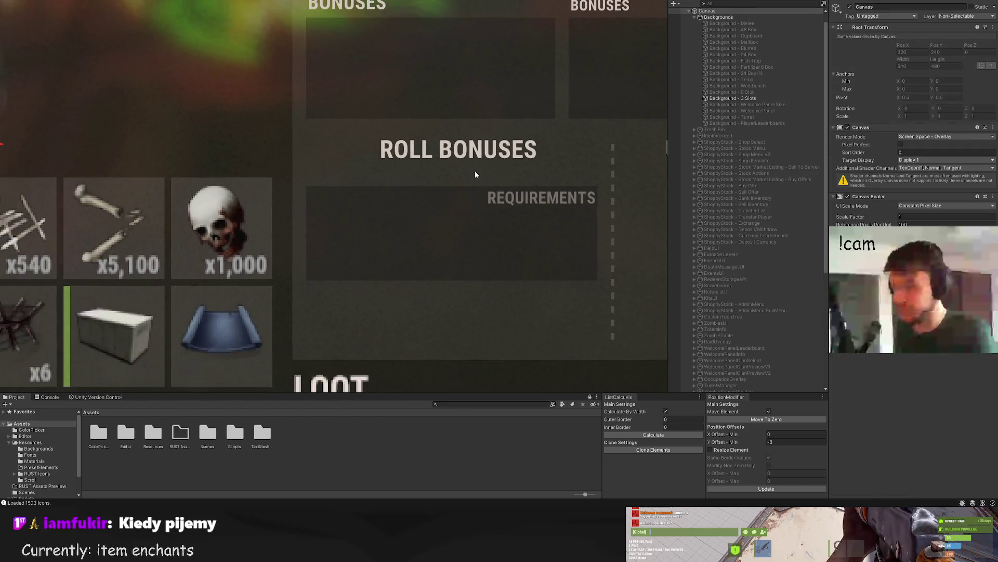
scroll(494, 187, down, 4)
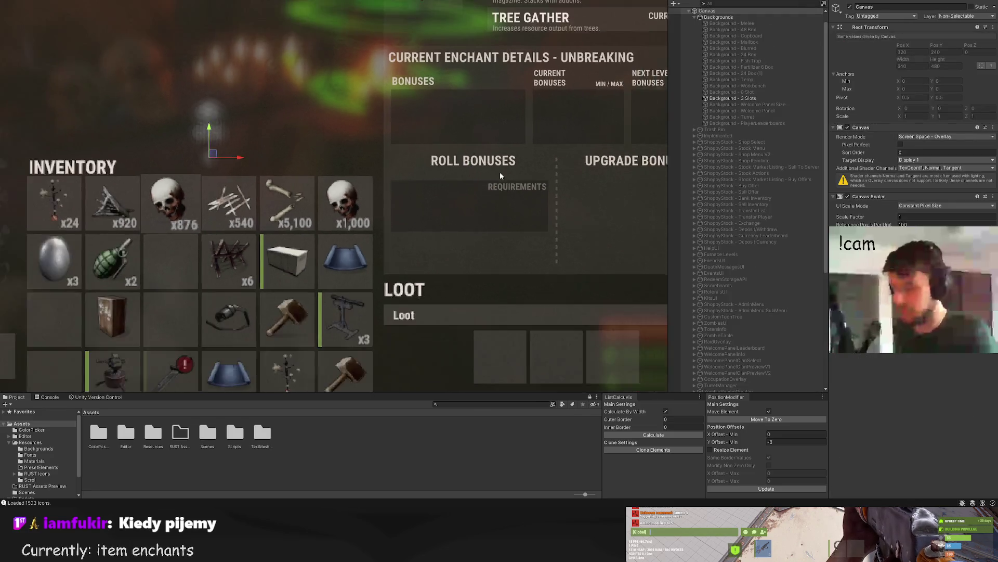
scroll(479, 176, down, 2)
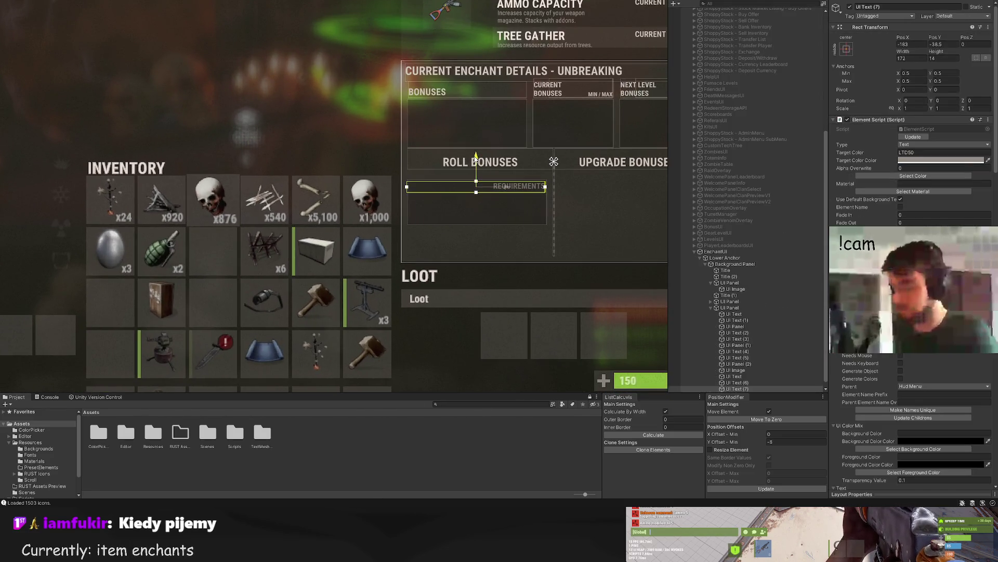
click(502, 161)
scroll(537, 207, down, 2)
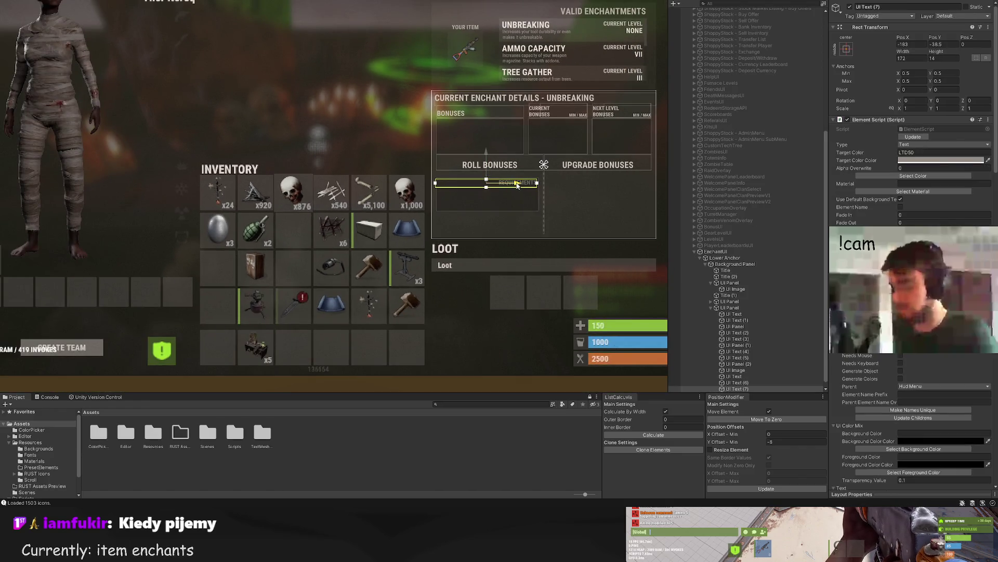
scroll(519, 222, down, 2)
scroll(518, 222, up, 4)
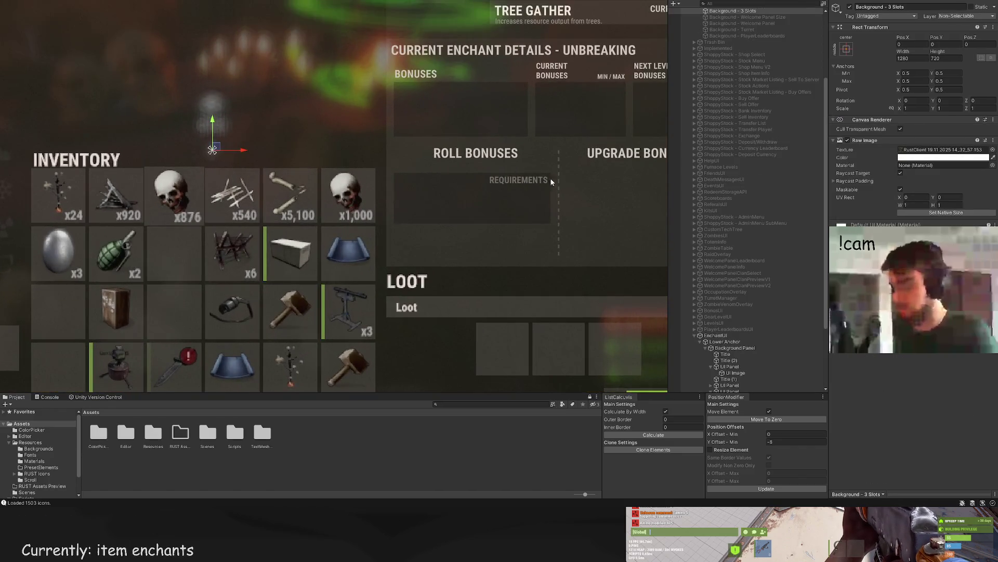
click(543, 175)
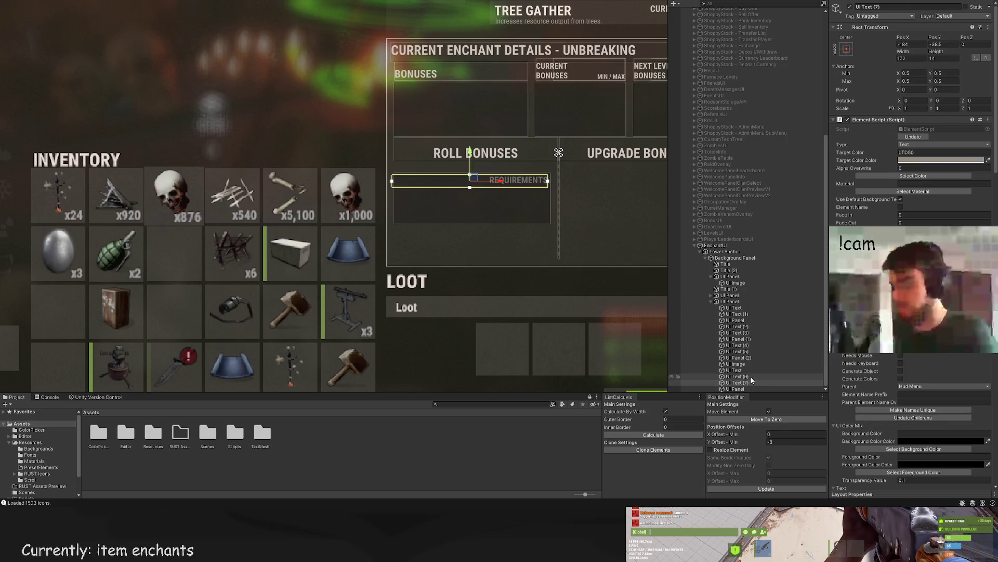
Step: Make UI Text (7) a child of UI Panel so REQUIREMENTS sits at the box's top
drag(748, 382, 738, 387)
scroll(468, 177, up, 2)
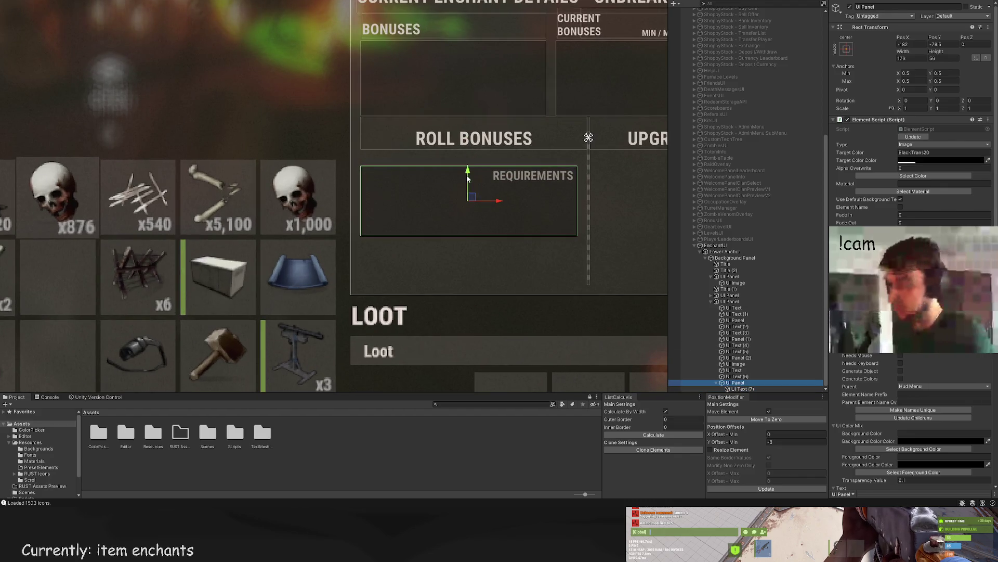
click(467, 163)
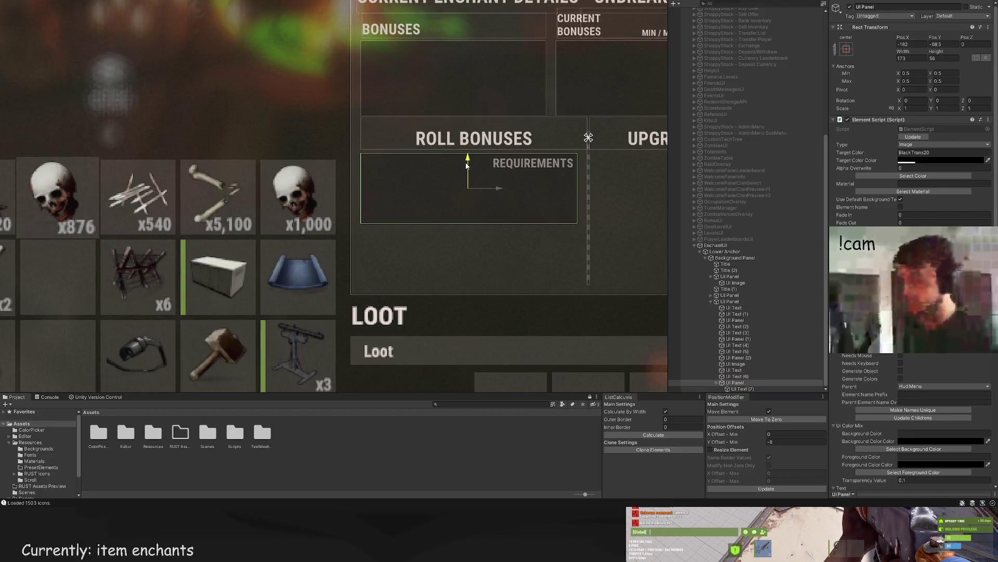
scroll(521, 144, down, 2)
scroll(520, 144, down, 2)
click(494, 146)
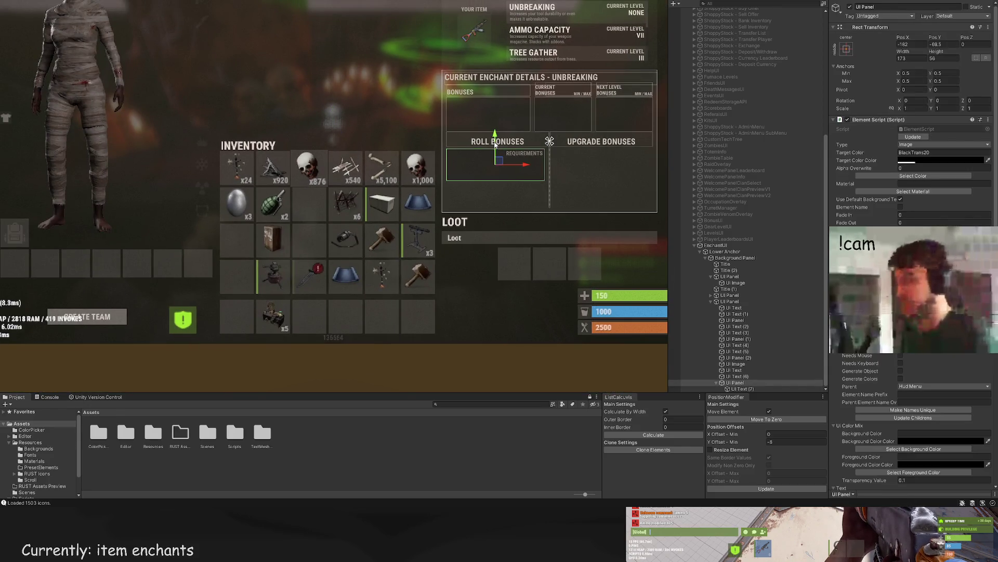
click(497, 148)
scroll(522, 177, down, 3)
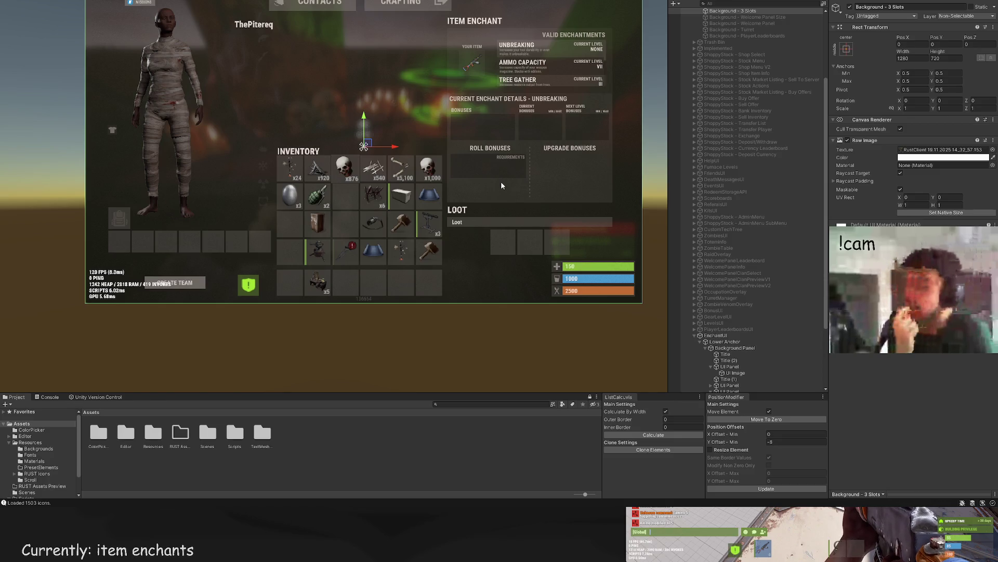
scroll(481, 182, up, 3)
scroll(684, 236, down, 2)
scroll(741, 367, down, 4)
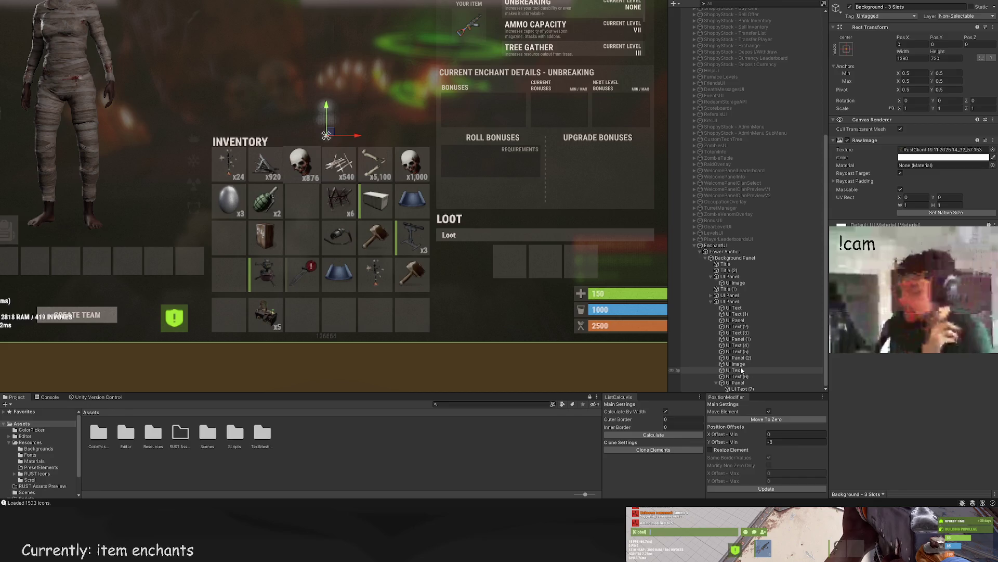
click(739, 383)
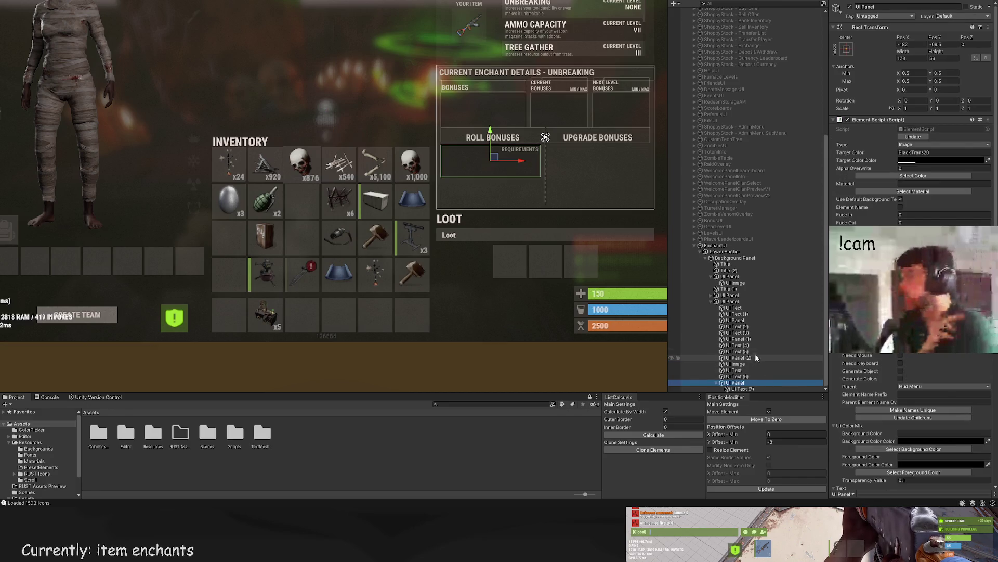
click(739, 301)
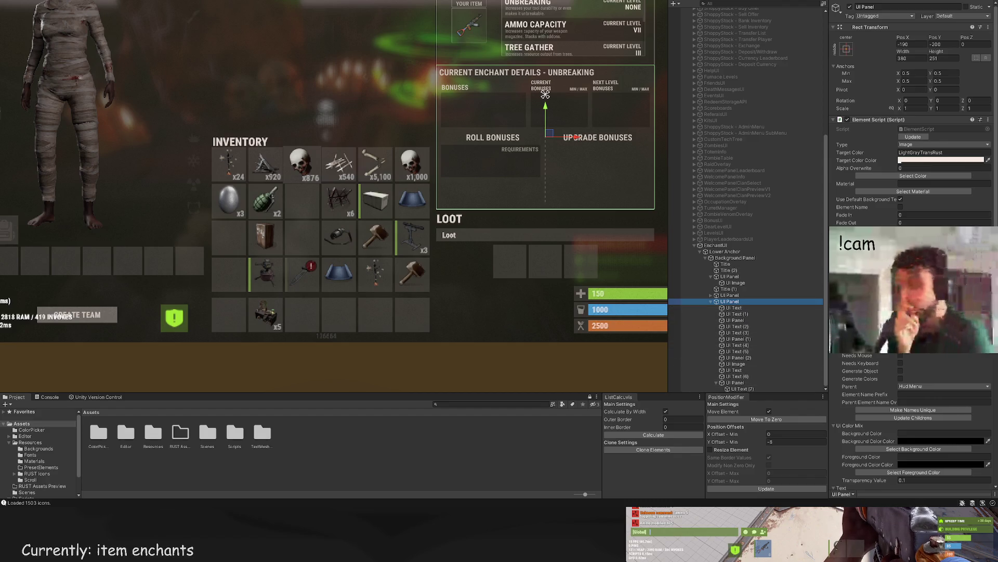
click(129, 26)
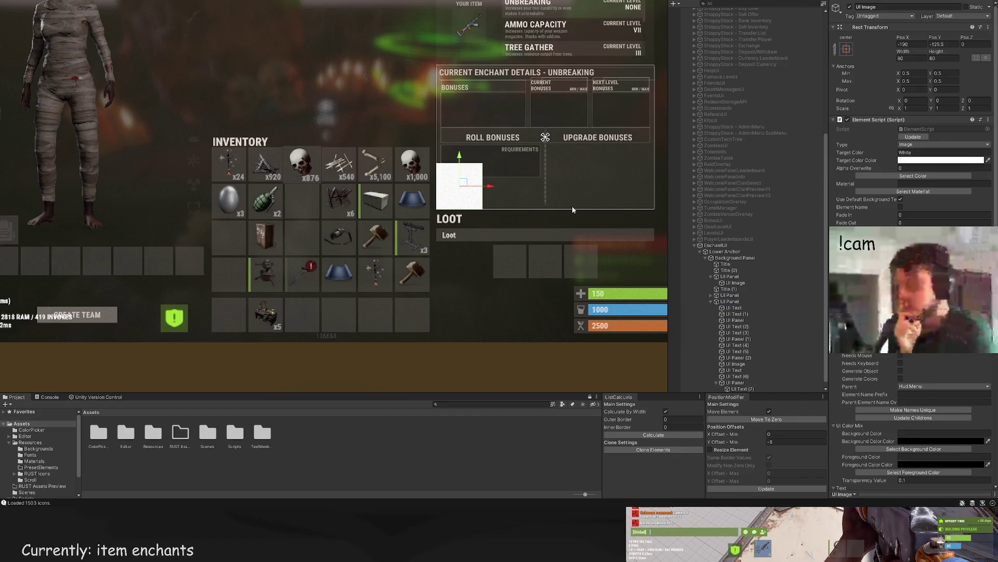
click(730, 302)
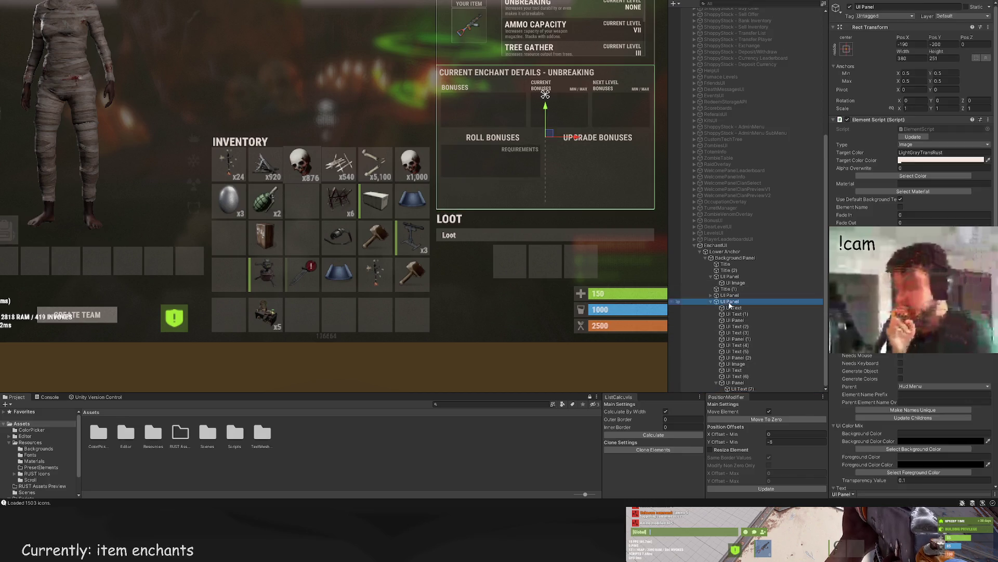
Step: Shrink the white UI Button to a height of 32 using the Rect tool
click(132, 29)
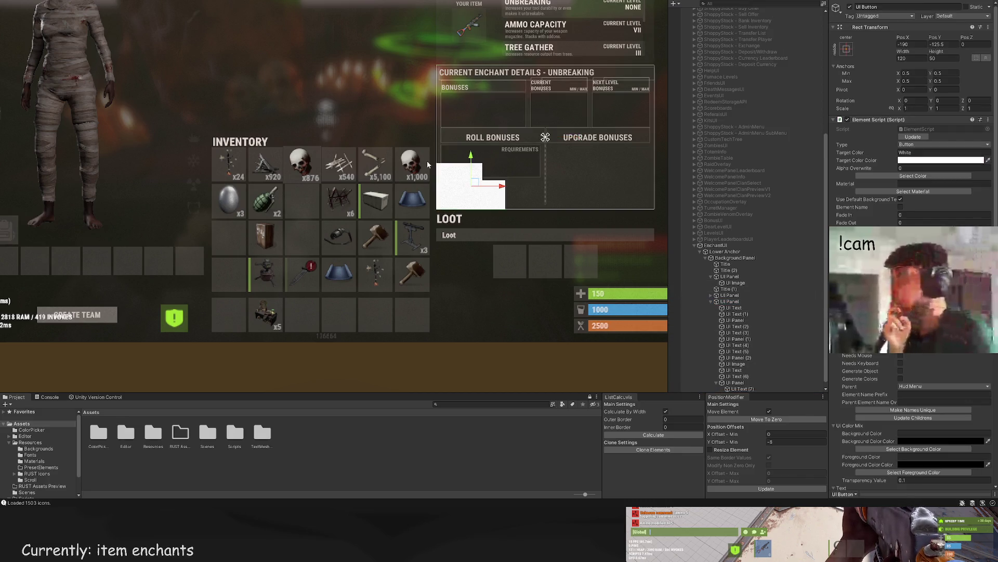
scroll(509, 190, up, 5)
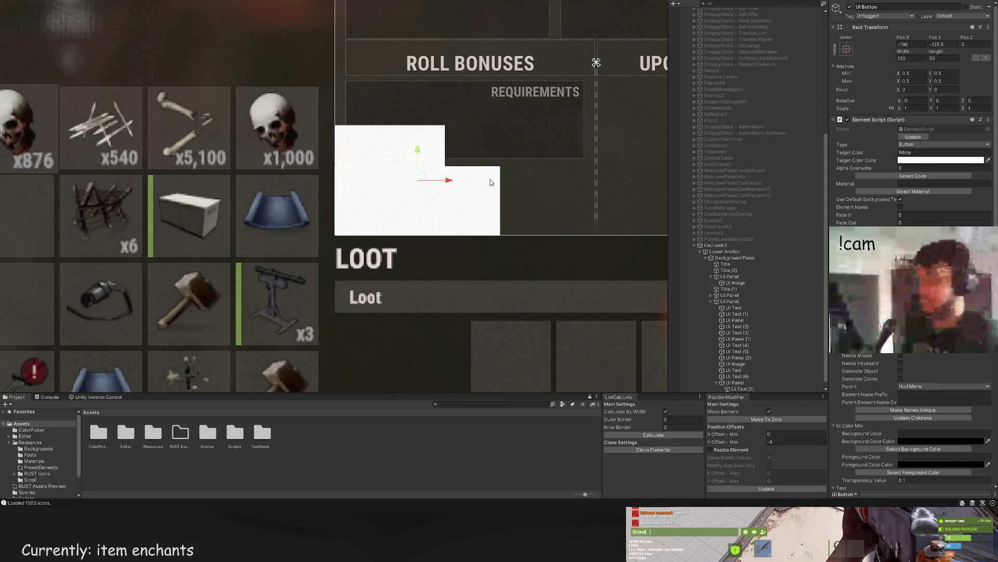
key(t)
scroll(486, 167, up, 2)
drag(488, 163, 485, 170)
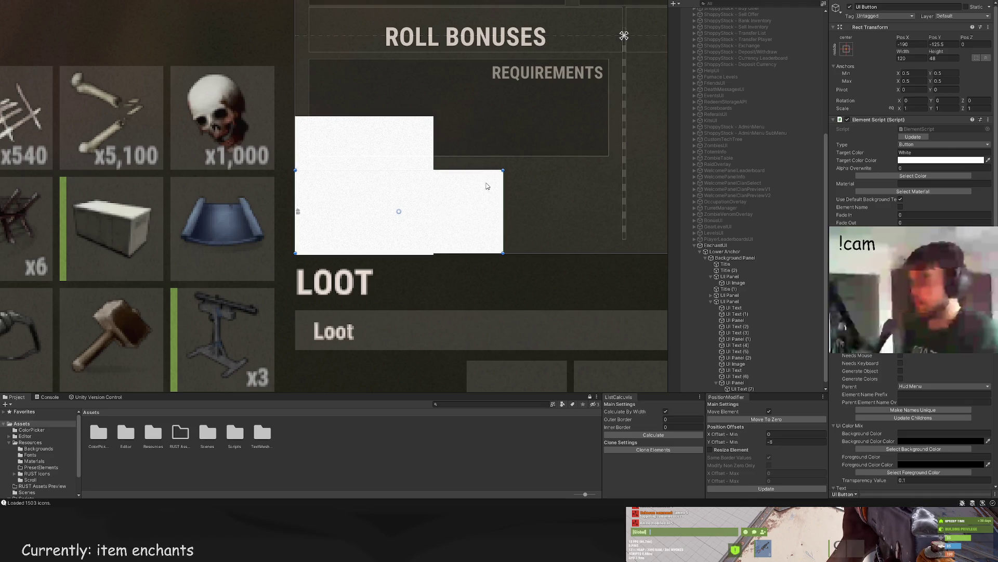
scroll(489, 254, up, 1)
drag(487, 255, 488, 222)
Step: Move the button right, under the requirements box, and apply PositionModifier Update
key(w)
mouse_move(410, 157)
mouse_down()
mouse_move(537, 156)
mouse_move(464, 152)
mouse_move(536, 127)
mouse_up()
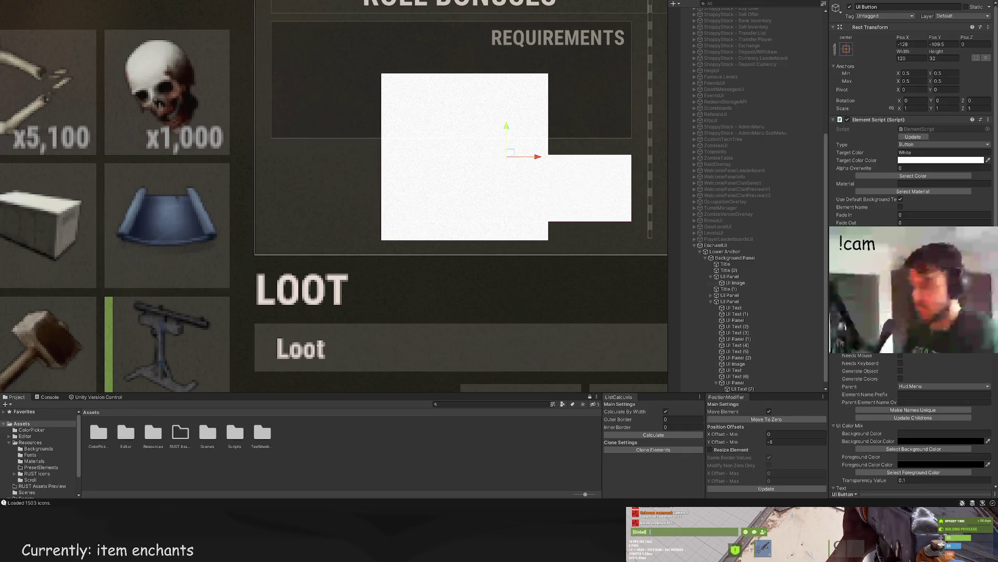
scroll(913, 156, down, 10)
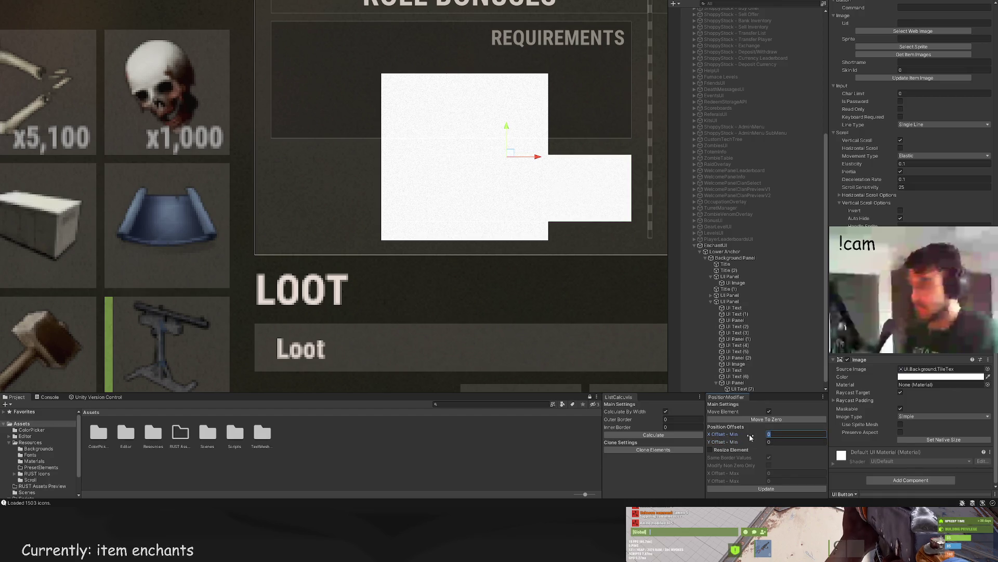
click(776, 489)
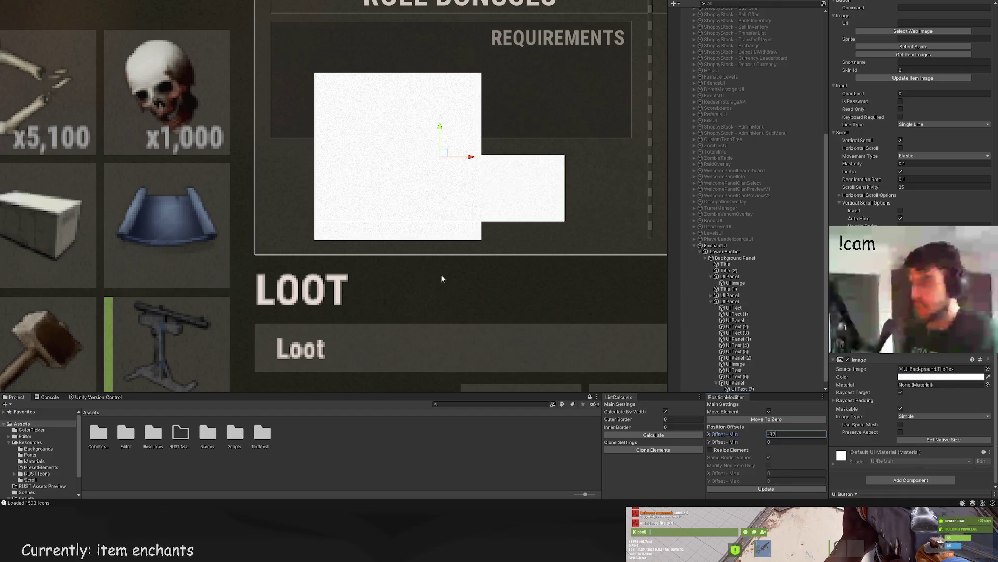
drag(385, 215, 409, 233)
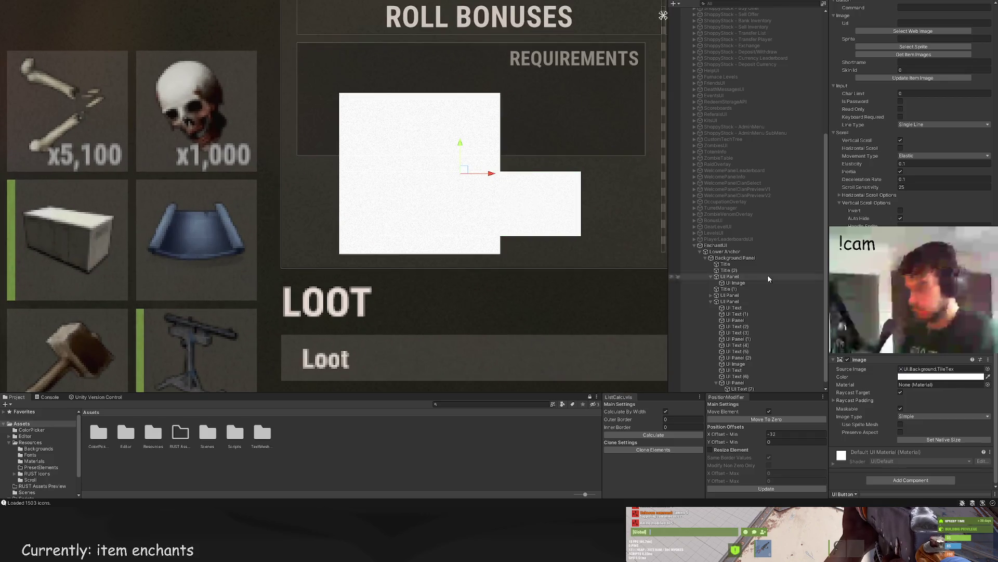
click(728, 389)
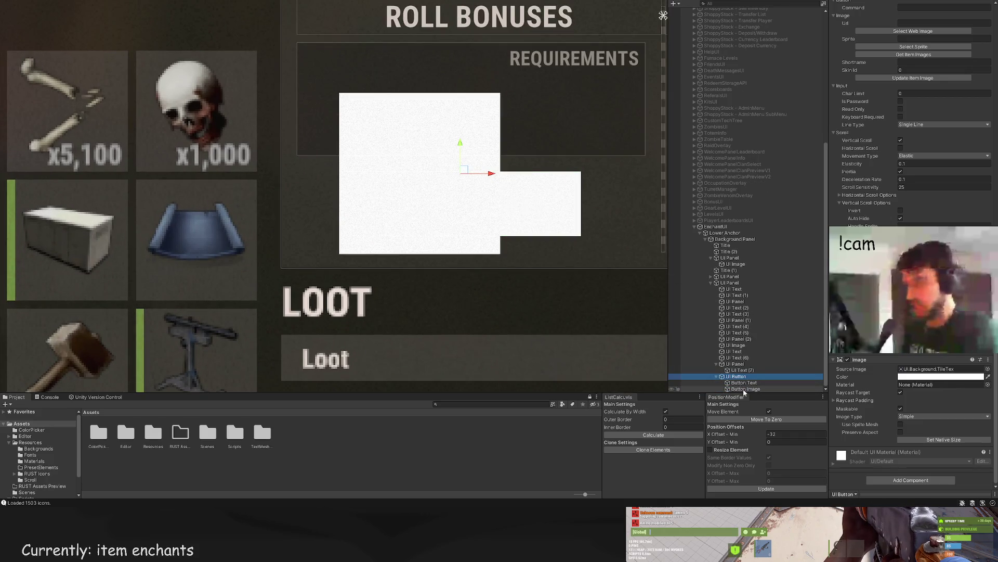
key(f)
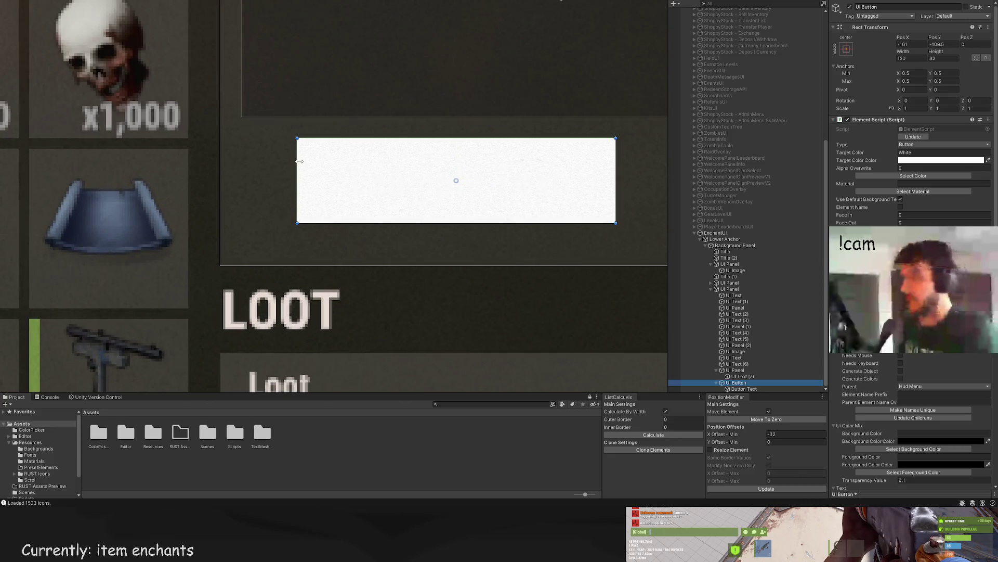
Step: Adjust the button's left and top edges to size it 109 × 28
mouse_move(249, 156)
mouse_down()
mouse_move(218, 156)
mouse_move(329, 156)
mouse_move(327, 167)
mouse_up()
scroll(541, 260, down, 8)
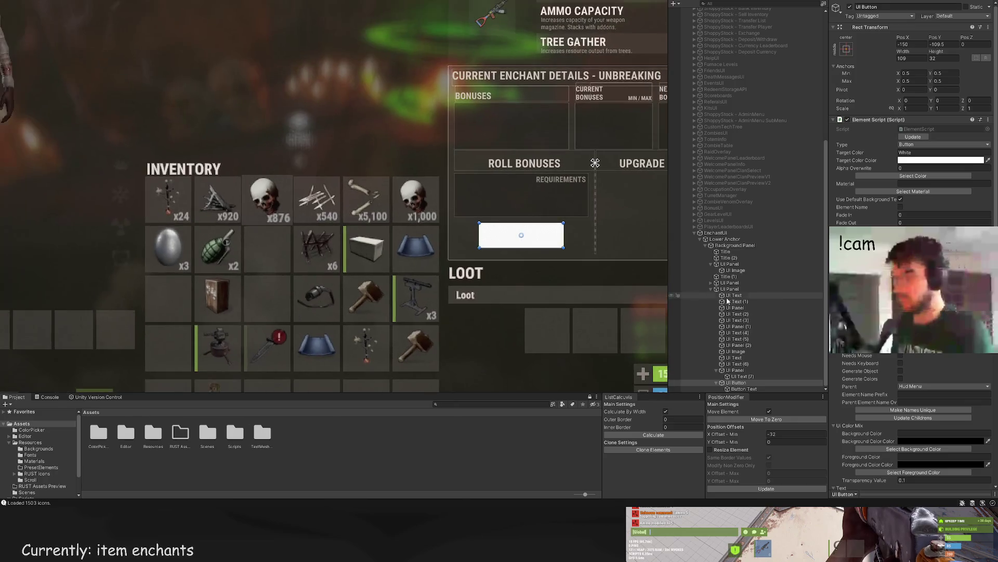
scroll(172, 218, down, 2)
scroll(468, 239, up, 4)
drag(485, 230, 485, 233)
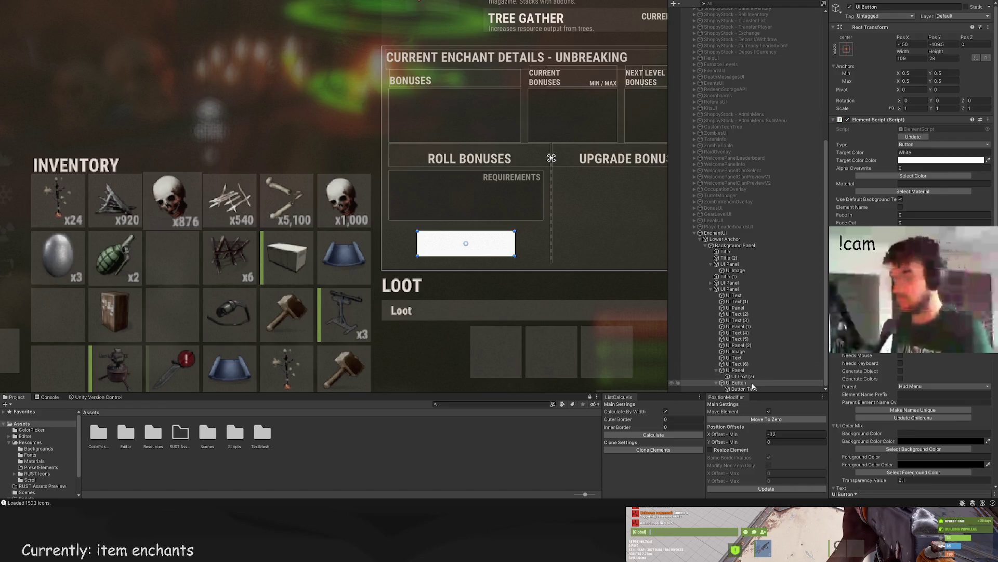
Step: Colour the button's background GreenBg
click(913, 176)
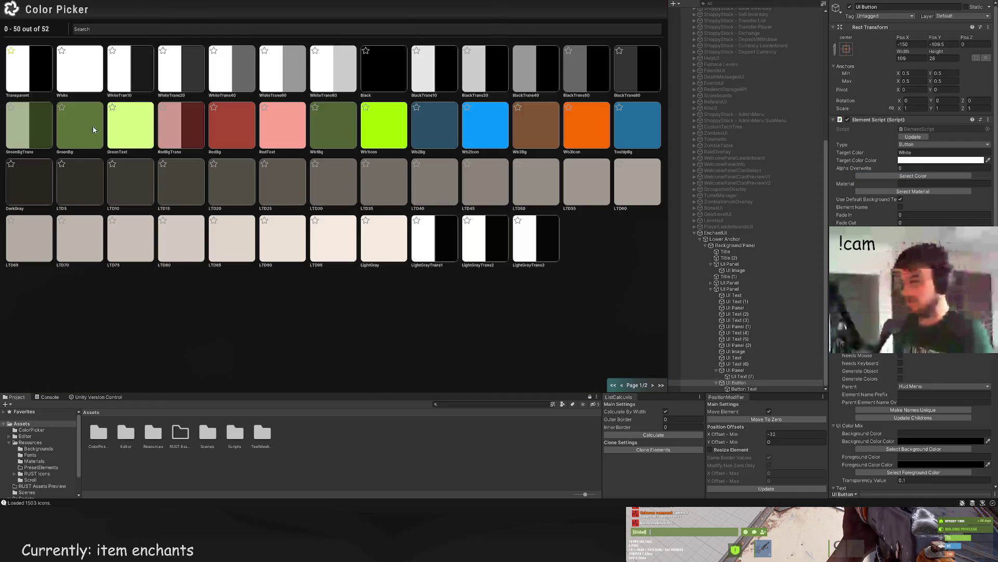
click(101, 129)
click(738, 389)
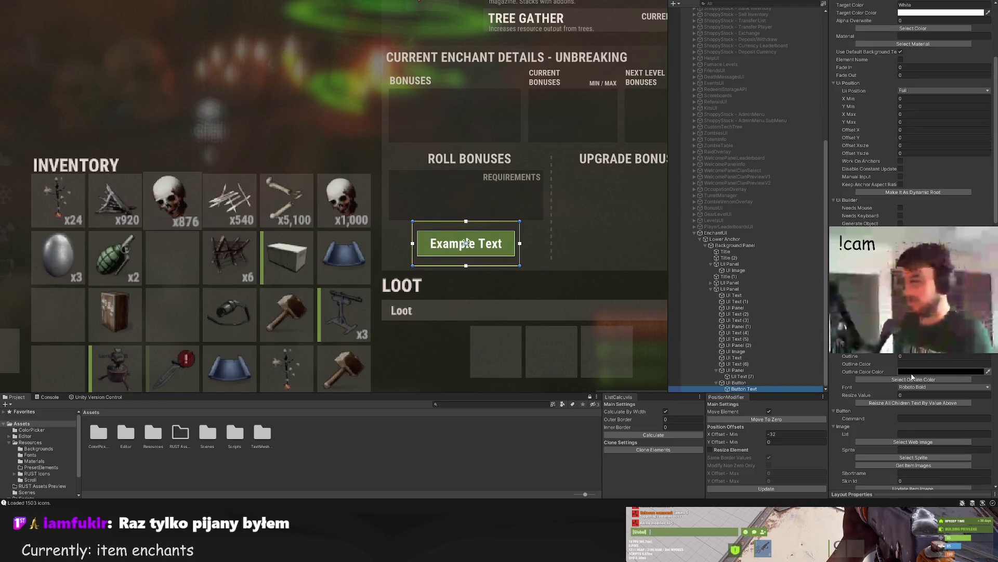
scroll(911, 377, down, 2)
scroll(911, 377, down, 15)
Step: Set the button's TextMeshPro label to ROLL BONUSES with font size 18
click(853, 441)
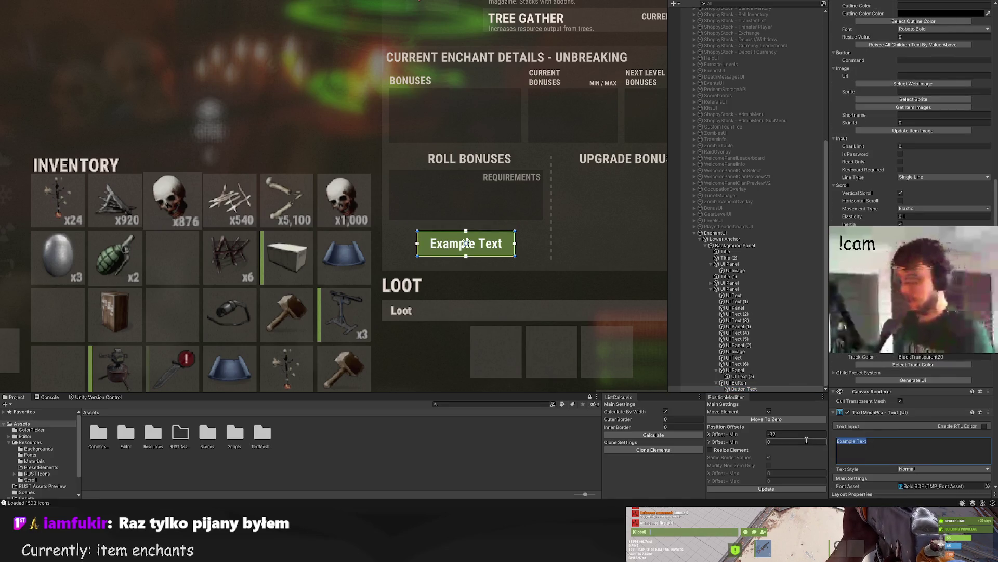
text(TR)
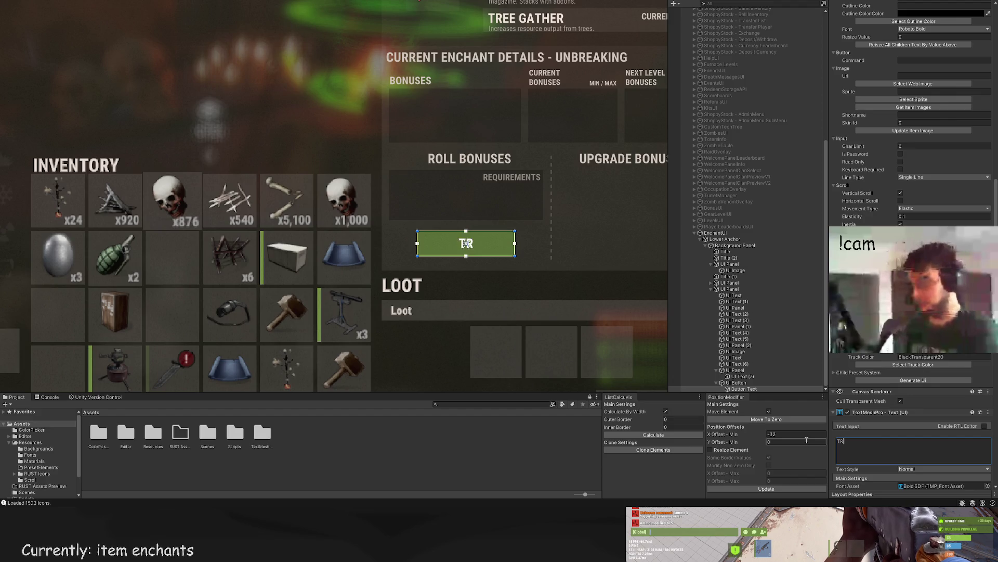
text(ROLL BONUSES)
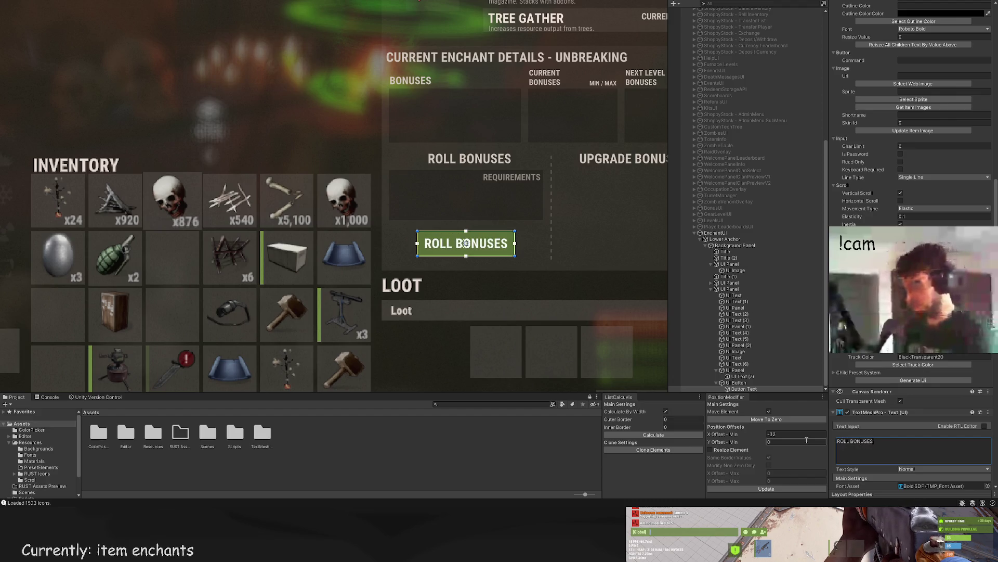
scroll(886, 428, down, 5)
text(18)
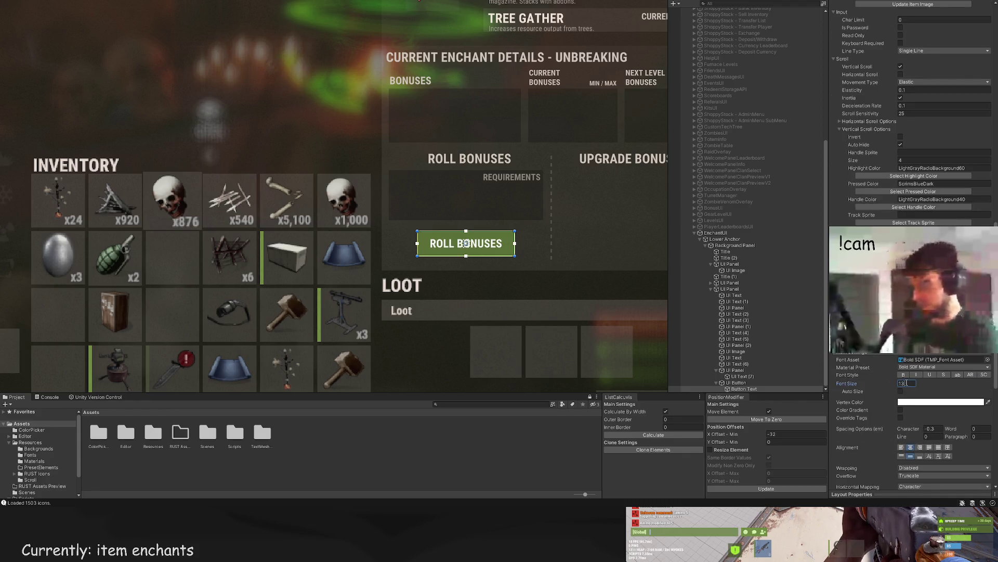
scroll(903, 385, up, 15)
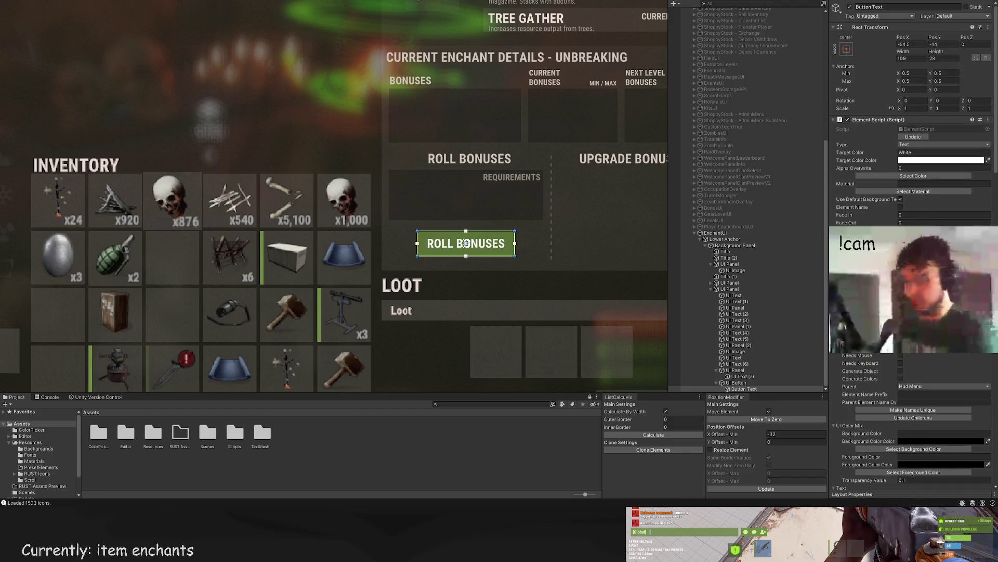
click(920, 177)
click(272, 130)
click(124, 128)
scroll(124, 128, down, 5)
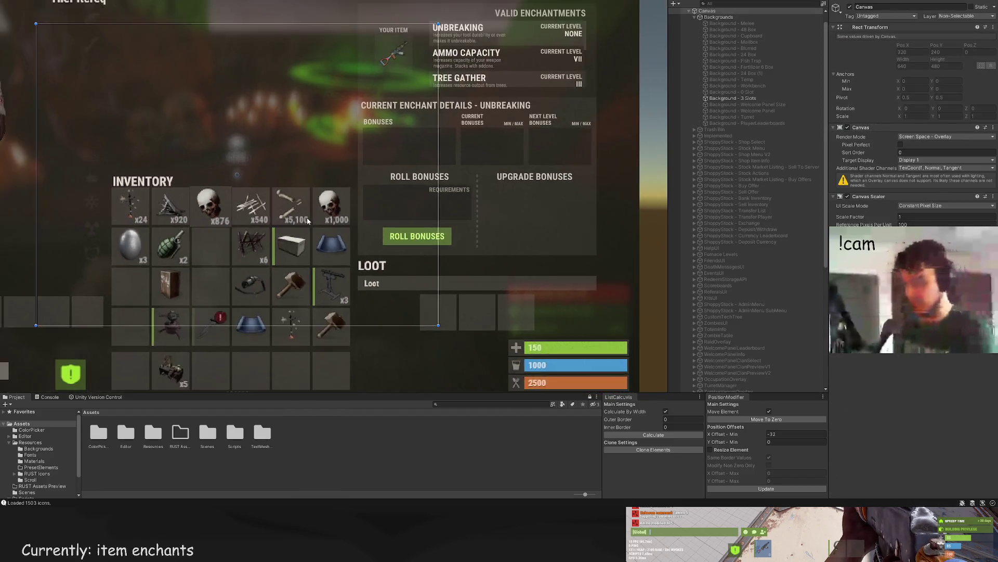
Step: Lower the ROLL BONUSES button's top edge slightly to make it shorter
click(416, 218)
scroll(420, 221, up, 5)
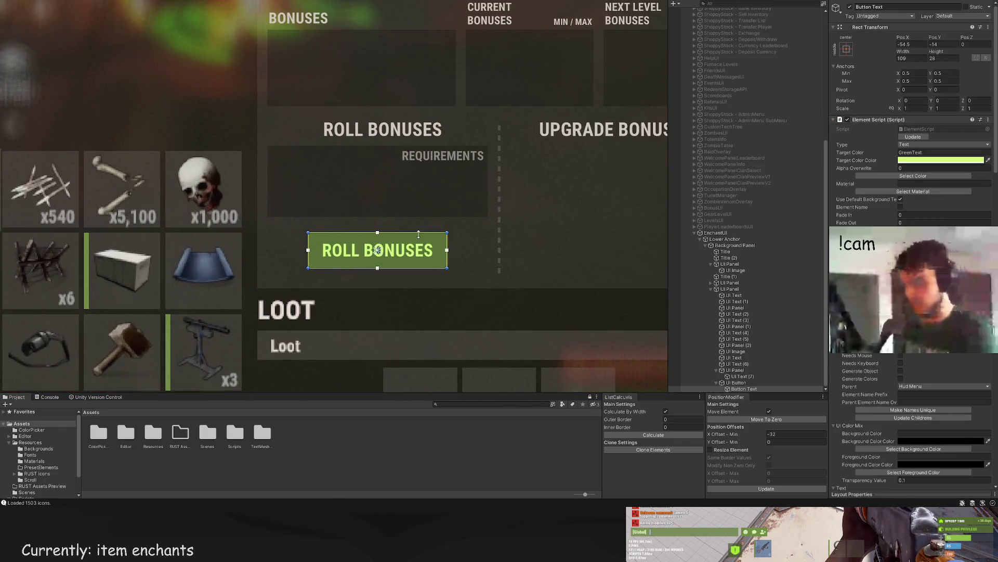
click(416, 234)
click(416, 234)
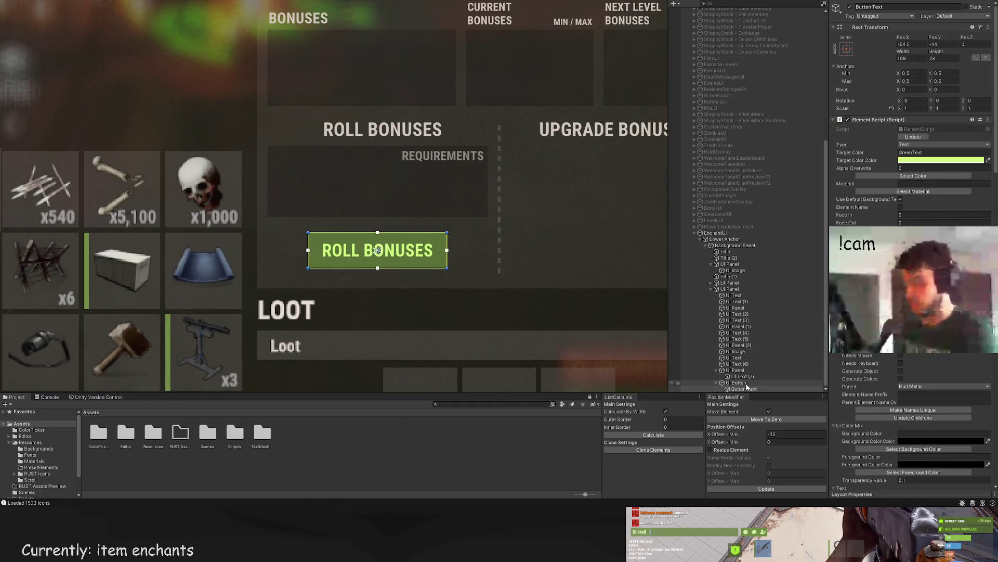
click(417, 232)
click(419, 232)
drag(419, 232, 417, 234)
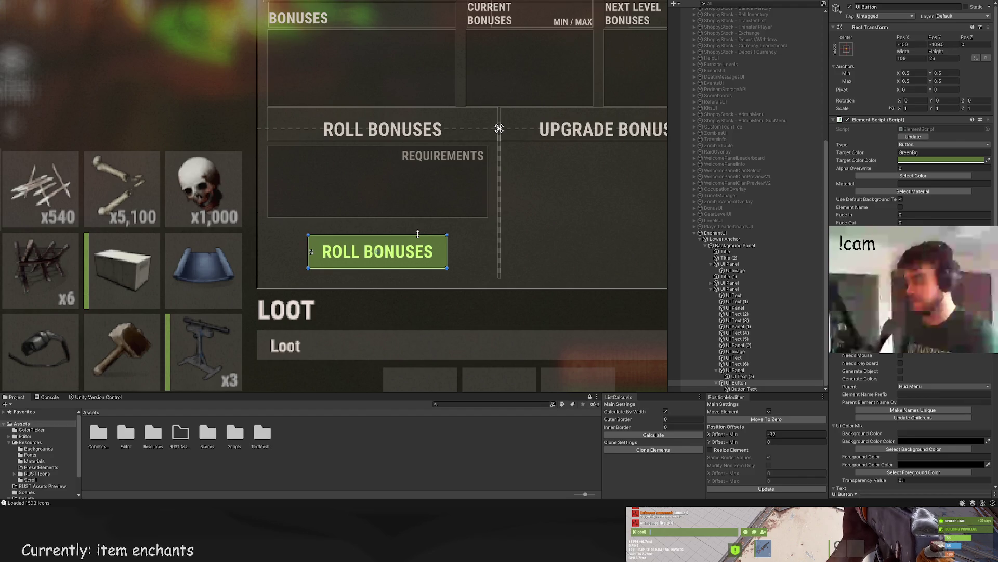
click(744, 389)
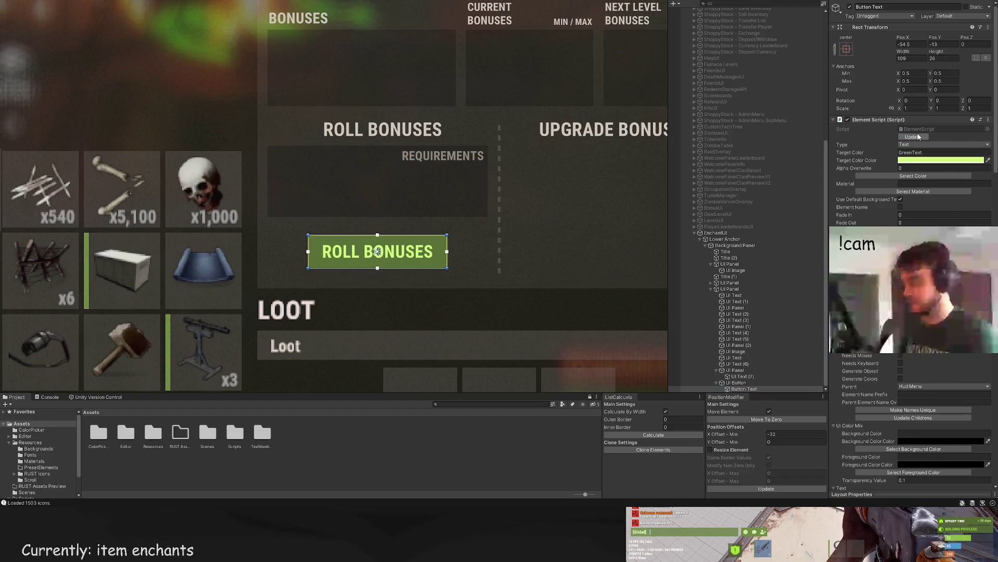
Step: Extend the requirements box's bottom edge so it becomes 173 × 62
double_click(740, 371)
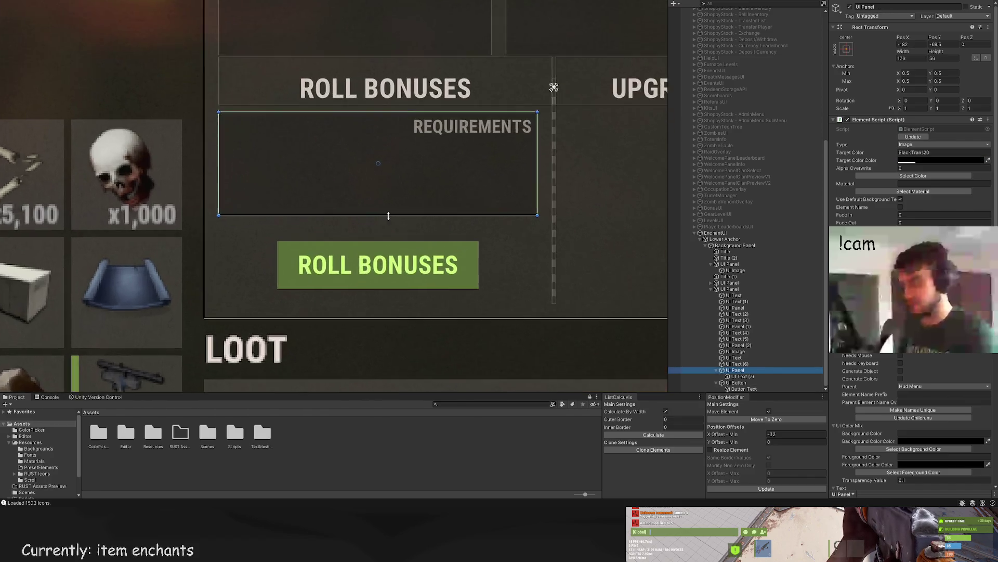
mouse_move(408, 216)
mouse_down()
mouse_move(405, 244)
mouse_move(407, 230)
mouse_up()
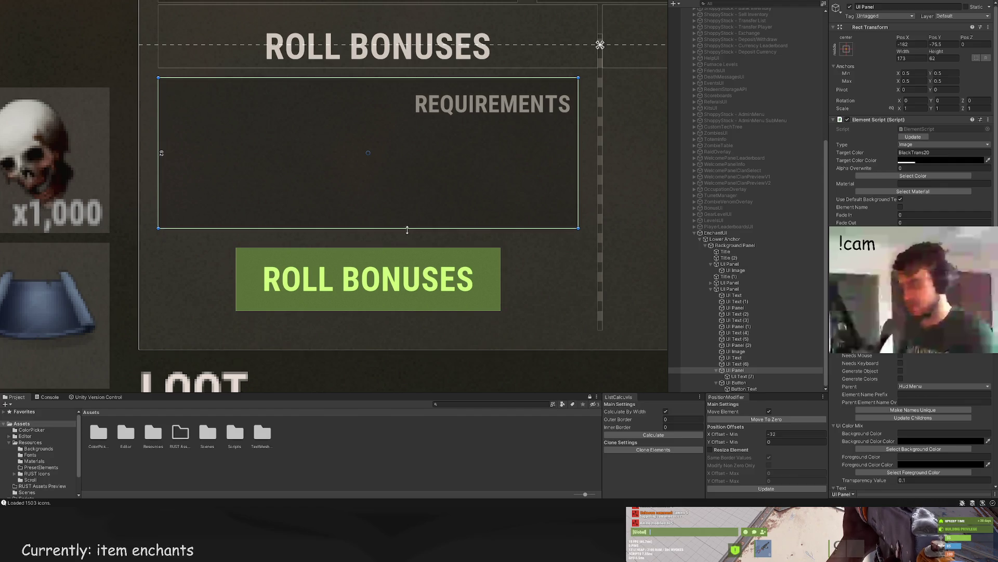
click(749, 363)
double_click(743, 376)
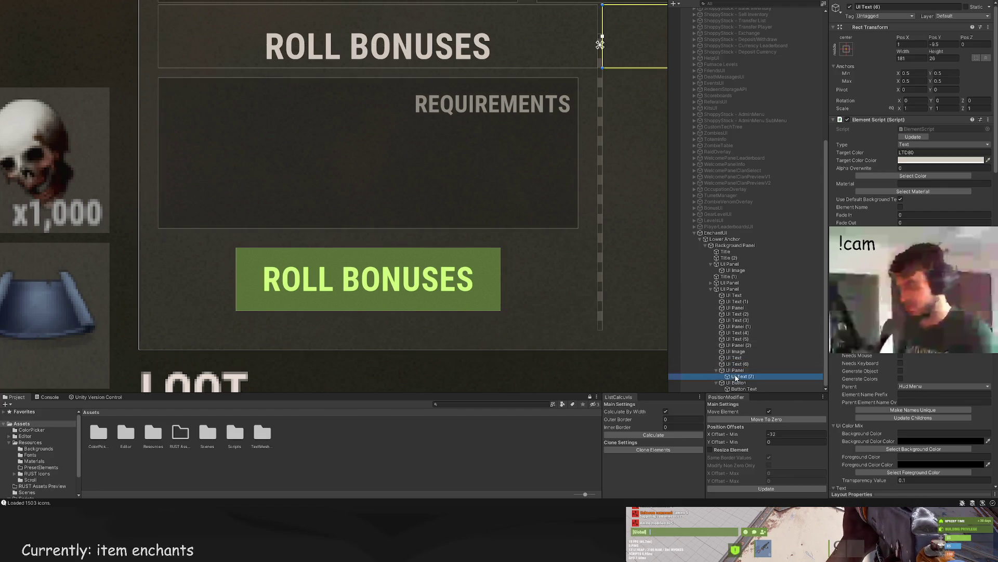
click(424, 119)
scroll(424, 119, down, 3)
scroll(436, 119, down, 5)
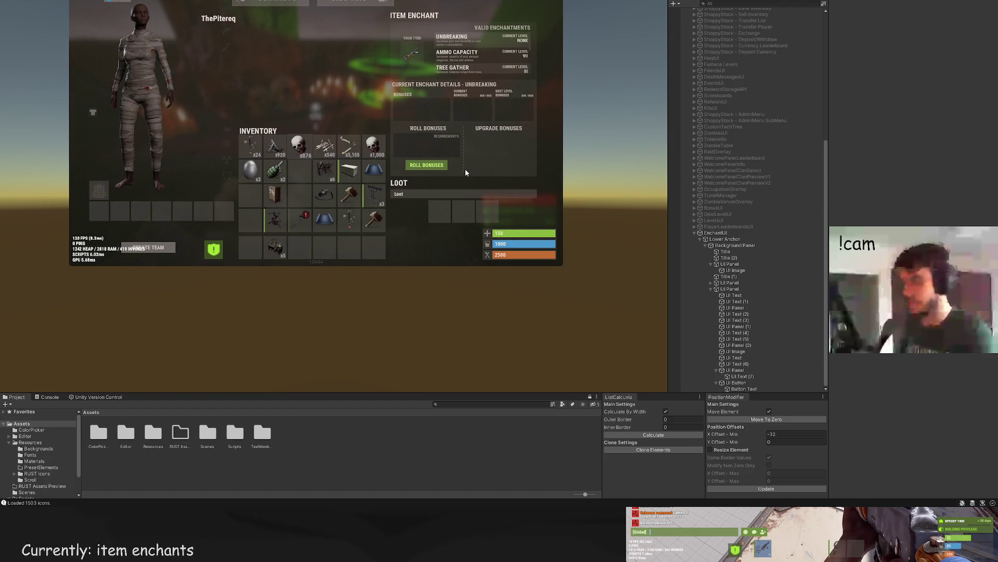
click(752, 370)
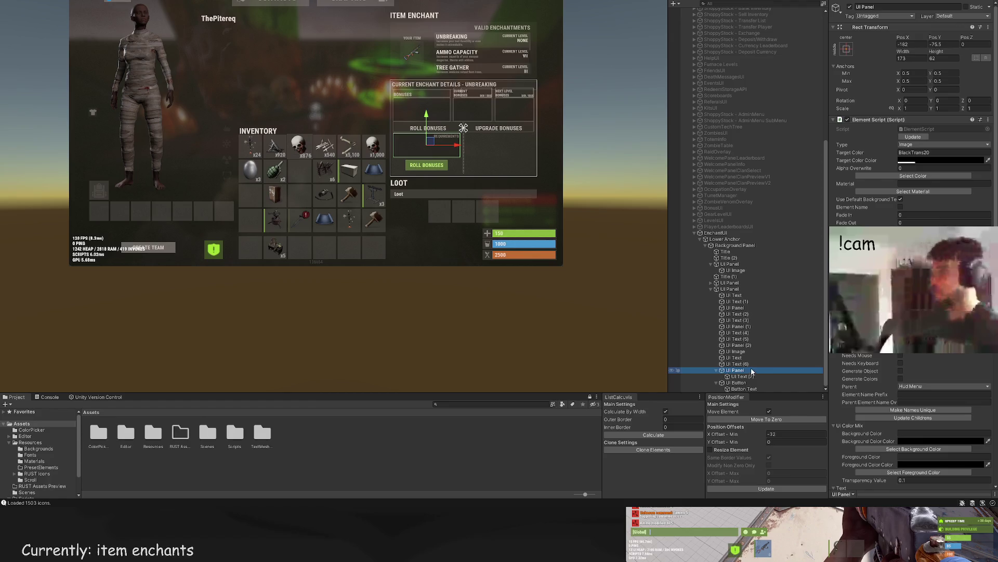
Step: Duplicate the requirements box and ROLL BONUSES button and place the copies under Upgrade Bonuses
key(f)
ctrl+click(741, 382)
key(f)
key(ctrl+d)
drag(389, 148, 526, 148)
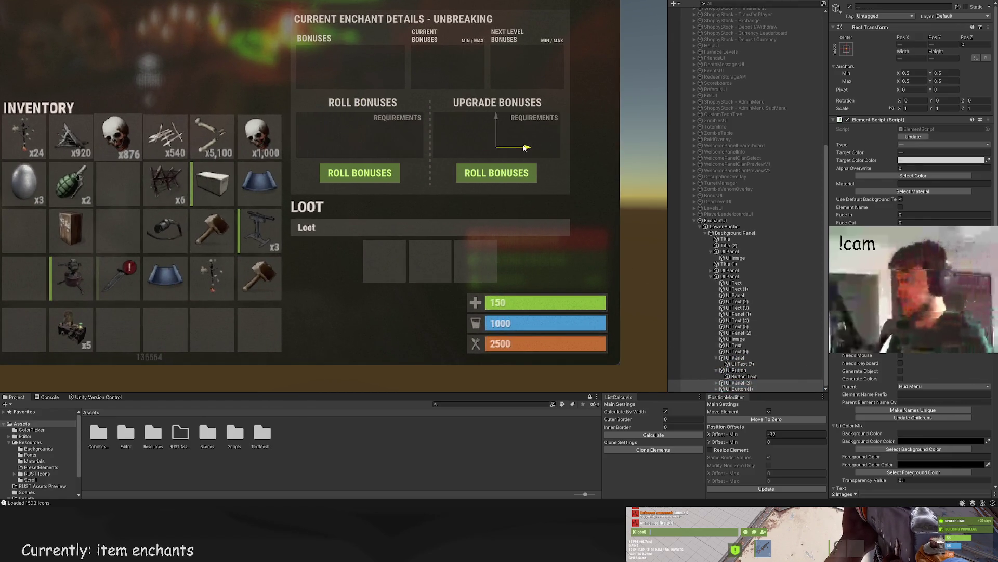
scroll(520, 145, up, 5)
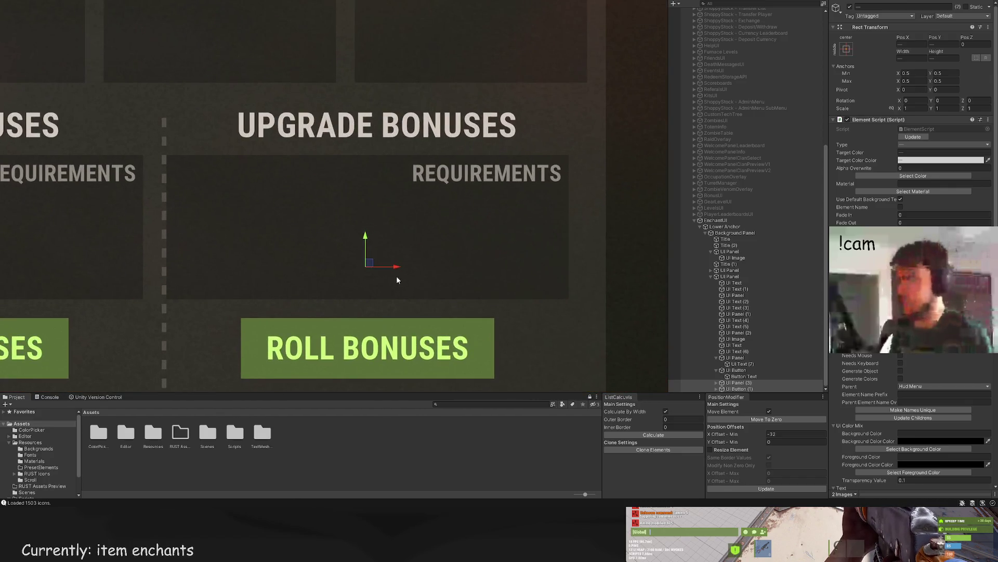
drag(393, 268, 412, 268)
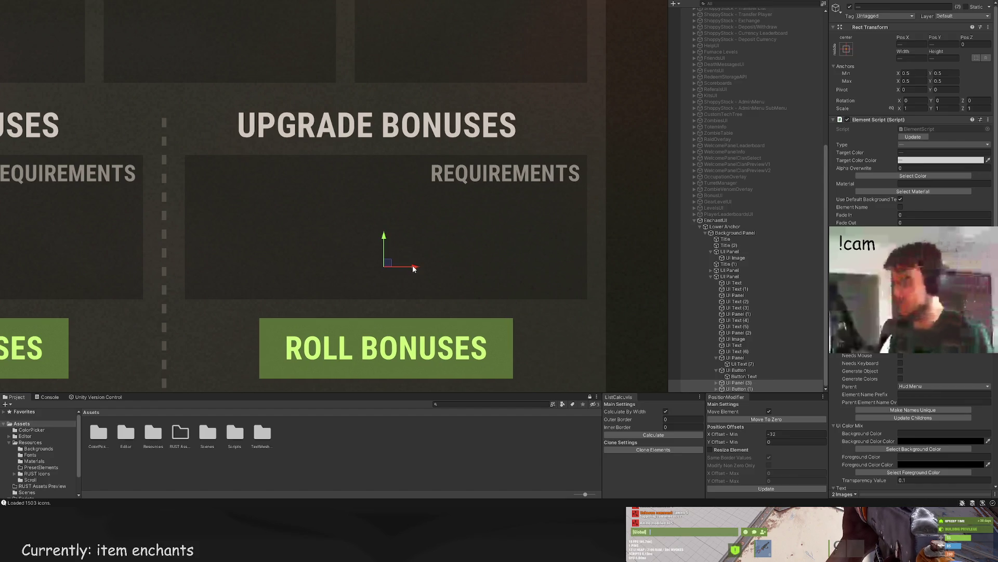
scroll(507, 245, down, 4)
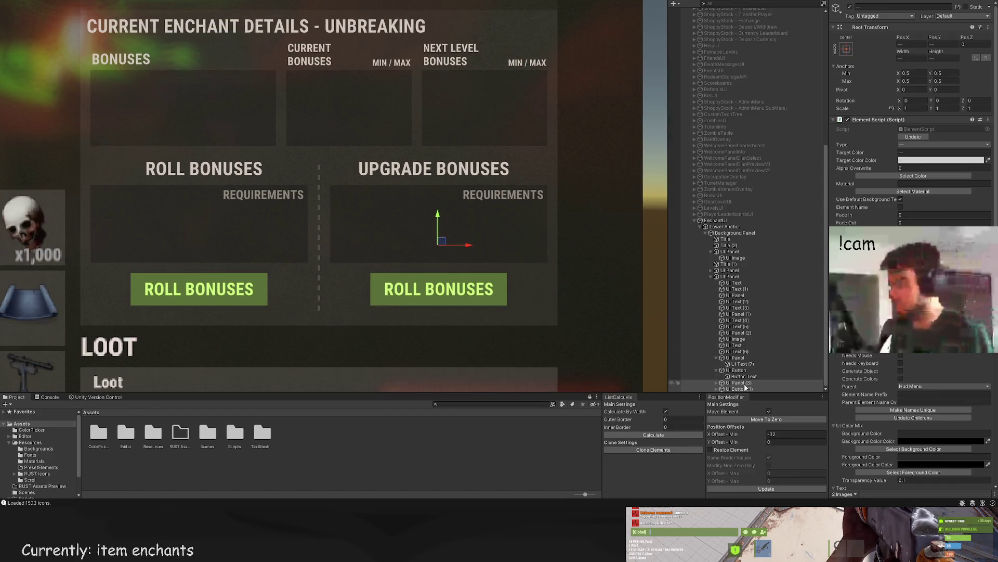
Step: Relabel the copied button's text to UPGRADE
click(730, 389)
click(718, 389)
click(744, 389)
scroll(881, 385, down, 10)
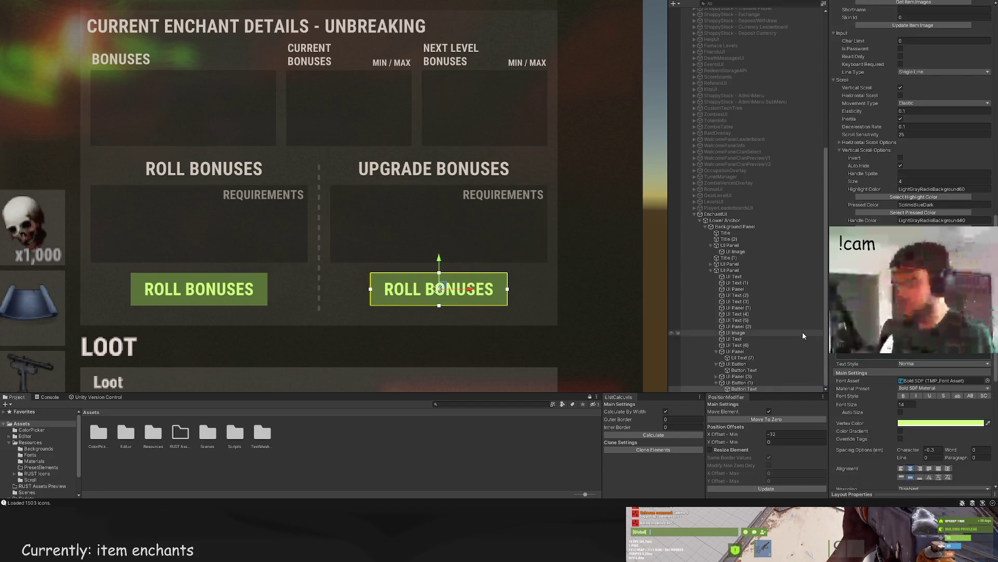
text(hUPGRAD)
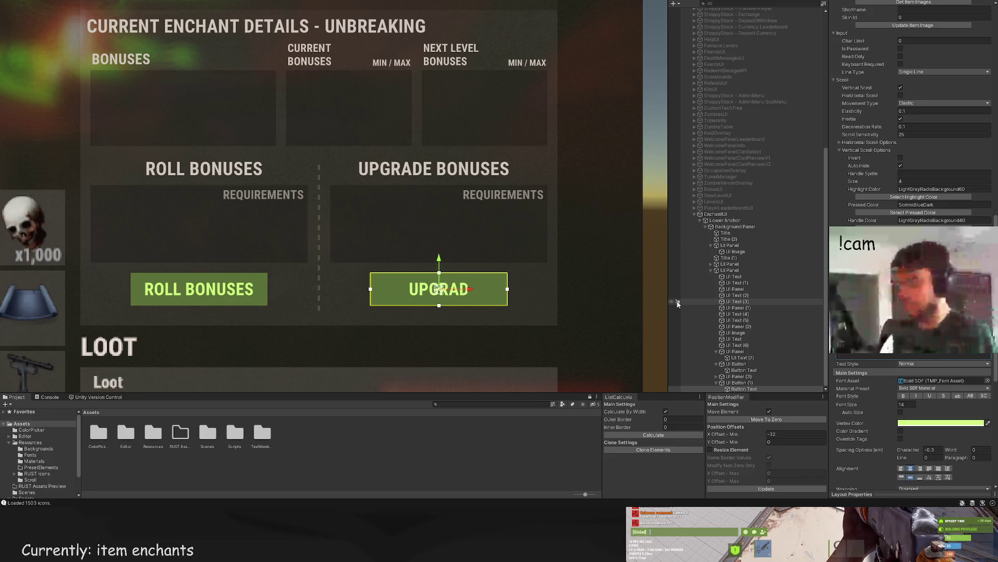
text(E)
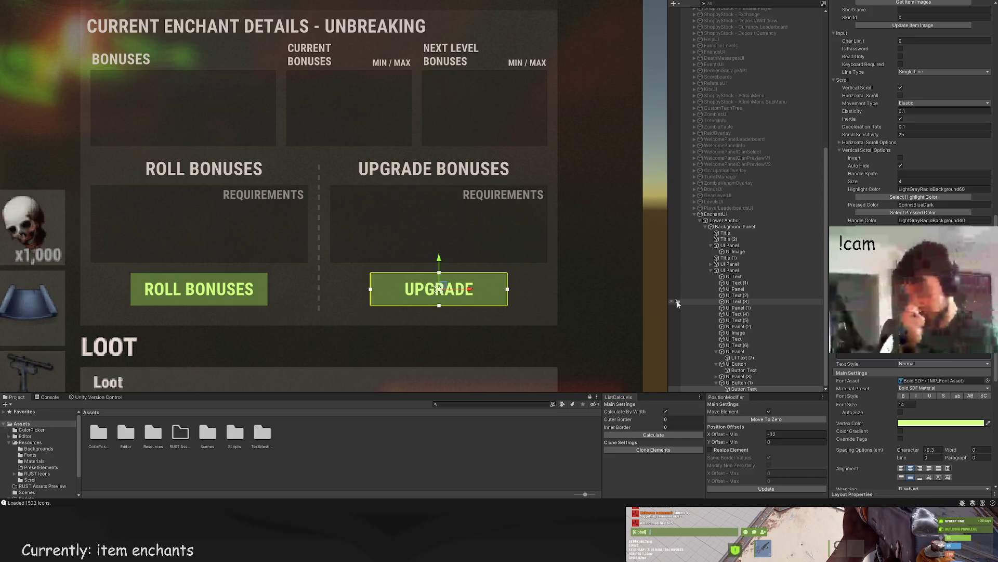
Step: Shorten the left button's label to ROLL and adjust its font size
click(744, 370)
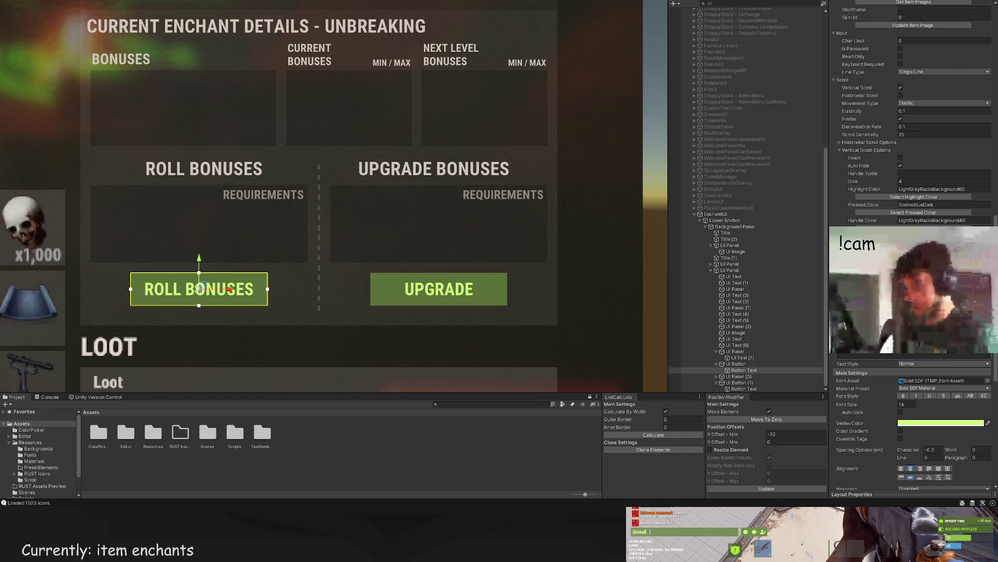
key(ctrl+BackSpace)
scroll(393, 325, down, 5)
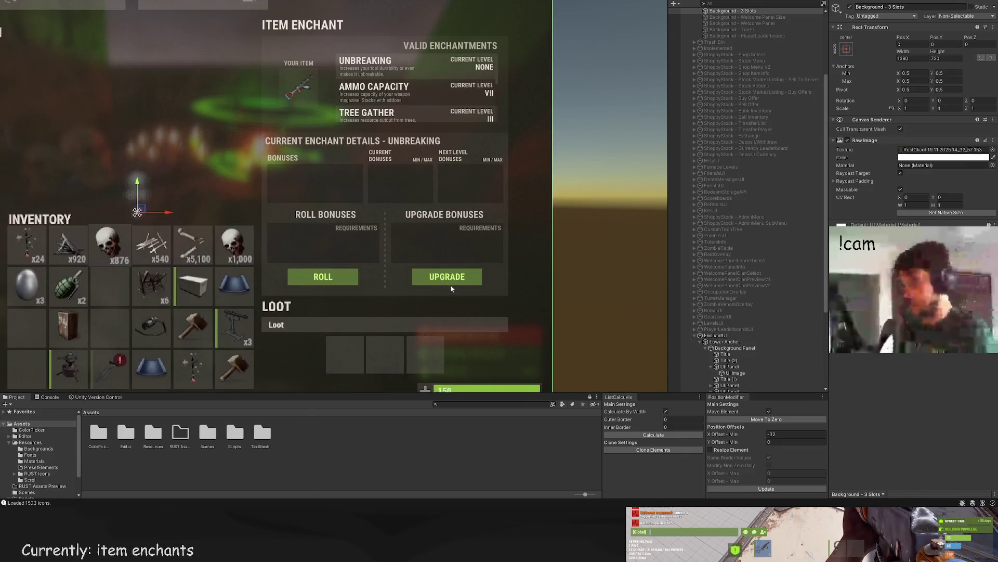
scroll(916, 370, down, 15)
click(903, 405)
scroll(742, 366, down, 2)
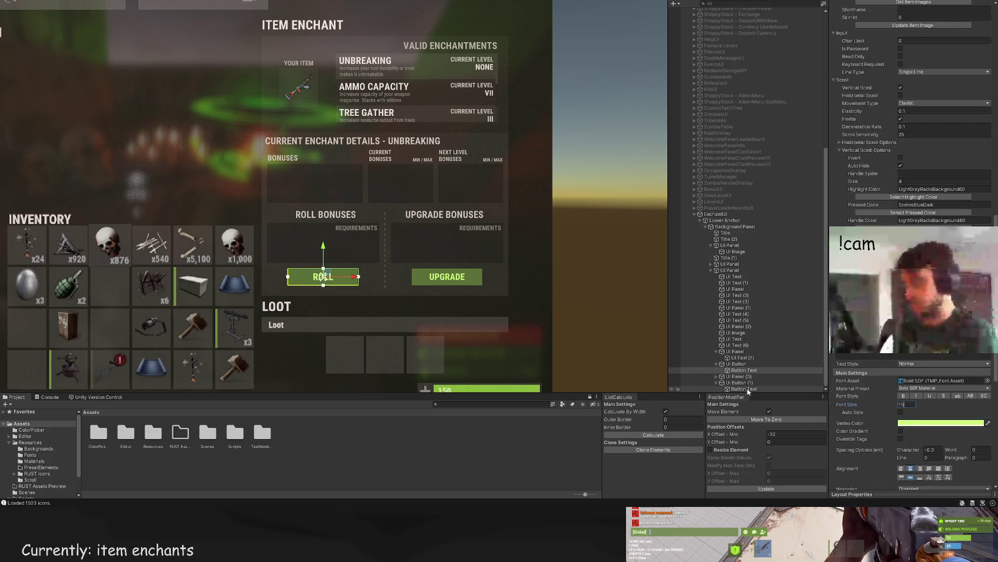
Step: Check the UPGRADE label and background image, then expand the lower panel's contents in the Hierarchy
click(744, 388)
click(513, 330)
scroll(569, 270, down, 3)
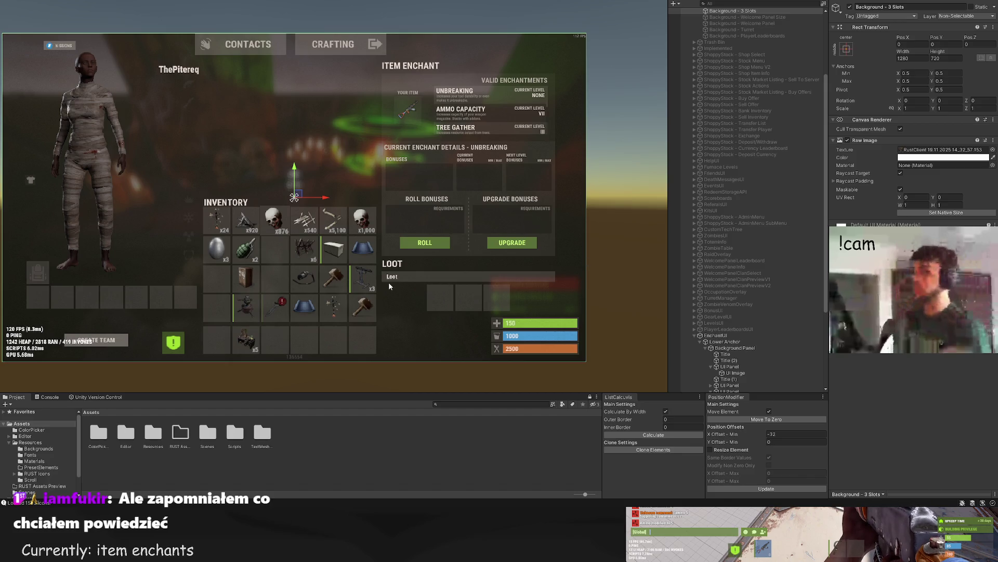
scroll(410, 205, up, 2)
scroll(728, 338, down, 2)
click(711, 345)
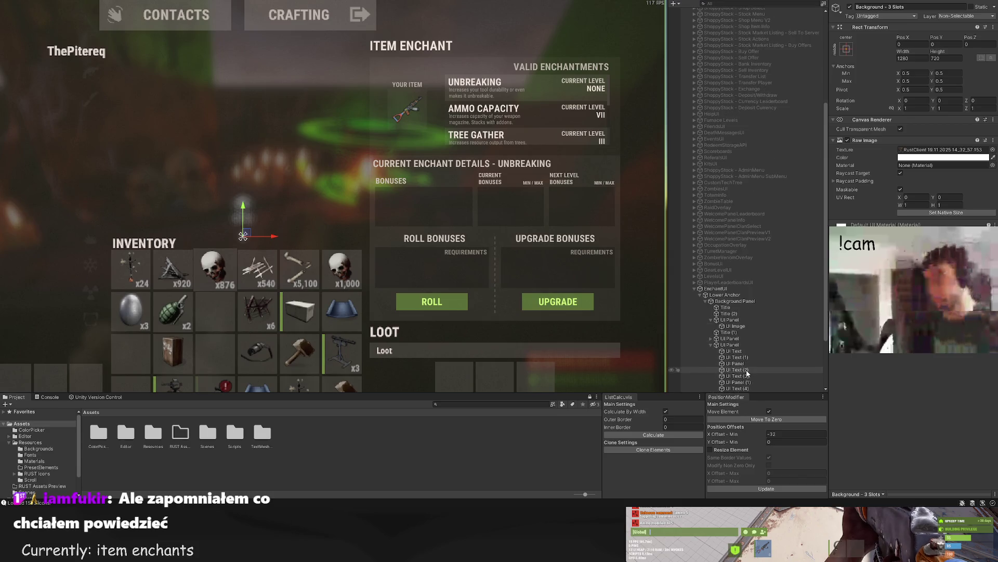
Step: Add an 'Example Text' element to the Bonuses box, fit its rect to the box, and left-align it
click(748, 363)
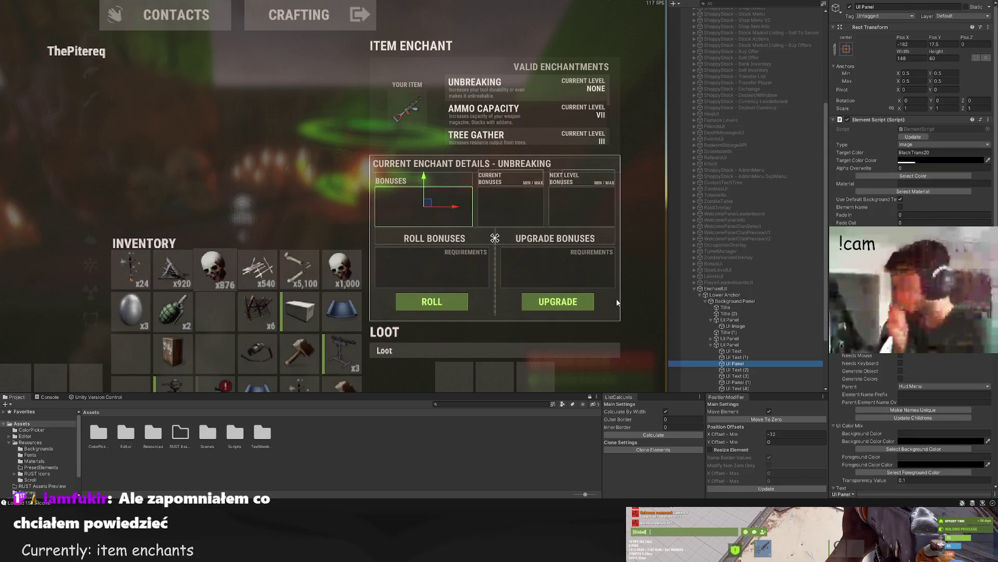
scroll(424, 196, up, 3)
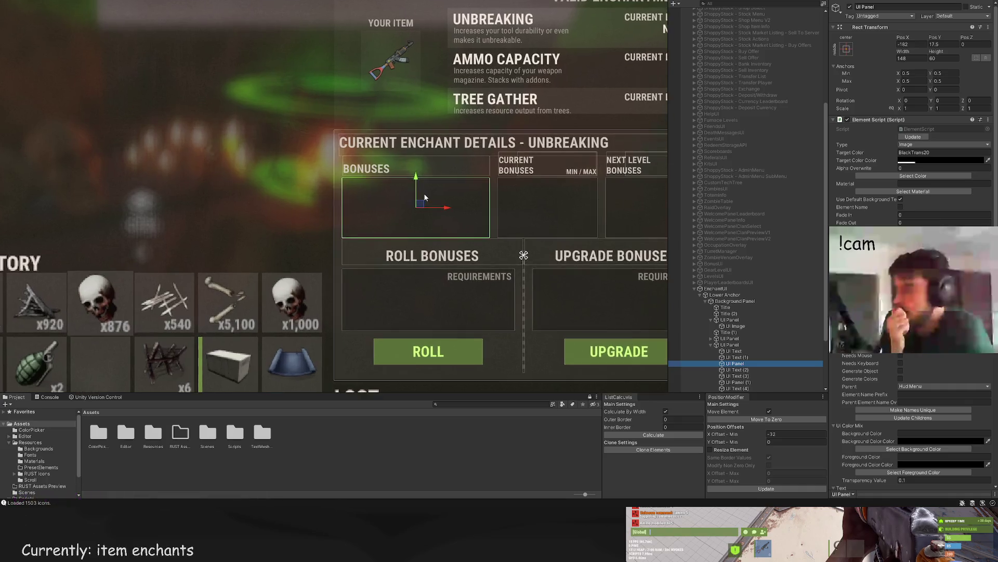
scroll(424, 196, up, 2)
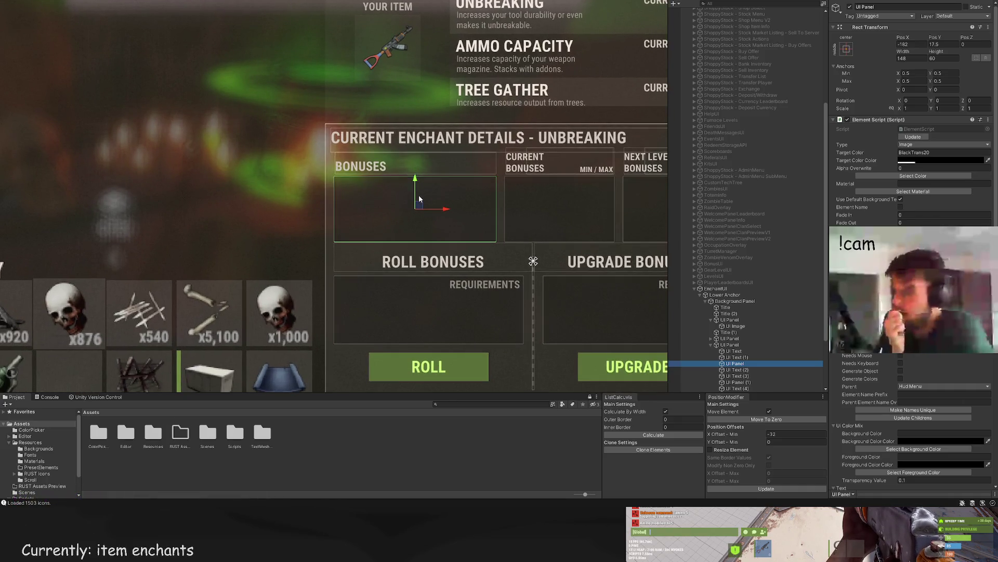
drag(417, 196, 389, 190)
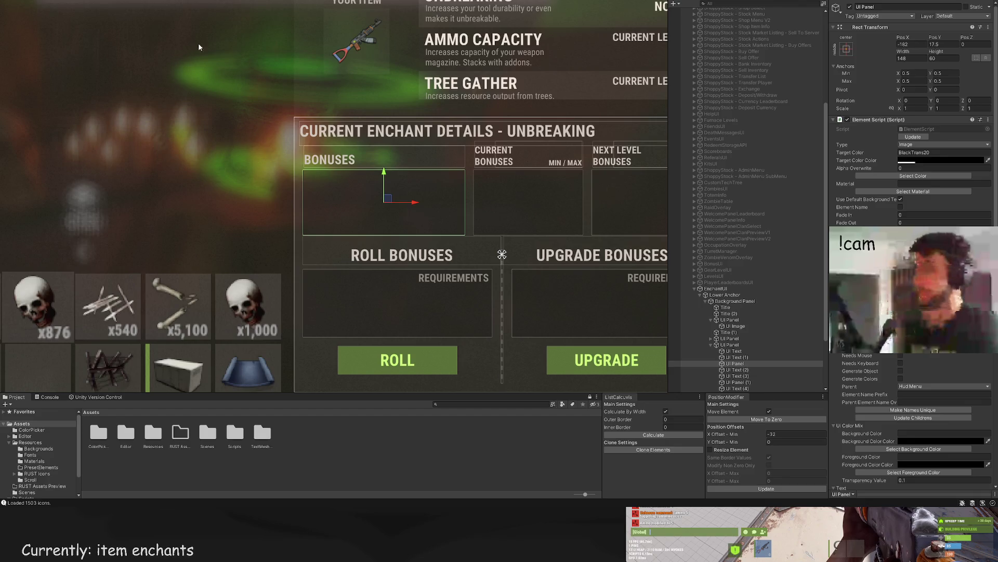
key(f)
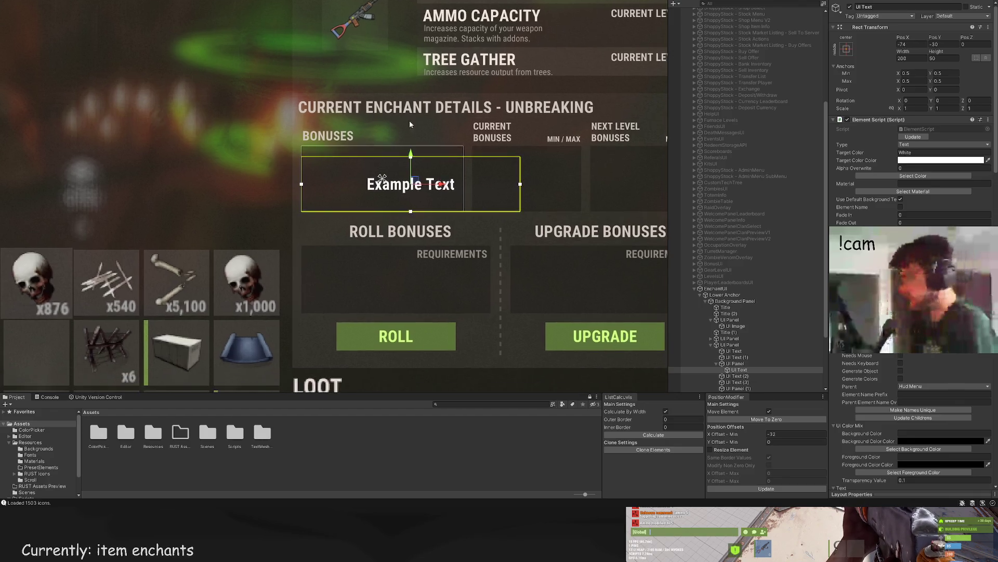
drag(545, 180, 469, 181)
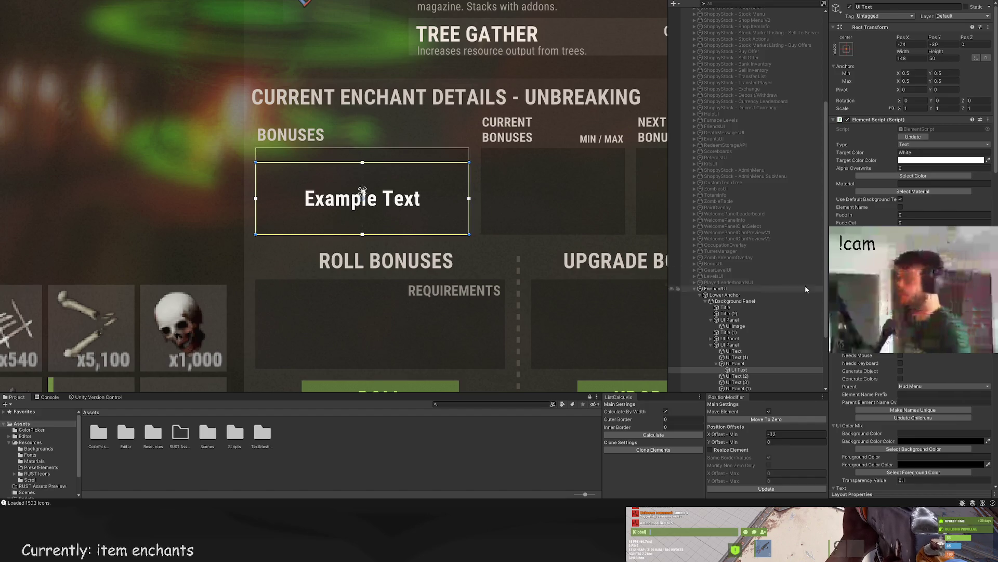
scroll(362, 191, up, 2)
drag(299, 151, 297, 134)
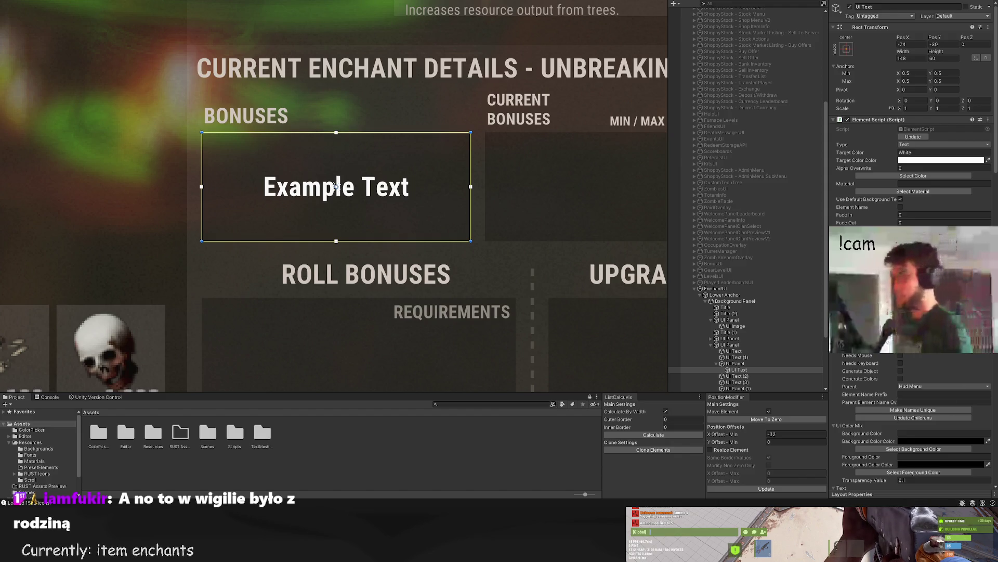
scroll(924, 390, down, 15)
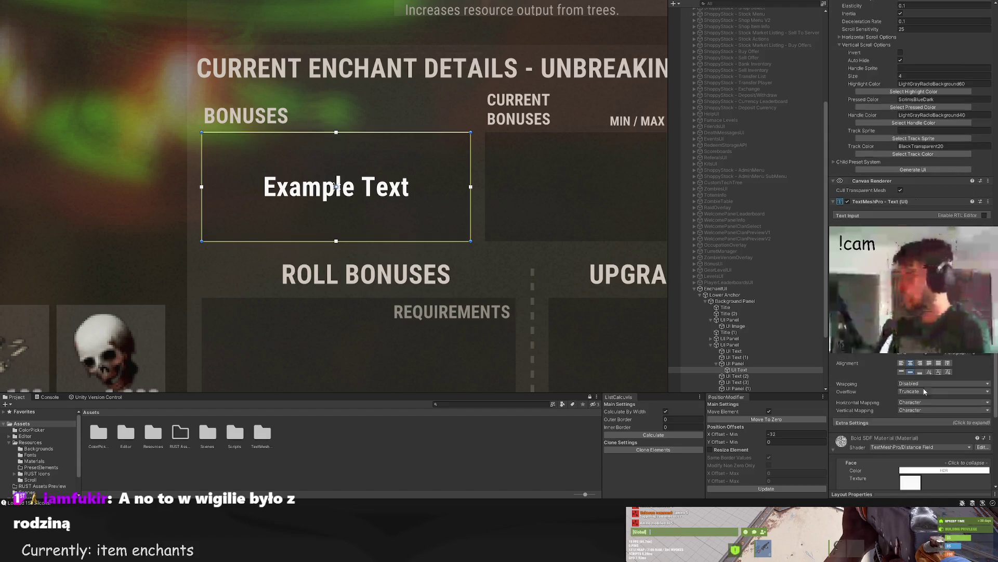
click(902, 364)
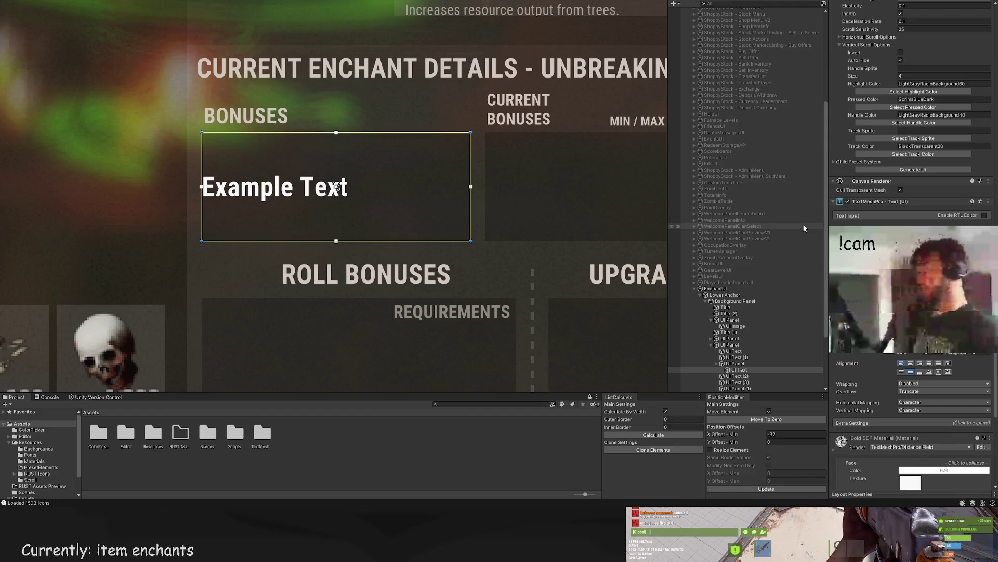
Step: Type Stone Gather, Metal Gather and Sulfur Gather on three separate lines
text(Stone Gather)
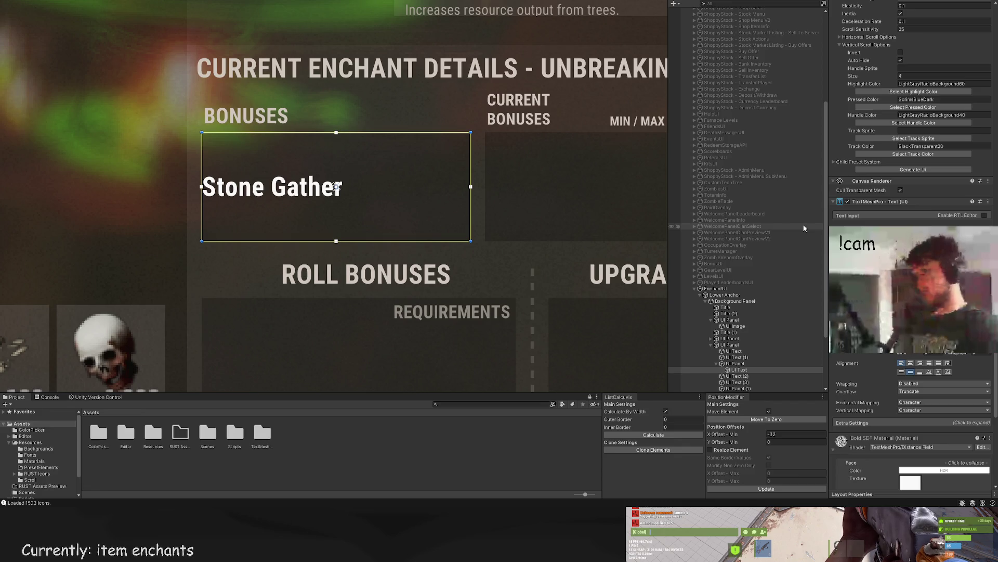
key(Return)
text(Me)
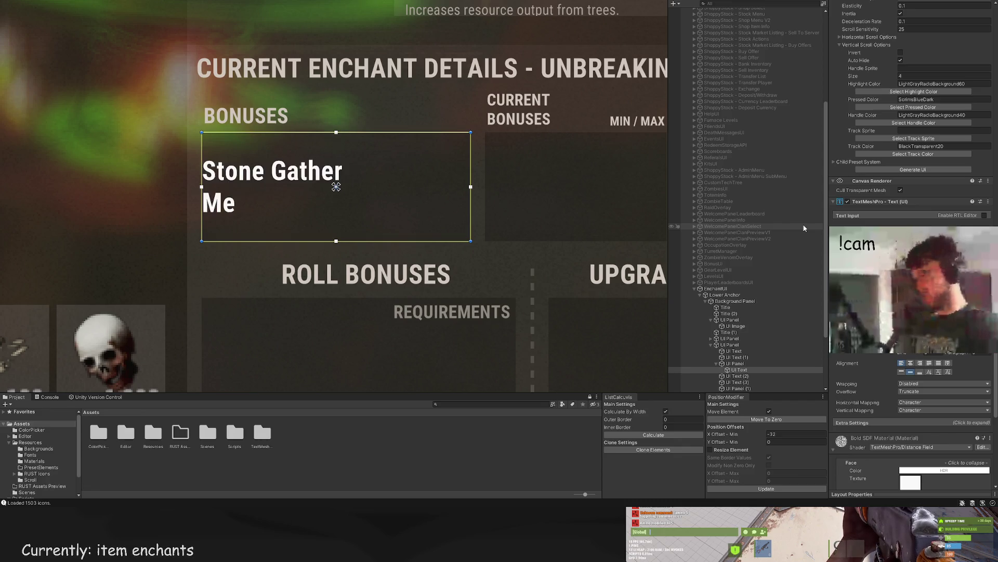
key(Return)
text(Sulfur Gather)
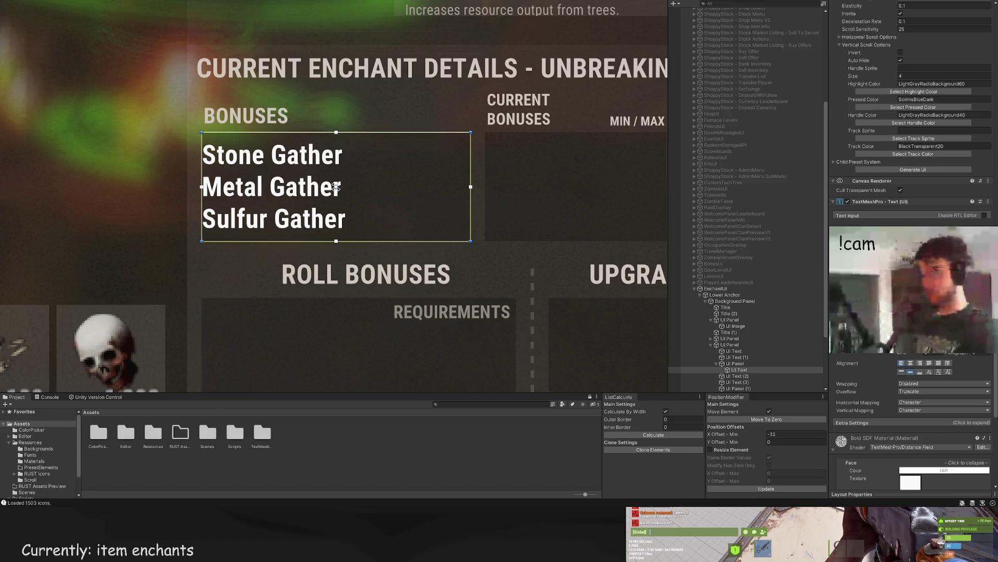
Step: Reduce the bonus list's font size and inset the text box's left edge slightly
key(Return)
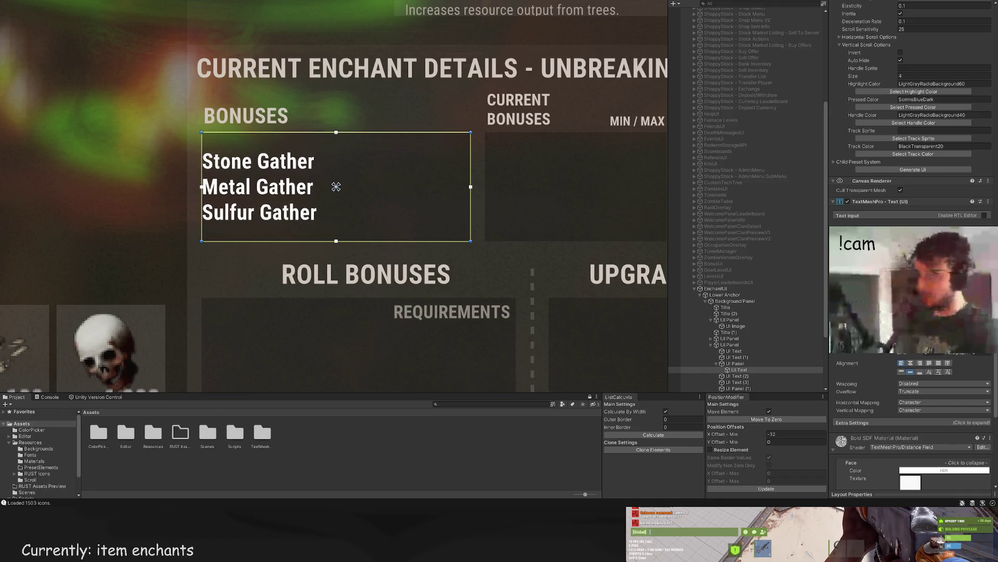
key(Return)
drag(202, 151, 208, 151)
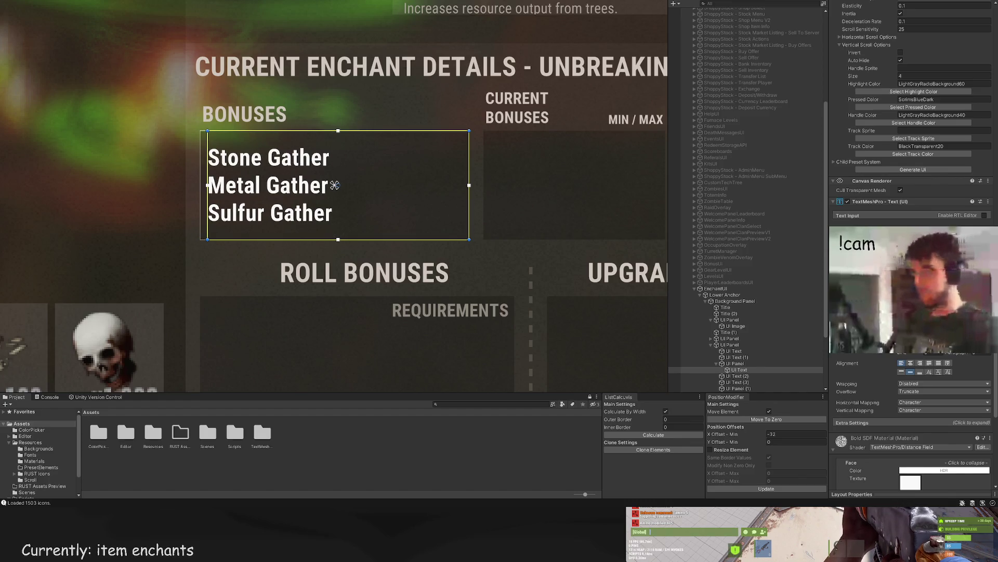
scroll(912, 130, up, 15)
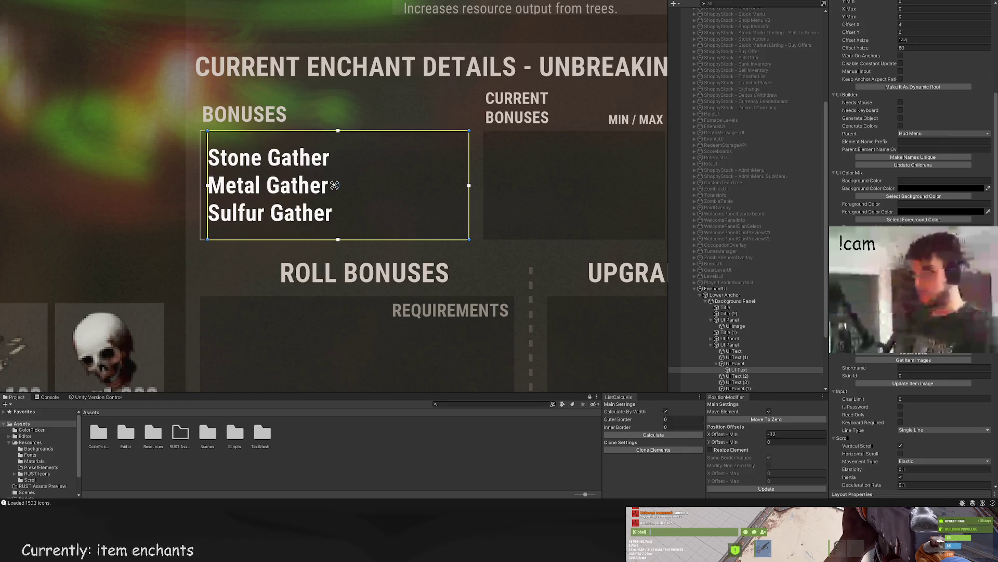
scroll(914, 156, up, 8)
click(914, 176)
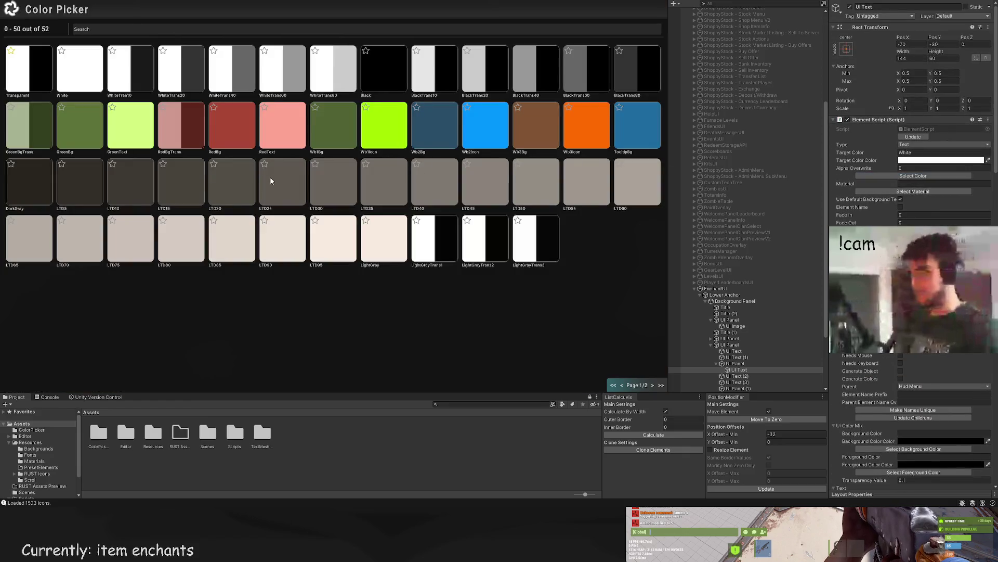
Step: Colour the bonus names with the brighter GreenText colour
click(109, 132)
scroll(211, 302, down, 5)
click(209, 301)
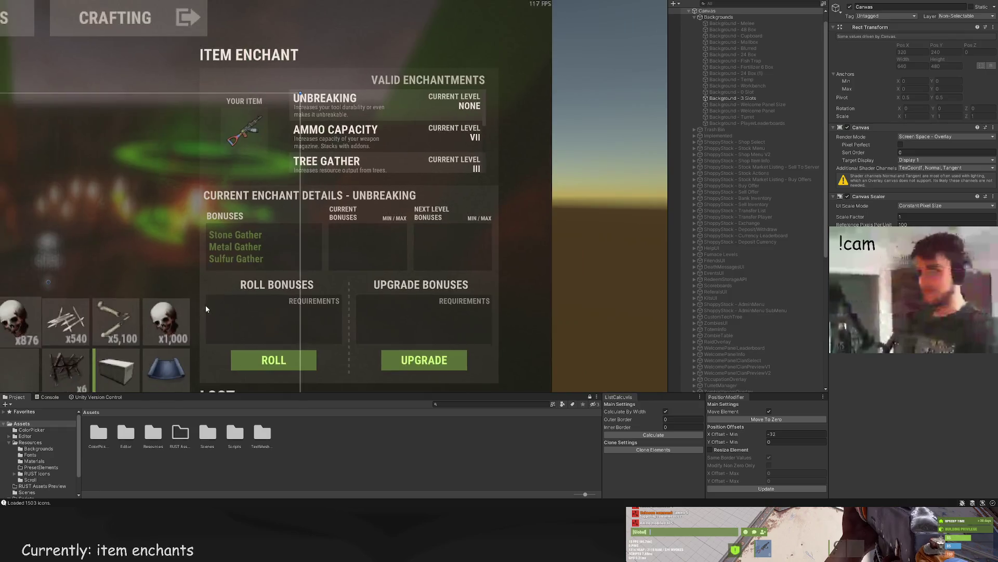
scroll(247, 270, up, 3)
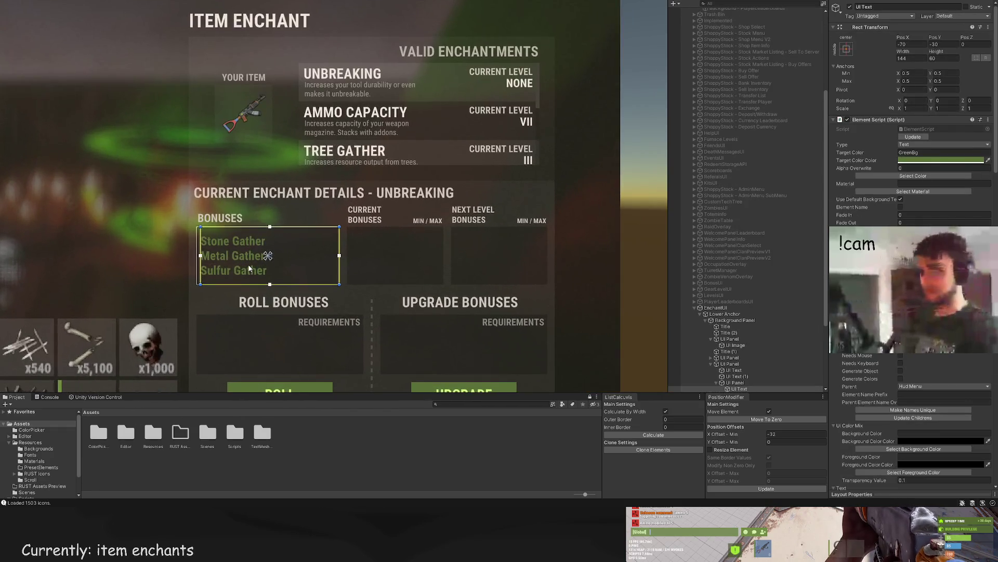
scroll(912, 365, down, 10)
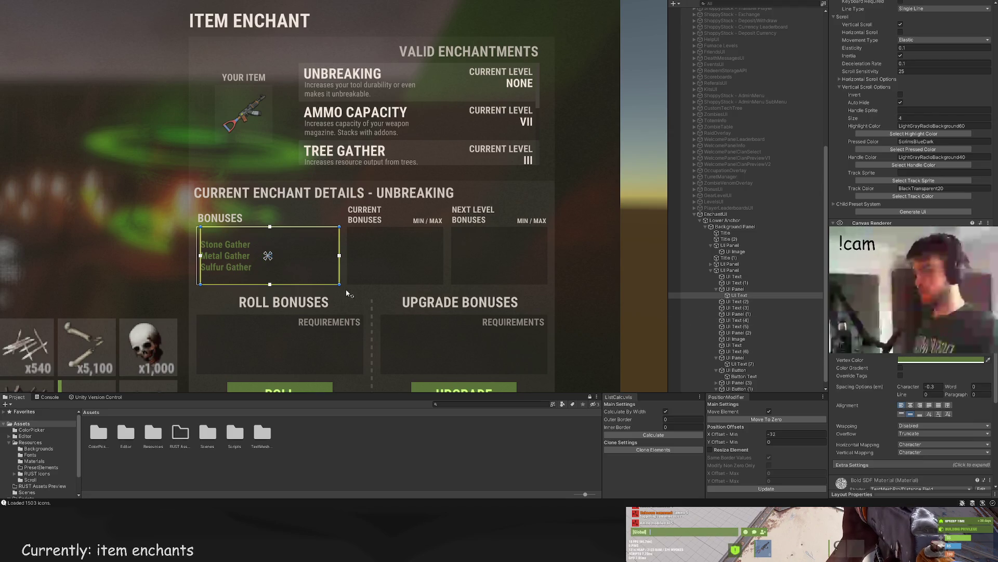
scroll(331, 325, down, 5)
click(331, 325)
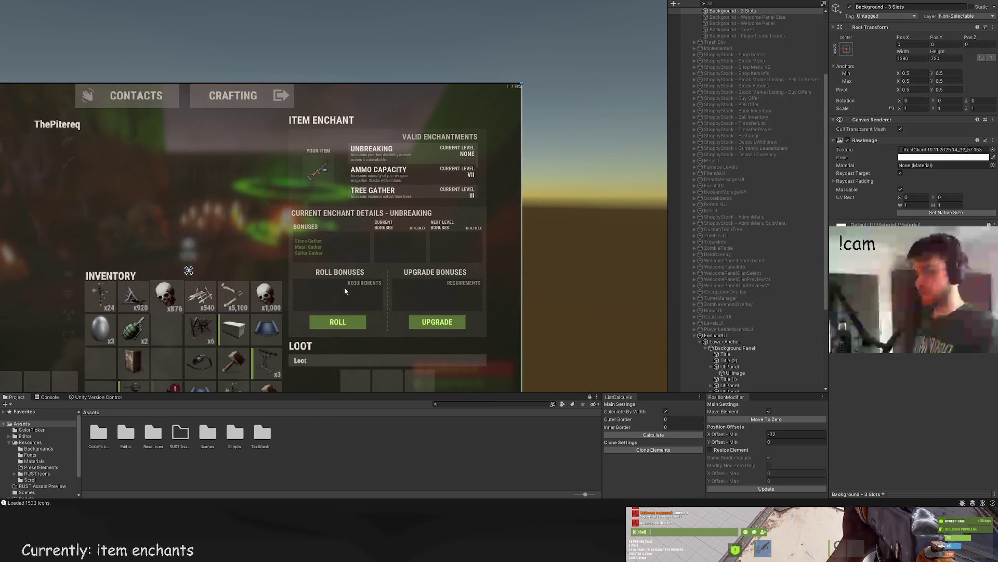
scroll(305, 264, up, 3)
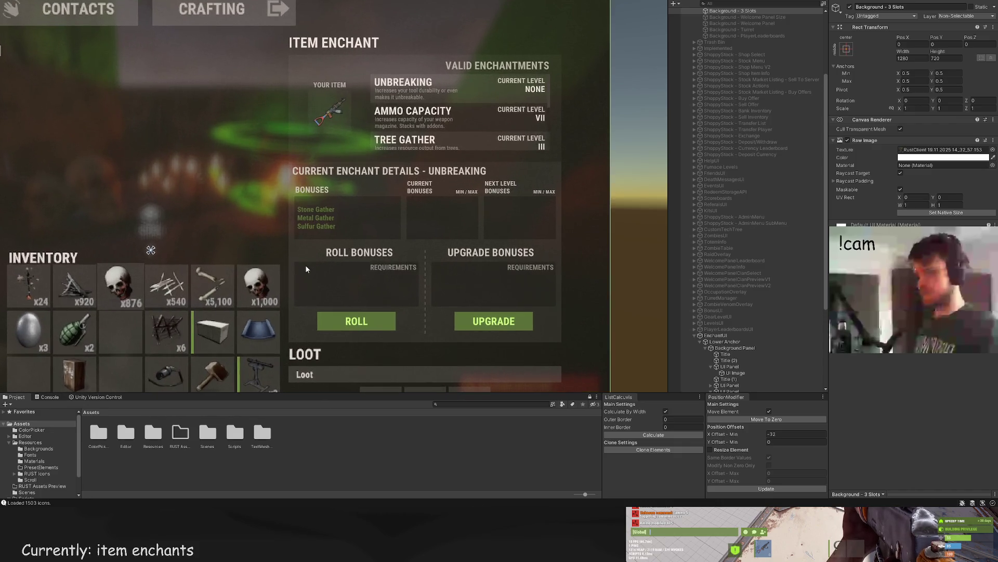
click(306, 269)
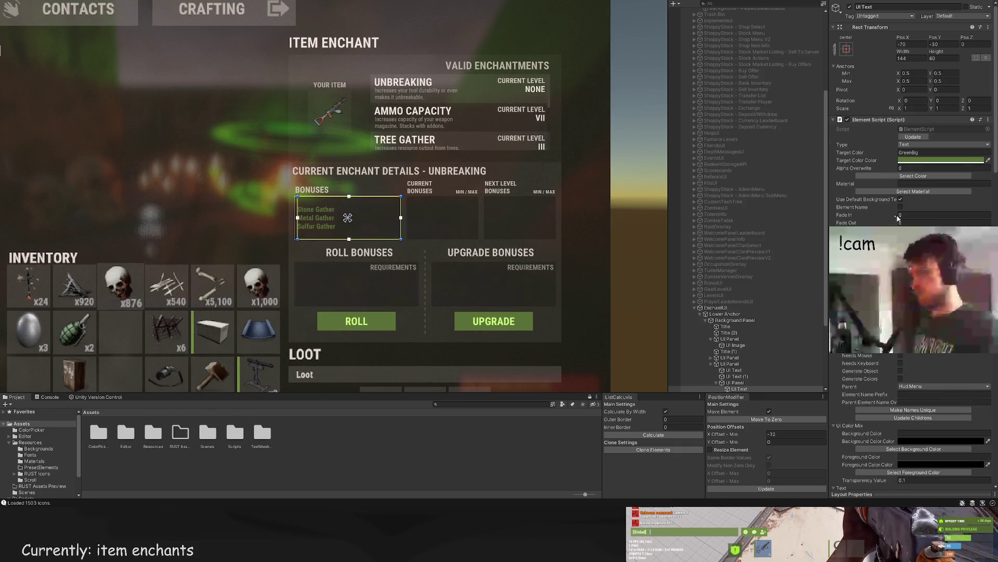
click(913, 176)
click(215, 201)
scroll(219, 198, down, 3)
scroll(224, 192, up, 3)
Step: Move a copy of the green bonus list into the Current Bonuses box
mouse_move(227, 192)
mouse_down()
mouse_move(199, 176)
mouse_move(168, 203)
mouse_move(172, 185)
mouse_up()
click(312, 172)
scroll(363, 214, up, 2)
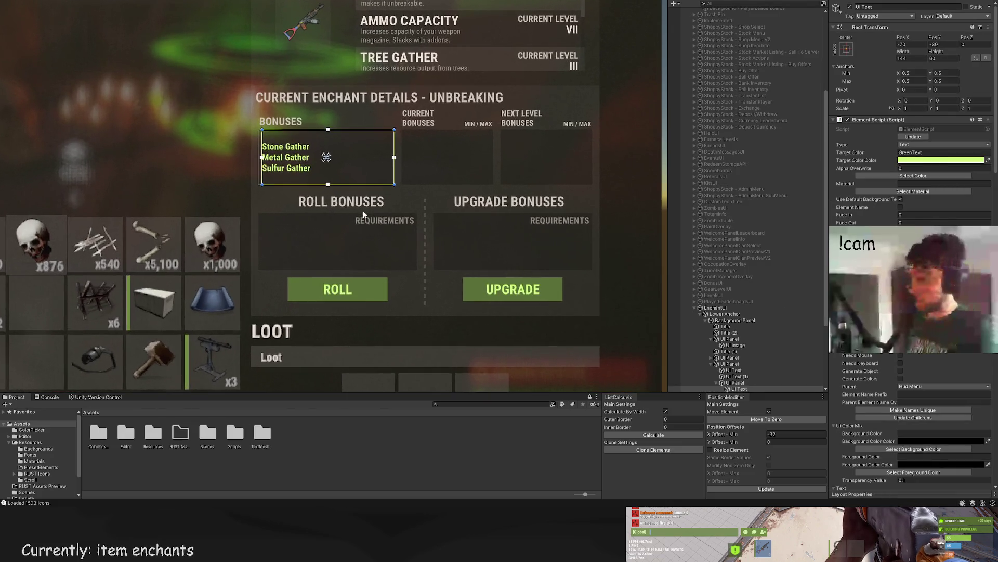
drag(376, 231, 325, 248)
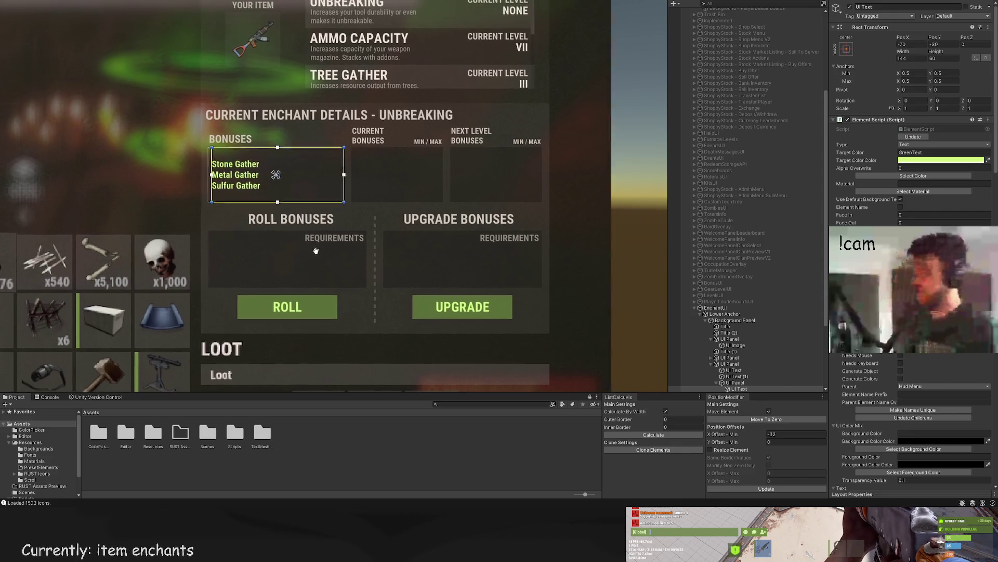
scroll(312, 252, up, 3)
click(294, 143)
mouse_move(295, 143)
mouse_down()
mouse_move(519, 153)
mouse_move(511, 155)
mouse_up()
scroll(465, 161, up, 4)
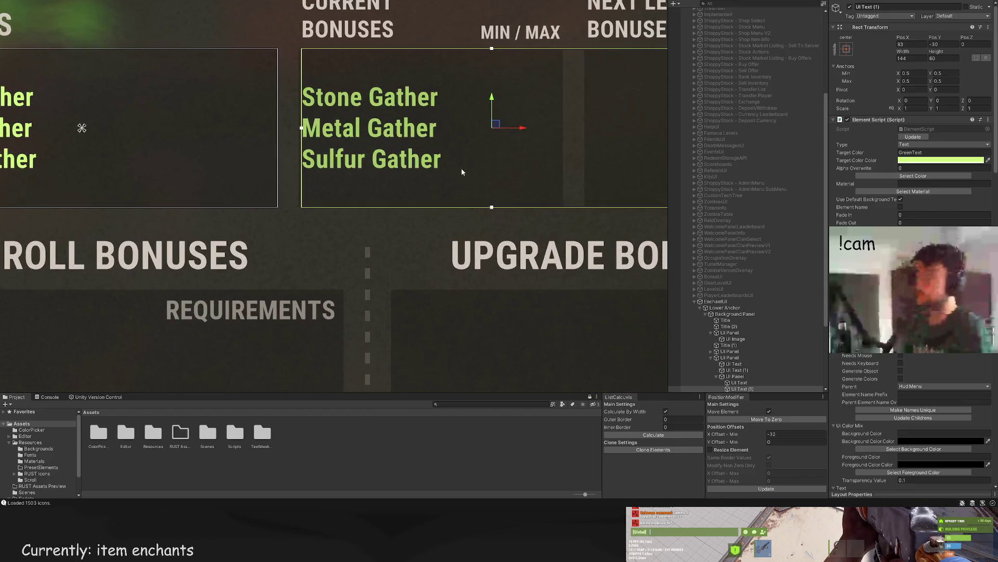
Step: Nudge the copied list right so it sits inside the Current Bonuses box
scroll(490, 161, up, 1)
drag(522, 126, 526, 127)
scroll(468, 182, down, 2)
drag(415, 242, 478, 250)
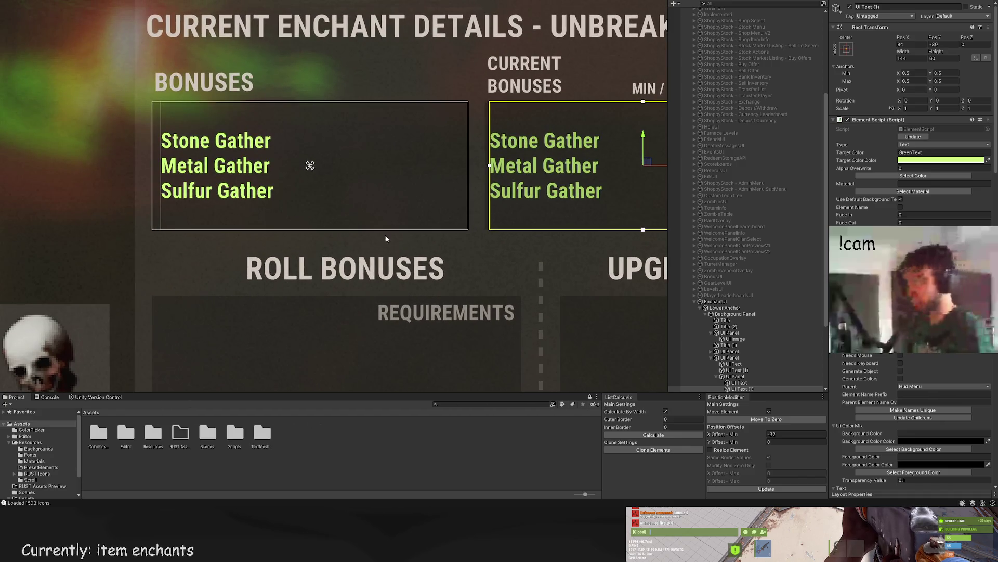
drag(659, 165, 663, 166)
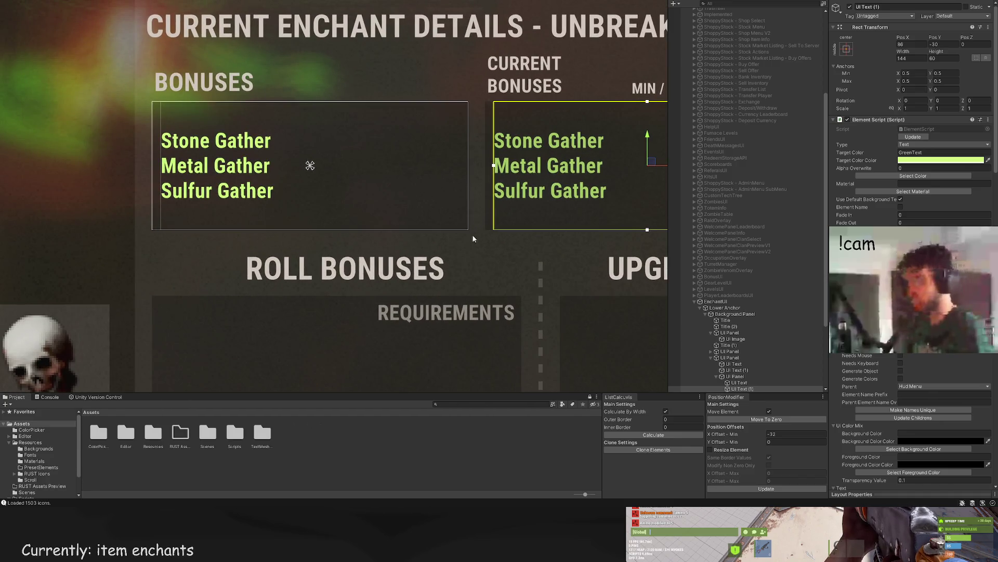
Step: Move the copied text under the Current Bonuses panel in the Hierarchy
click(751, 383)
click(749, 389)
double_click(748, 389)
scroll(743, 364, down, 3)
drag(740, 346, 738, 361)
click(742, 356)
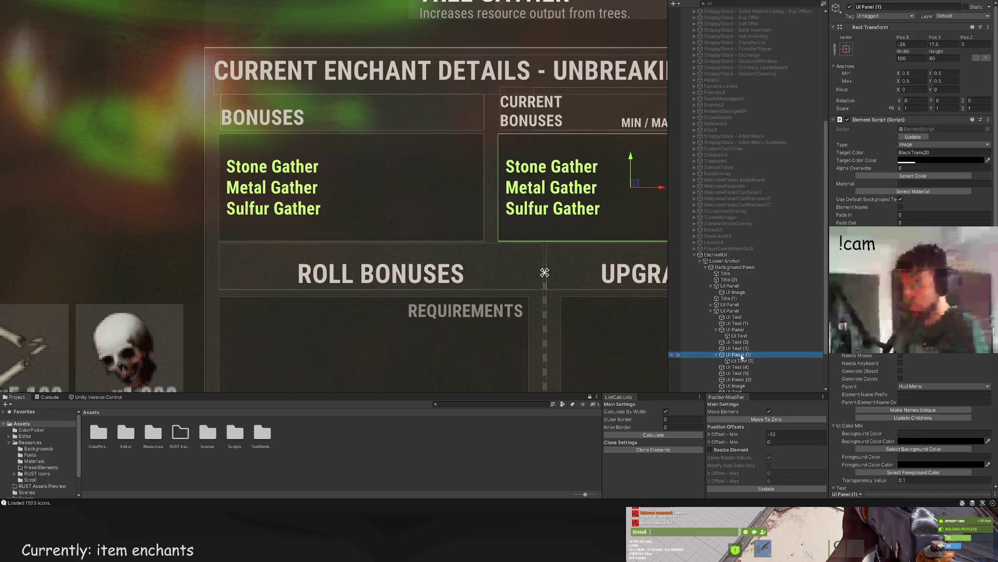
double_click(743, 360)
scroll(743, 338, down, 3)
scroll(885, 370, down, 15)
scroll(885, 370, down, 15)
Step: Replace the copied text with the values +43%, -23% and 4% on three lines
click(884, 195)
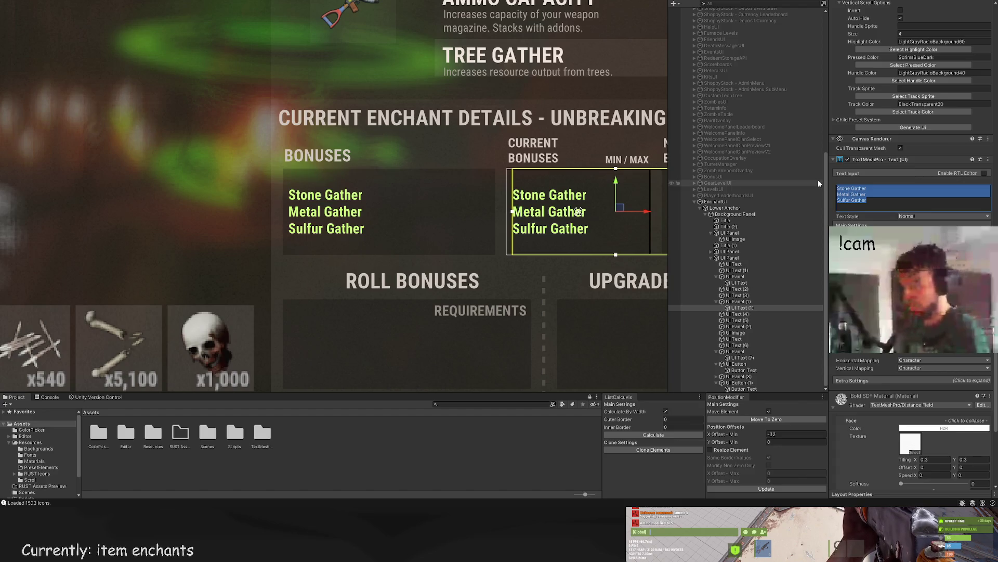
text(+43%)
key(Return)
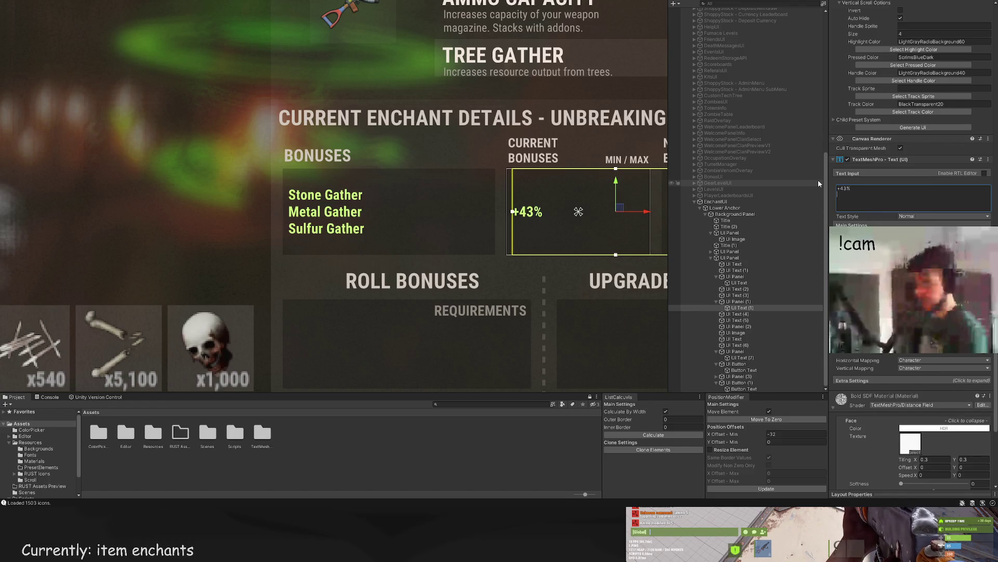
text(-)
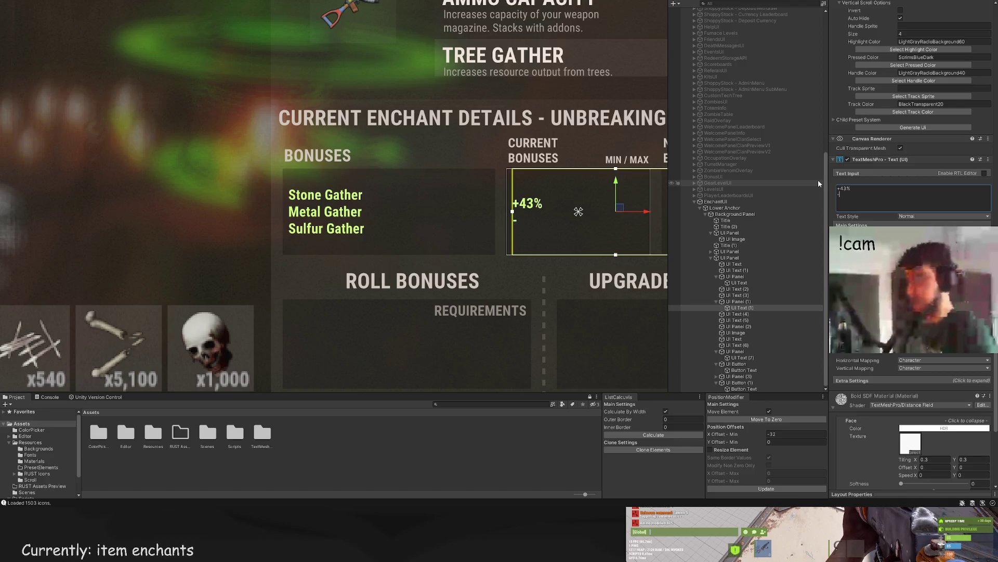
text(23%)
key(Return)
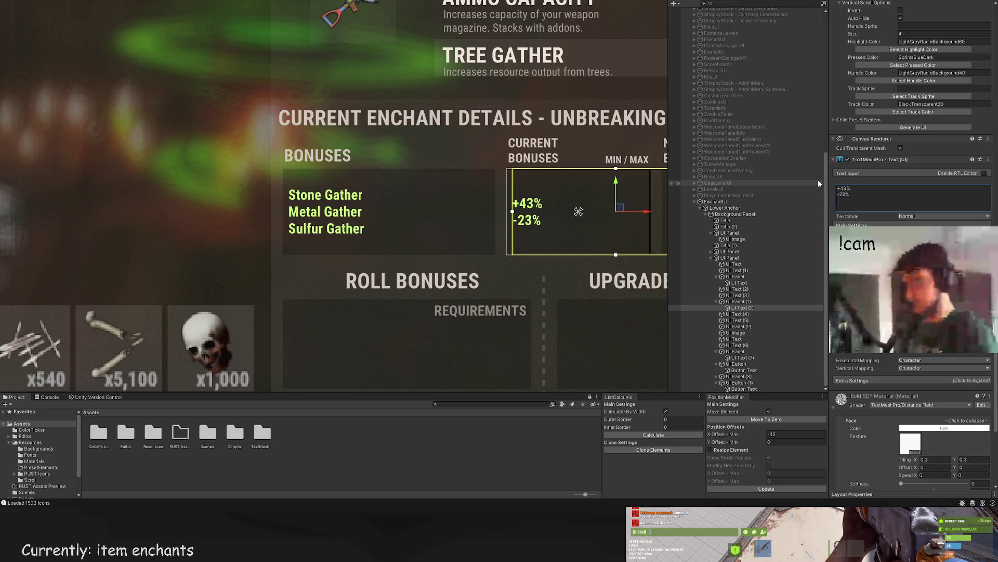
text(4%)
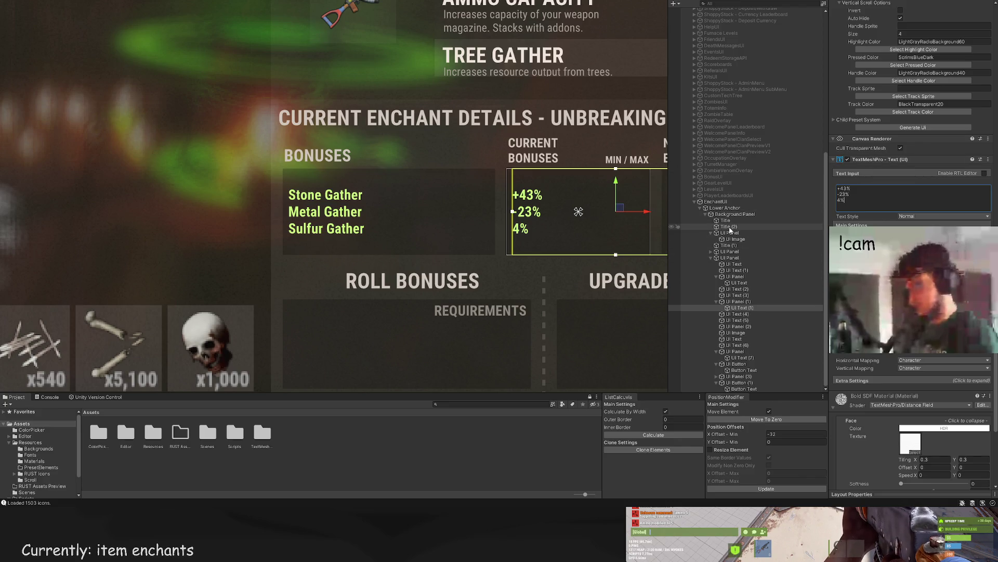
scroll(909, 203, up, 10)
scroll(909, 203, up, 13)
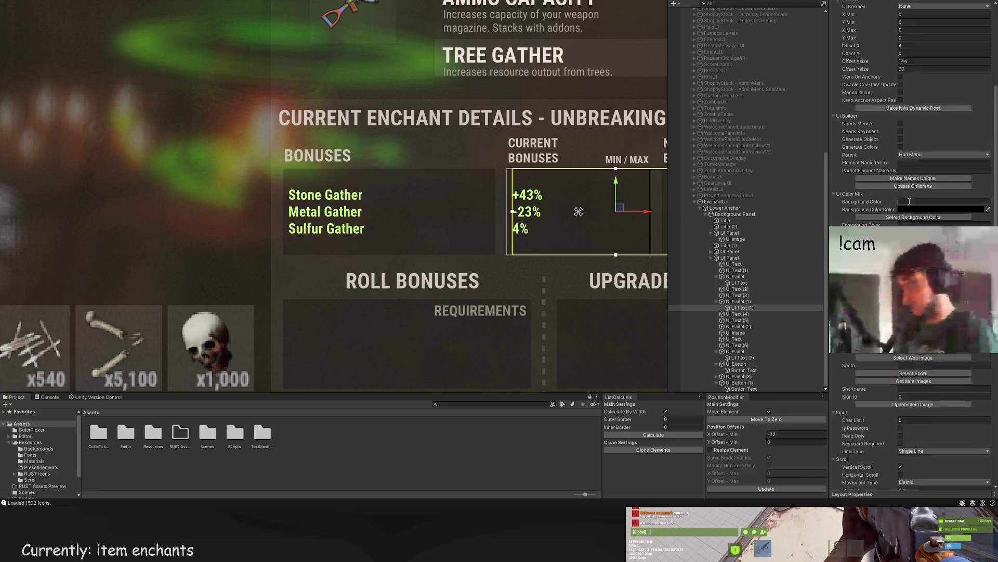
click(917, 134)
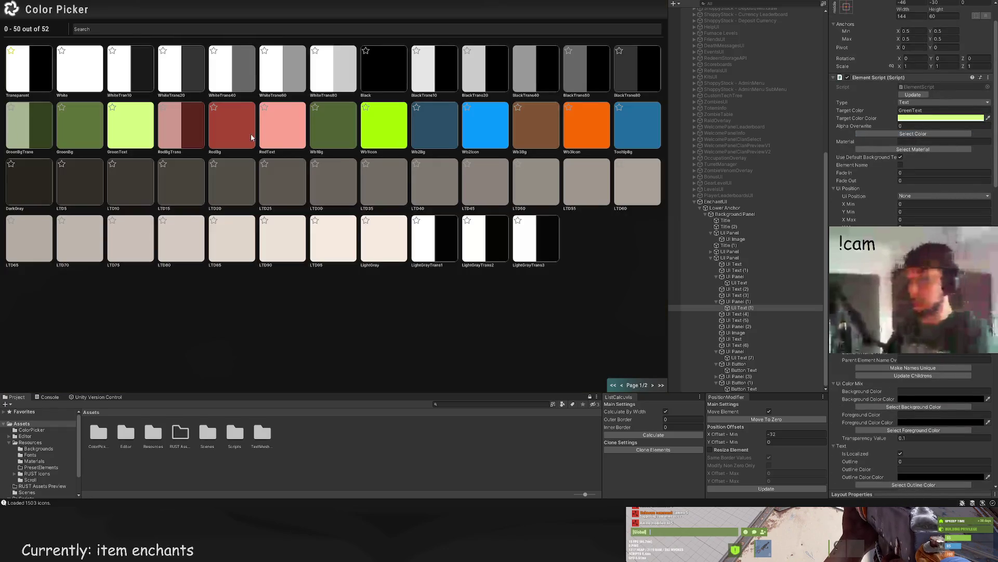
Step: Try salmon red on the values text, then set its colour back to GreenText
click(288, 124)
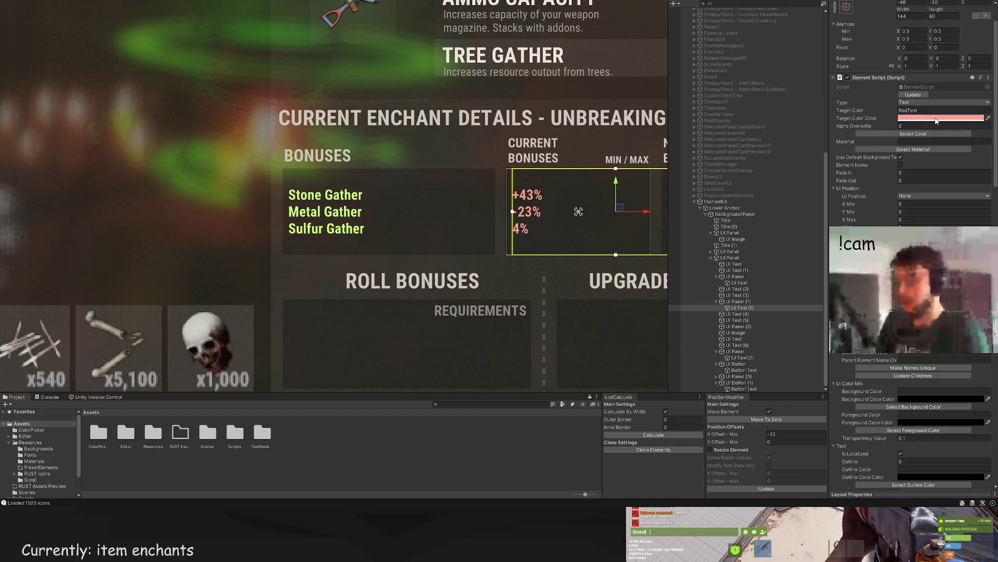
click(913, 133)
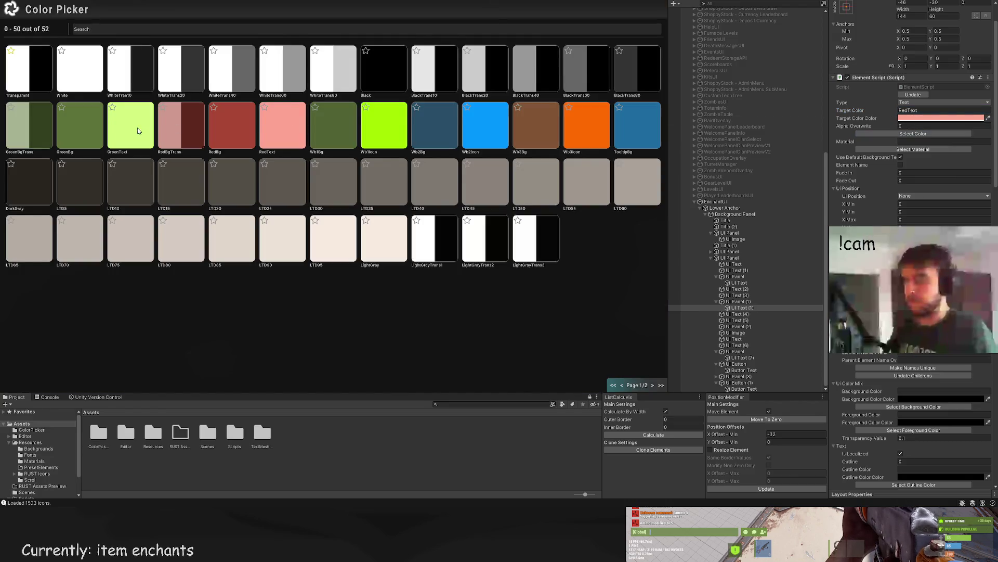
click(398, 136)
Step: Wrap -23% in a <color=#FFA594> tag so only that value shows red
scroll(853, 406, down, 15)
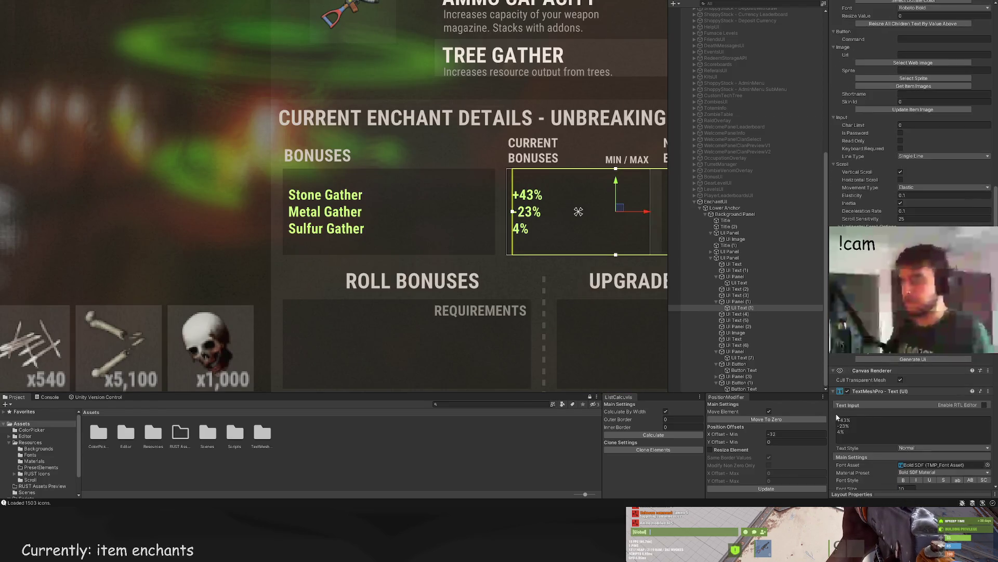
click(837, 426)
click(837, 425)
text(color=)
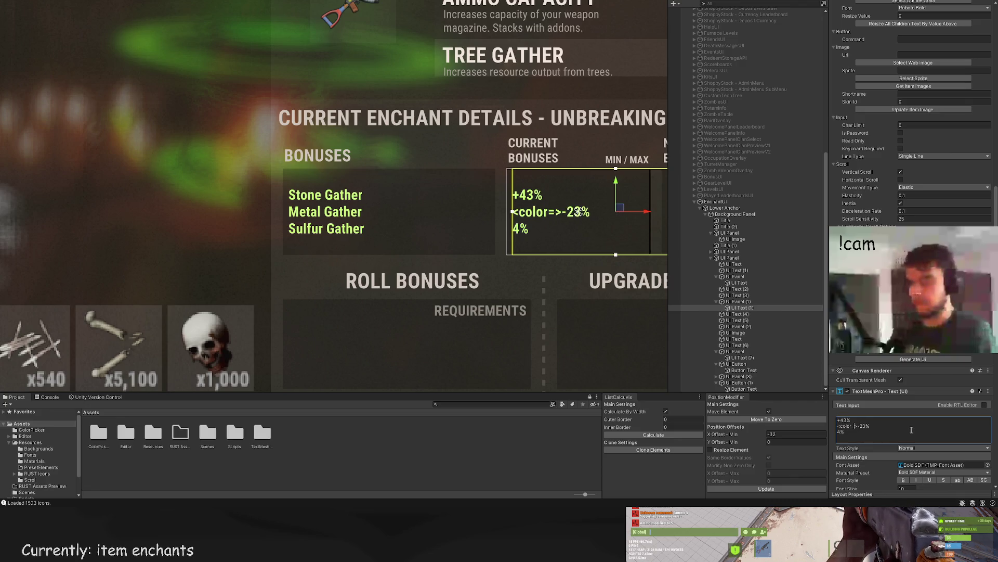
text(#FFA594)
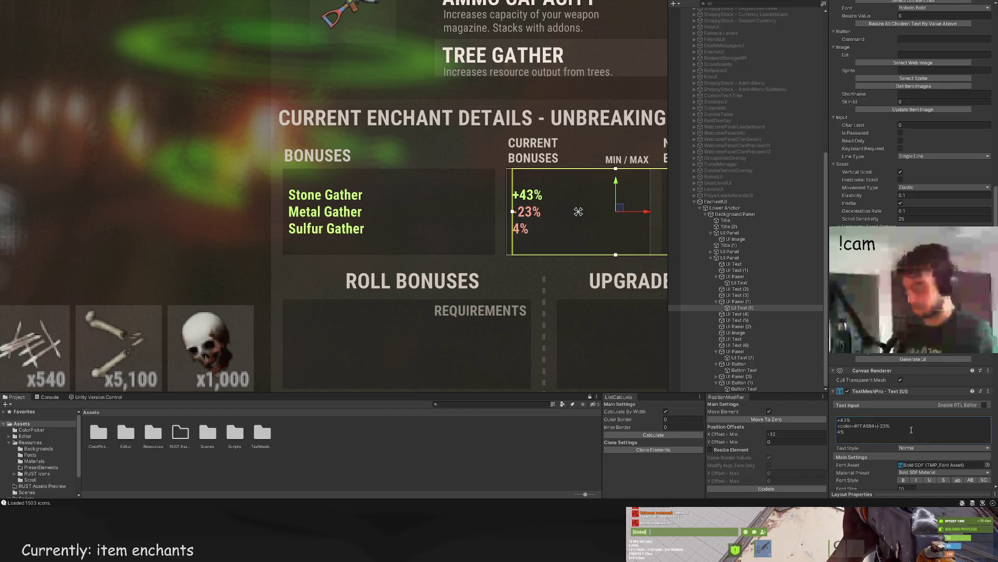
text(</colo)
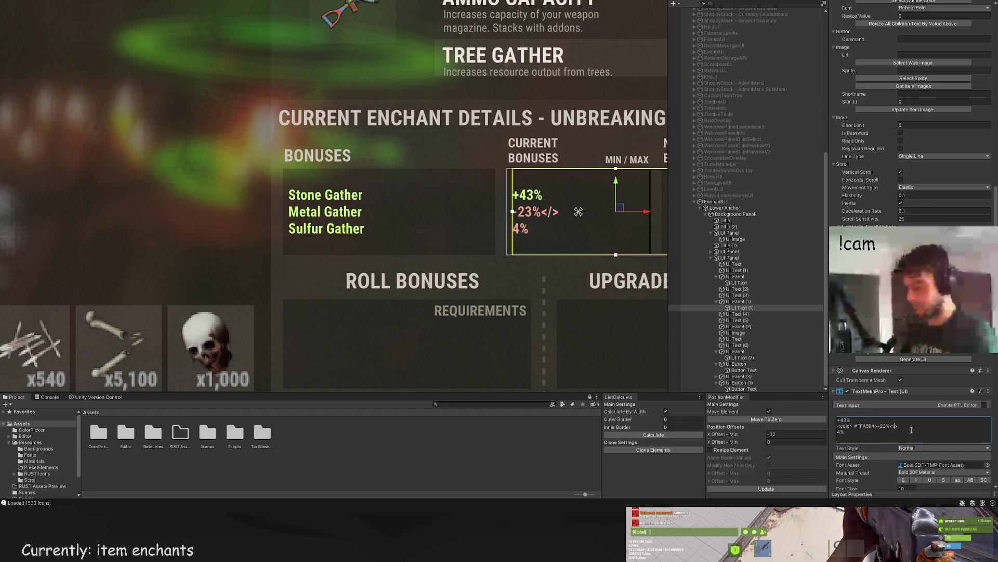
text(r>)
click(535, 319)
scroll(520, 302, down, 5)
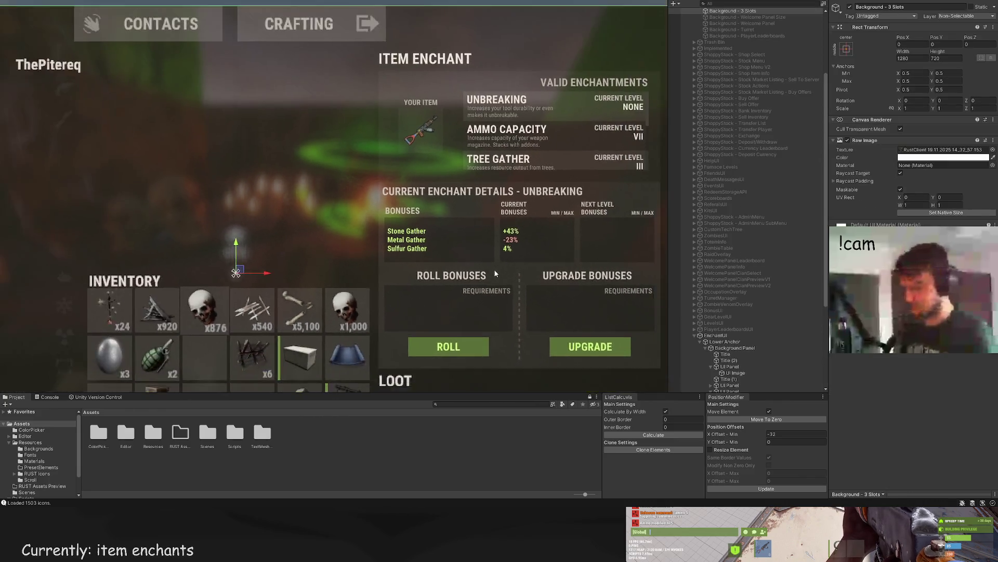
Step: Change the third current bonus value from 4% to +4%
mouse_move(498, 280)
mouse_down()
mouse_move(419, 262)
mouse_move(363, 232)
mouse_up()
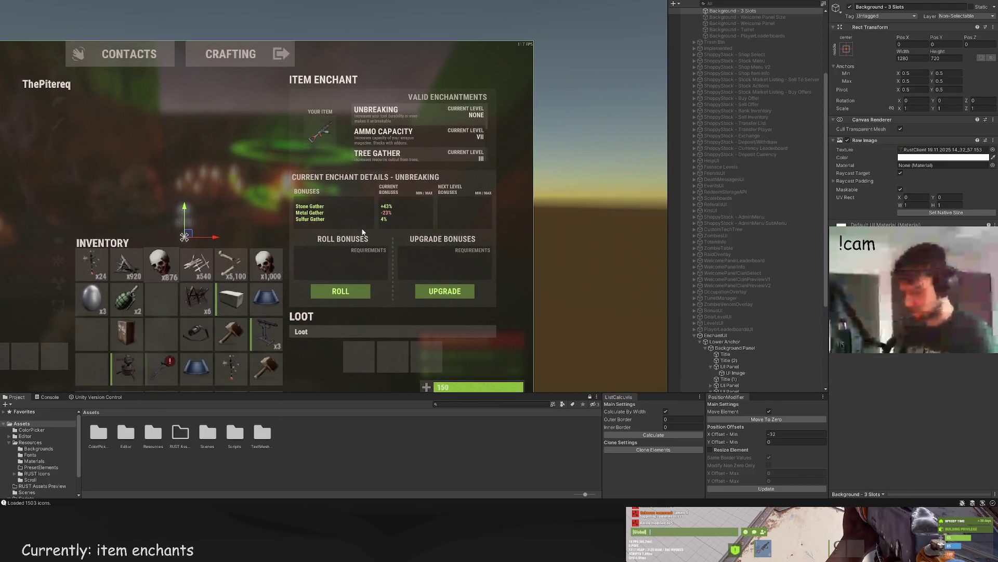
click(395, 211)
scroll(897, 369, down, 10)
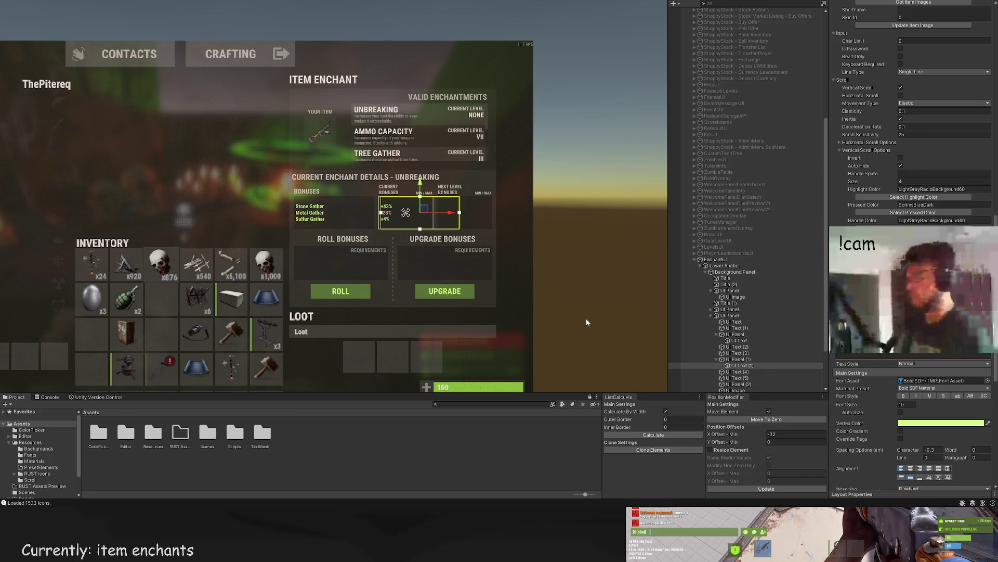
click(631, 329)
scroll(631, 329, down, 1)
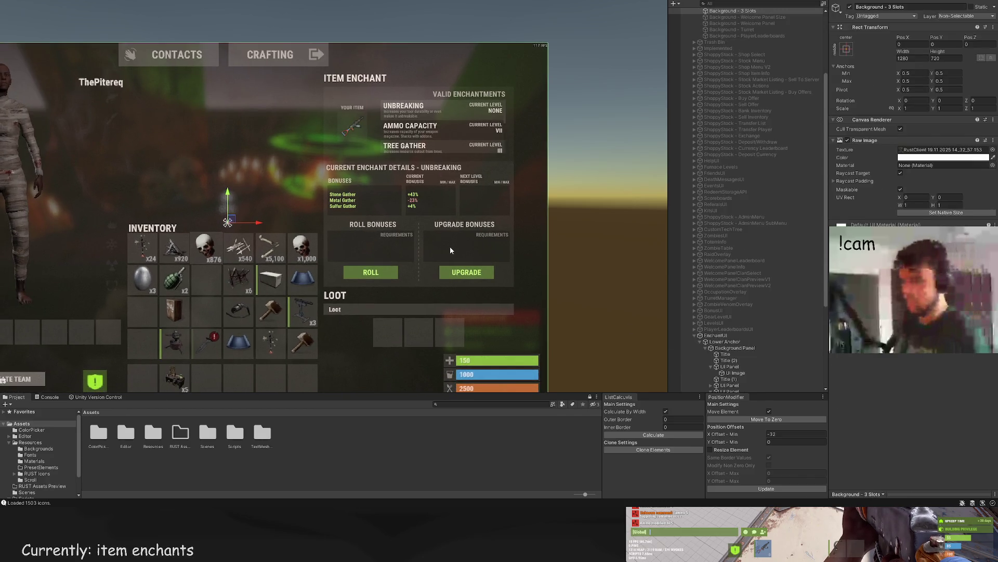
scroll(448, 247, up, 3)
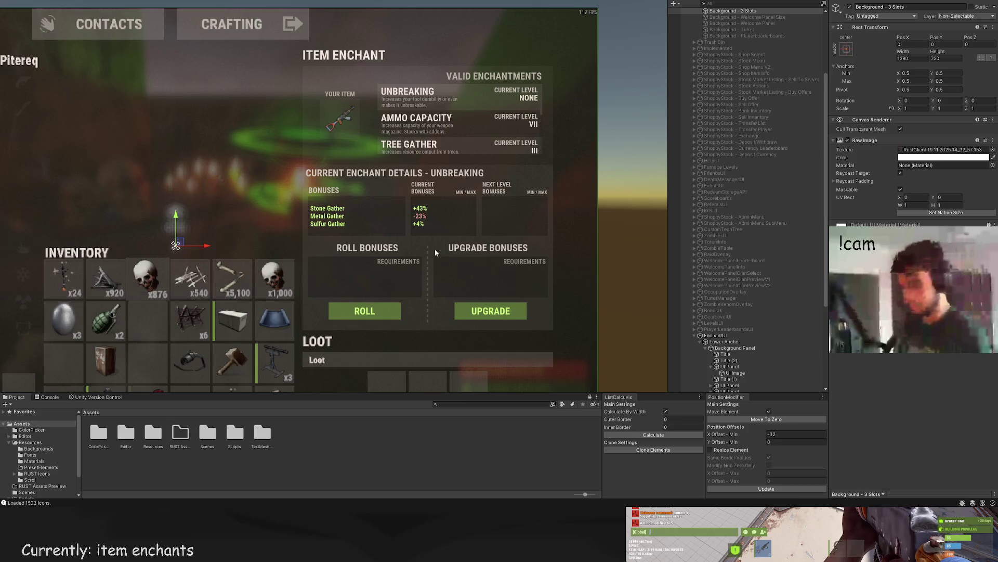
scroll(436, 253, up, 4)
click(403, 203)
scroll(401, 200, up, 2)
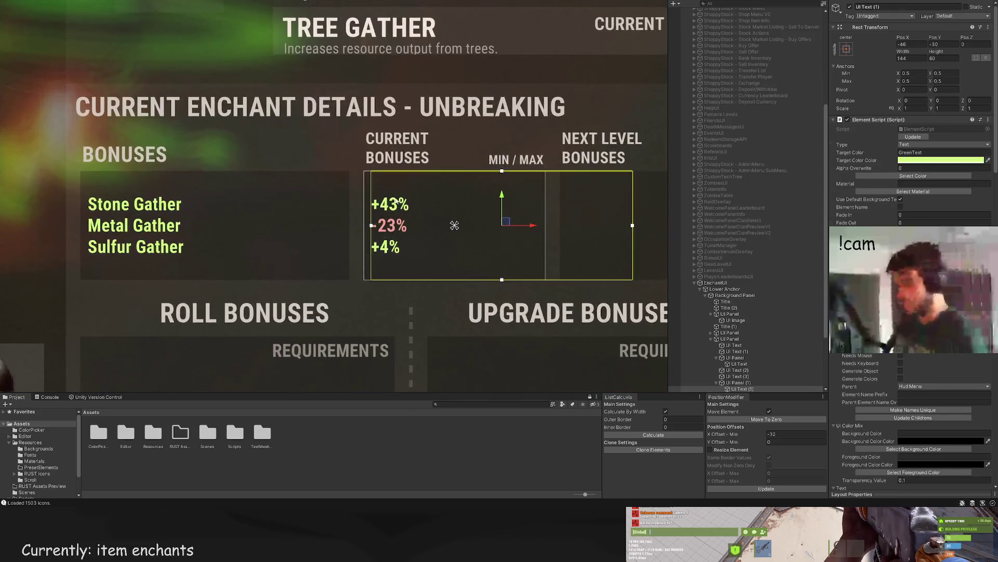
scroll(358, 238, down, 5)
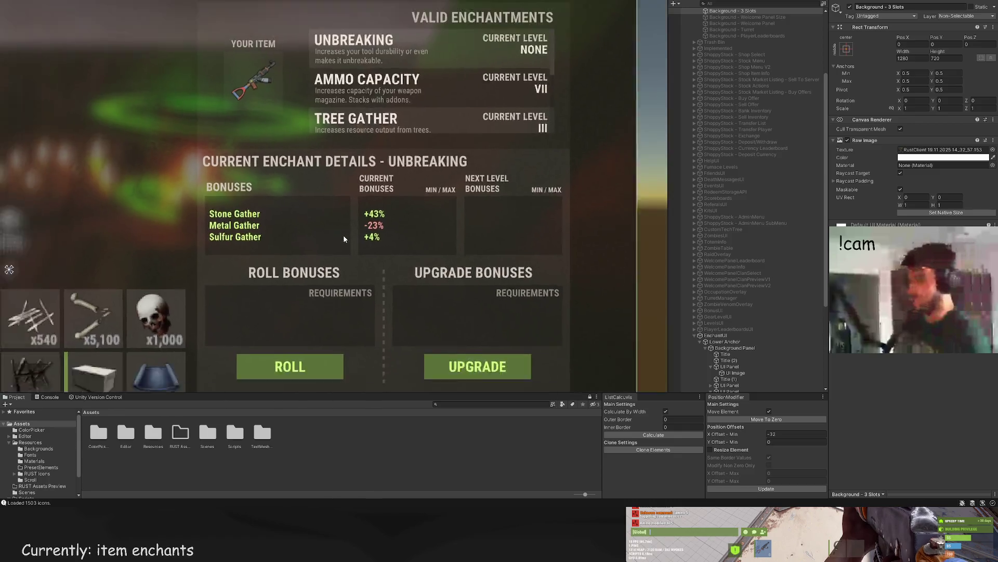
scroll(359, 237, down, 3)
click(431, 205)
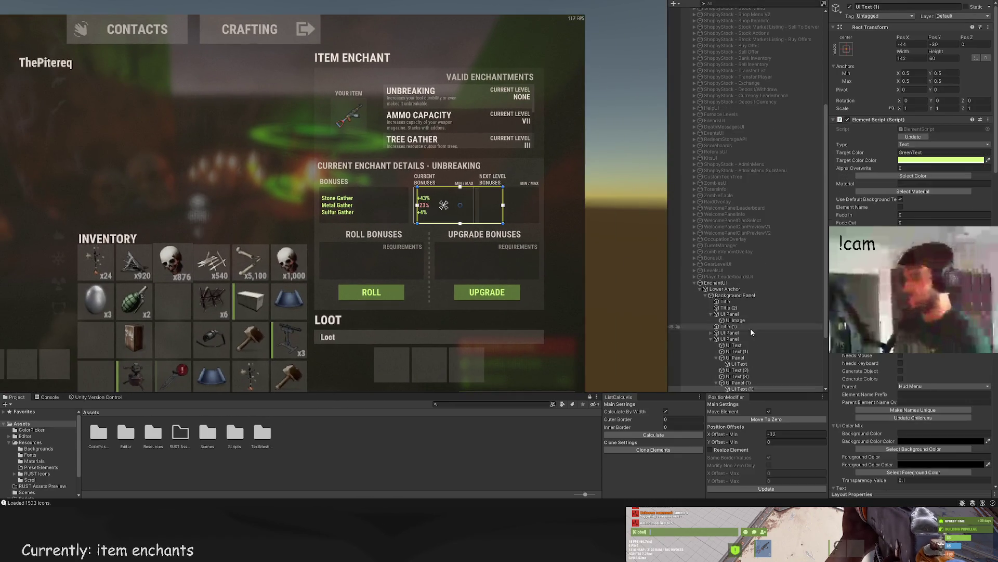
Step: Trim the bonus-name labels' box from the left to Pos X -69, Width 143
click(736, 335)
click(738, 341)
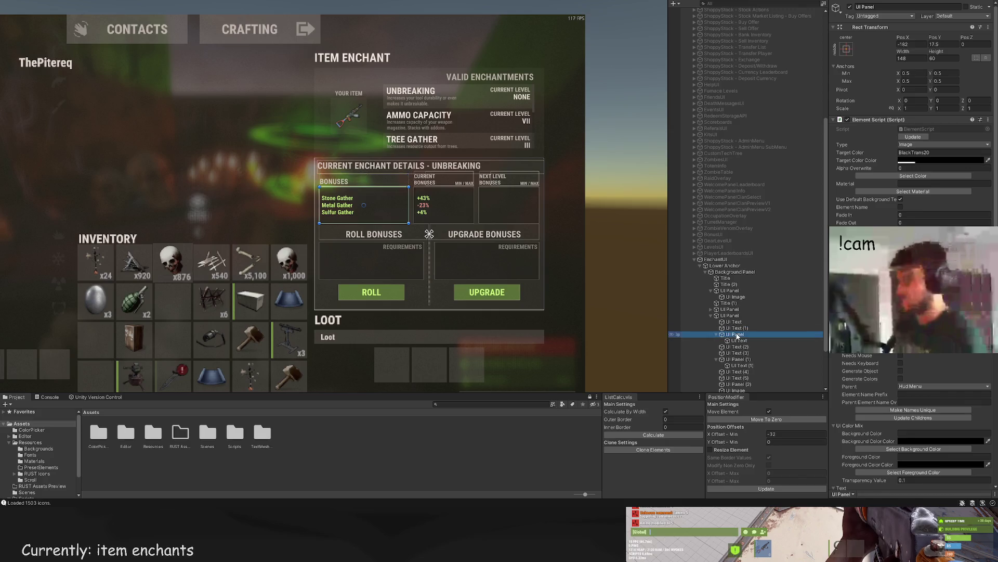
scroll(320, 198, up, 4)
drag(323, 189, 324, 189)
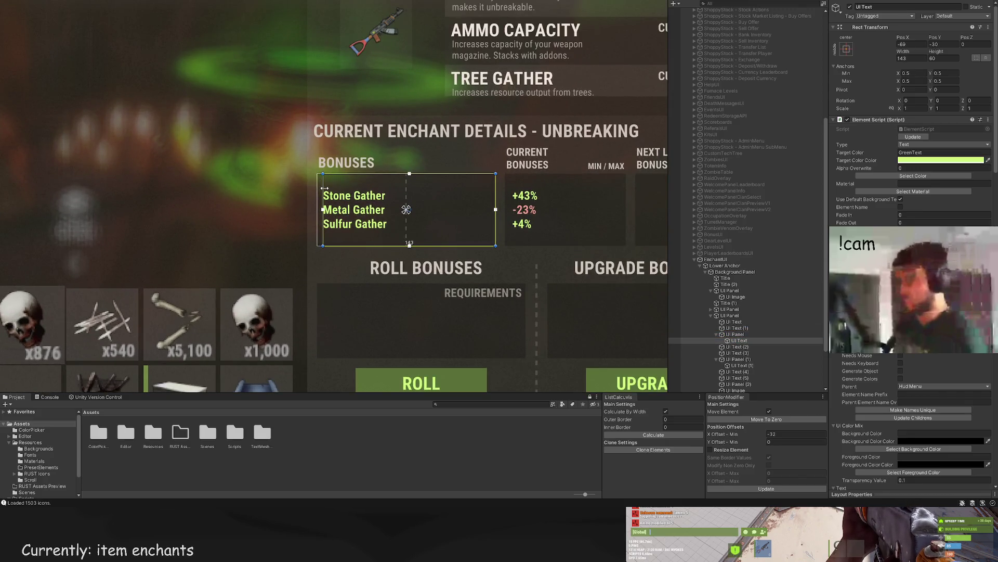
scroll(441, 209, down, 3)
click(444, 178)
scroll(473, 218, down, 2)
scroll(439, 213, up, 4)
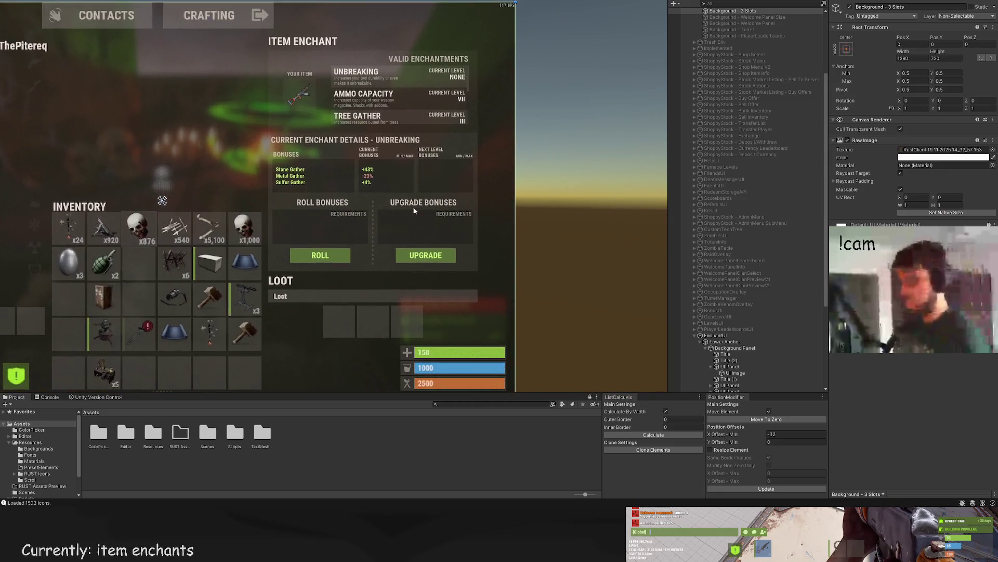
click(292, 176)
scroll(772, 317, down, 1)
click(744, 369)
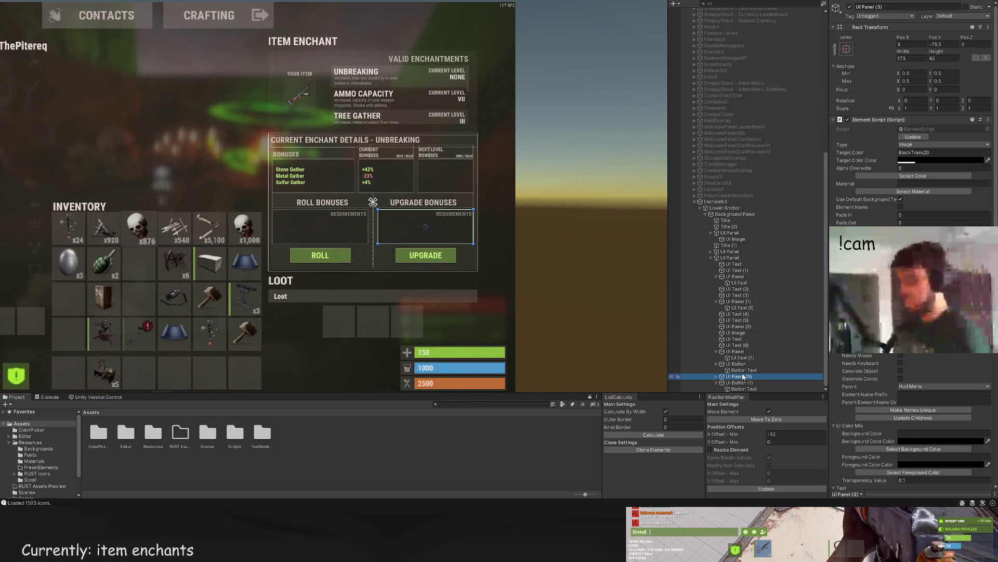
click(739, 383)
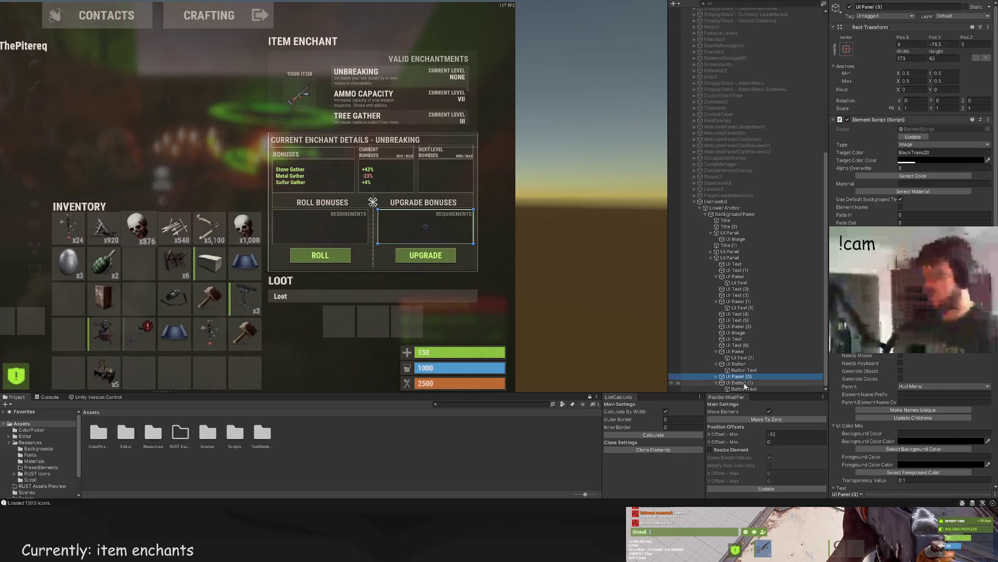
Step: Widen the NEXT LEVEL BONUSES heading's rect so the title fits on one line
click(738, 363)
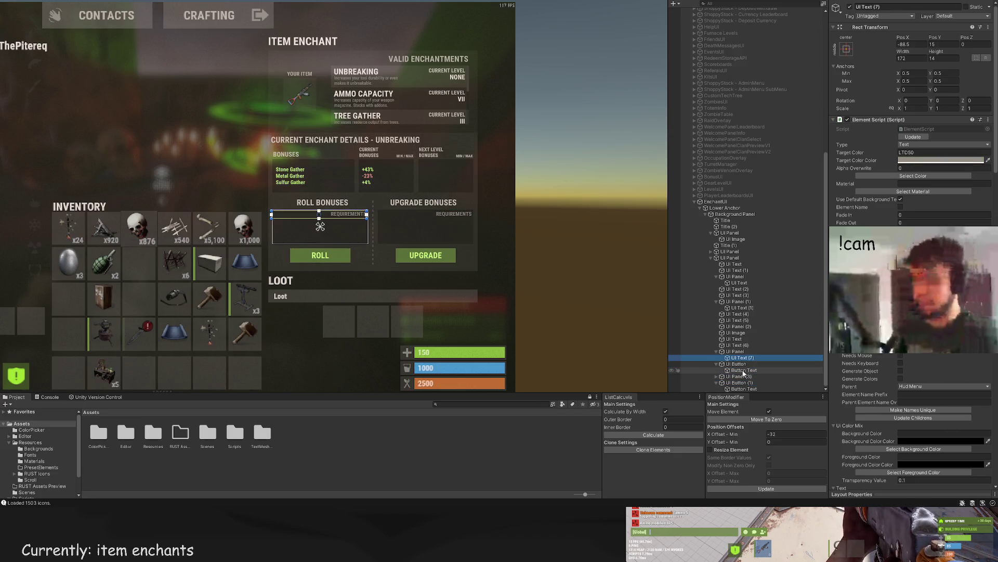
click(744, 369)
click(738, 326)
click(740, 320)
click(740, 314)
click(740, 321)
click(742, 313)
scroll(745, 323, up, 1)
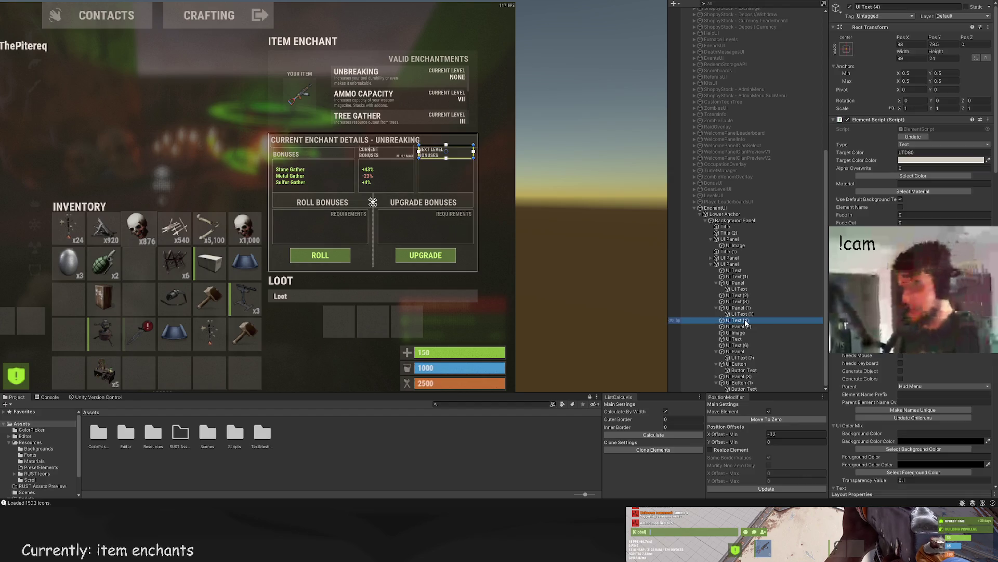
scroll(631, 260, up, 3)
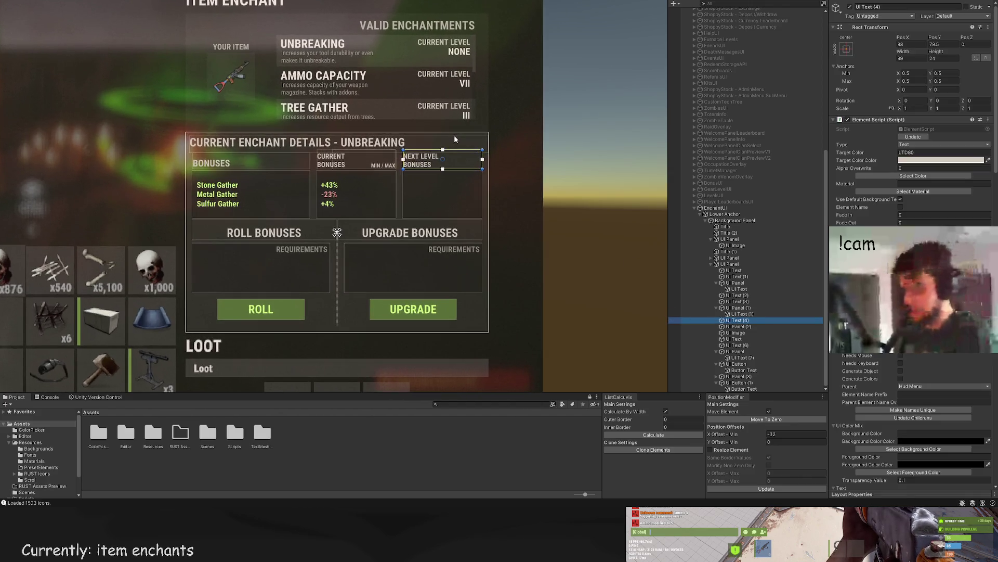
click(735, 301)
scroll(737, 312, down, 1)
click(738, 314)
scroll(913, 156, down, 10)
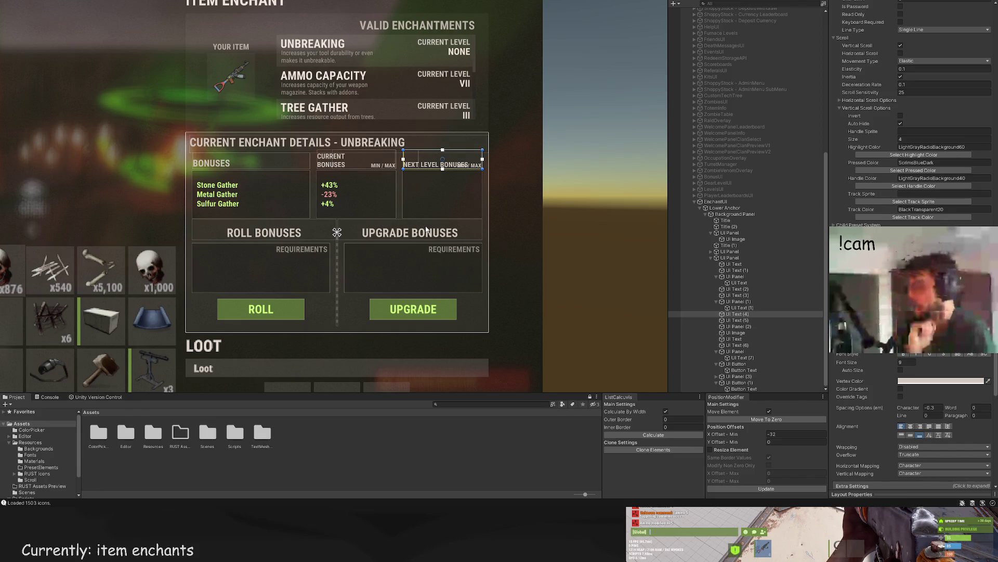
drag(419, 235, 426, 245)
scroll(439, 212, down, 1)
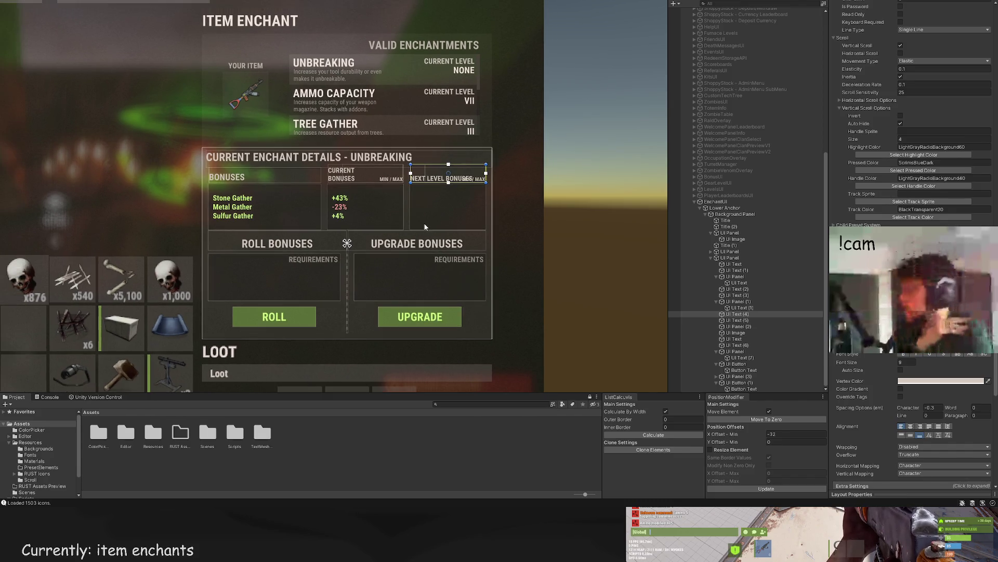
drag(458, 221, 462, 214)
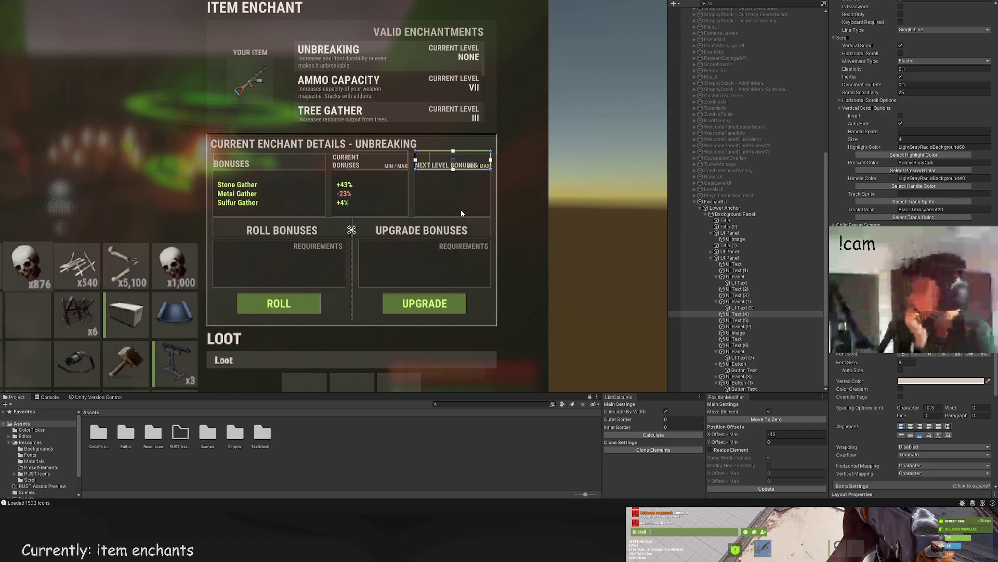
click(749, 326)
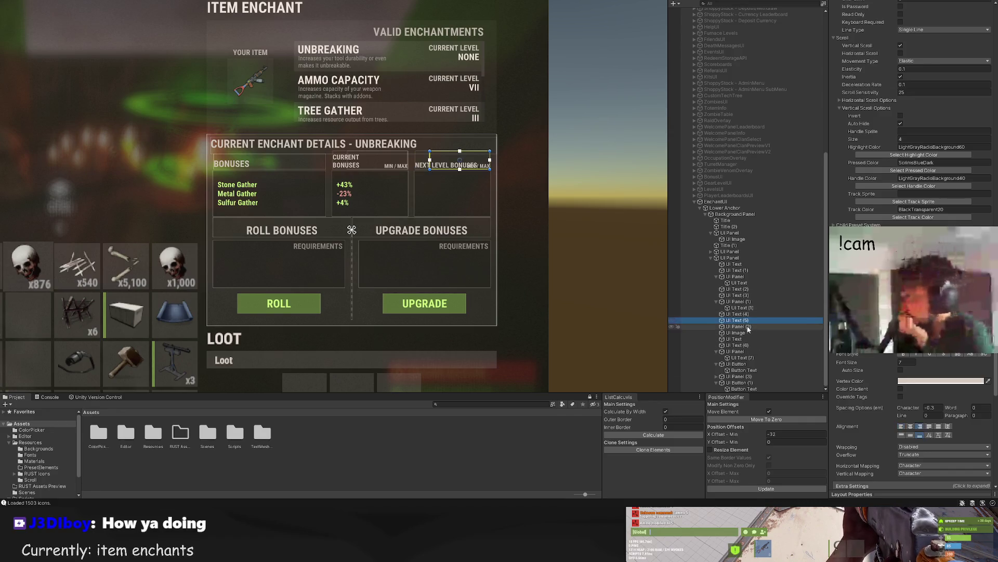
click(736, 363)
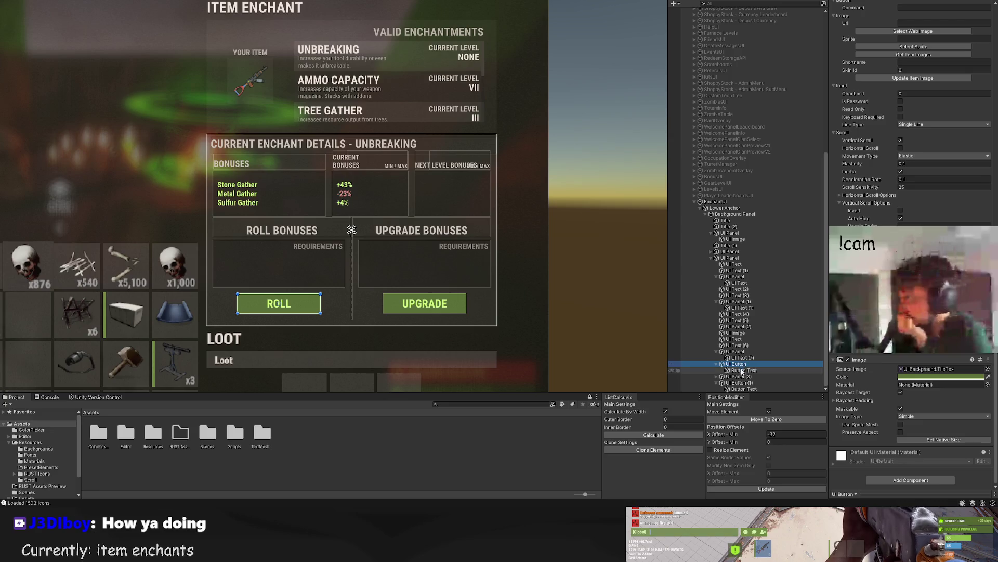
click(742, 370)
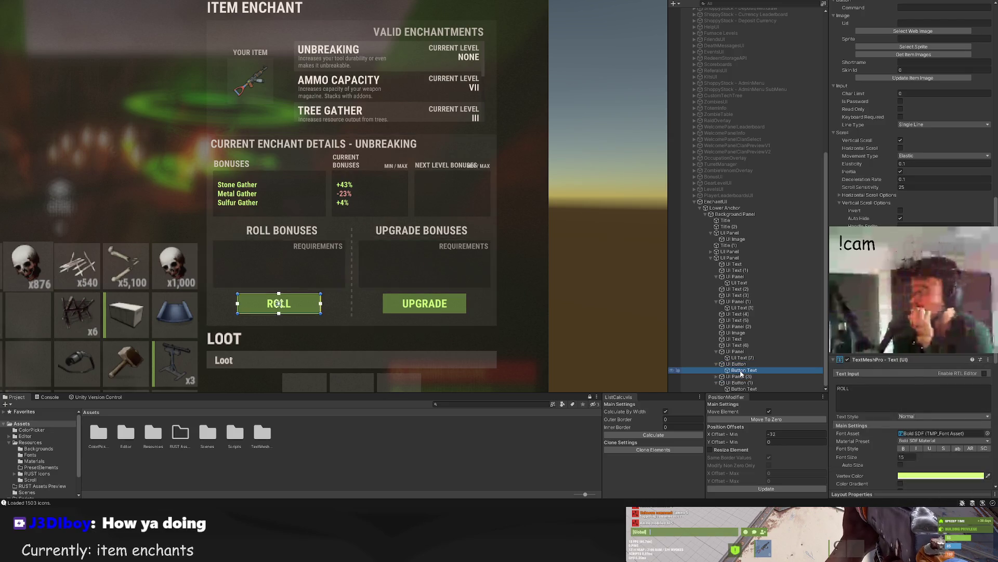
click(741, 333)
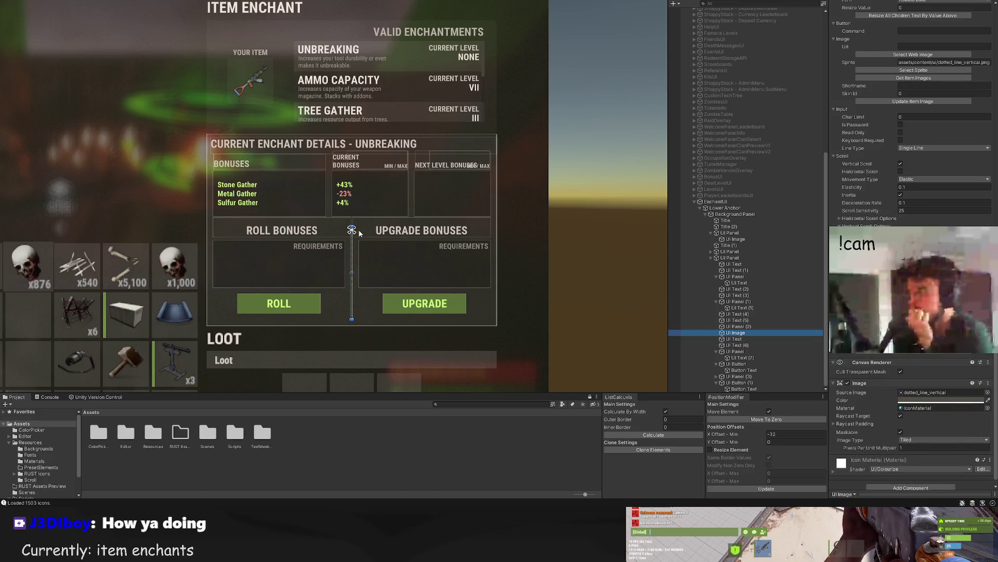
scroll(359, 232, up, 3)
scroll(354, 195, down, 4)
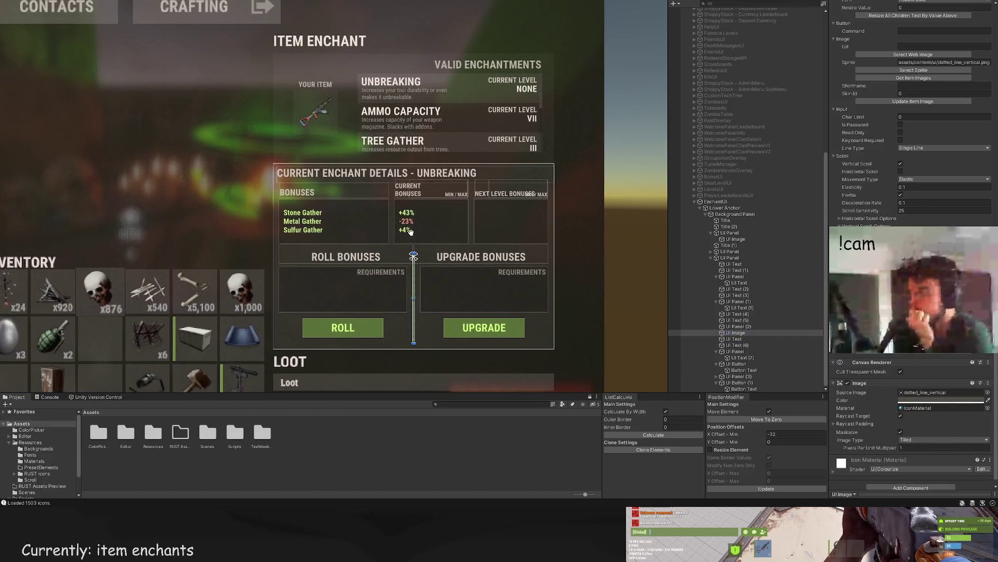
scroll(410, 232, down, 2)
scroll(399, 212, up, 3)
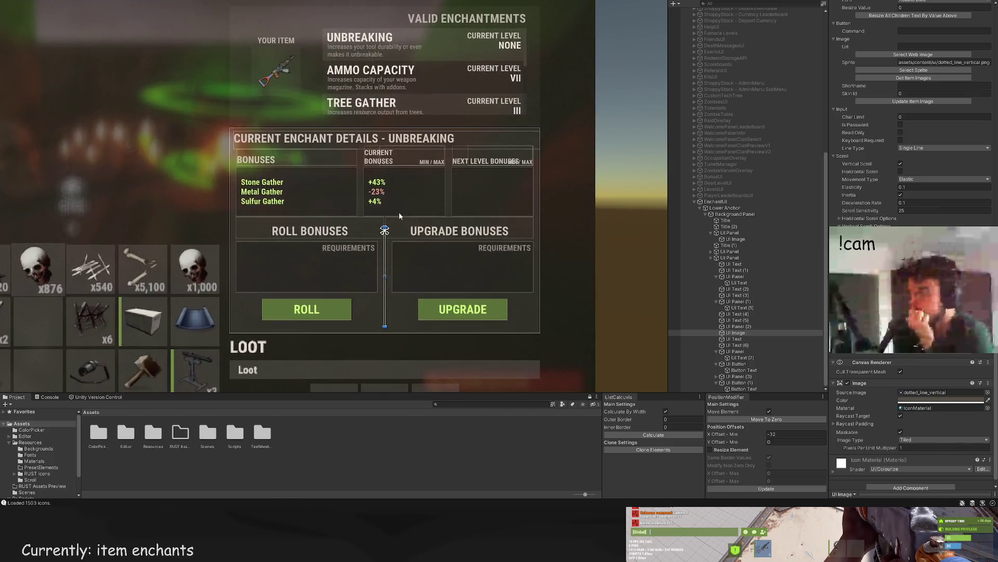
scroll(399, 212, up, 2)
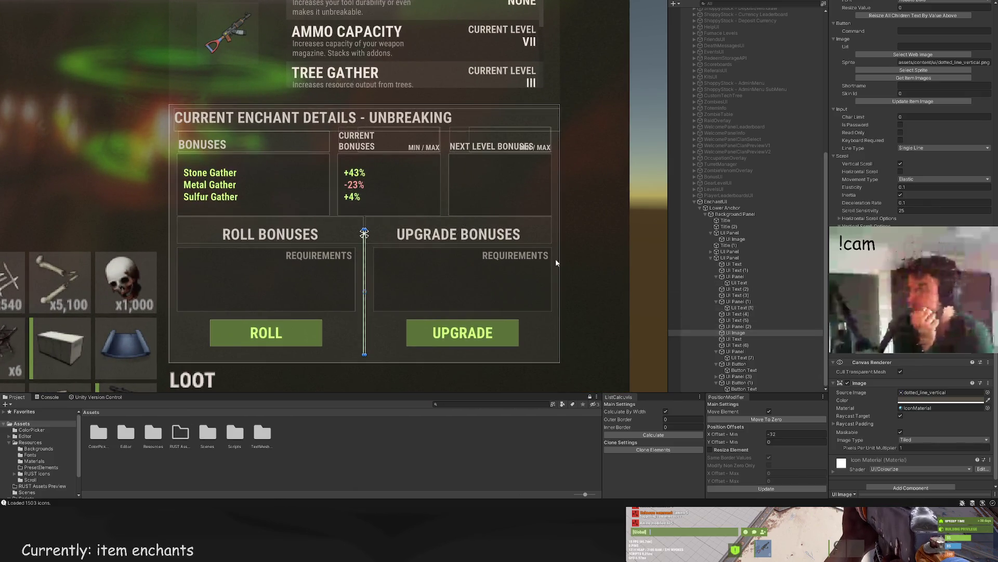
scroll(345, 190, up, 2)
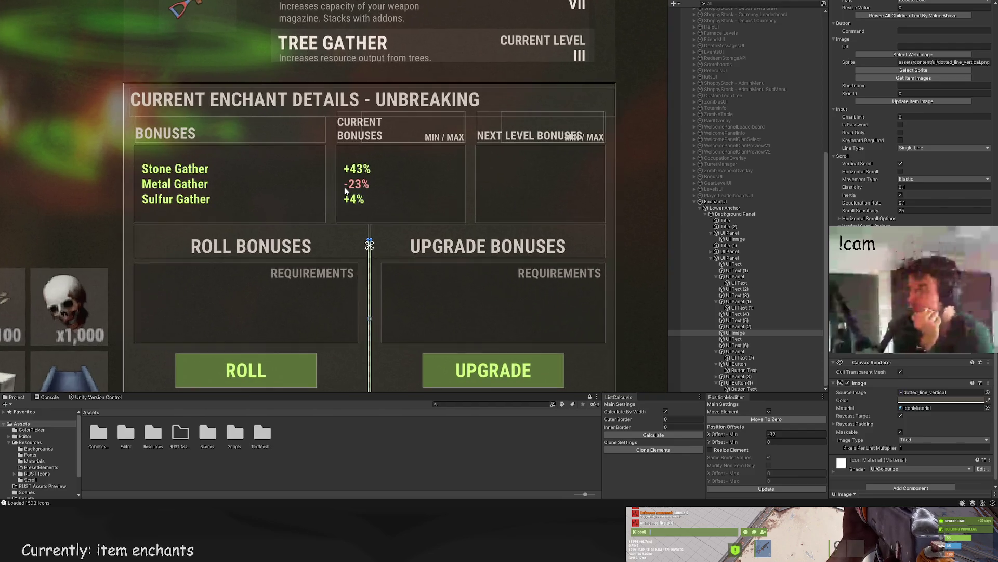
click(744, 320)
click(744, 326)
click(745, 345)
click(735, 351)
click(735, 364)
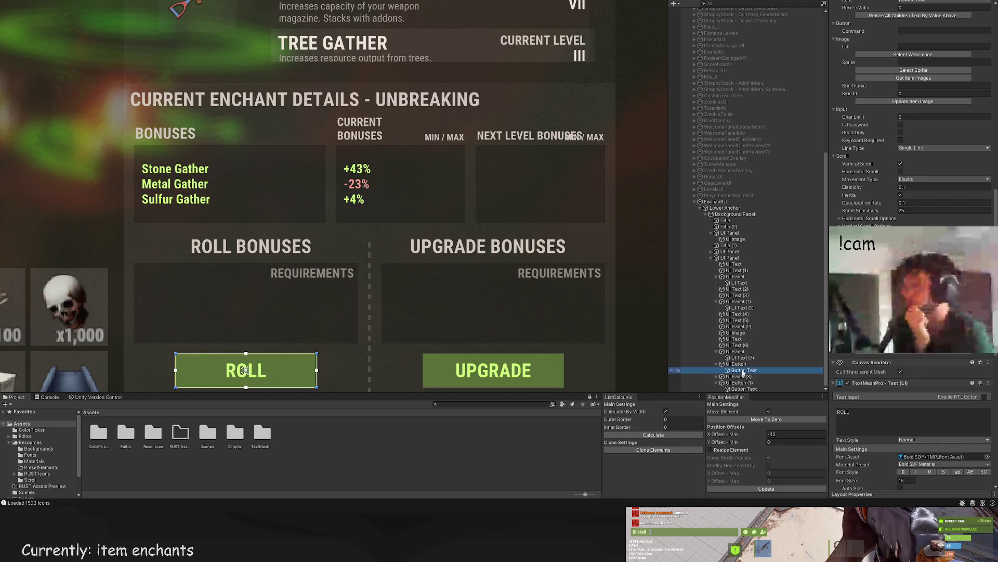
click(739, 320)
click(742, 307)
scroll(532, 166, up, 3)
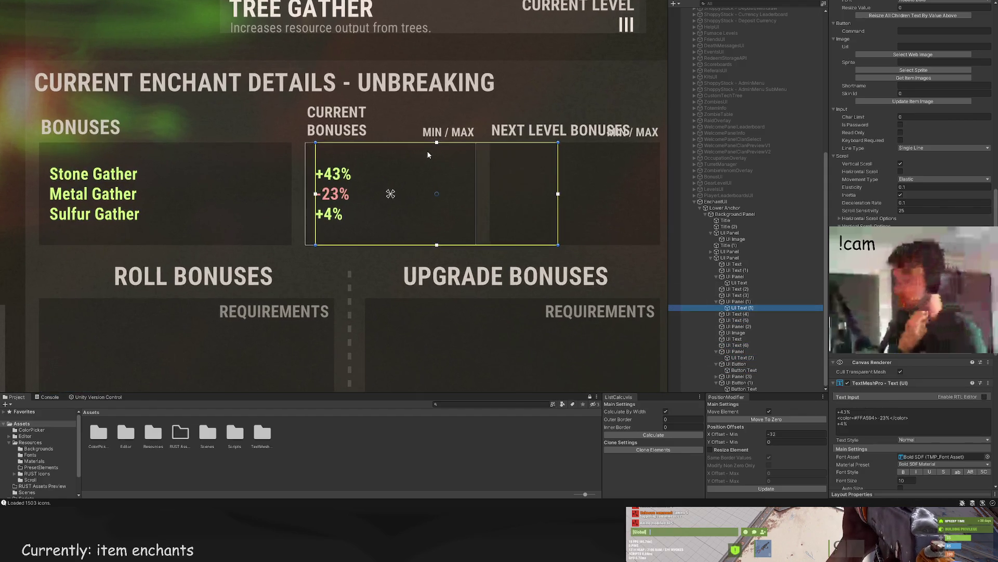
Step: Narrow the current bonus values text and place a duplicate in the MIN/MAX column
drag(528, 160, 326, 153)
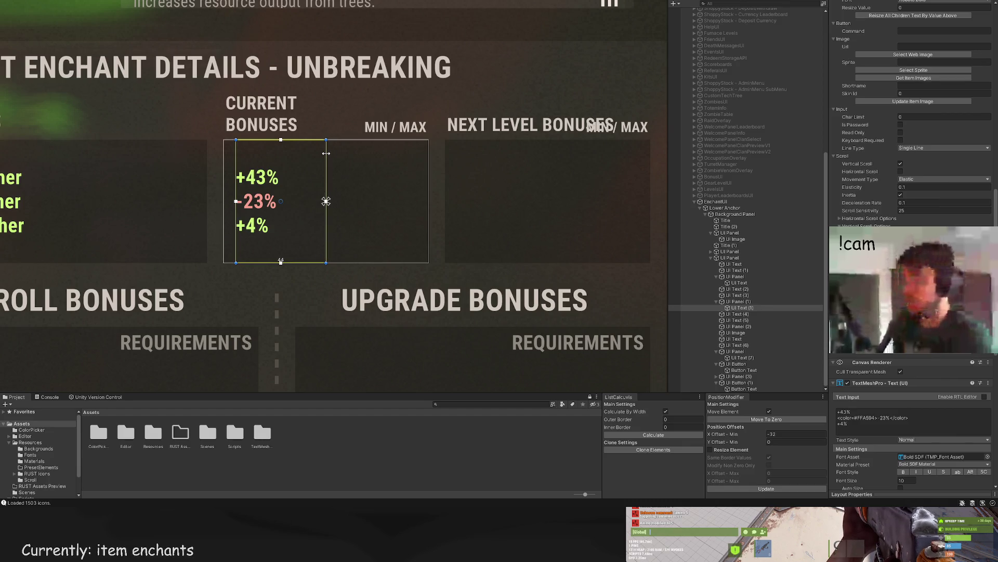
key(ctrl+d)
drag(298, 201, 395, 202)
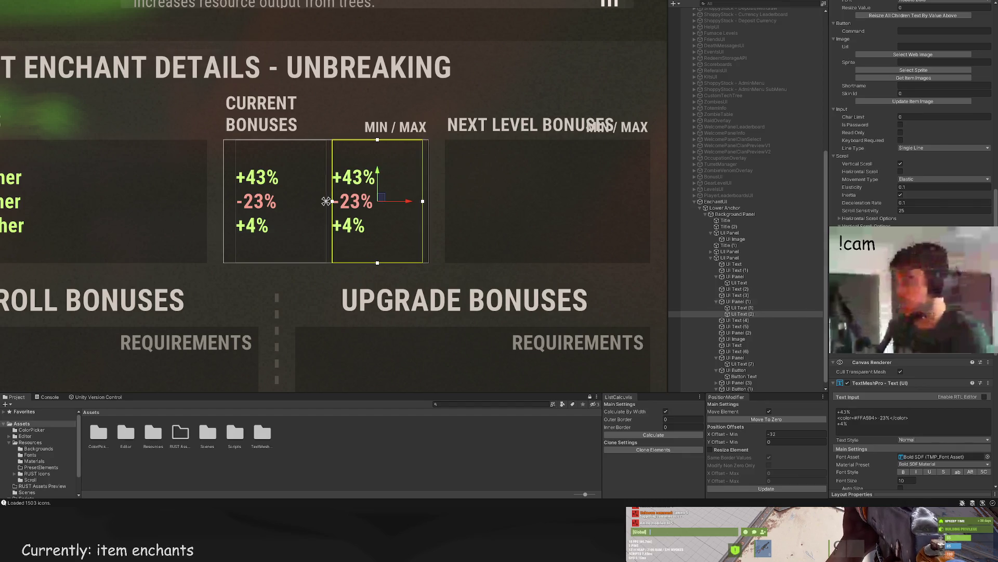
scroll(910, 156, down, 6)
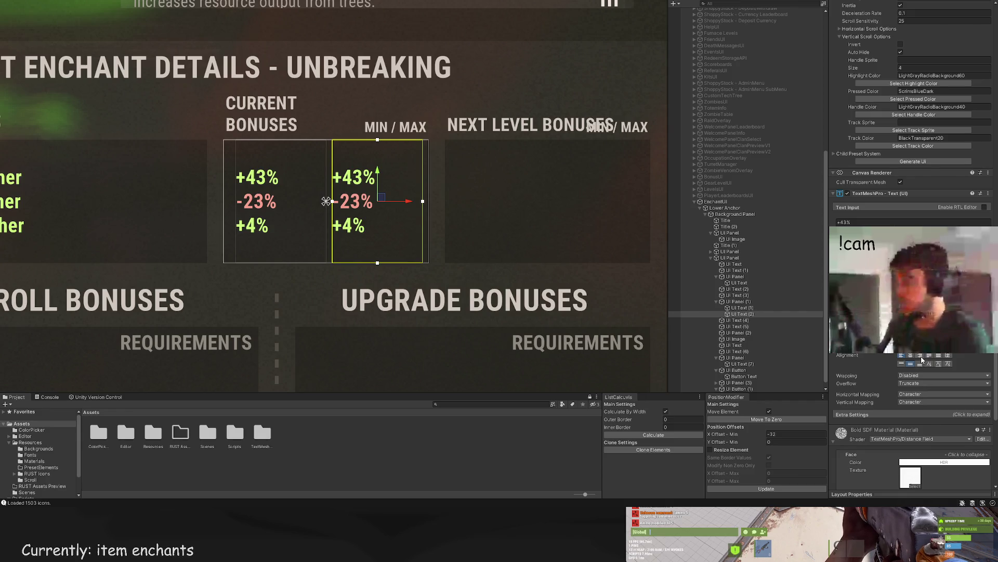
Step: Right-align the copied MIN/MAX values and colour them LTD50 grey
click(920, 356)
scroll(915, 234, down, 15)
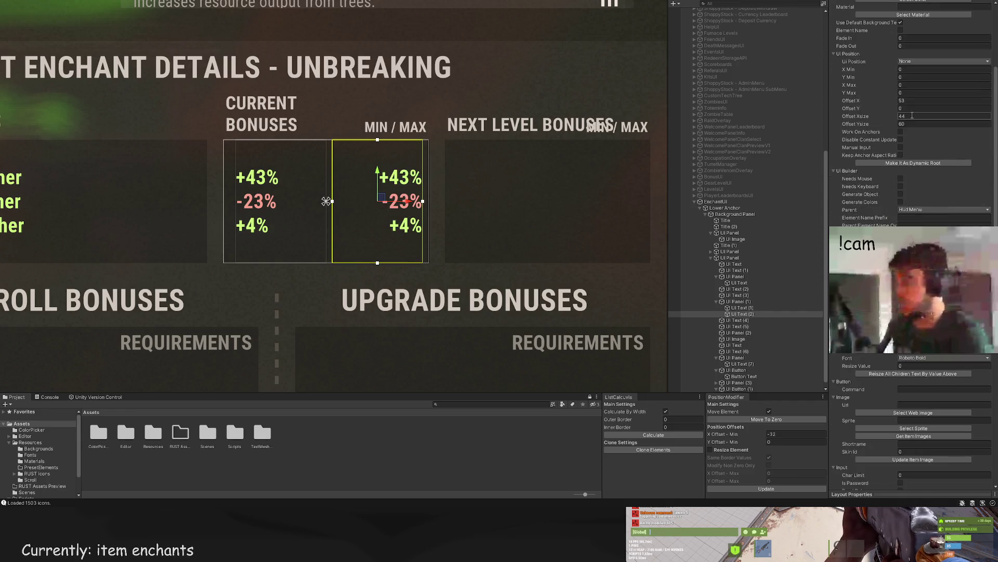
scroll(912, 115, up, 6)
click(911, 176)
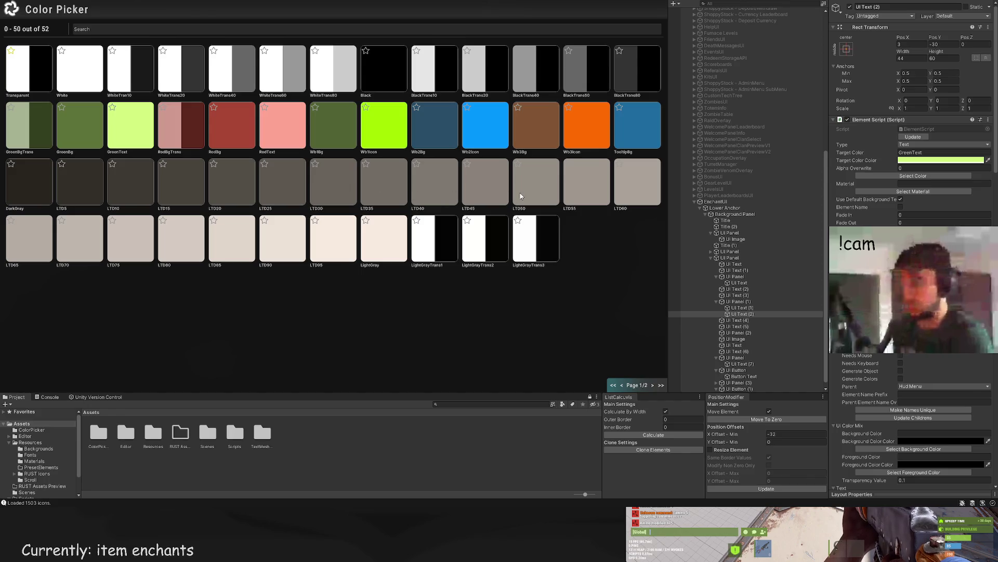
click(521, 196)
scroll(445, 205, down, 3)
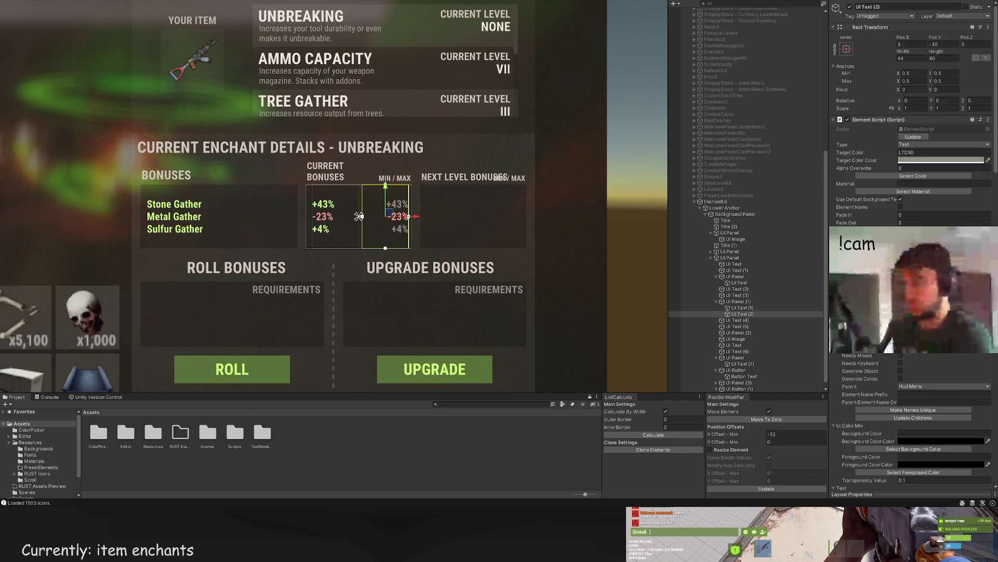
scroll(914, 156, down, 15)
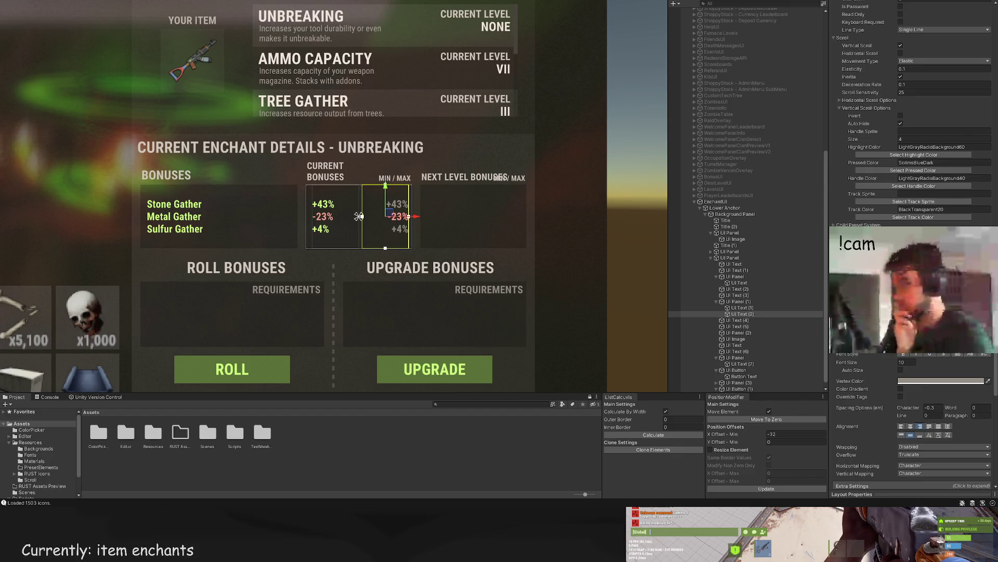
Step: Change the copied text to '-50% -- 50%' and widen its text box leftward
text(-50)
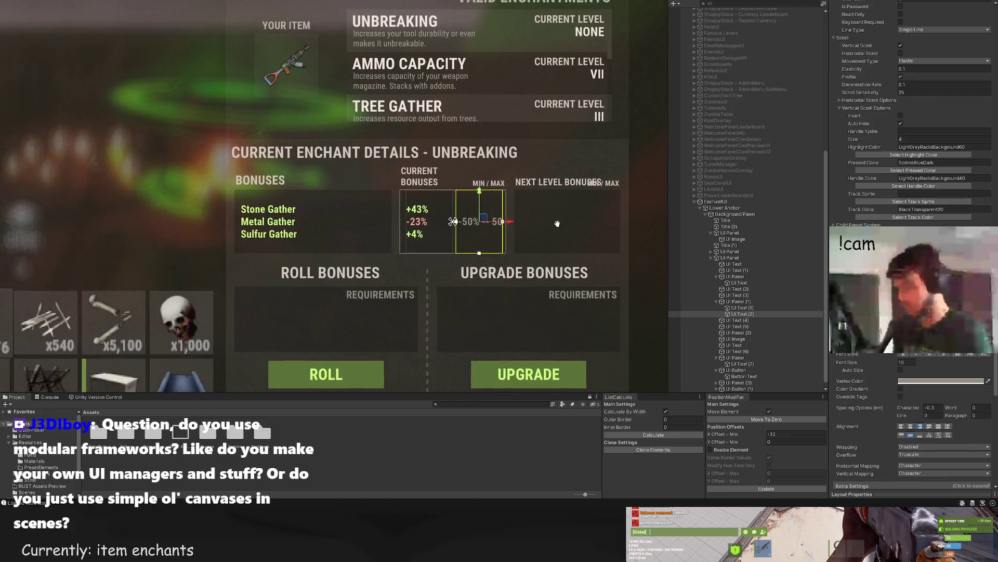
scroll(472, 201, up, 2)
key(t)
drag(460, 199, 433, 199)
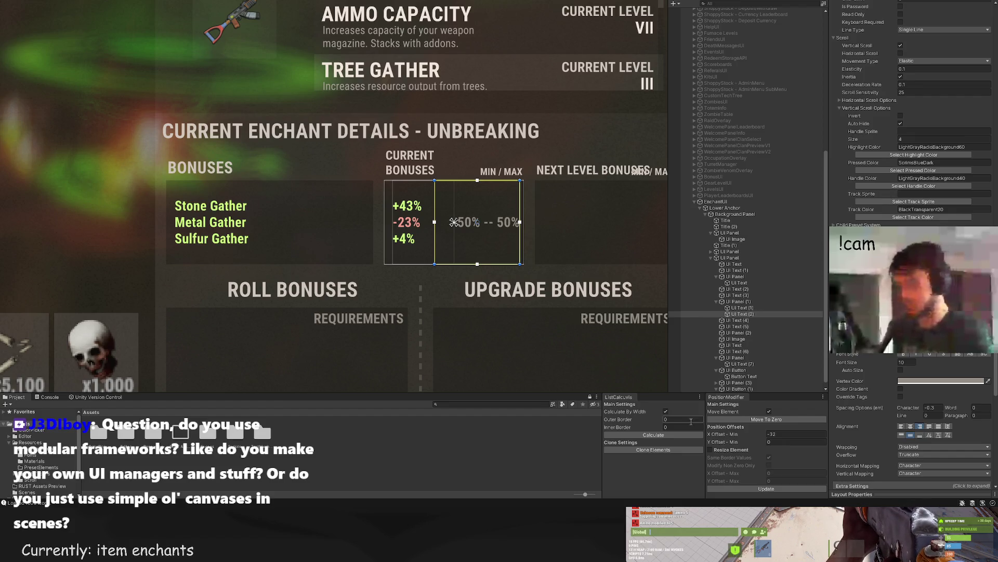
click(448, 279)
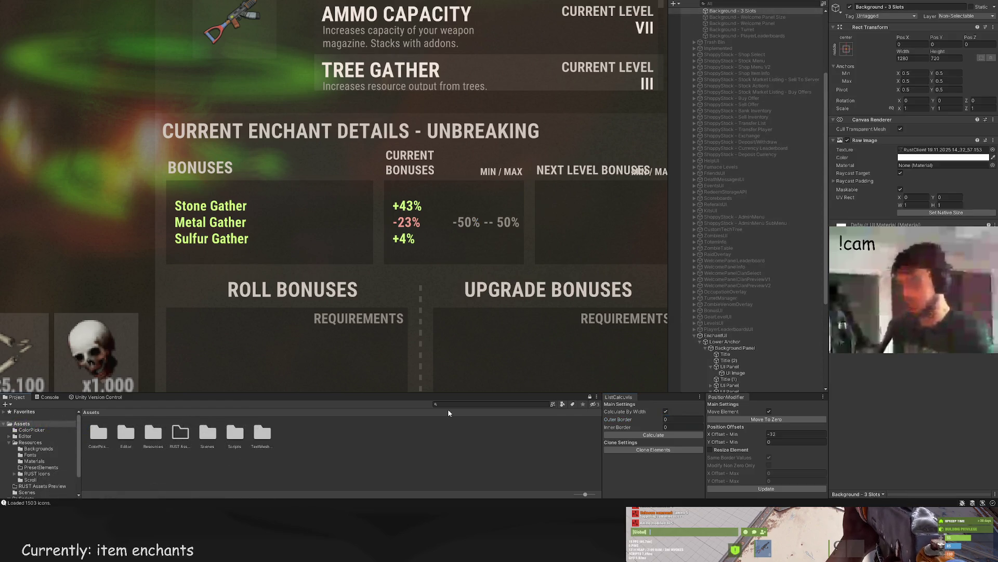
Step: Inspect the enchant panel's background settings, then switch to WeaponMods.cs in Rider
scroll(498, 244, down, 1)
click(497, 243)
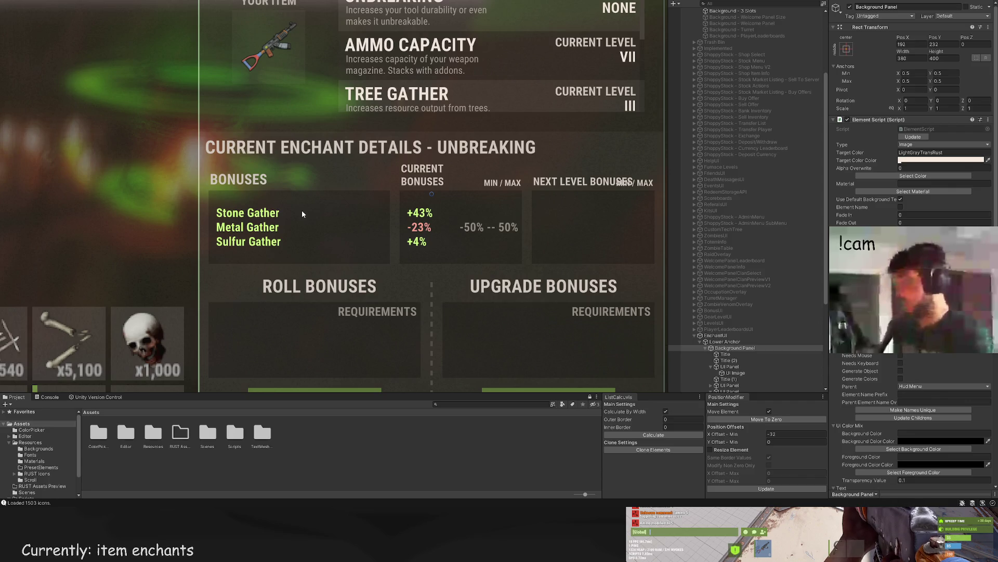
scroll(367, 227, down, 3)
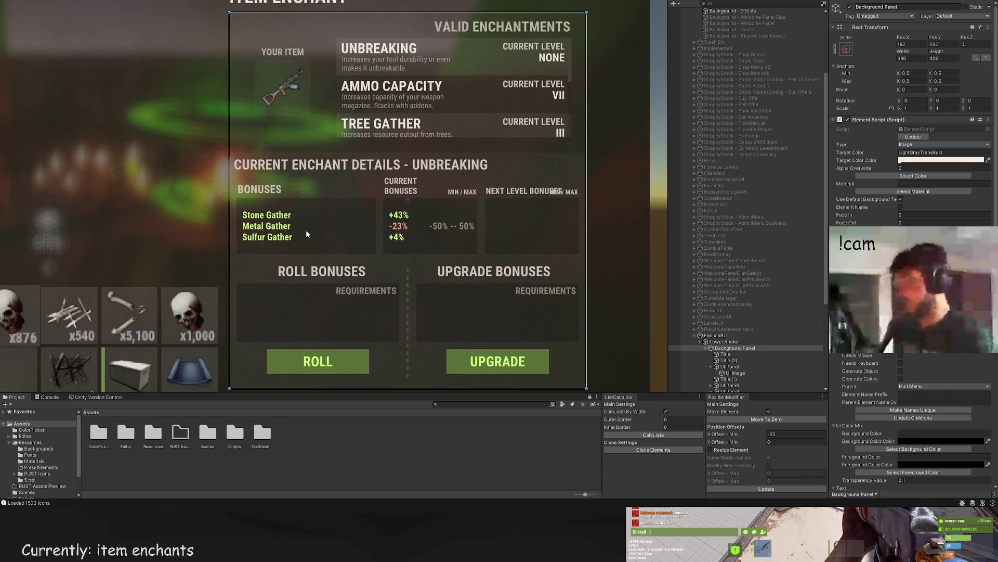
scroll(306, 235, down, 1)
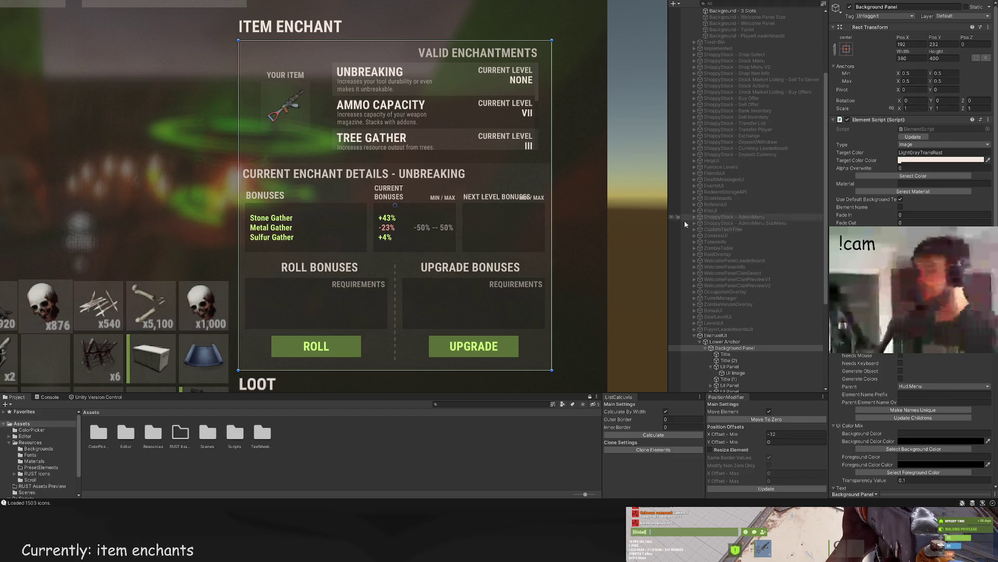
scroll(913, 156, down, 15)
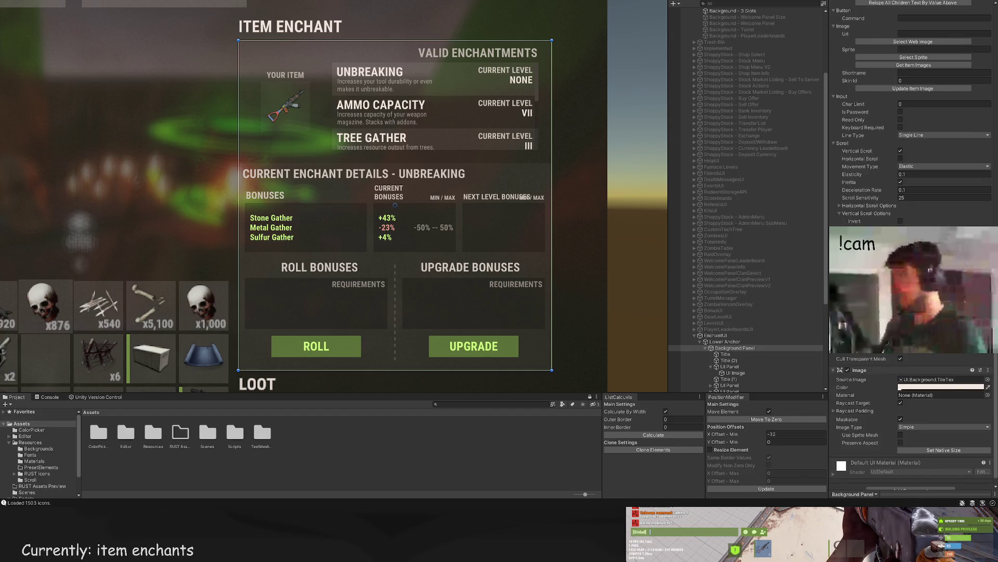
scroll(900, 338, up, 2)
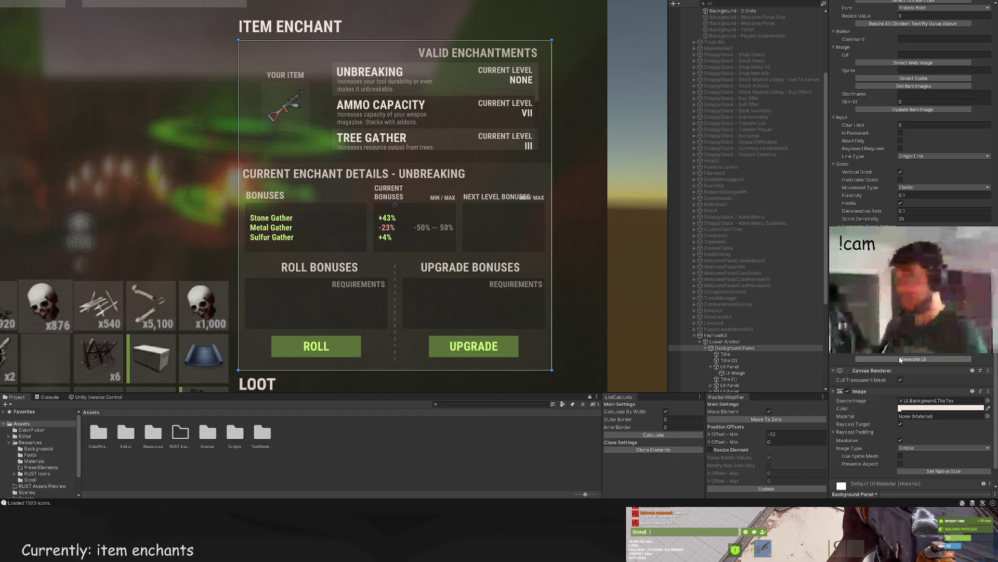
scroll(903, 357, up, 3)
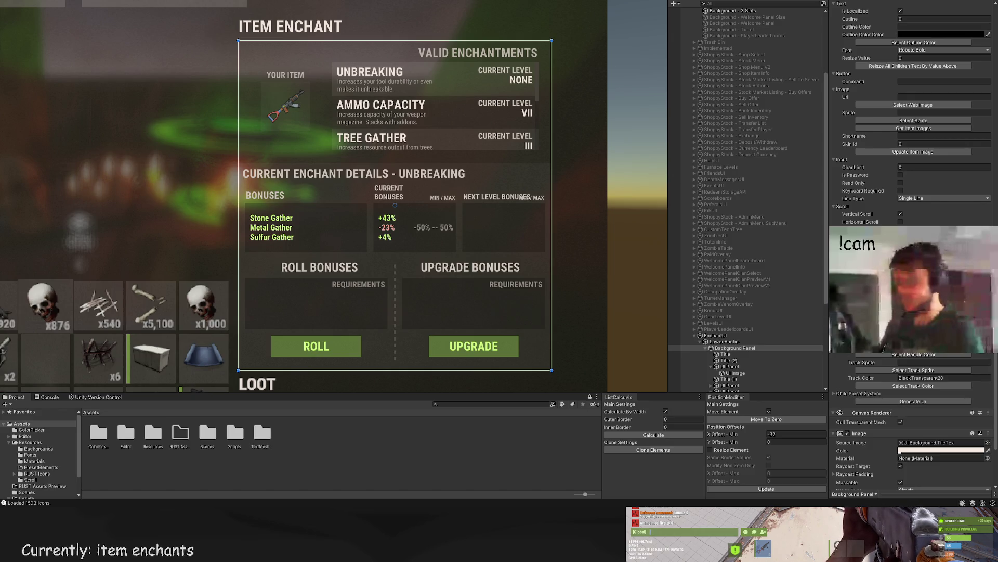
key(alt+Tab)
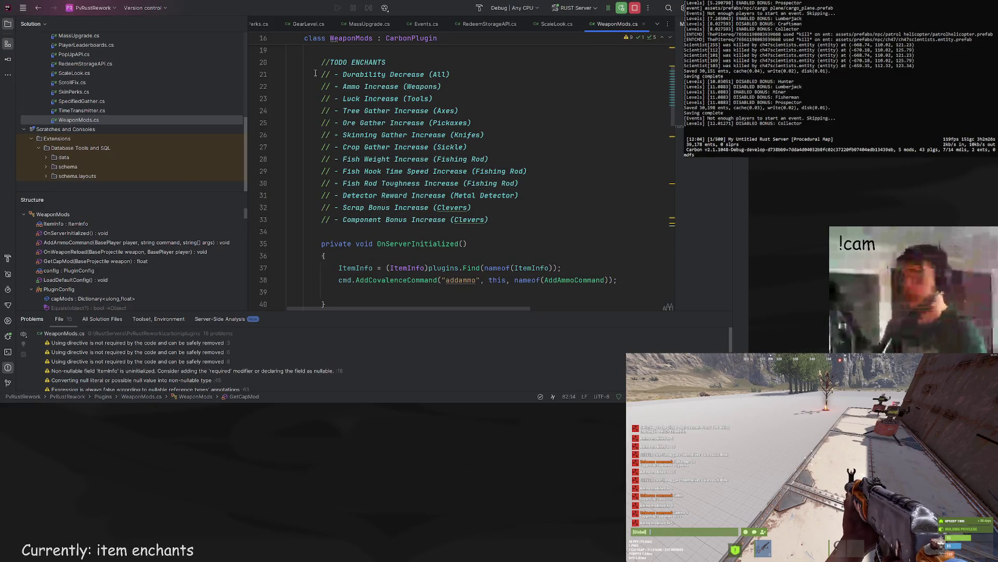
Step: Open SkinPerks.cs and then PlayerLeaderboards.cs from the Solution tree
click(550, 208)
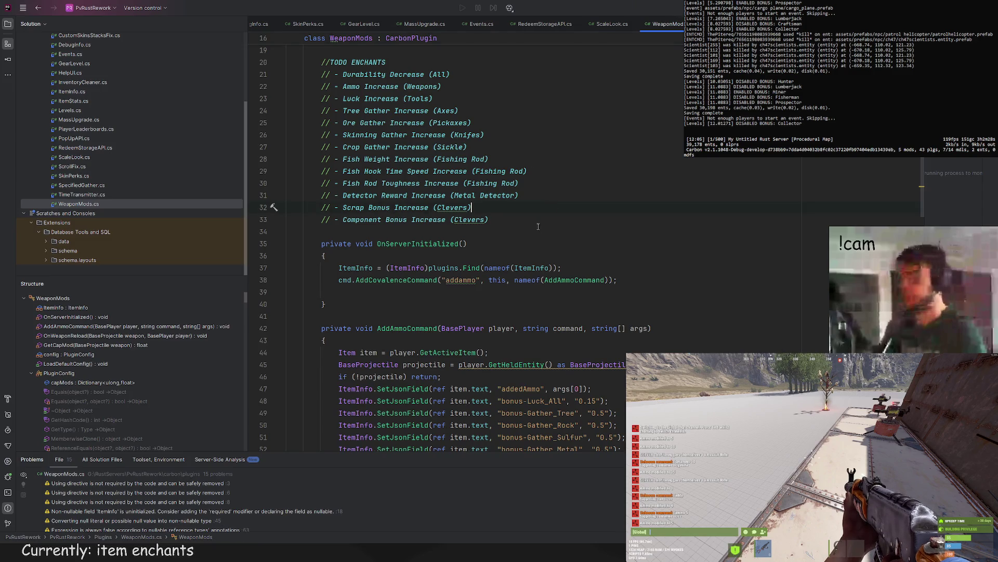
click(73, 177)
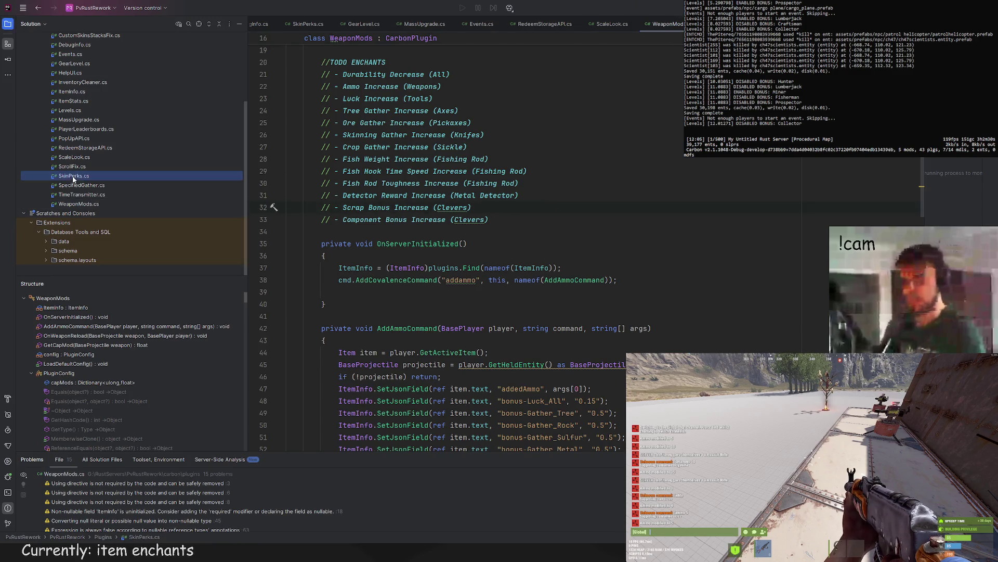
double_click(73, 177)
scroll(88, 150, up, 2)
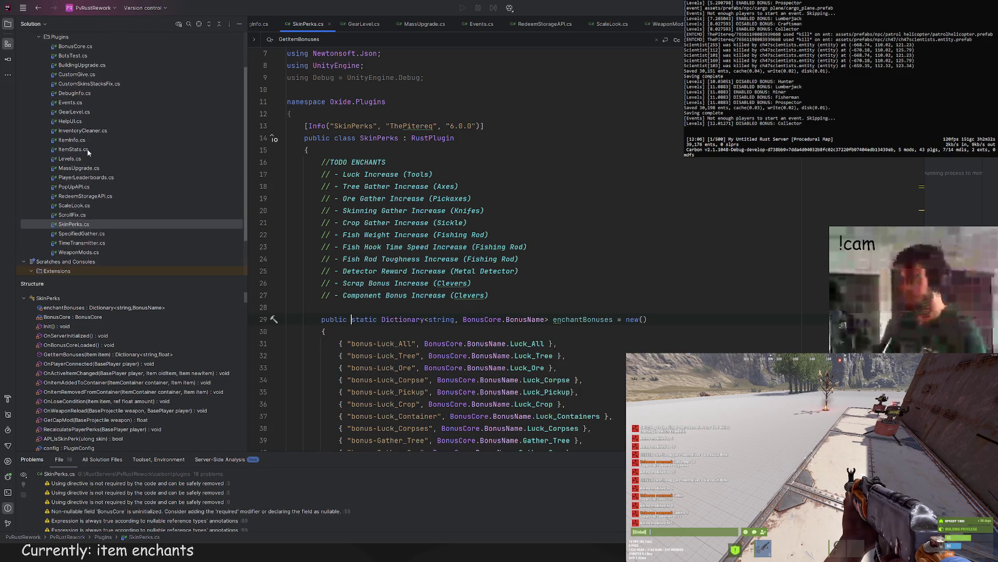
double_click(86, 178)
Step: Examine the DrawLeaderboards Top Panel and Main Panel code lines 536-539
scroll(479, 219, down, 5)
scroll(479, 219, down, 5)
scroll(479, 218, up, 4)
drag(479, 132, 702, 344)
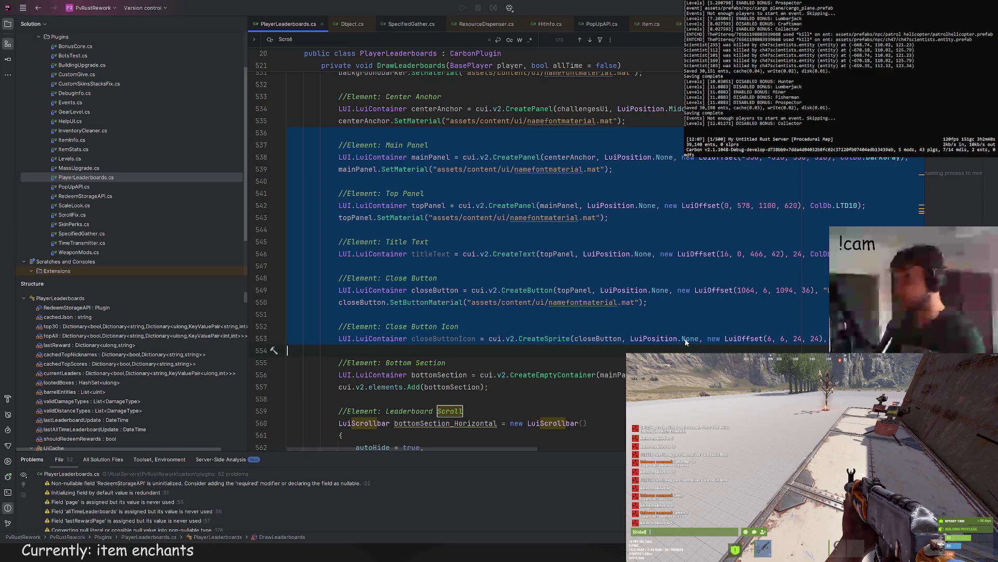
click(433, 183)
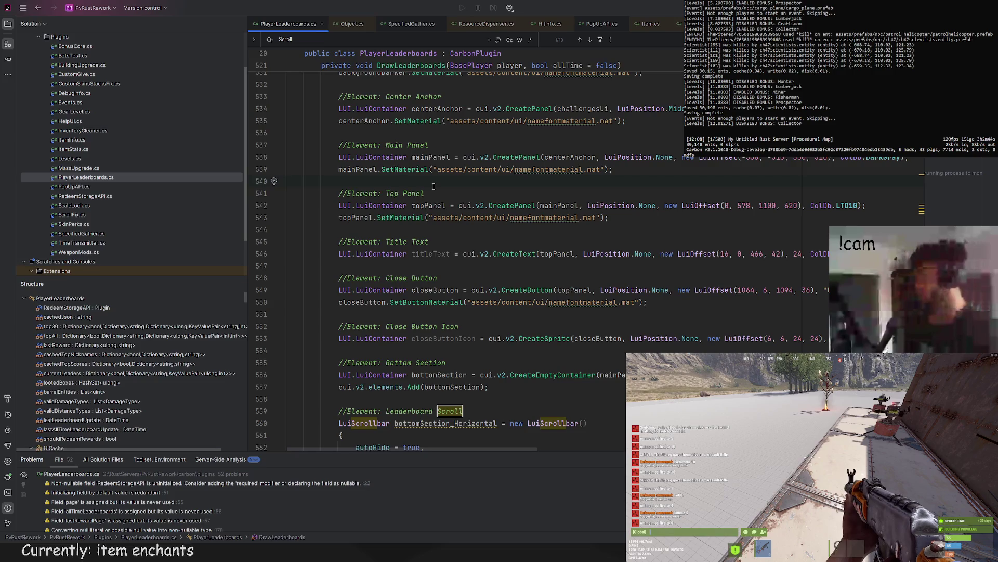
click(442, 191)
drag(615, 169, 627, 132)
click(406, 181)
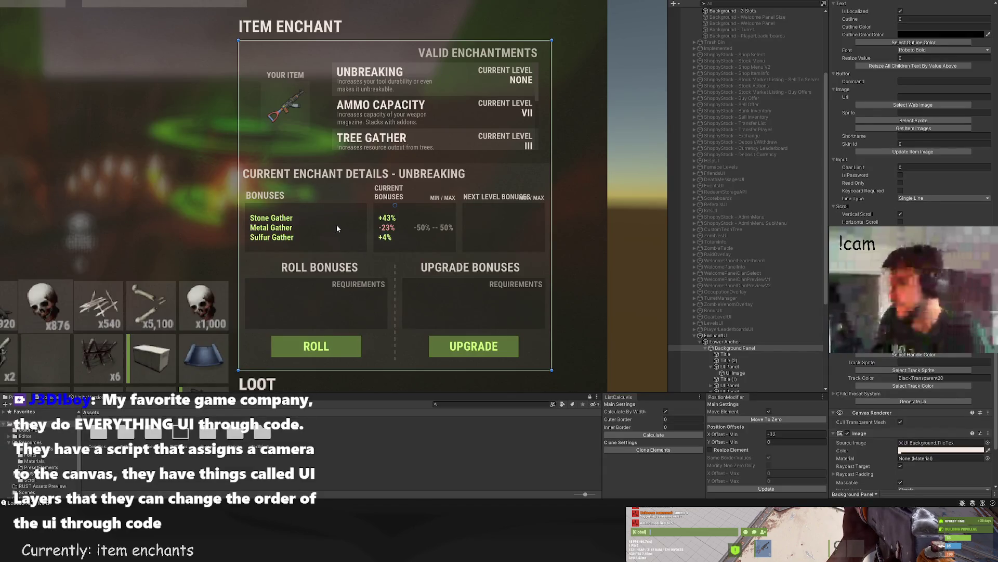
Step: Pan the Scene view onto the Item Enchant panel with its ROLL and UPGRADE buttons
drag(336, 225, 358, 208)
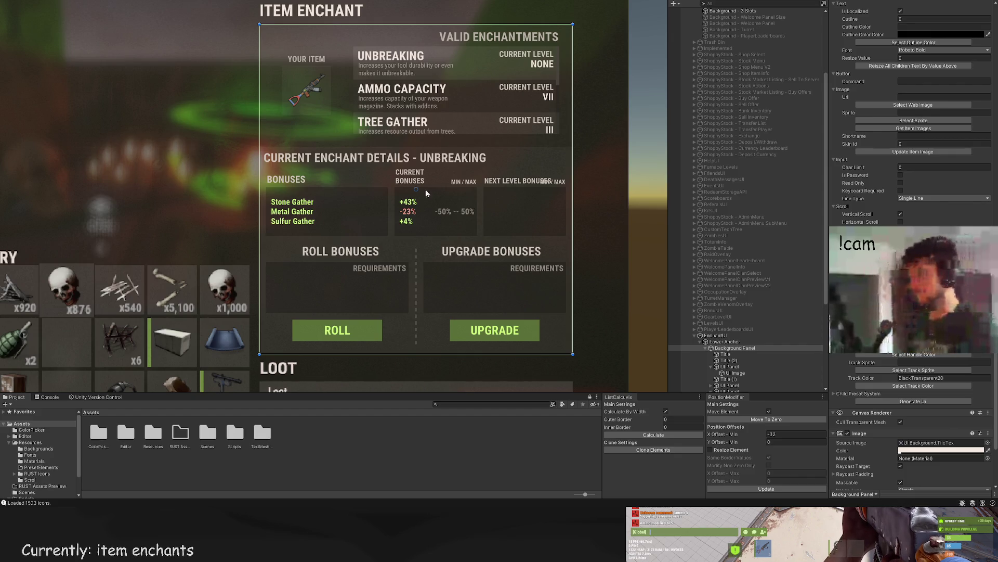
Step: Step through the panel's text objects and select the -50% -- 50% min/max label
scroll(731, 271, down, 5)
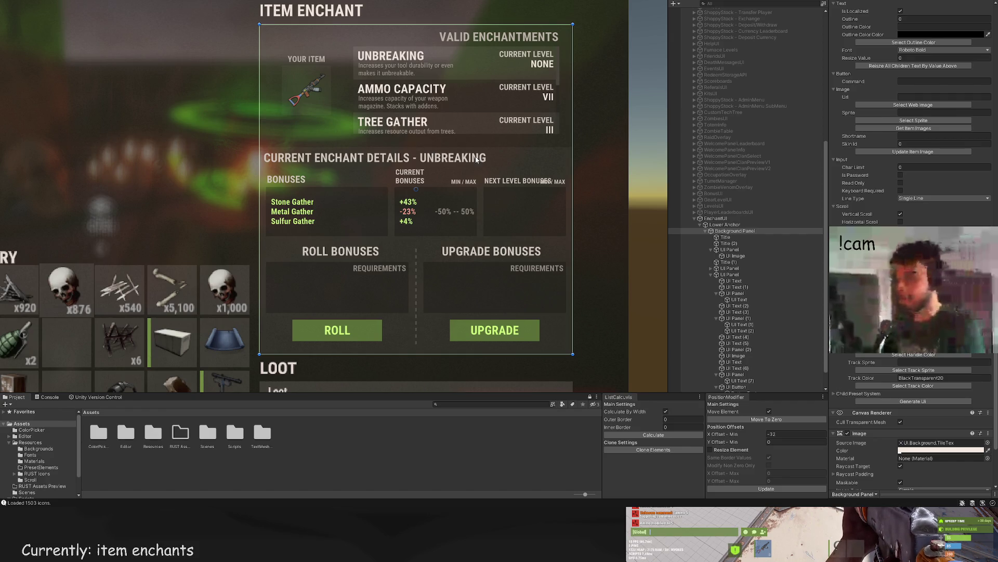
scroll(749, 322, down, 1)
click(749, 351)
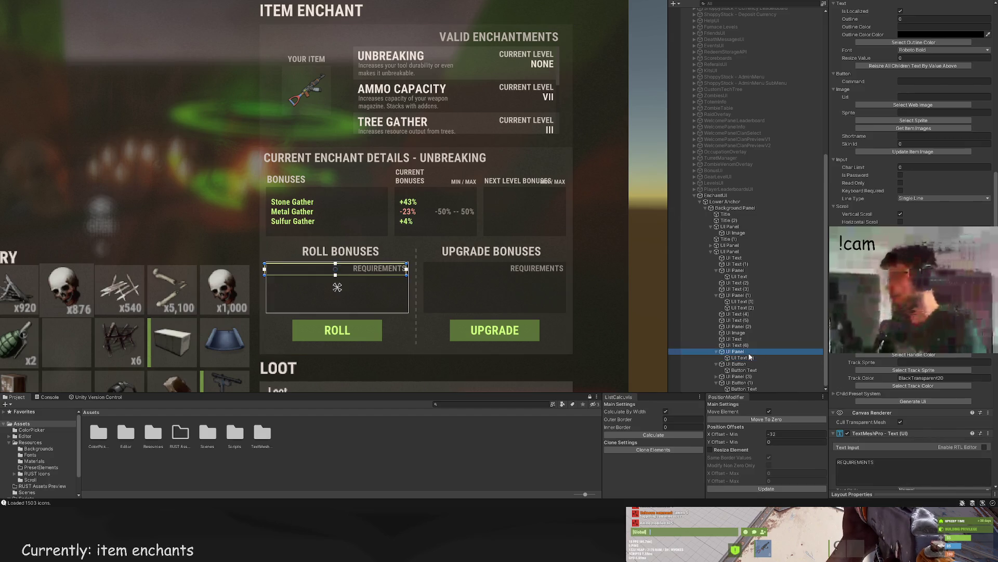
click(752, 369)
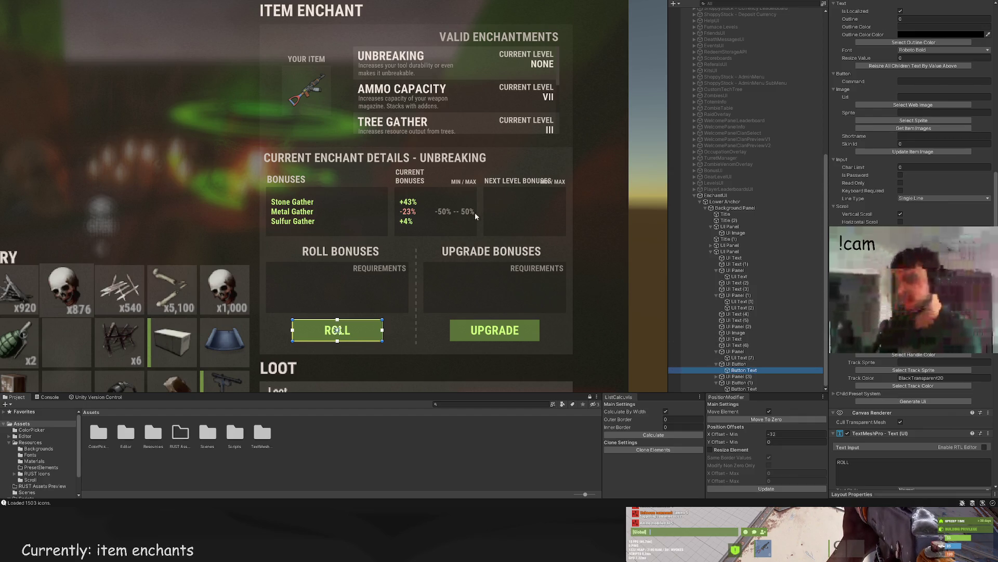
scroll(401, 199, up, 3)
scroll(401, 198, up, 1)
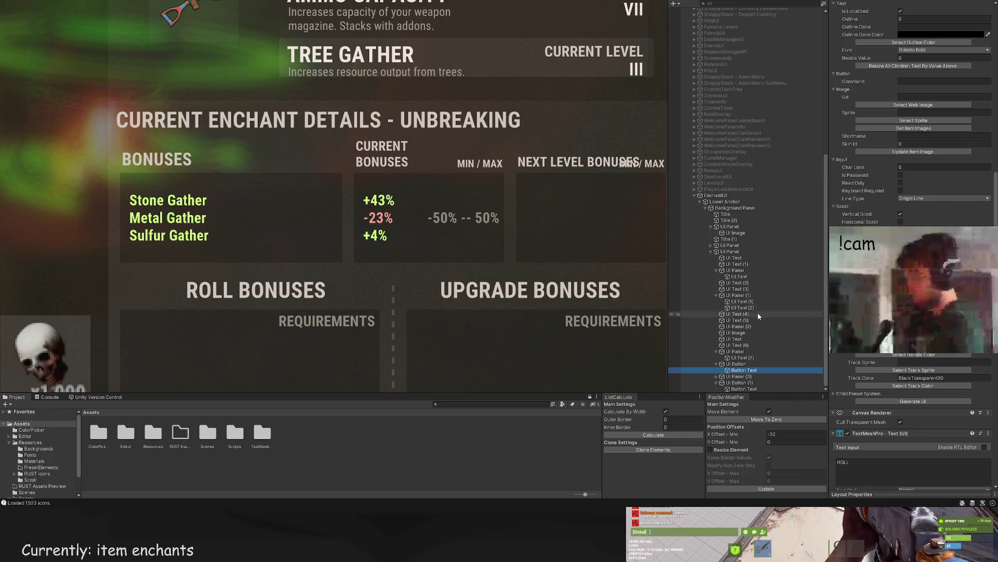
click(761, 376)
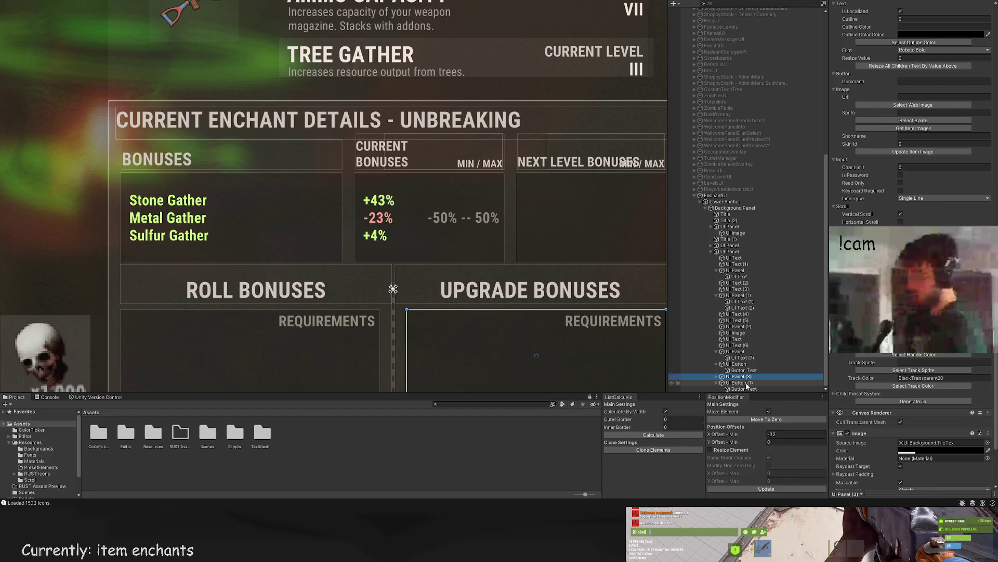
click(741, 314)
click(742, 306)
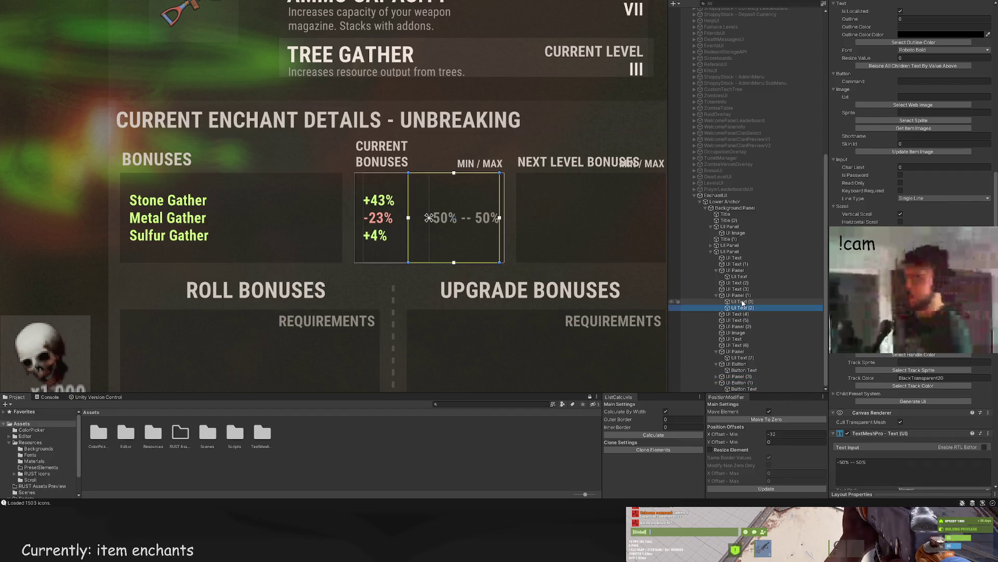
scroll(855, 123, down, 10)
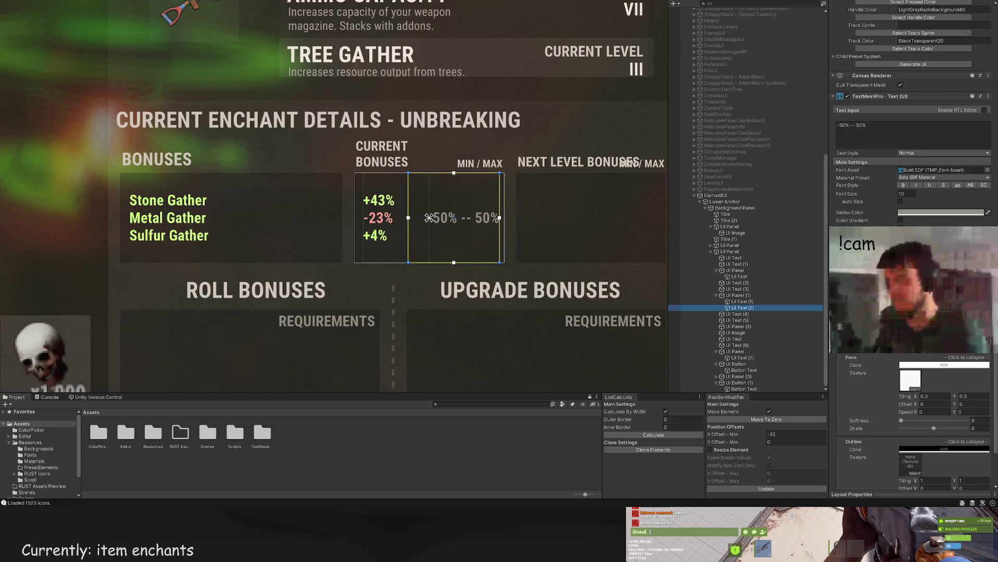
Step: Replace the '--' with '/' and repeat the -50% / 50% line on three rows
click(855, 124)
double_click(854, 124)
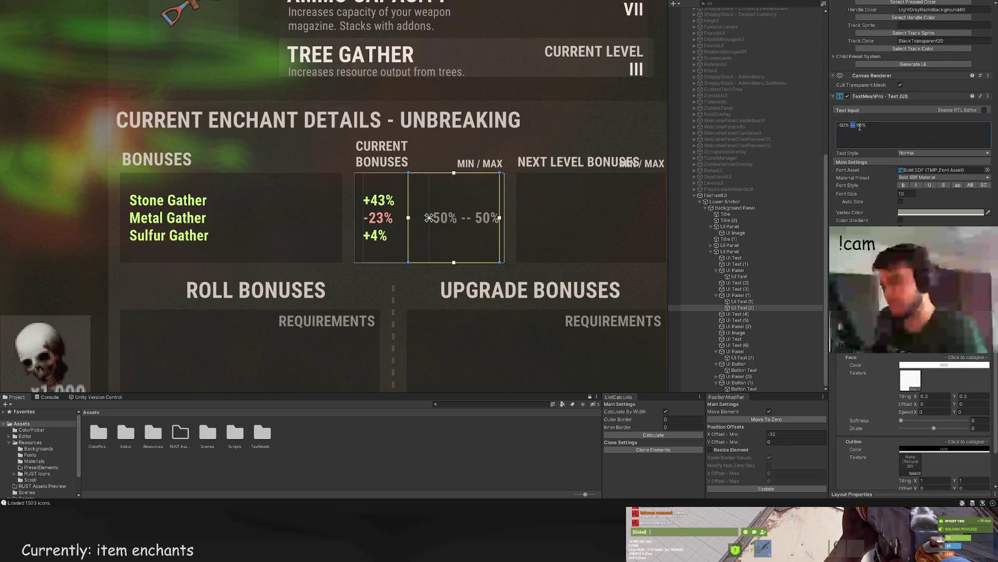
text(/)
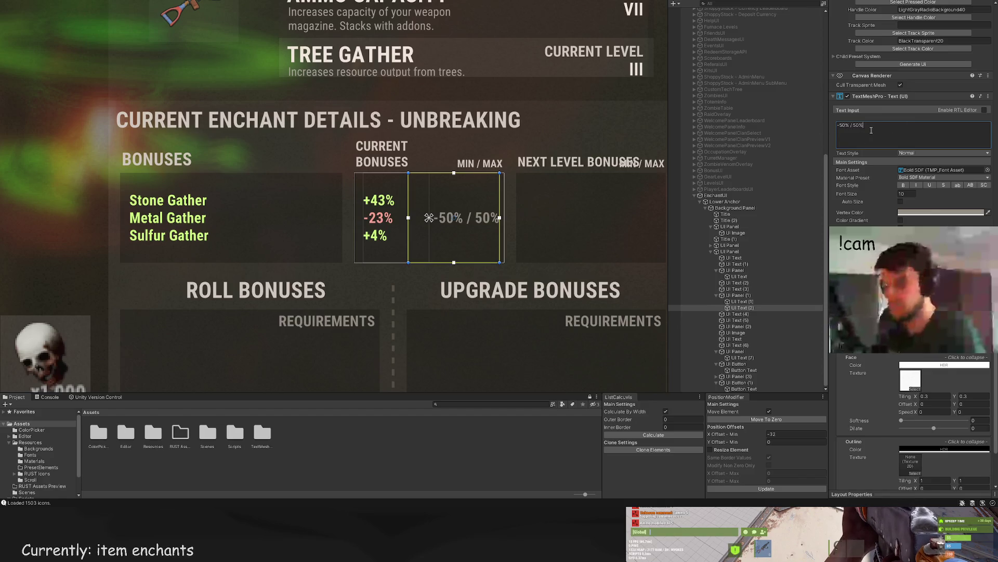
key(Return)
text(-50% / 50%)
key(Return)
text(-50% / 50%)
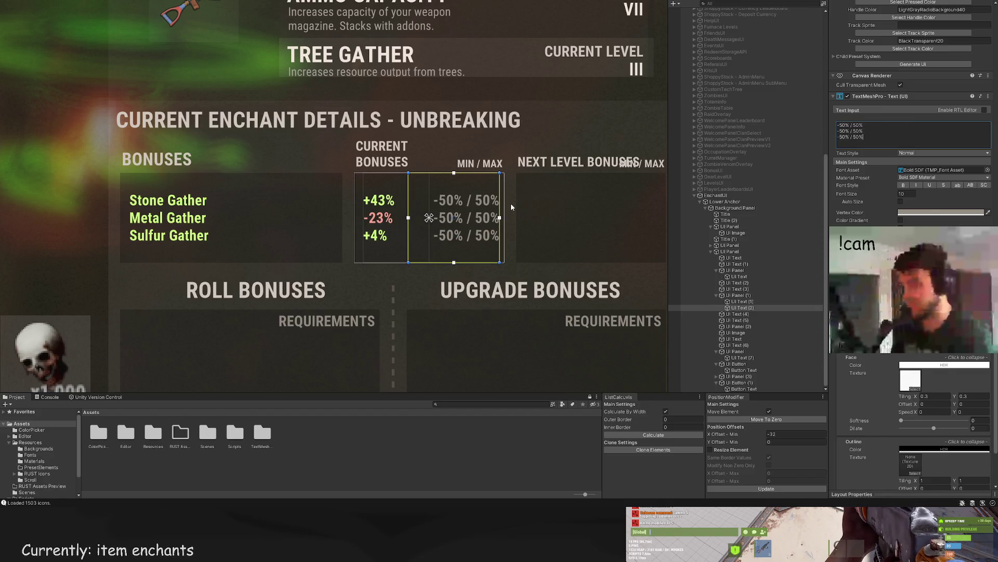
Step: Adjust the min/max text's font size and check the result on the enchant panel
click(512, 207)
key(f)
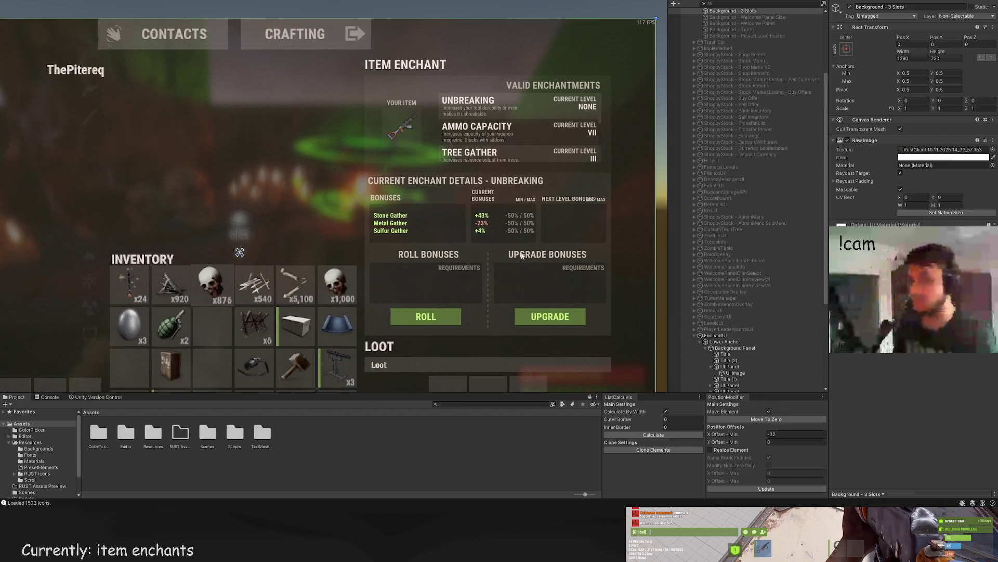
key(ctrl+z)
scroll(913, 156, down, 15)
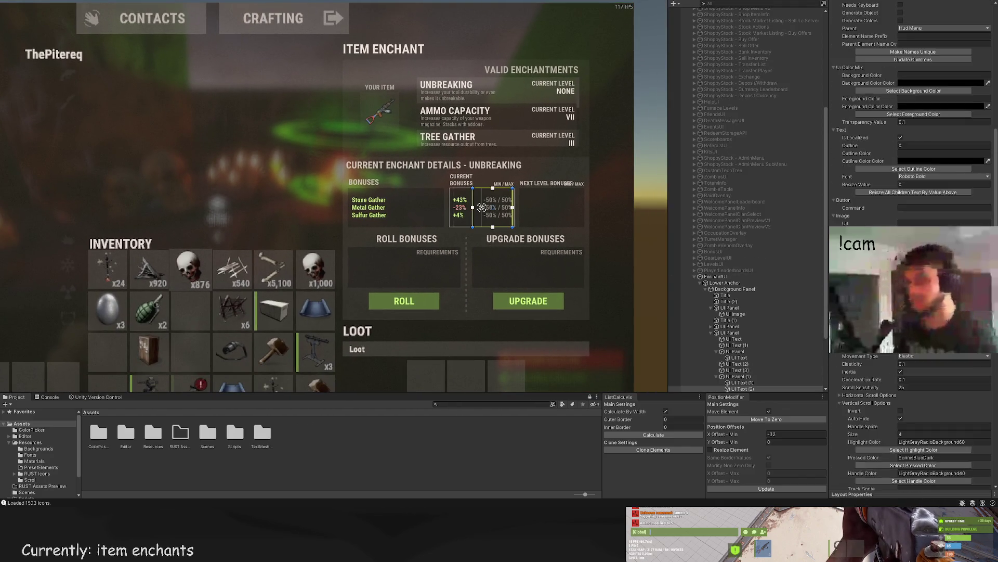
key(ctrl+z)
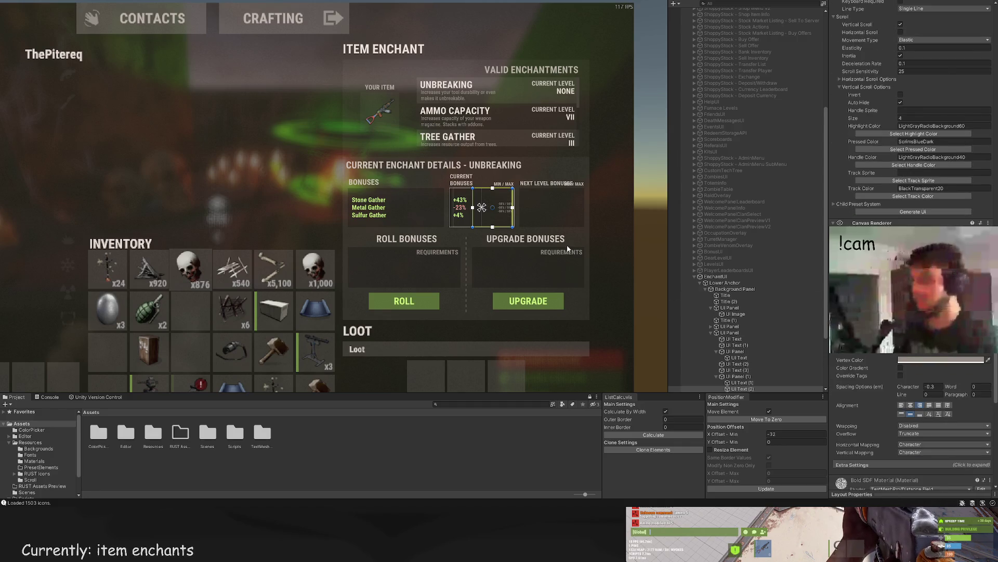
scroll(908, 363, down, 15)
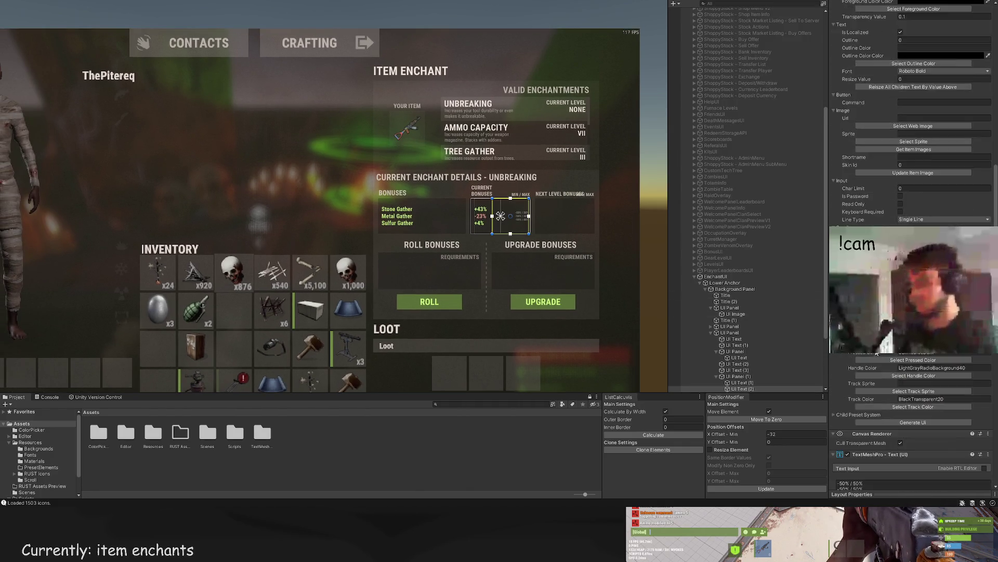
click(908, 363)
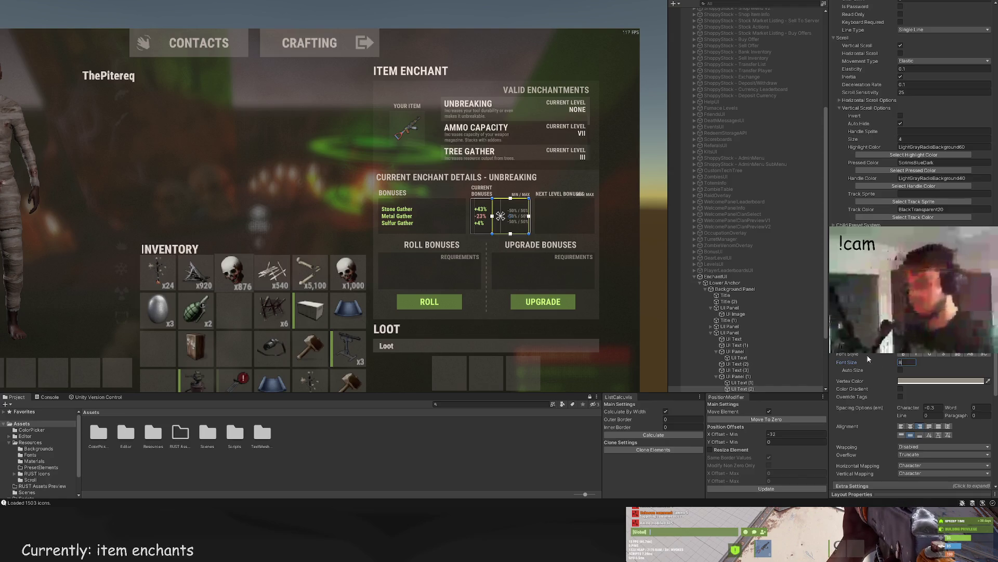
click(538, 276)
drag(538, 272, 541, 273)
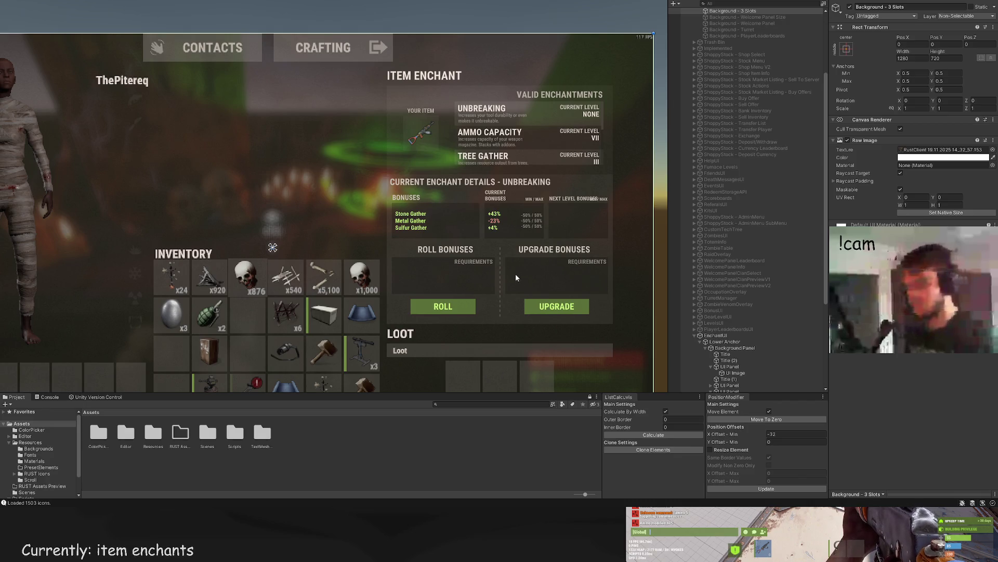
scroll(516, 274, up, 3)
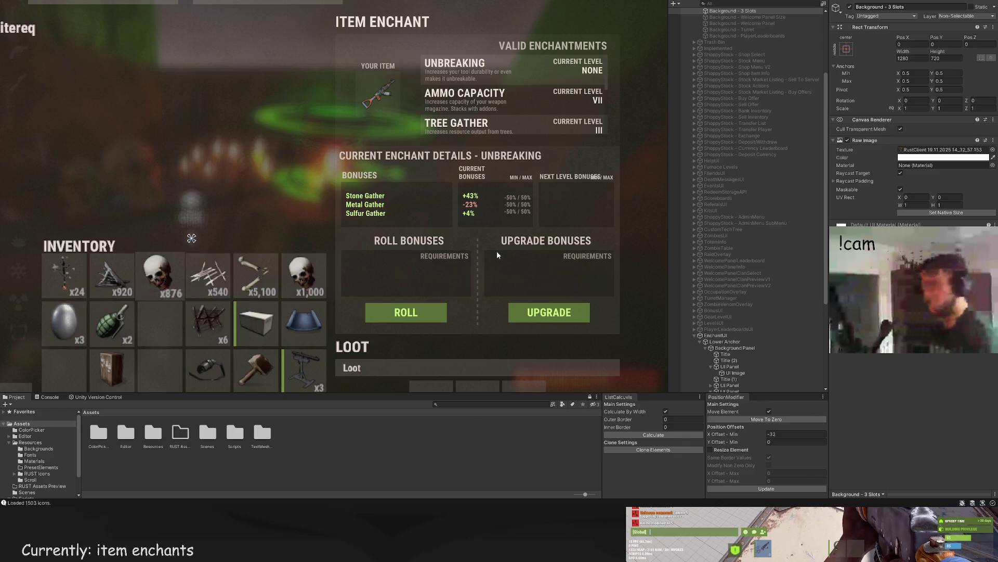
drag(497, 252, 489, 232)
click(489, 232)
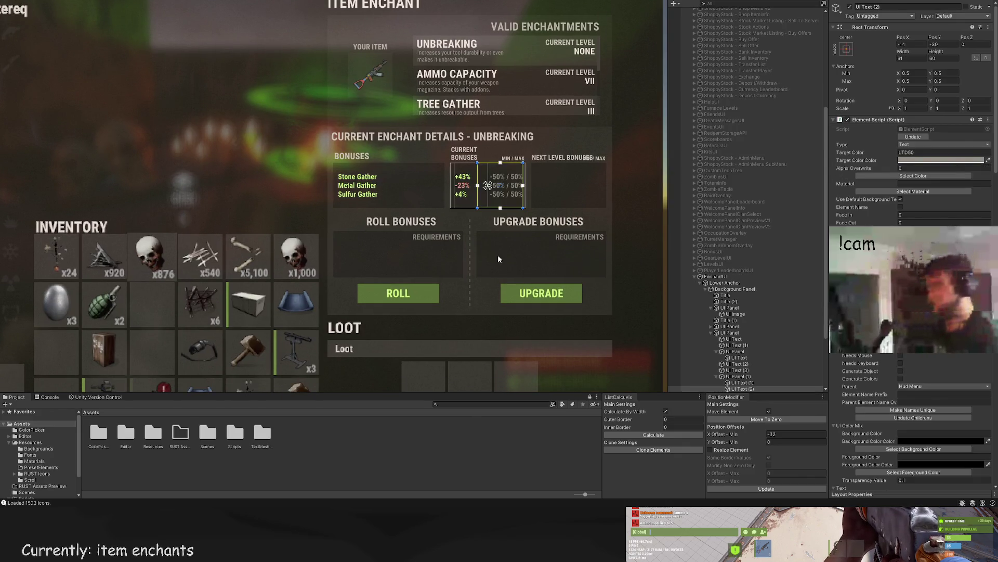
click(498, 256)
scroll(499, 256, down, 1)
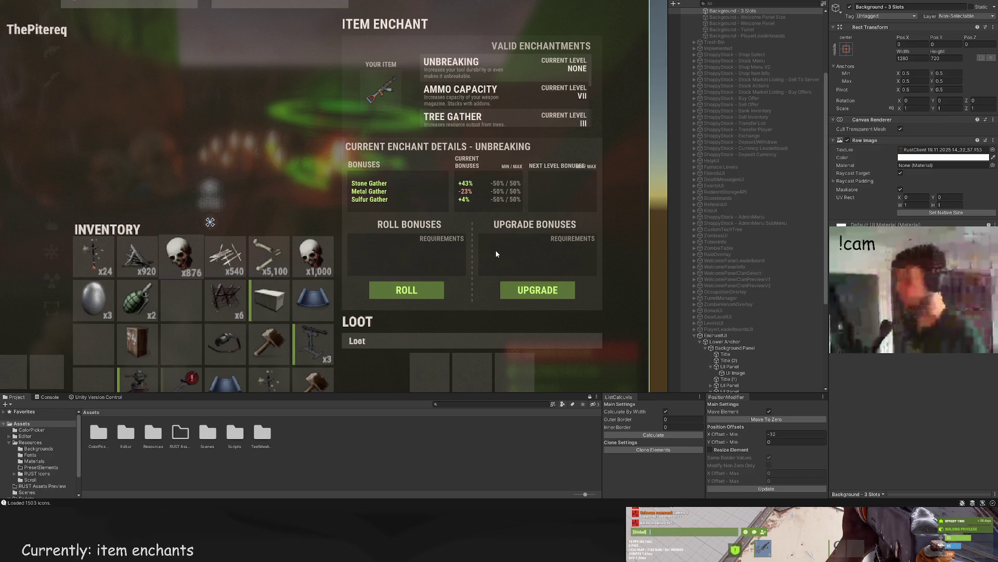
scroll(495, 251, up, 3)
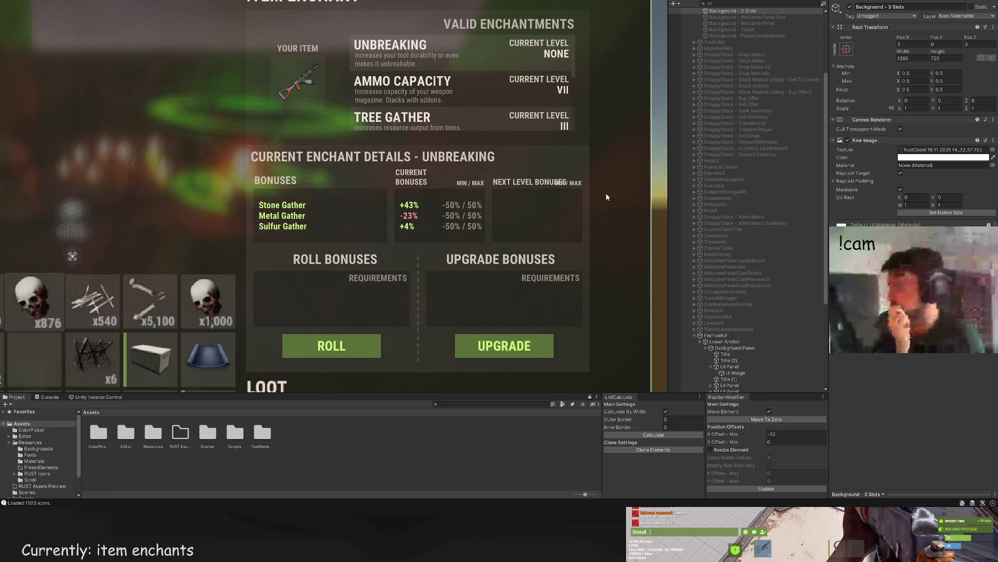
scroll(803, 273, down, 5)
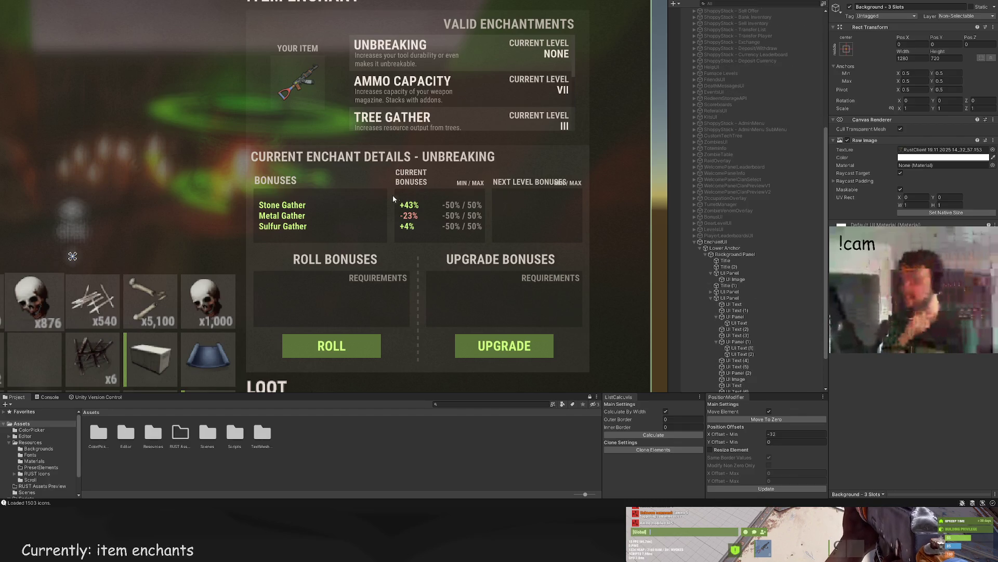
scroll(322, 130, up, 1)
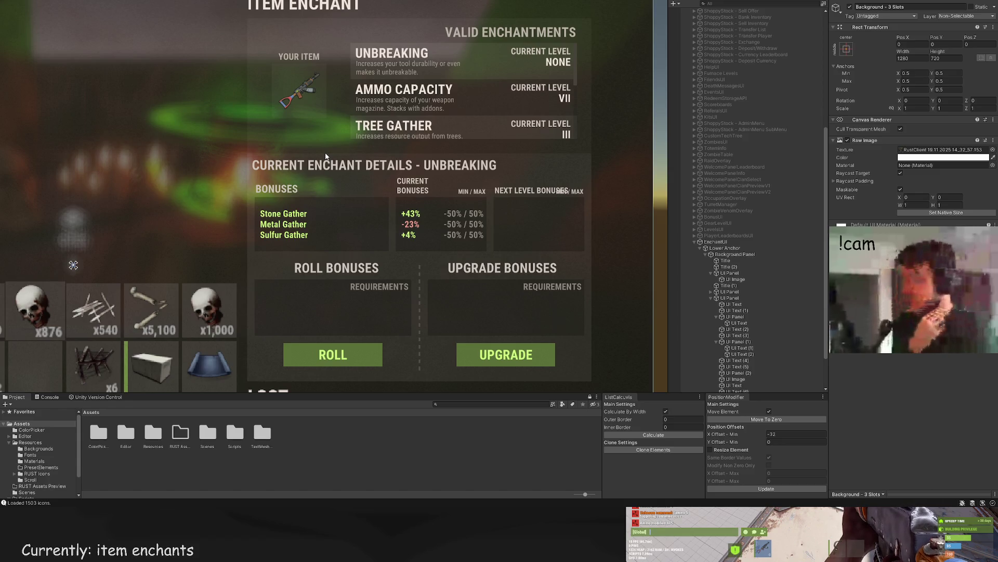
drag(309, 119, 329, 181)
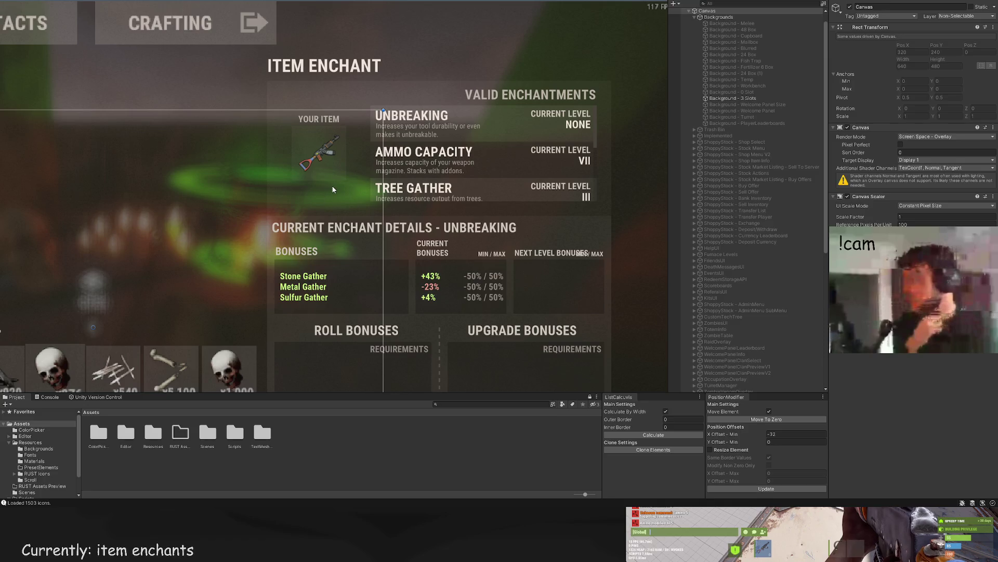
click(334, 193)
click(333, 209)
drag(333, 210, 346, 201)
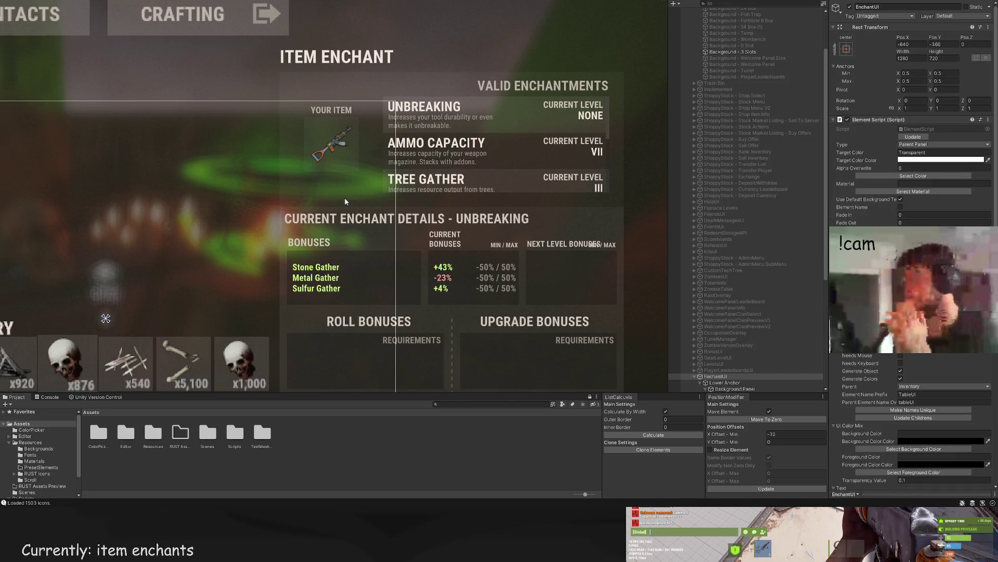
click(302, 153)
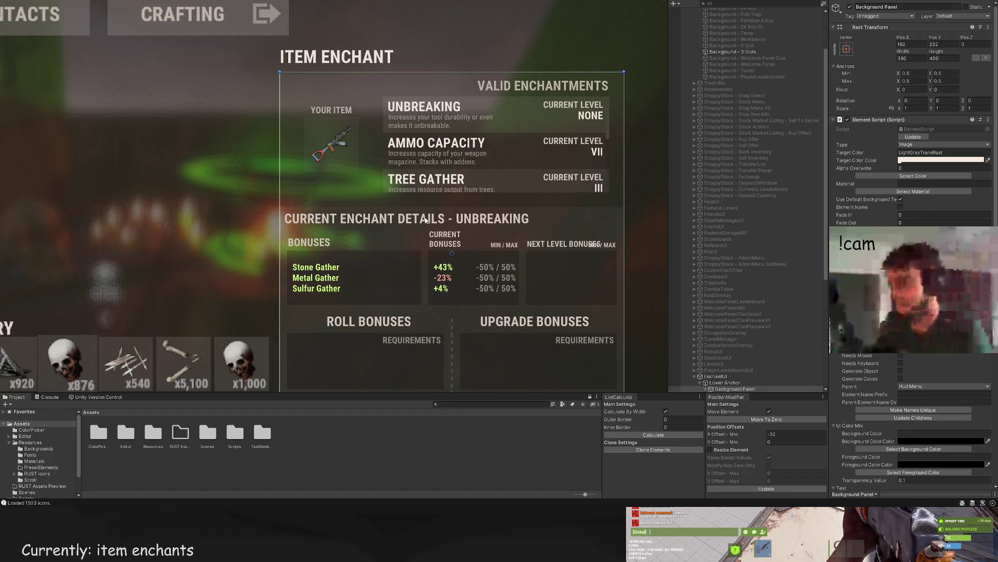
scroll(354, 149, down, 2)
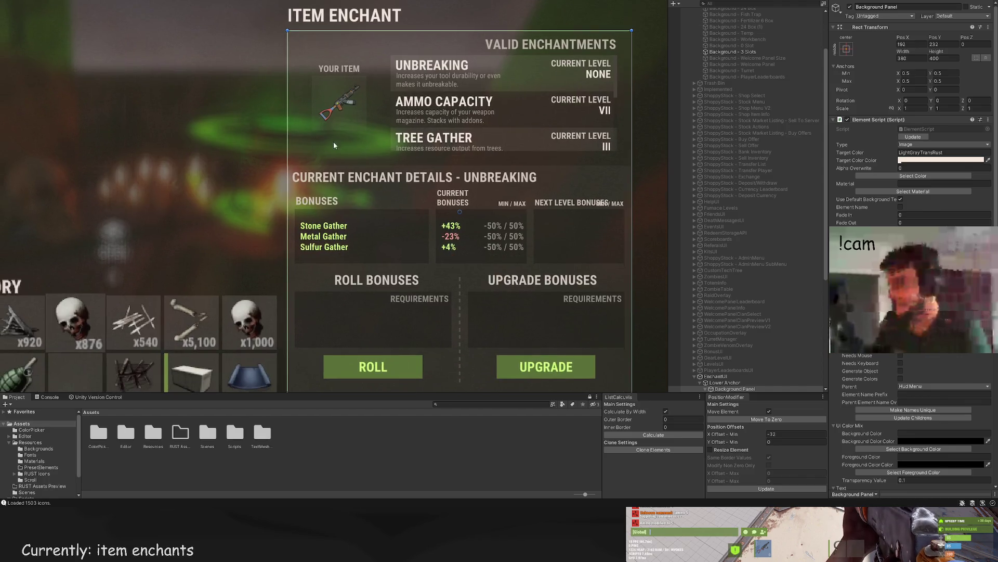
scroll(351, 137, down, 3)
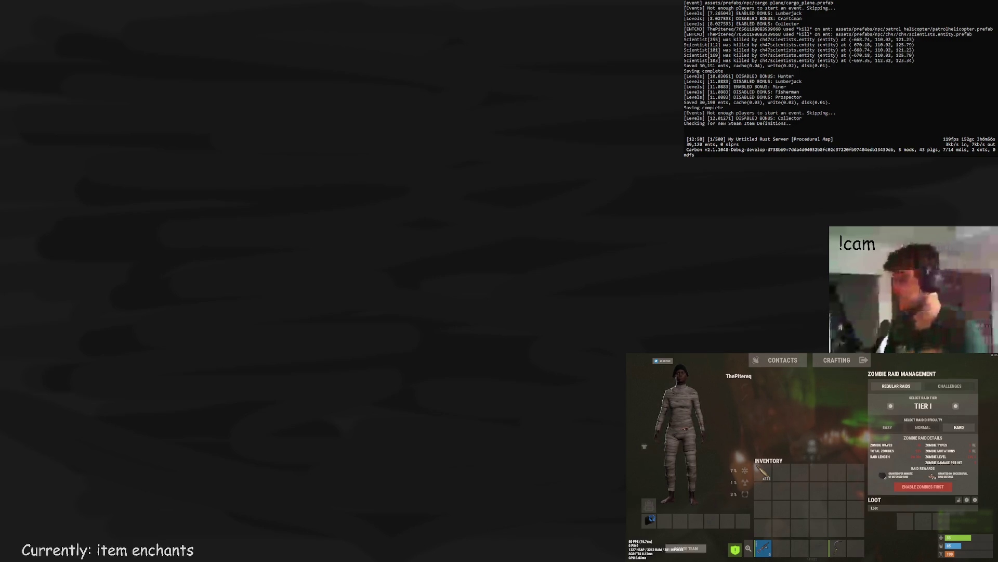
scroll(406, 237, up, 5)
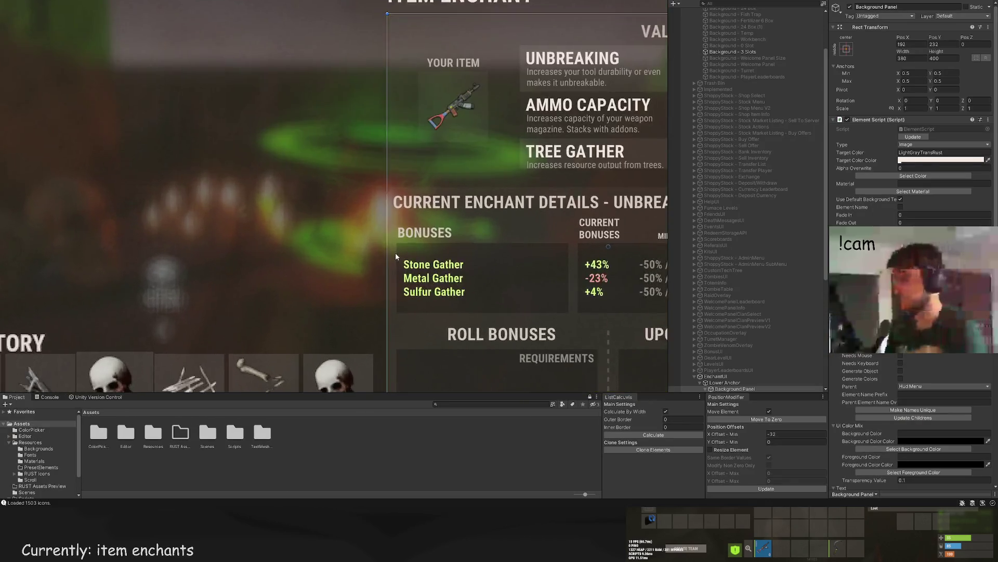
click(385, 214)
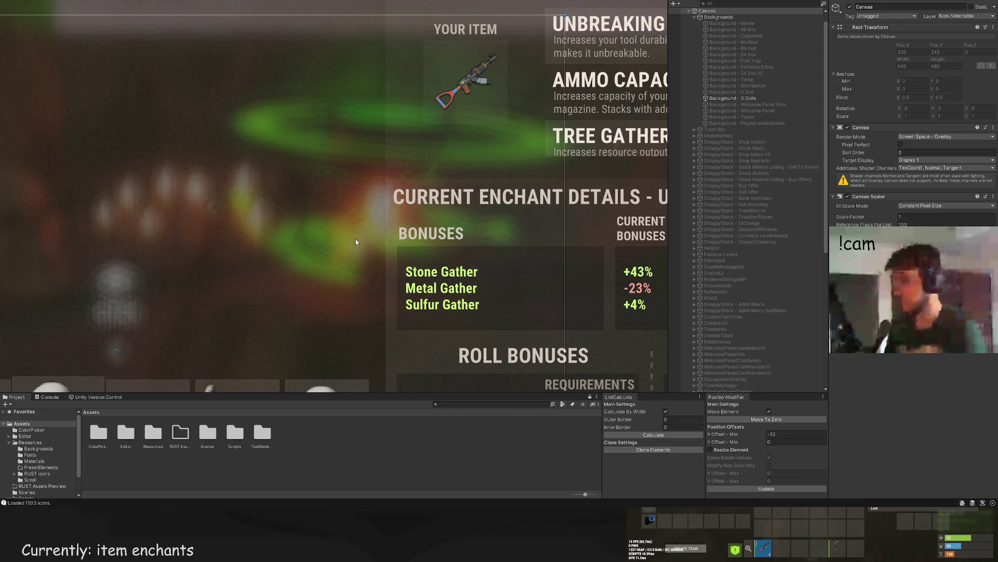
scroll(356, 241, down, 8)
scroll(265, 193, up, 4)
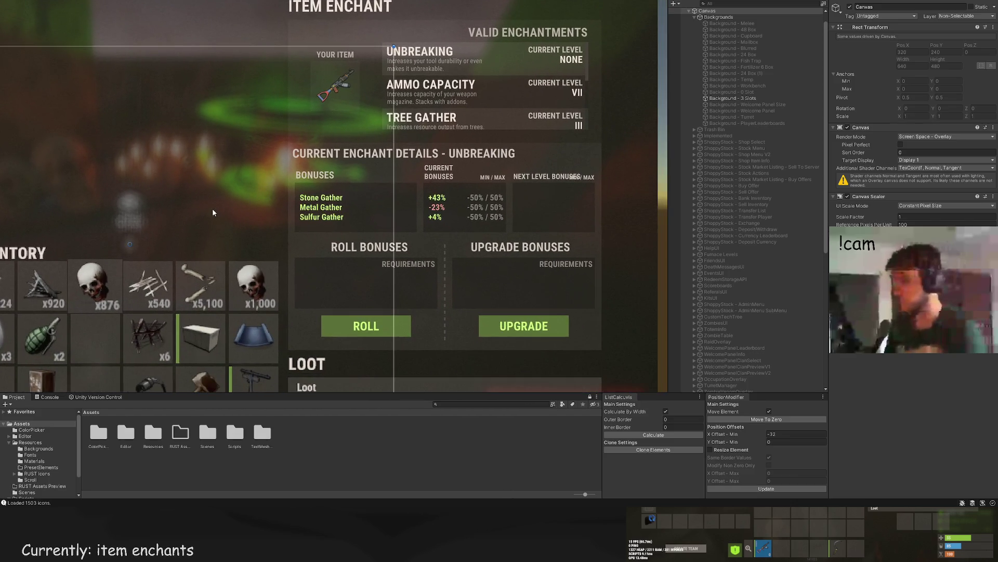
scroll(212, 212, down, 4)
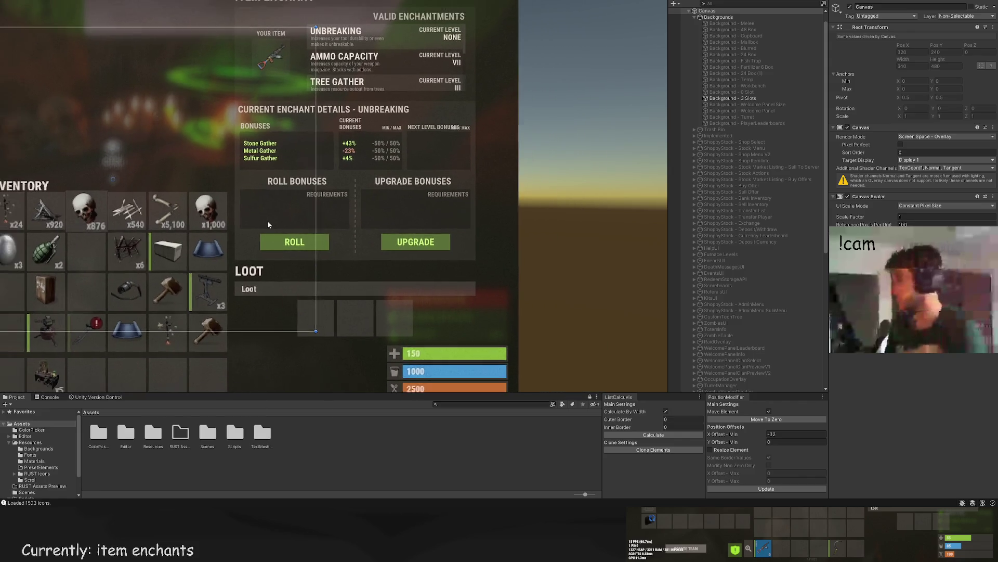
scroll(267, 224, down, 2)
scroll(319, 231, up, 5)
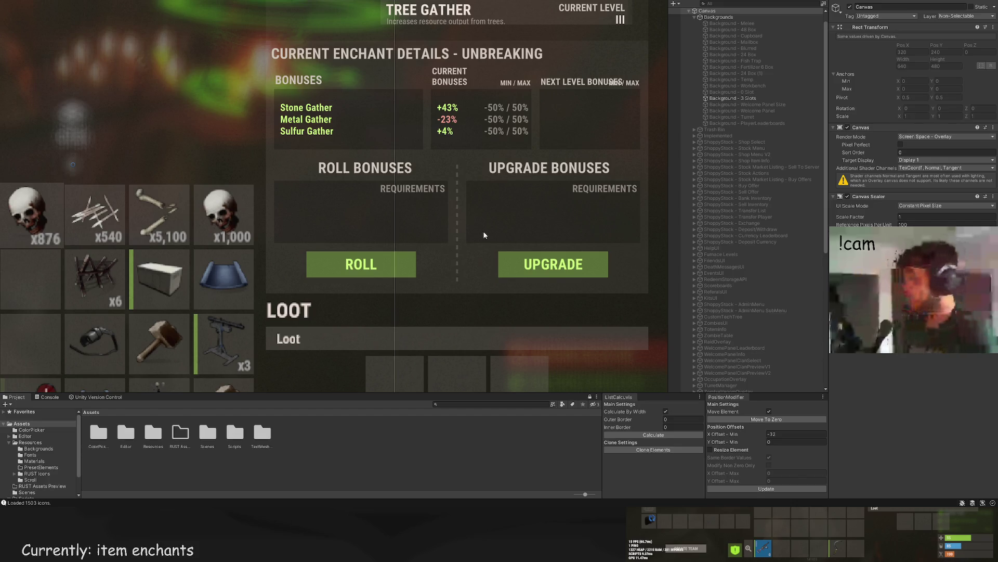
scroll(374, 207, up, 2)
click(319, 114)
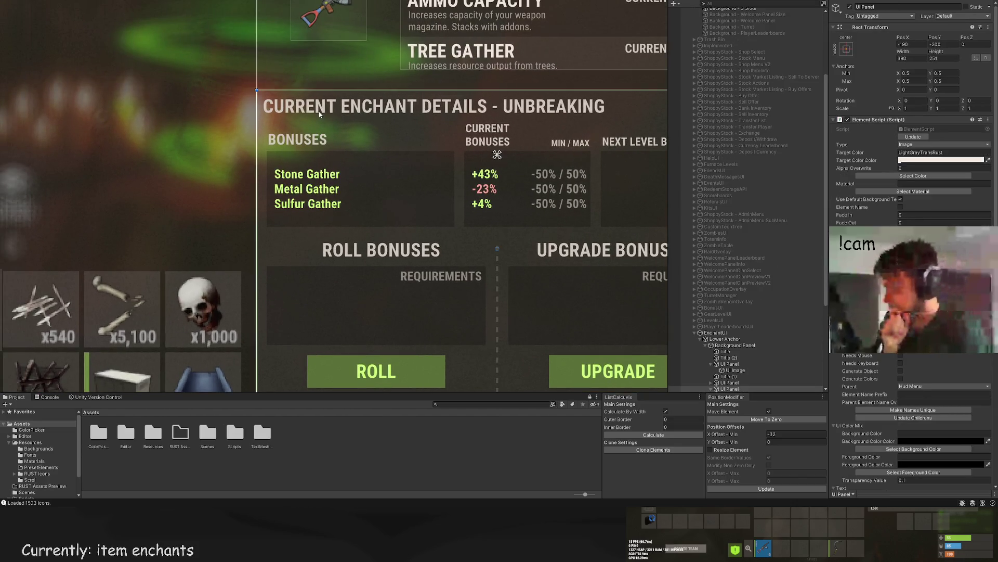
click(320, 114)
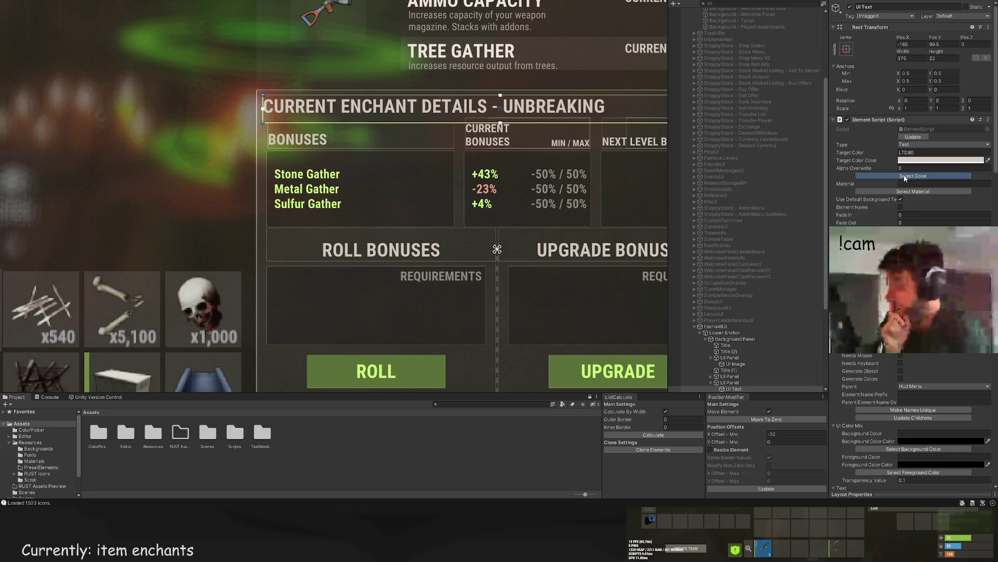
click(905, 176)
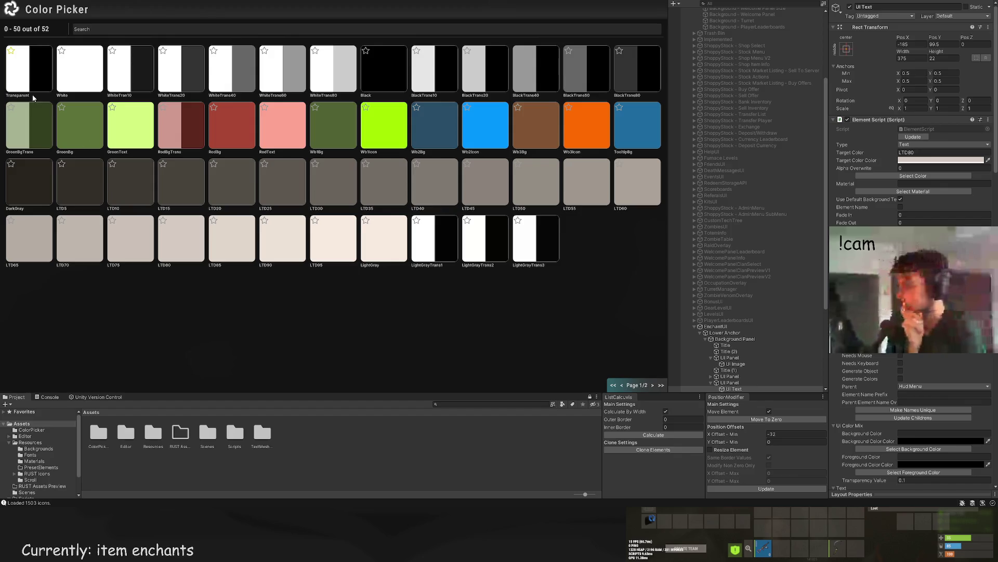
key(Escape)
key(f)
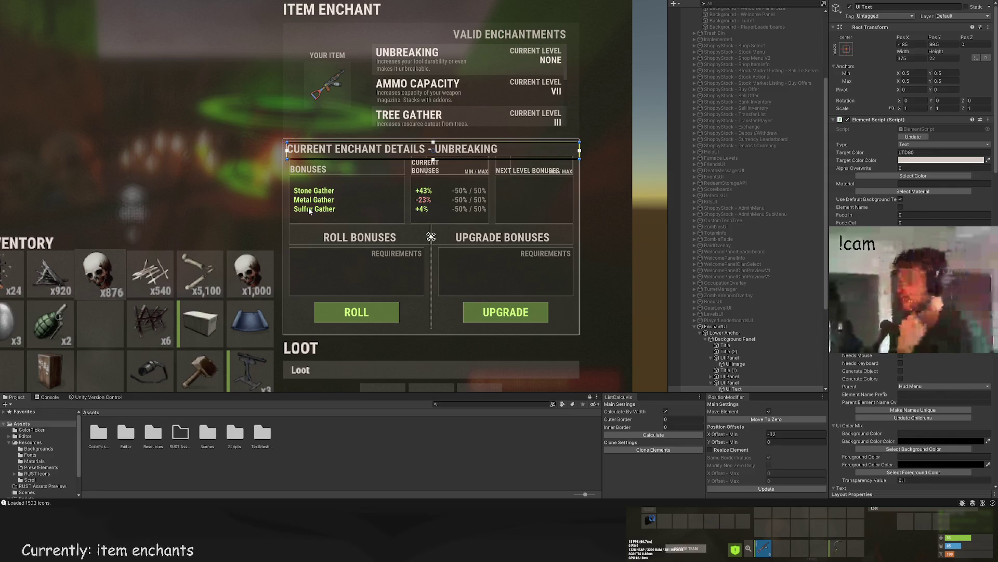
scroll(333, 213, down, 1)
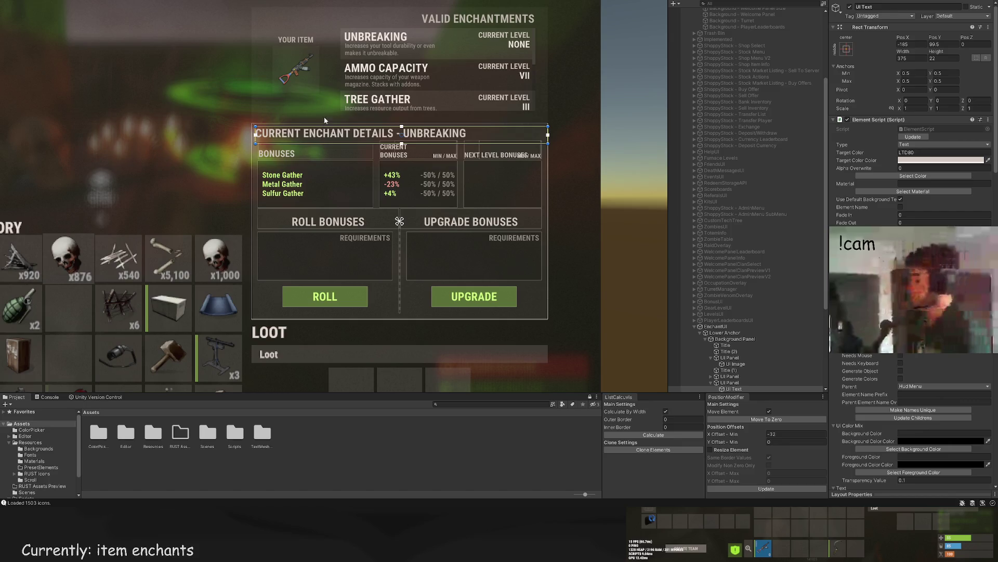
scroll(359, 145, up, 5)
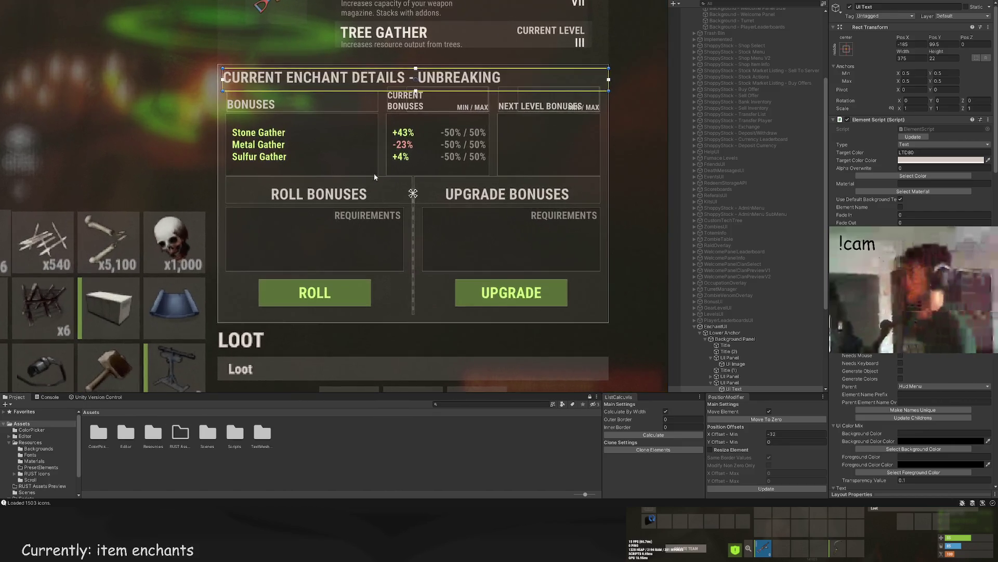
scroll(359, 198, up, 2)
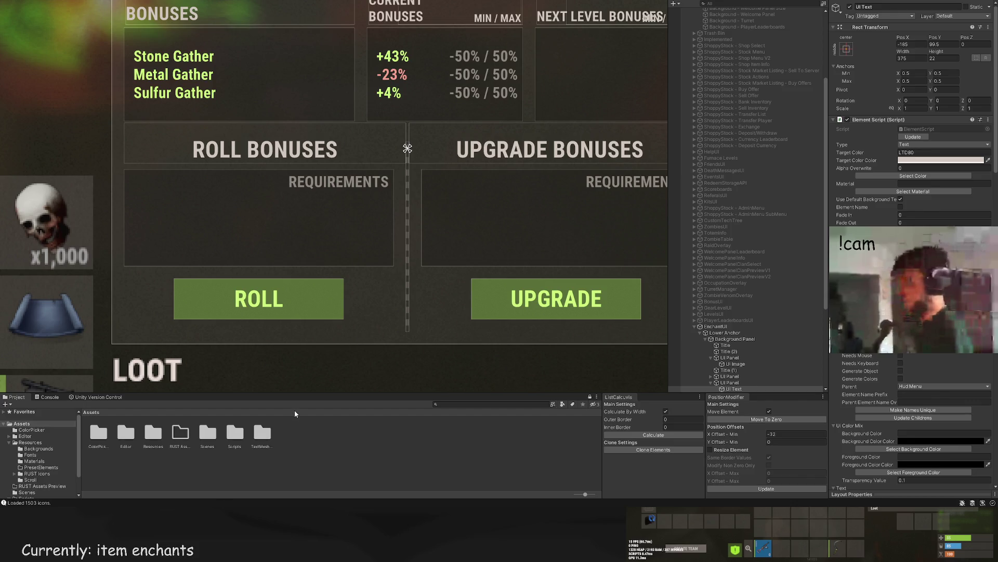
key(Down)
key(Left)
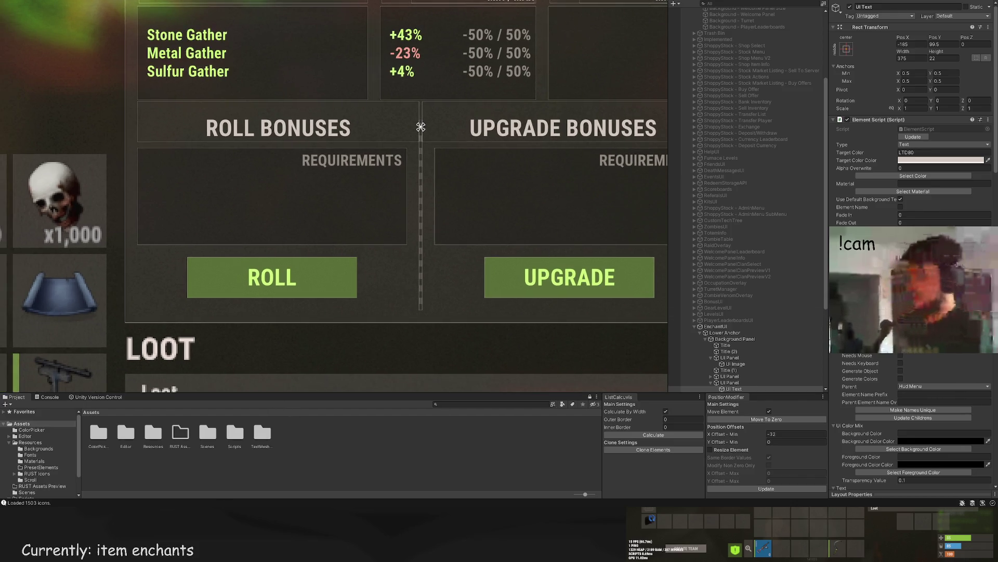
scroll(746, 200, down, 5)
scroll(463, 265, down, 3)
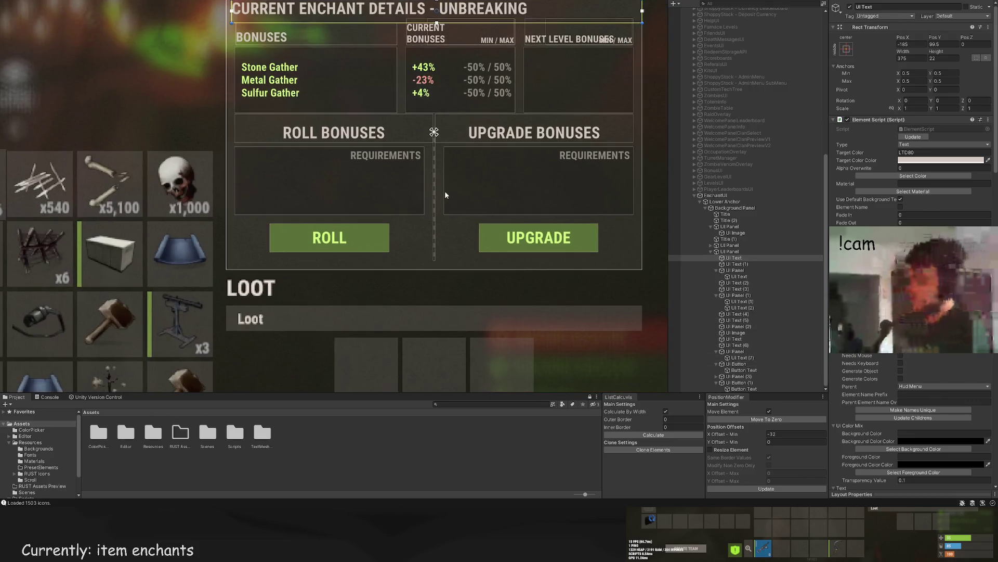
Step: Locate the NEXT LEVEL BONUSES header and its empty panel in the Hierarchy
click(739, 376)
click(751, 383)
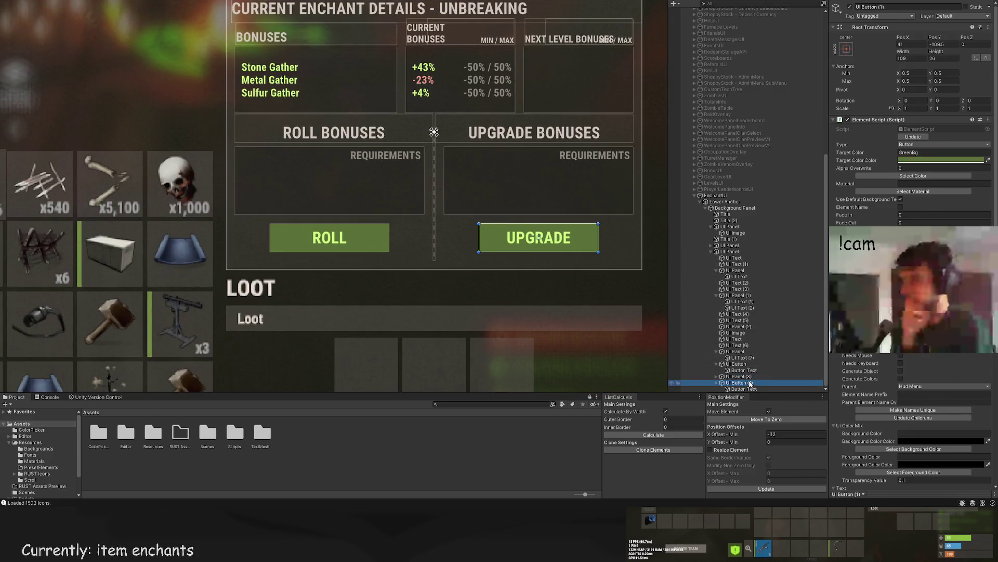
click(745, 351)
click(744, 345)
click(743, 339)
click(743, 333)
click(743, 326)
click(741, 320)
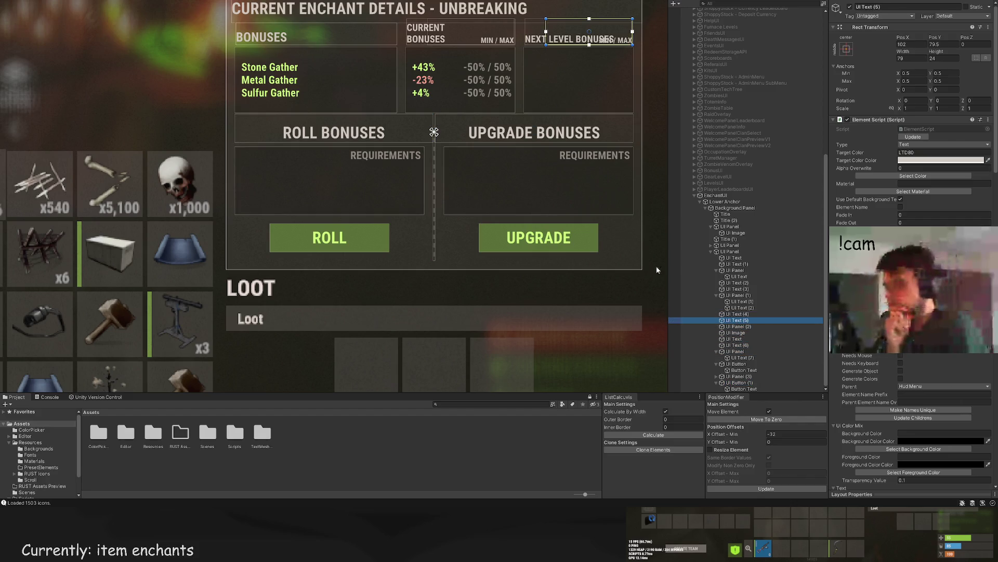
key(f)
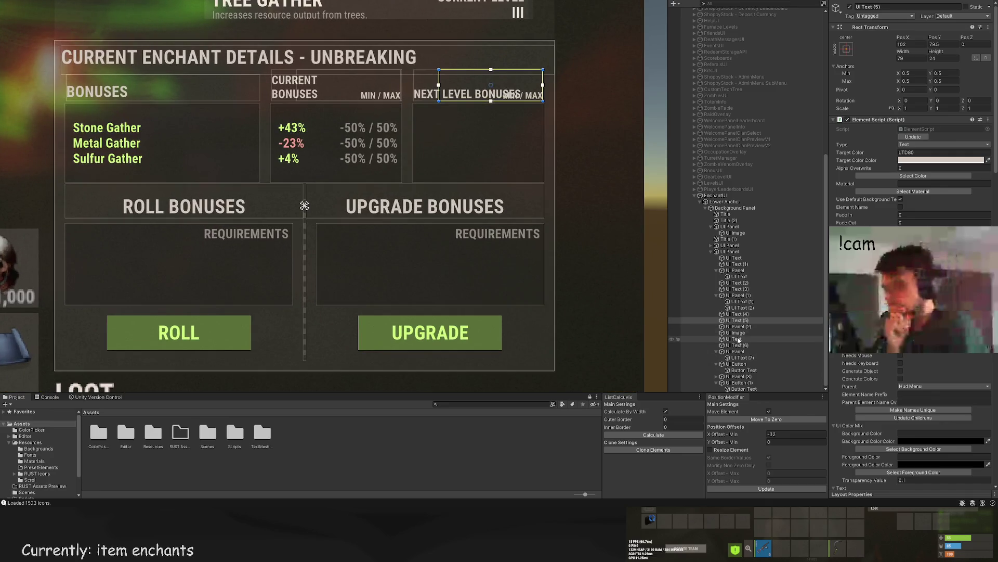
click(739, 326)
click(741, 320)
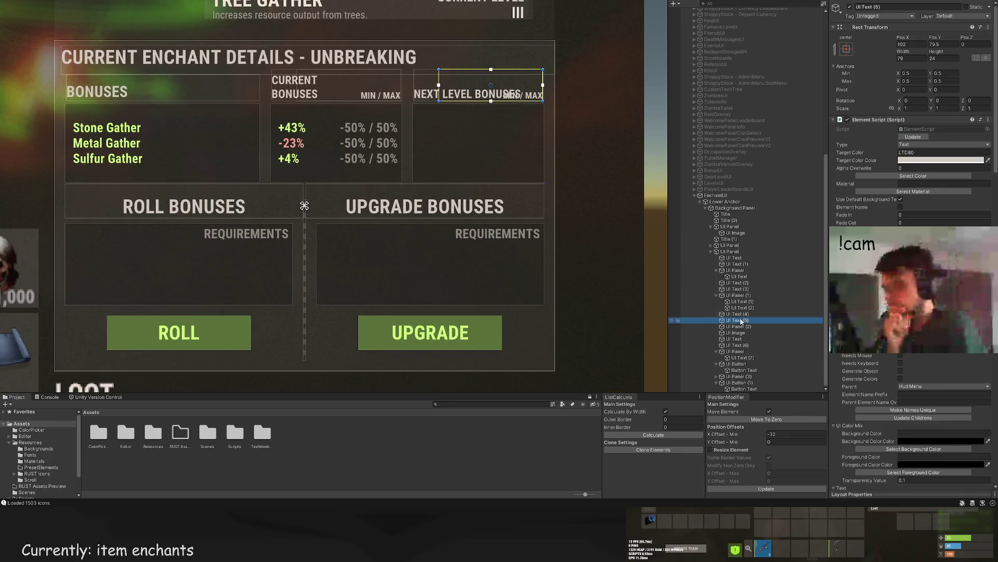
click(742, 327)
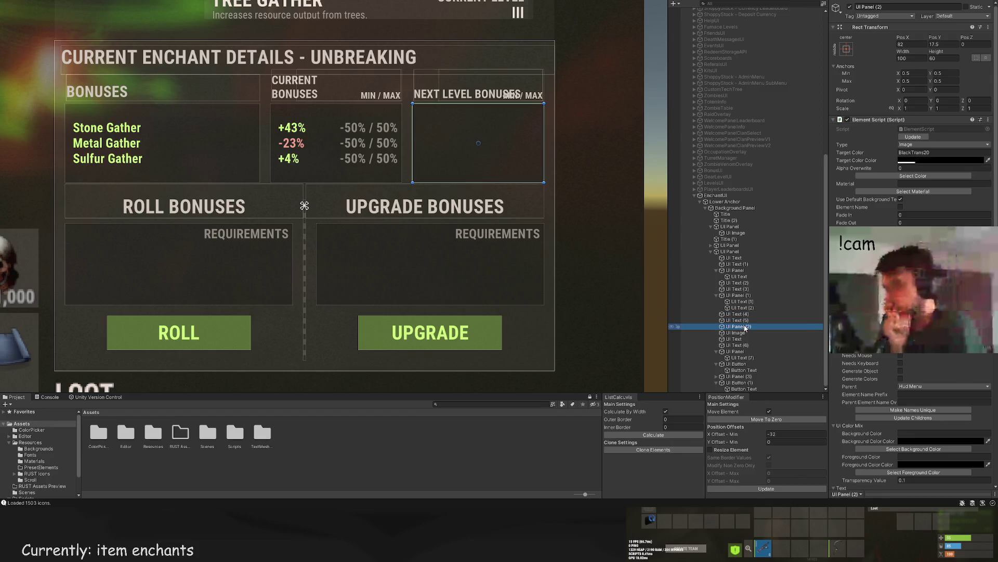
Step: Copy the current bonus and min/max texts into the Next Level panel and move them right
click(743, 308)
ctrl+click(743, 301)
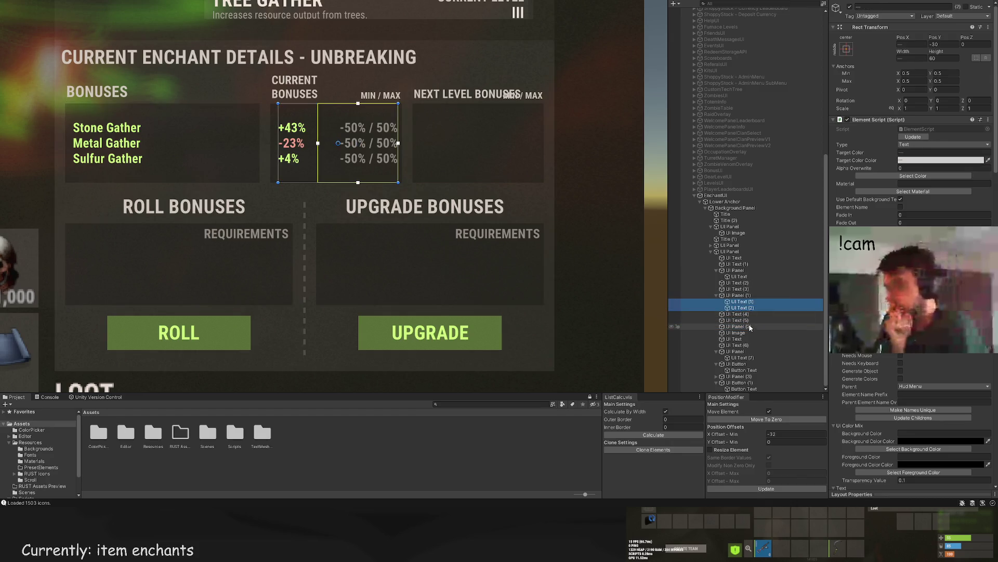
click(745, 389)
drag(743, 391, 733, 320)
scroll(359, 138, up, 1)
drag(359, 139, 536, 134)
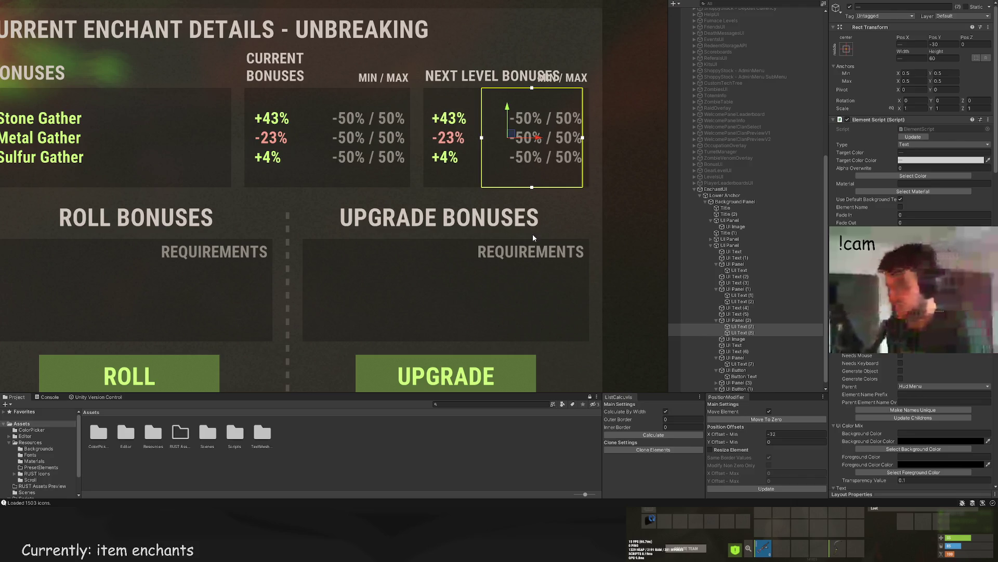
Step: Change the copied bonus percentages to +53%, -33% and +14%
scroll(756, 338, down, 1)
click(746, 321)
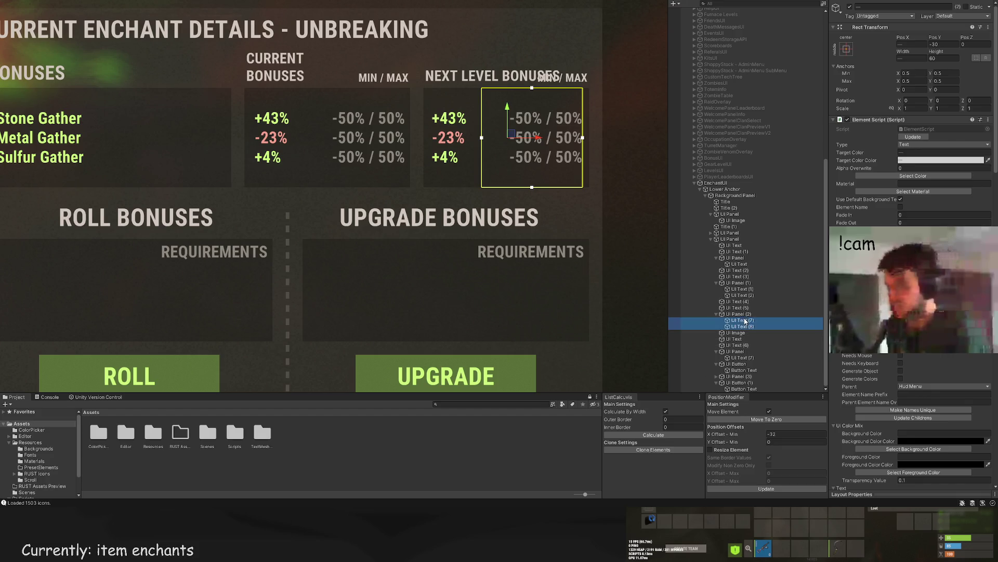
click(744, 320)
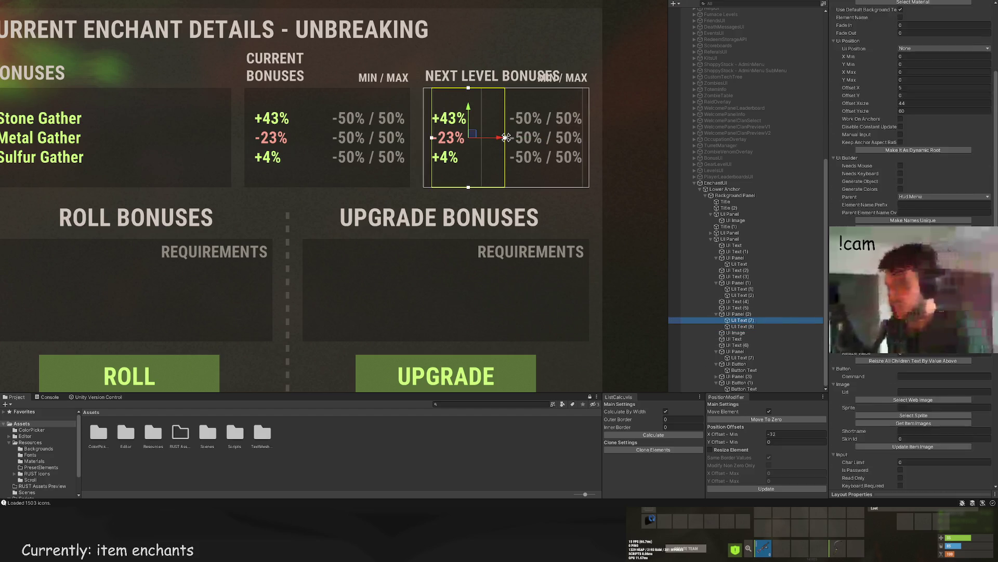
scroll(913, 416, down, 10)
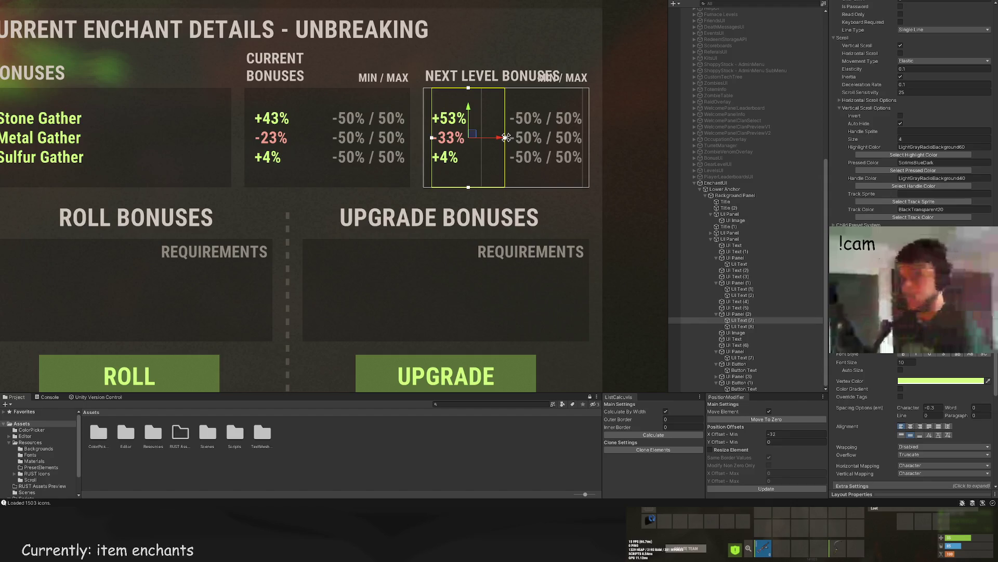
click(741, 326)
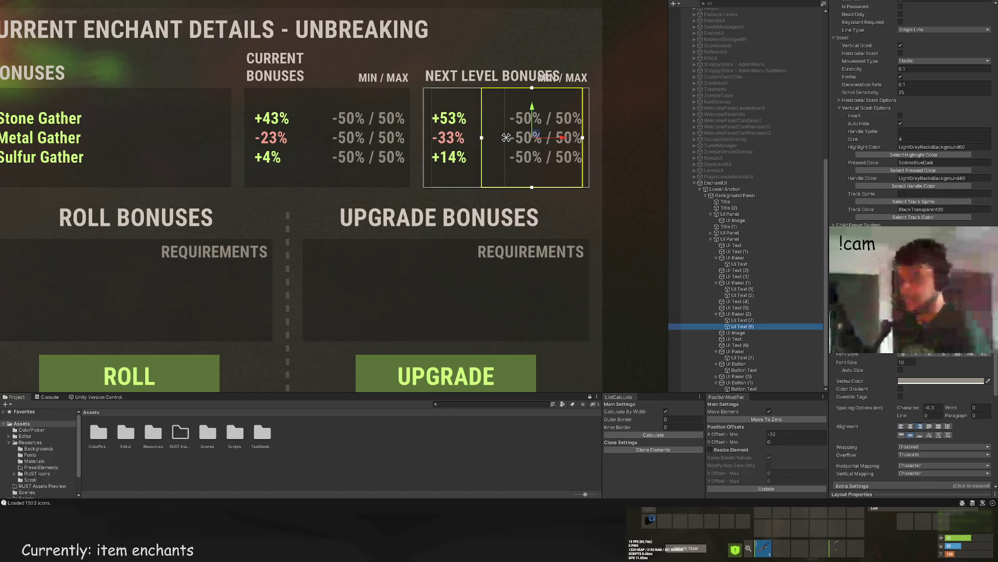
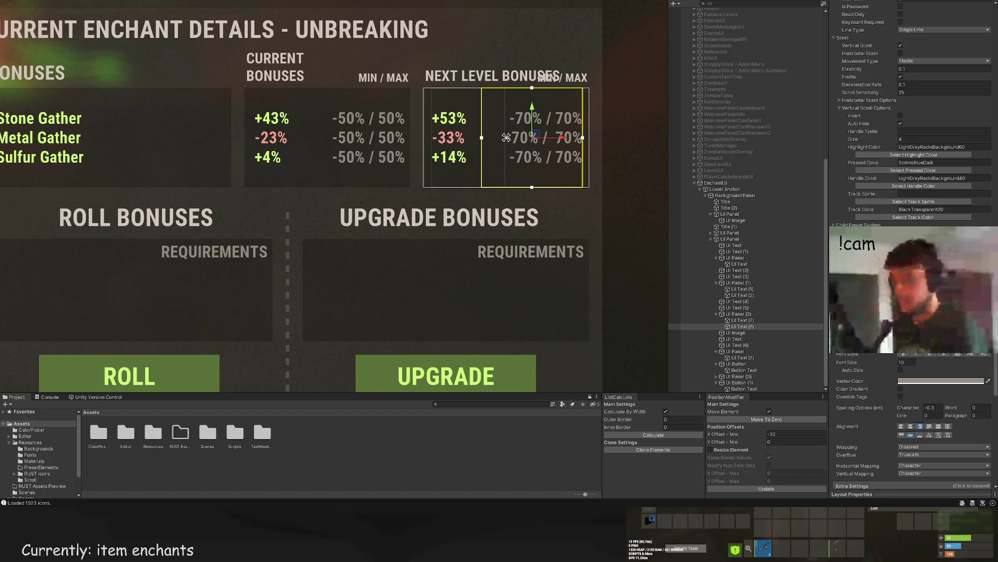
Step: Browse the enchant UI, selecting the three-slot background and then the Roll Bonuses heading text
scroll(561, 216, down, 3)
click(610, 219)
scroll(602, 238, down, 5)
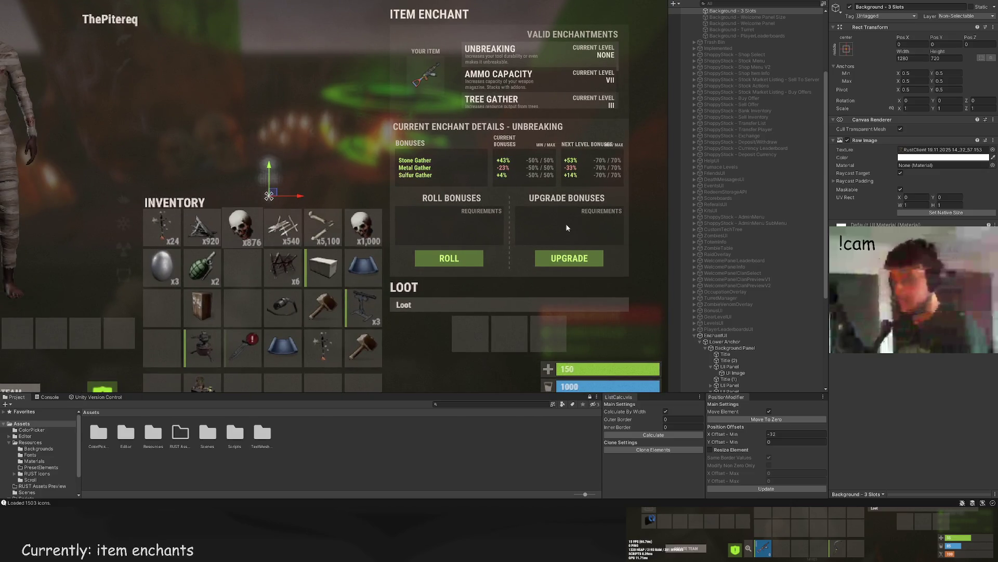
drag(542, 208, 563, 193)
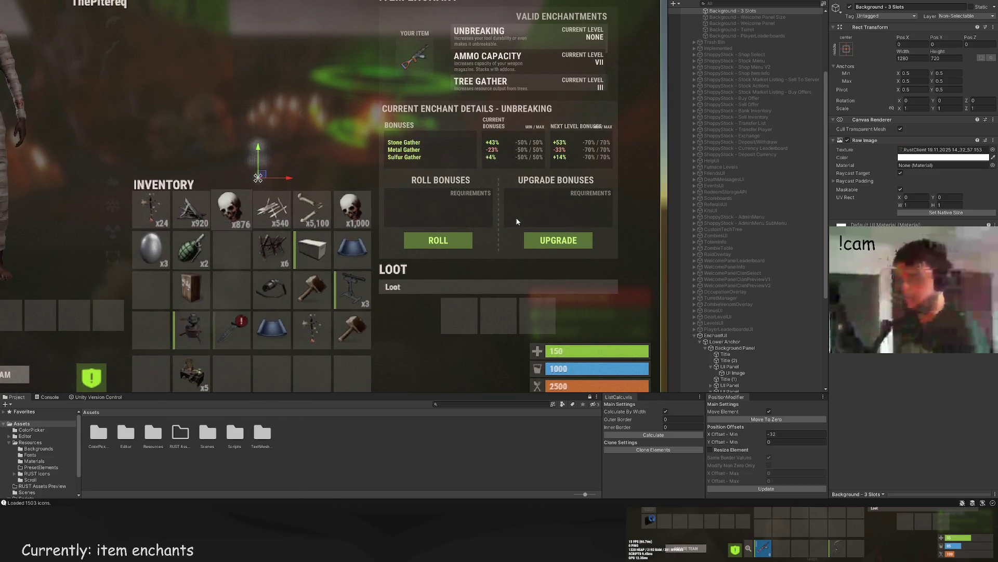
scroll(743, 338, down, 8)
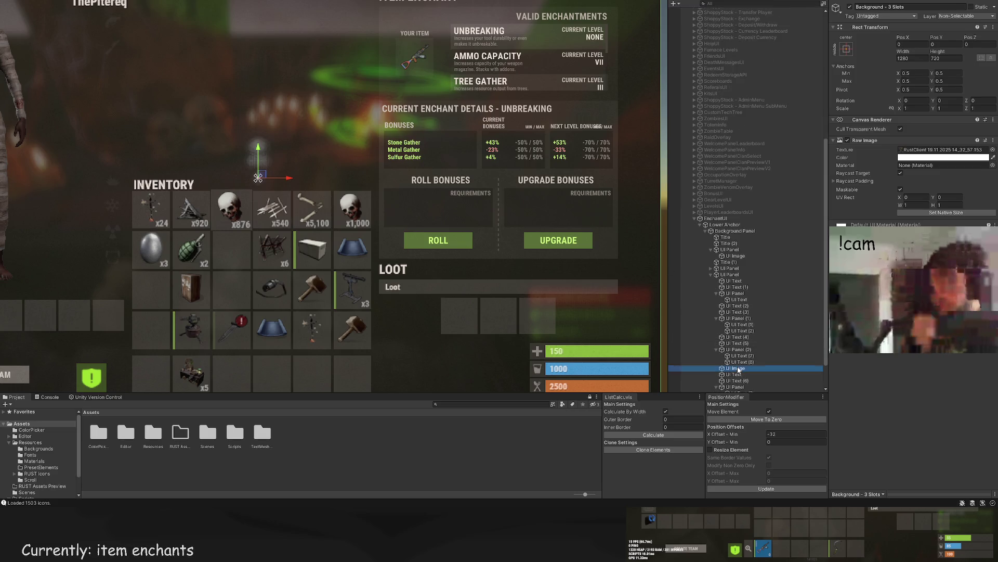
click(742, 362)
click(743, 374)
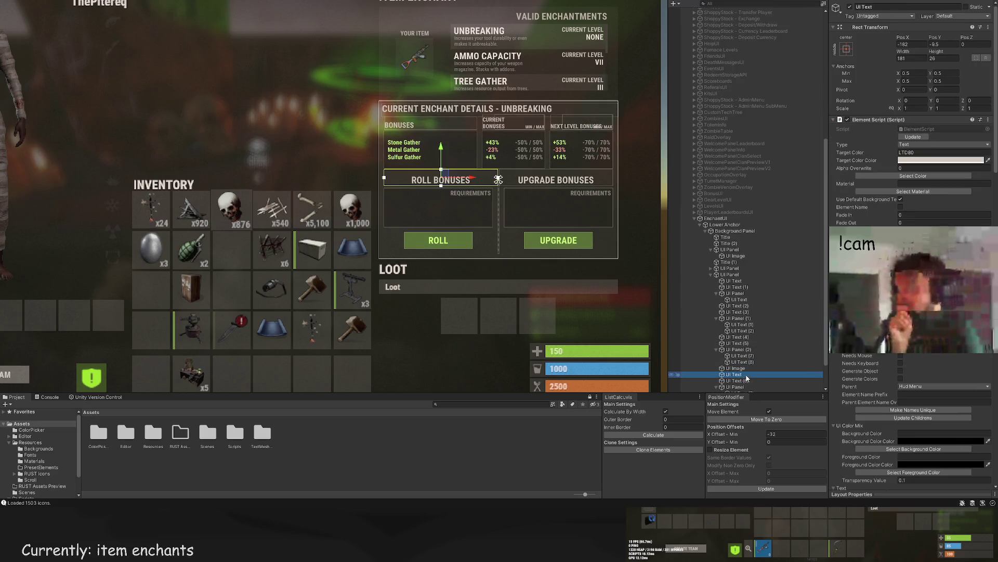
Step: Select the Roll Bonuses requirements panel as the parent for the new scroll view
scroll(747, 378, down, 2)
click(735, 364)
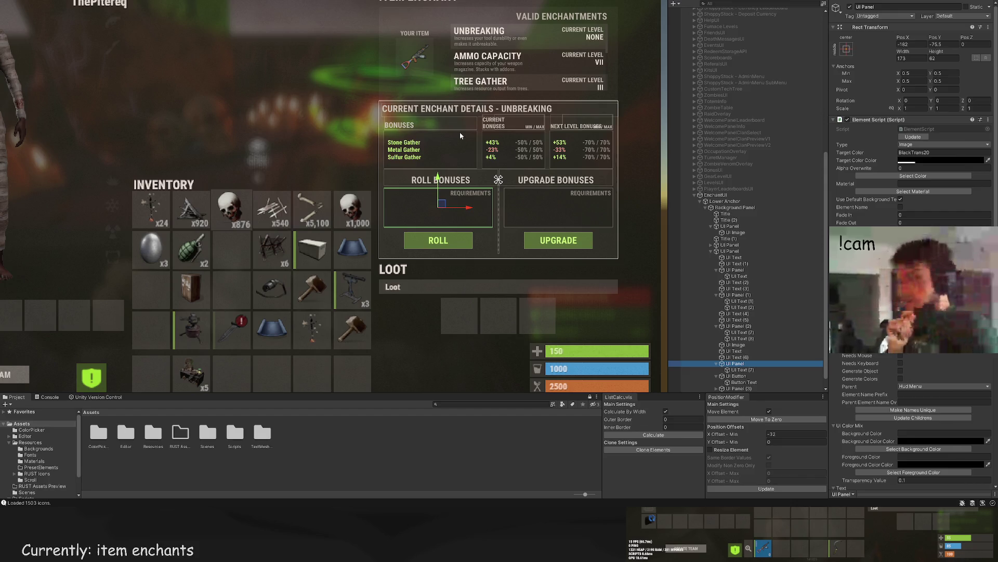
click(740, 369)
key(Up)
key(Down)
key(Up)
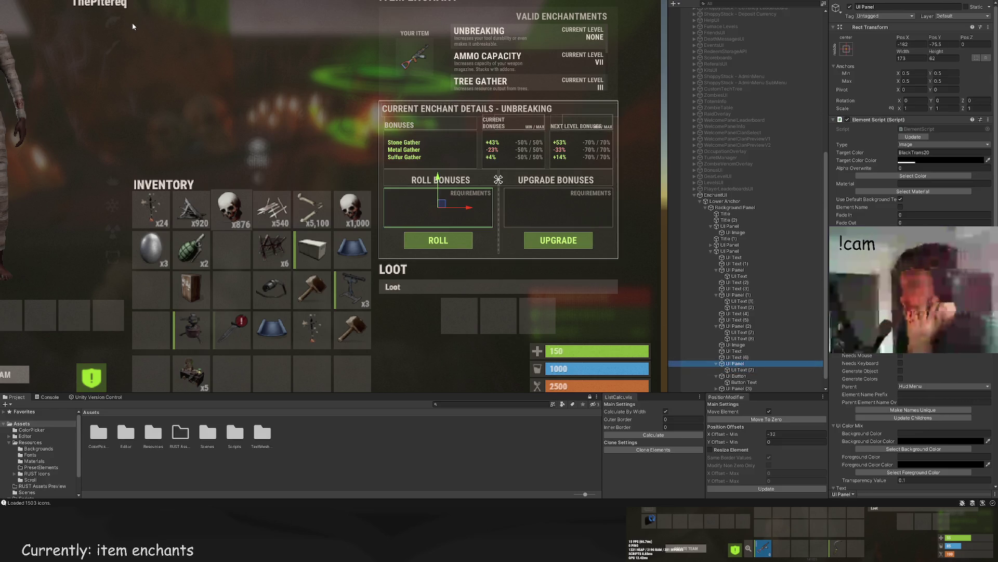
Step: Add a UI Scroll inside the requirements panel and size it to 173 × 62
key(f)
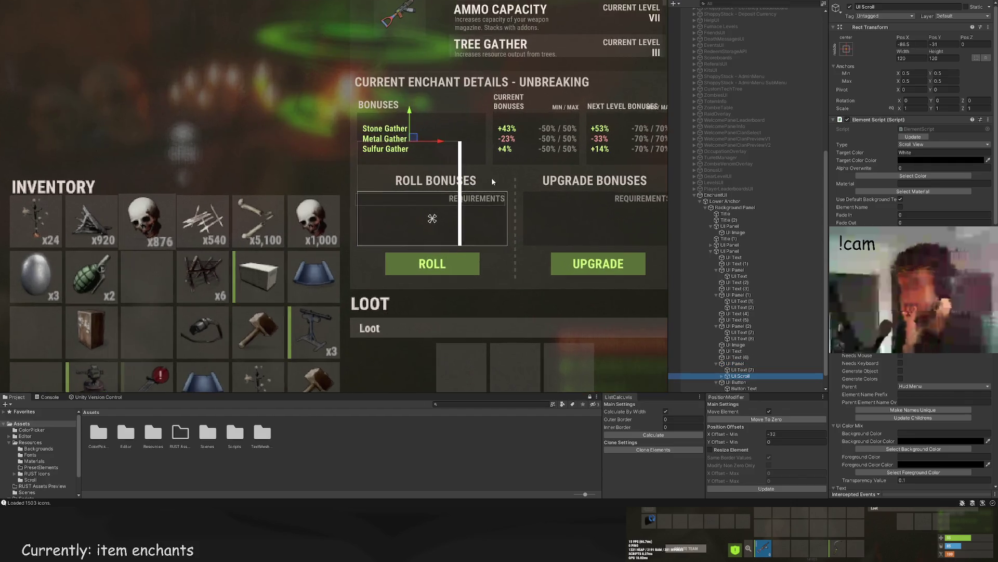
drag(414, 194, 502, 194)
drag(472, 125, 495, 221)
scroll(911, 373, down, 15)
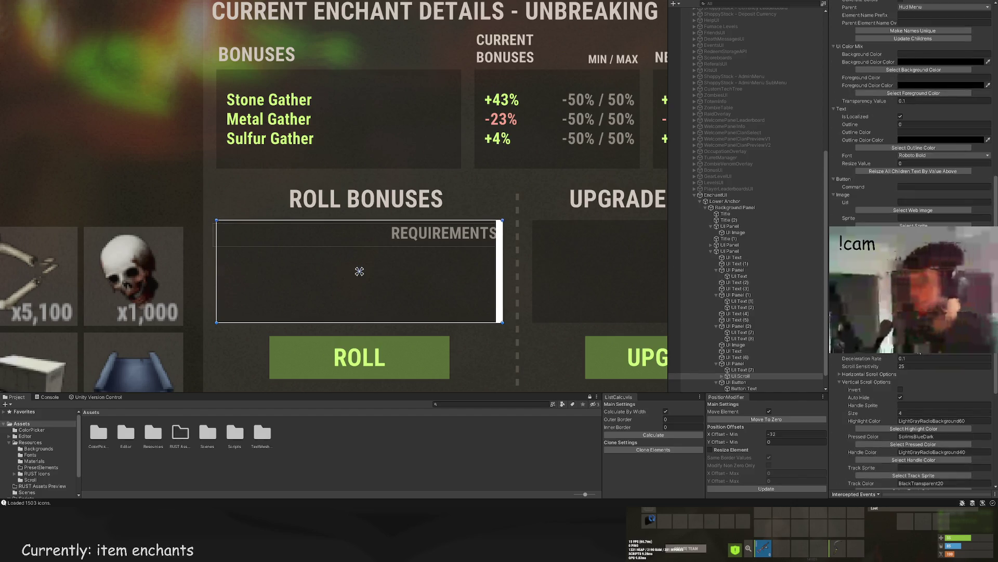
scroll(757, 351, down, 1)
Step: Frame the REQUIREMENTS label and the new scroll view in the Scene view
double_click(757, 351)
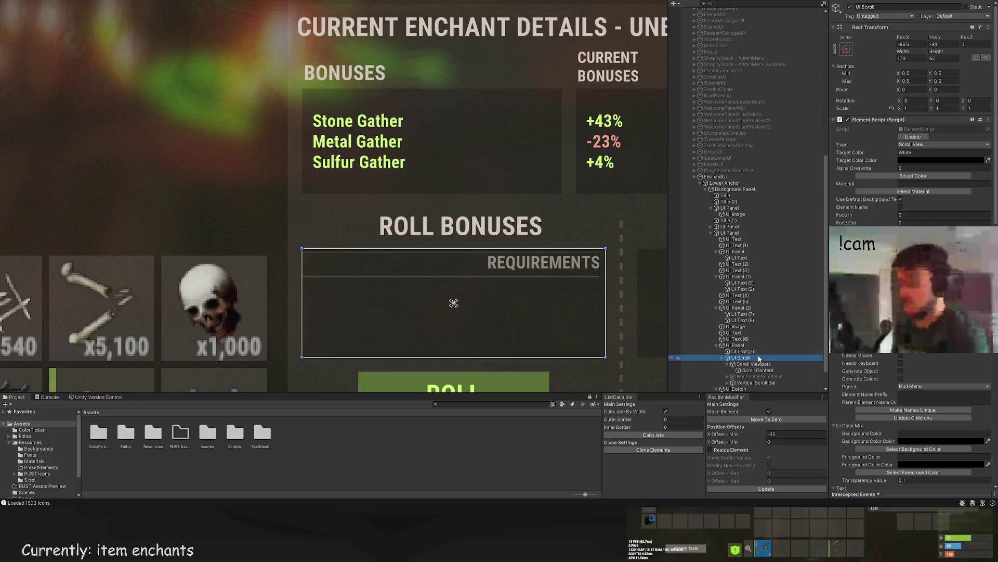
double_click(754, 357)
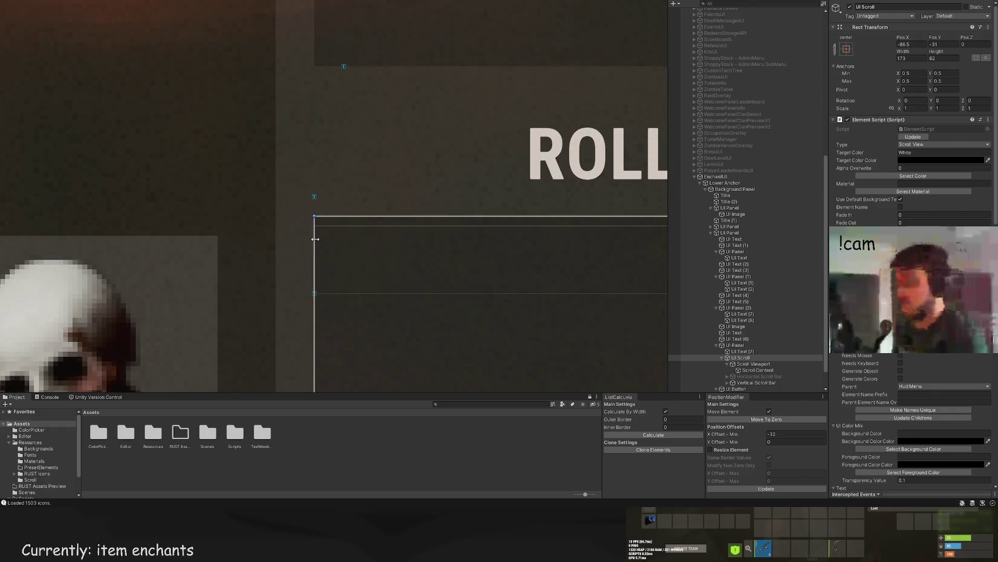
scroll(370, 224, down, 3)
scroll(370, 224, up, 3)
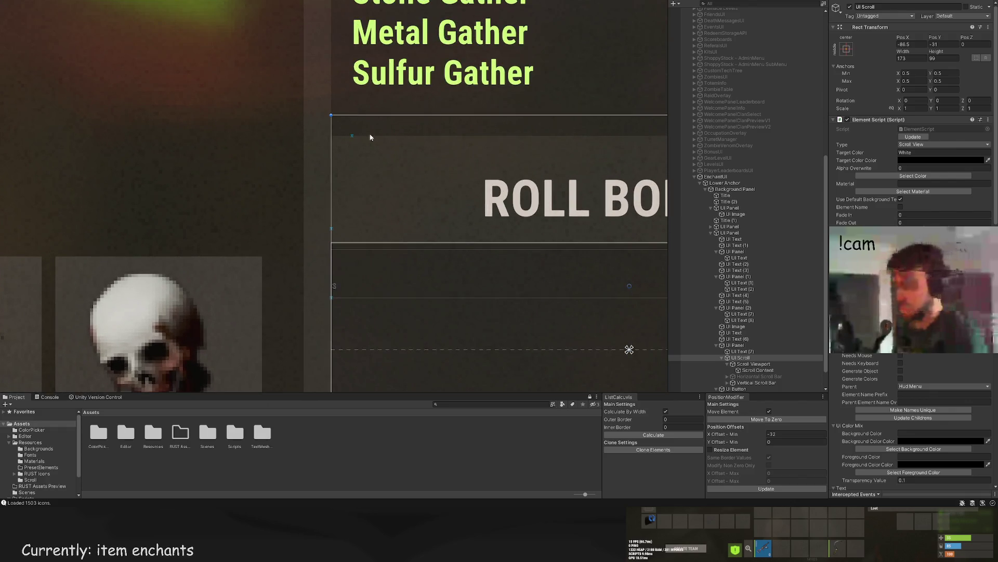
drag(361, 124, 95, 151)
scroll(562, 223, down, 2)
scroll(484, 203, up, 2)
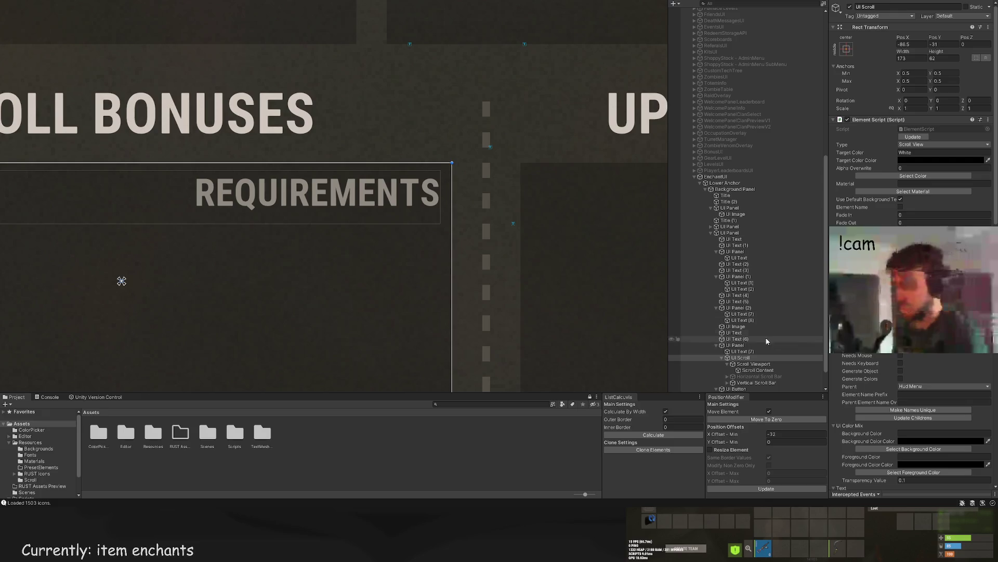
double_click(743, 351)
Step: Select the Roll Bonuses requirements panel and undo an accidental resize of its right edge
click(736, 345)
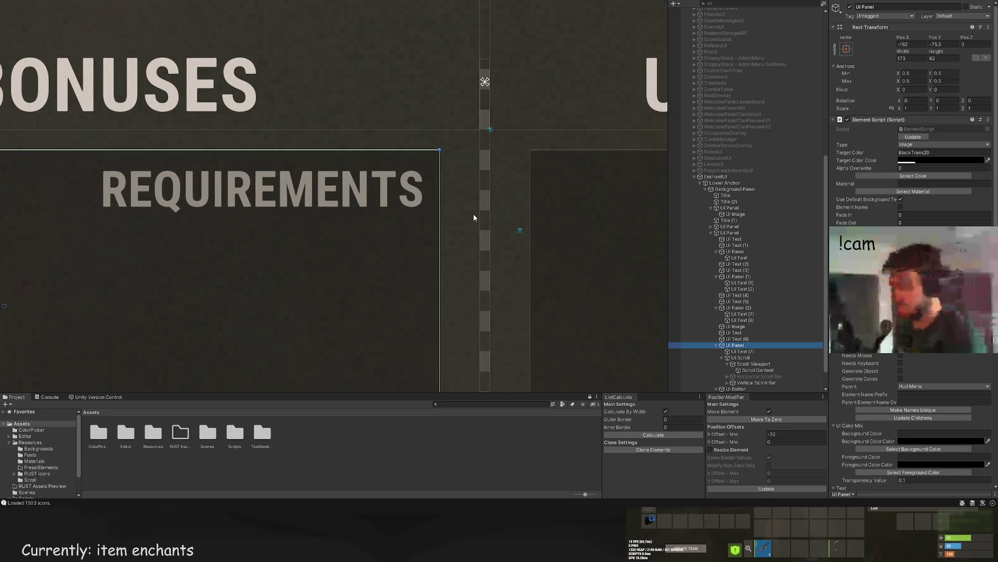
scroll(469, 194, down, 2)
scroll(447, 182, up, 2)
drag(416, 171, 445, 170)
key(ctrl+z)
Step: Show the Roll and Upgrade Bonuses panels side by side and select the Upgrade Bonuses requirements panel
scroll(533, 185, down, 4)
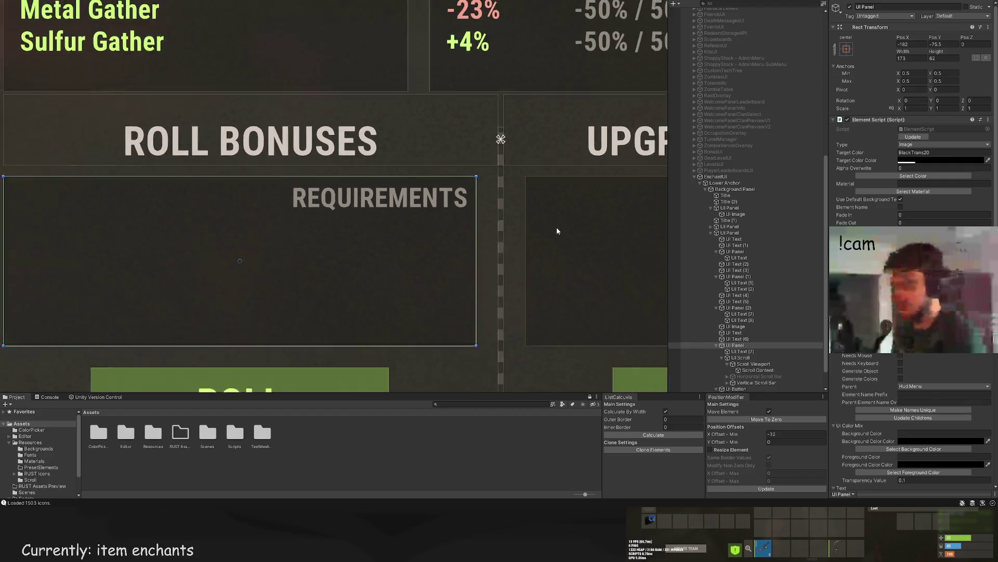
scroll(442, 216, down, 3)
drag(419, 211, 453, 192)
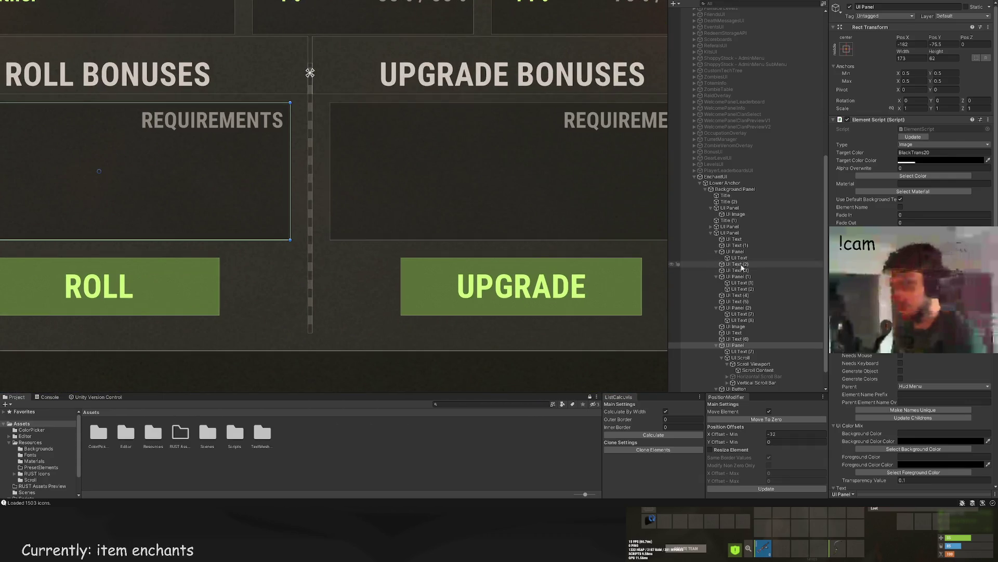
scroll(511, 201, up, 3)
drag(511, 202, 515, 203)
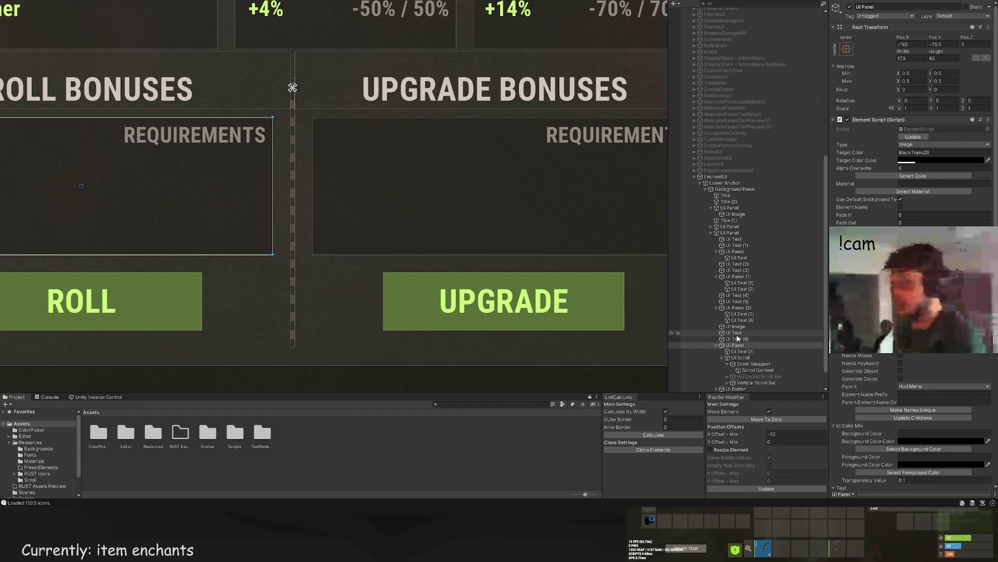
scroll(743, 364, down, 2)
click(741, 377)
scroll(414, 177, up, 3)
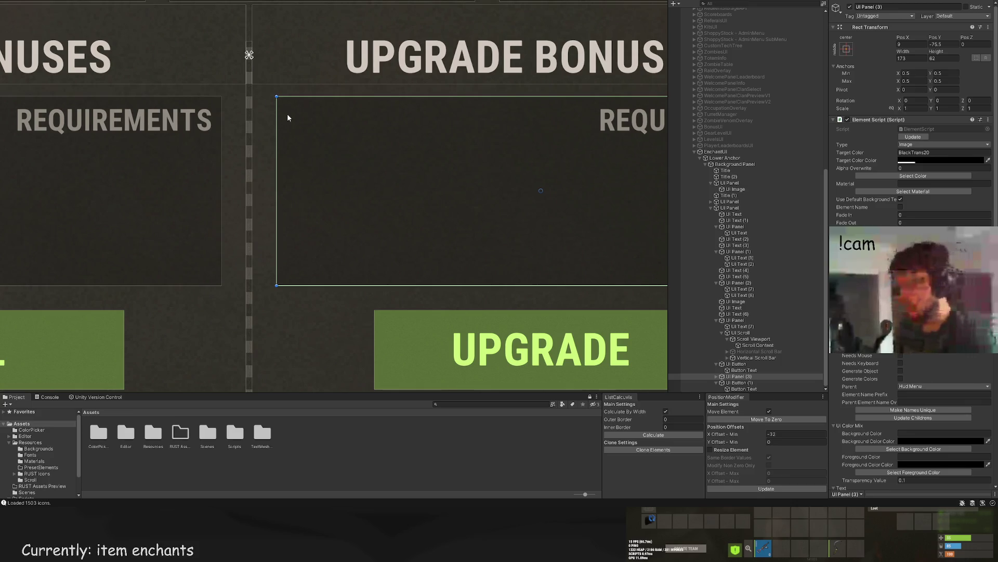
Step: Line up the Upgrade Bonuses requirements panel's left and right edges
mouse_move(274, 112)
mouse_down()
mouse_move(253, 114)
mouse_move(276, 114)
mouse_up()
key(Right)
scroll(322, 156, up, 1)
mouse_move(420, 102)
mouse_down()
mouse_move(449, 101)
mouse_move(424, 102)
mouse_up()
scroll(424, 101, down, 3)
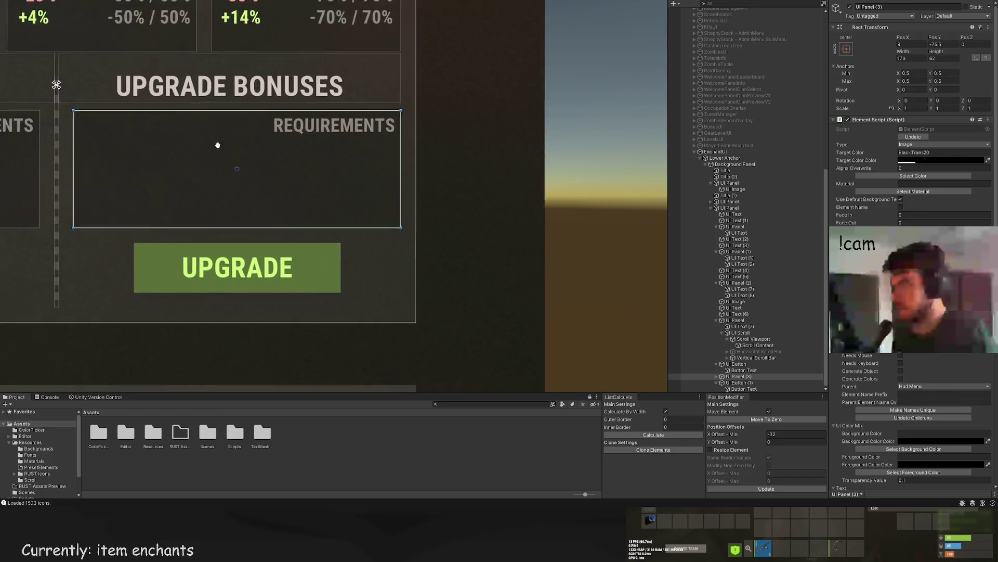
scroll(321, 149, up, 4)
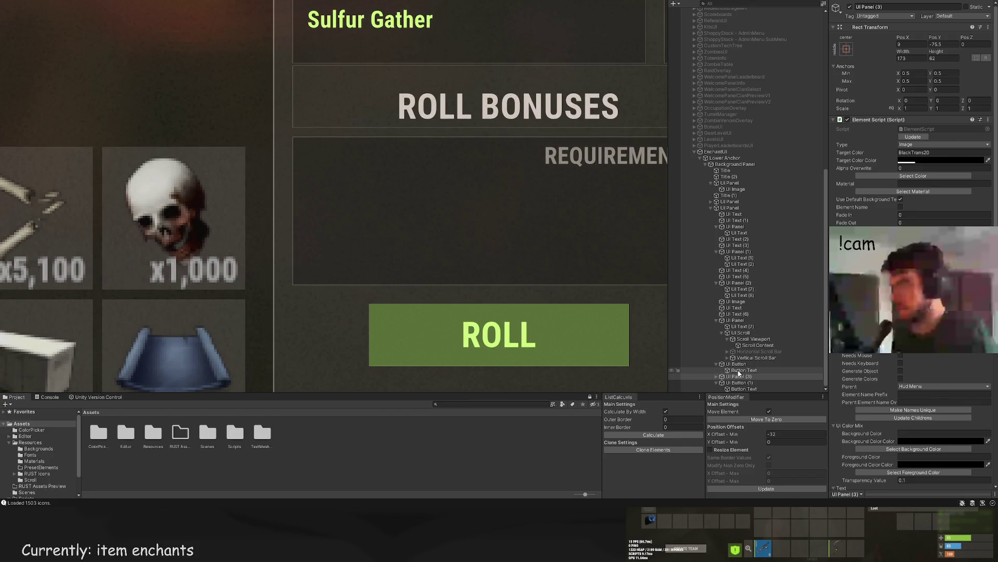
scroll(562, 262, down, 3)
scroll(304, 179, up, 2)
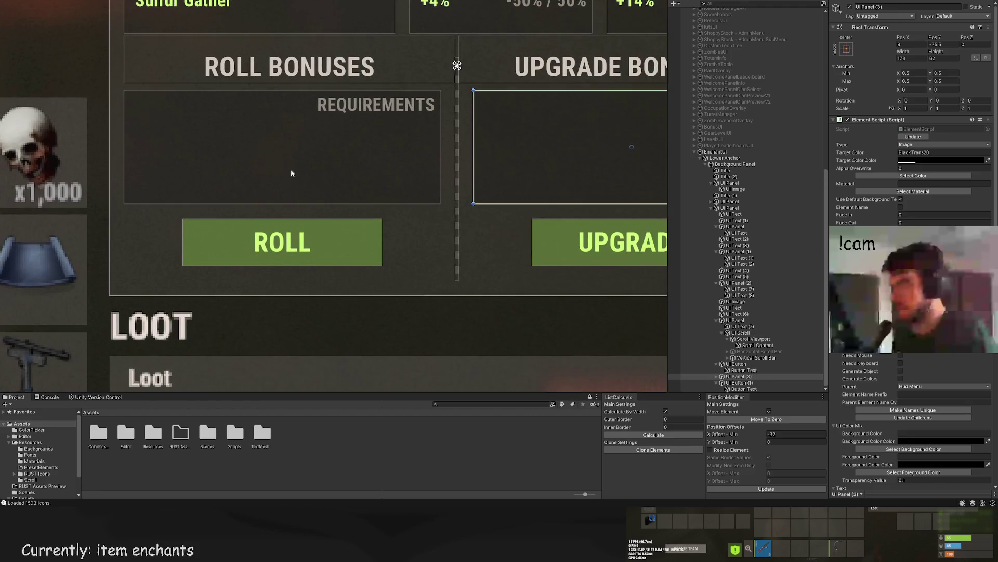
Step: Select the Scroll Content and set its Pos X to -86.5
click(749, 339)
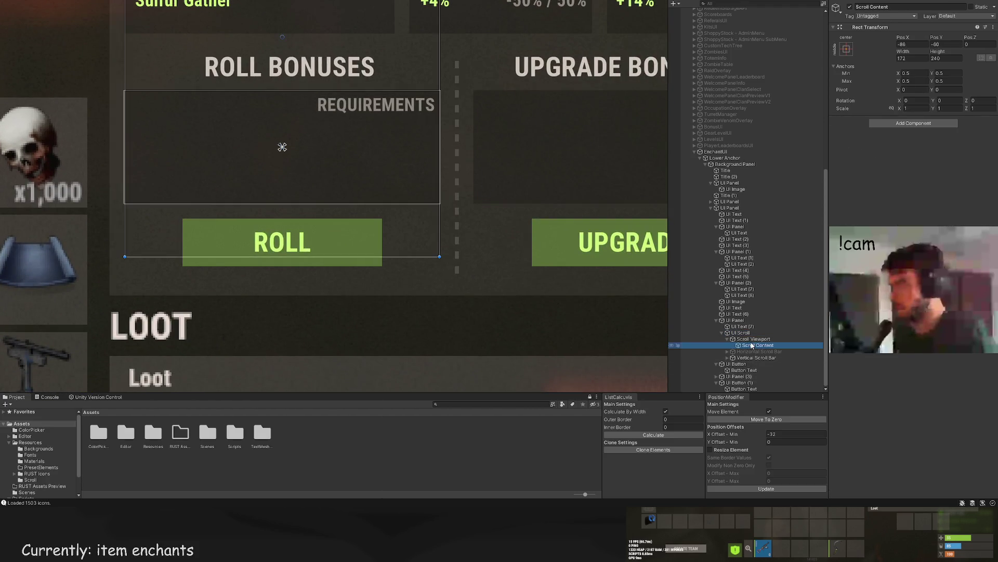
click(750, 345)
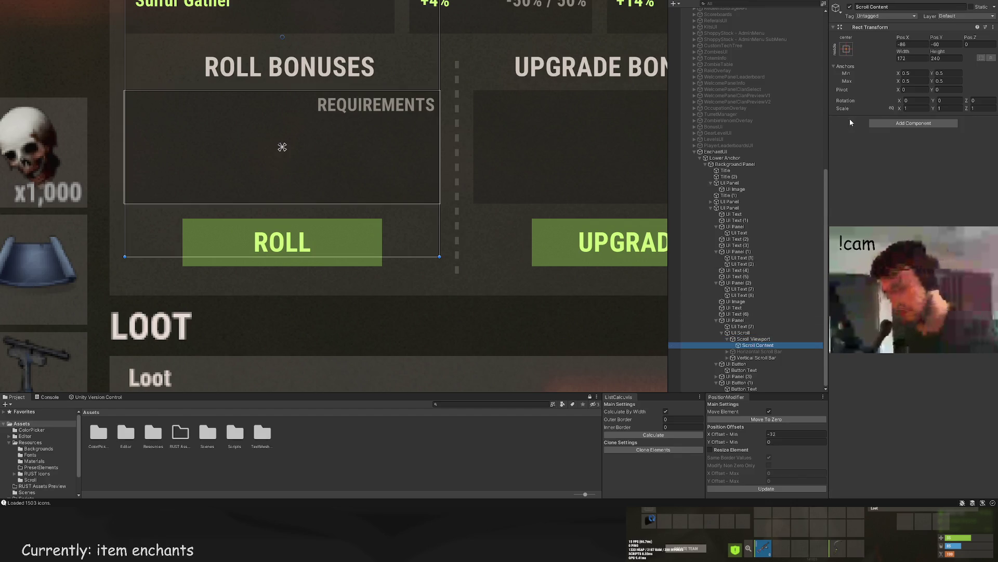
key(f)
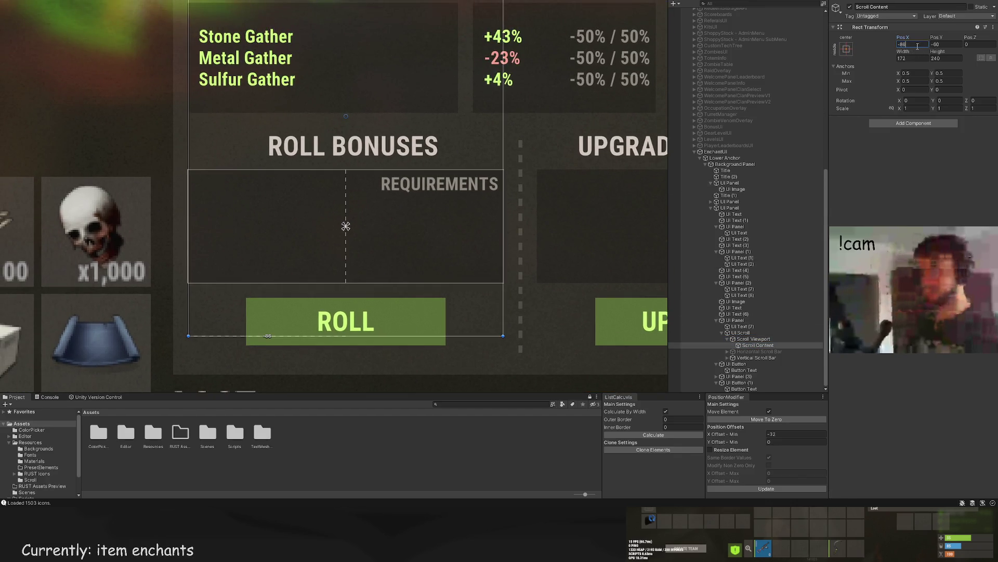
click(918, 44)
text(.5)
Step: Drag the scroll content's top and bottom edges so it measures 173 × 110
scroll(287, 207, up, 5)
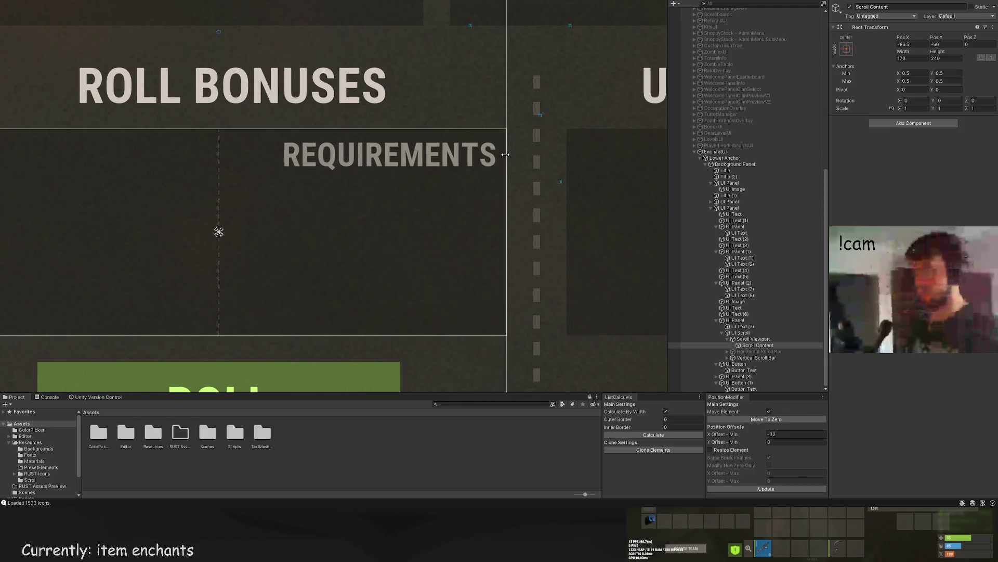
scroll(466, 196, down, 4)
scroll(448, 206, down, 2)
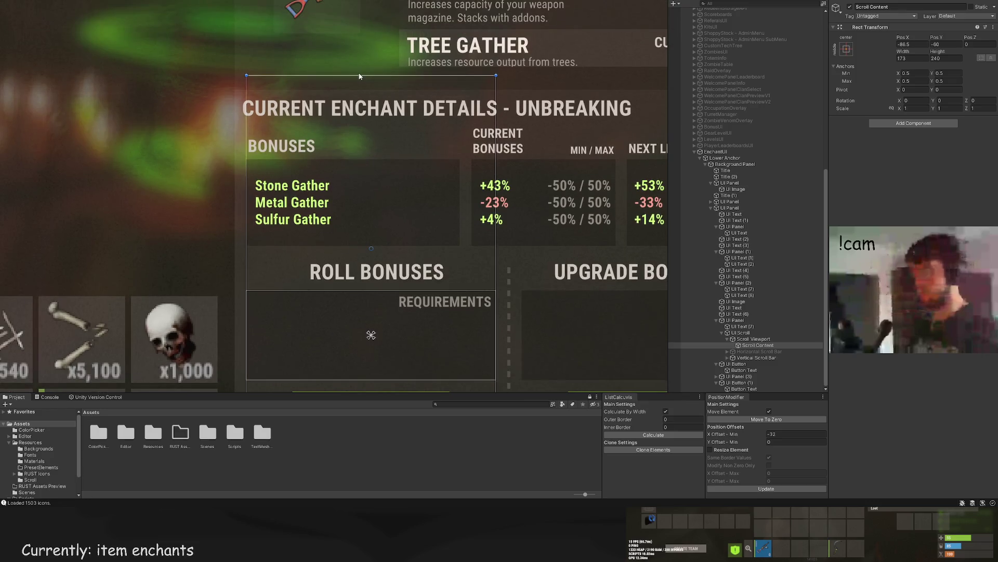
drag(366, 81, 367, 289)
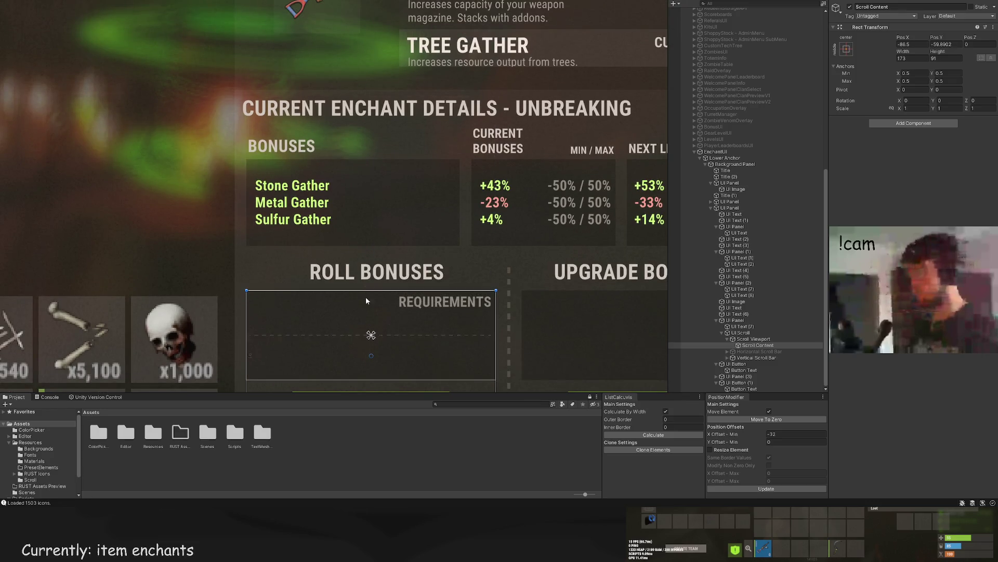
scroll(367, 298, down, 5)
drag(372, 193, 372, 219)
scroll(370, 221, down, 2)
scroll(371, 221, up, 3)
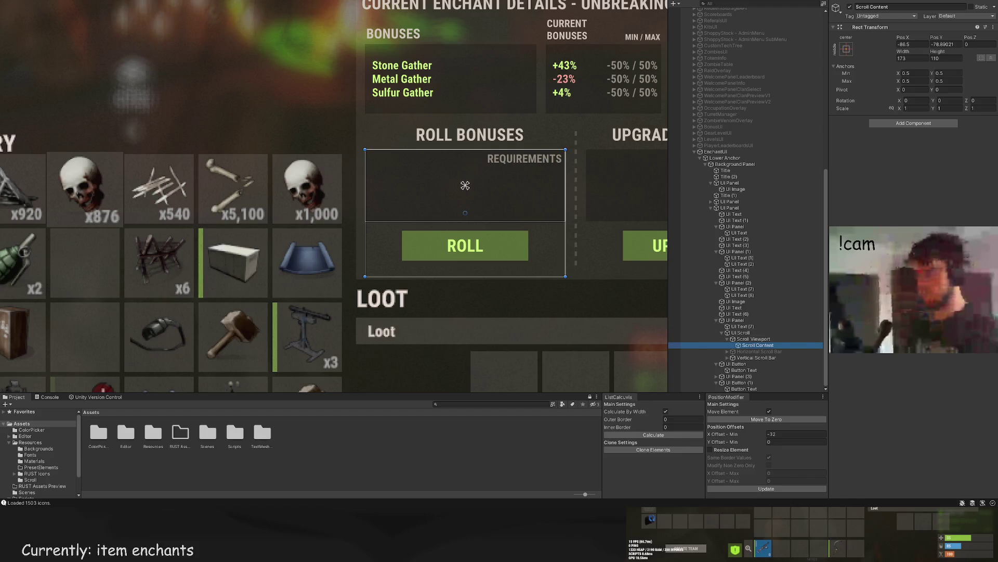
key(alt+shift+n)
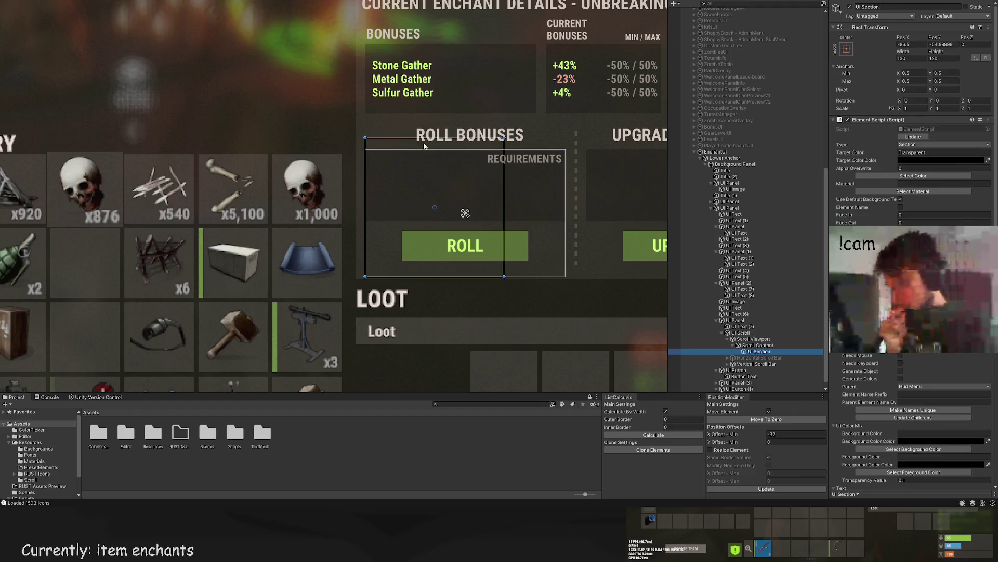
Step: Resize the new UI Section into a 173 × 26 requirement row
scroll(421, 139, up, 2)
drag(431, 137, 426, 156)
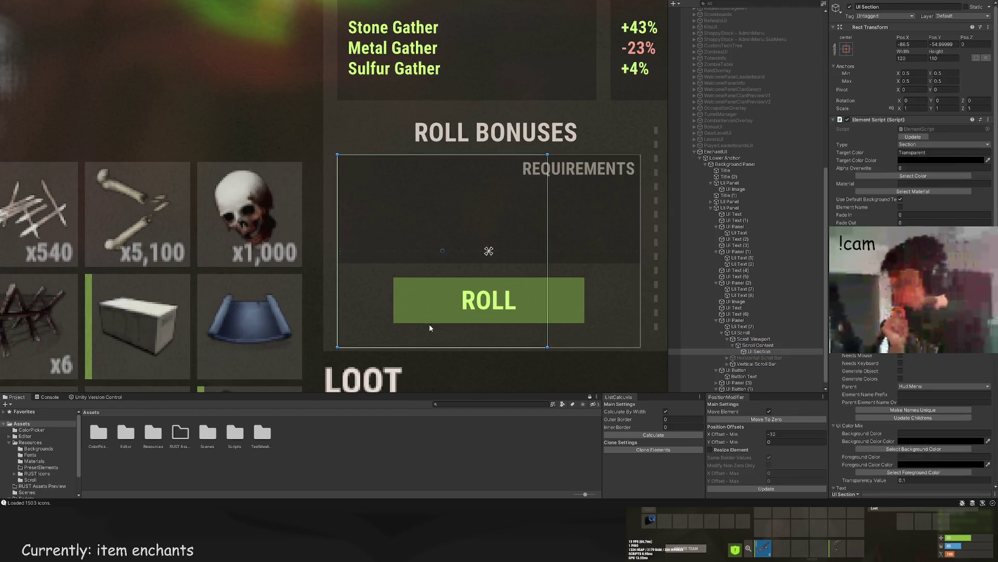
drag(430, 347, 442, 200)
drag(548, 173, 643, 172)
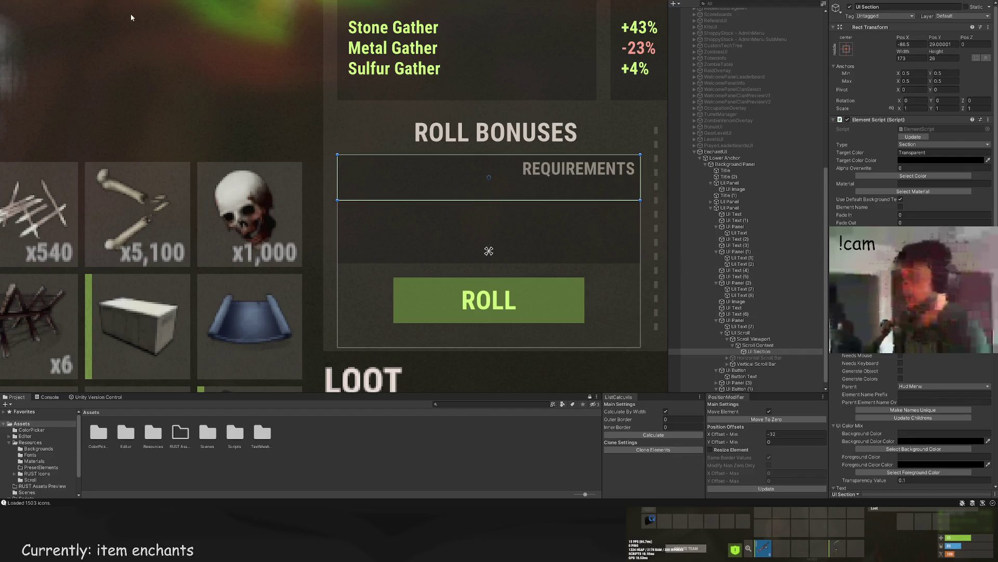
Step: Add a UI Image to the row showing the wood-log item icon, coloured WhiteTrans80
key(ctrl+shift+i)
scroll(913, 156, down, 5)
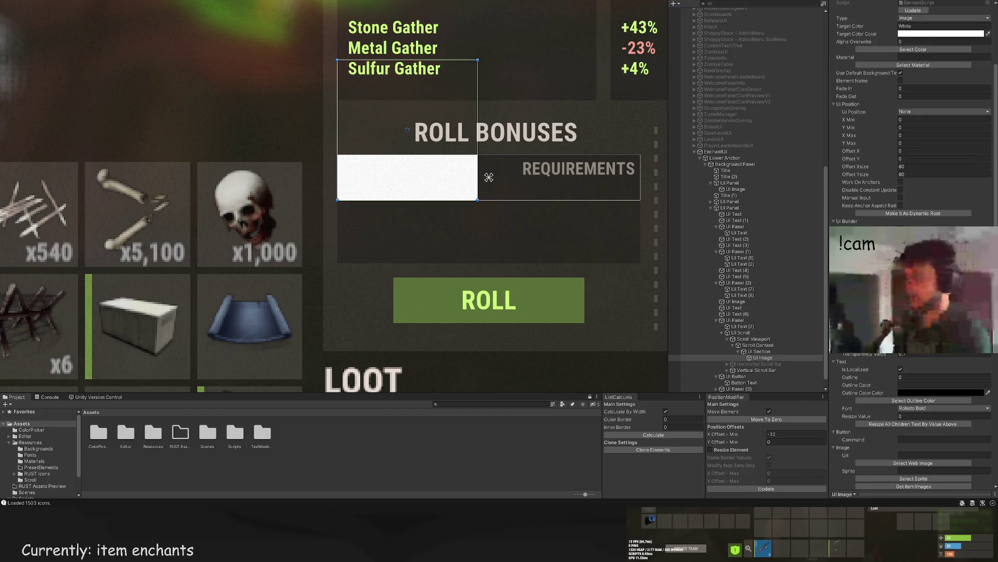
scroll(926, 412, down, 3)
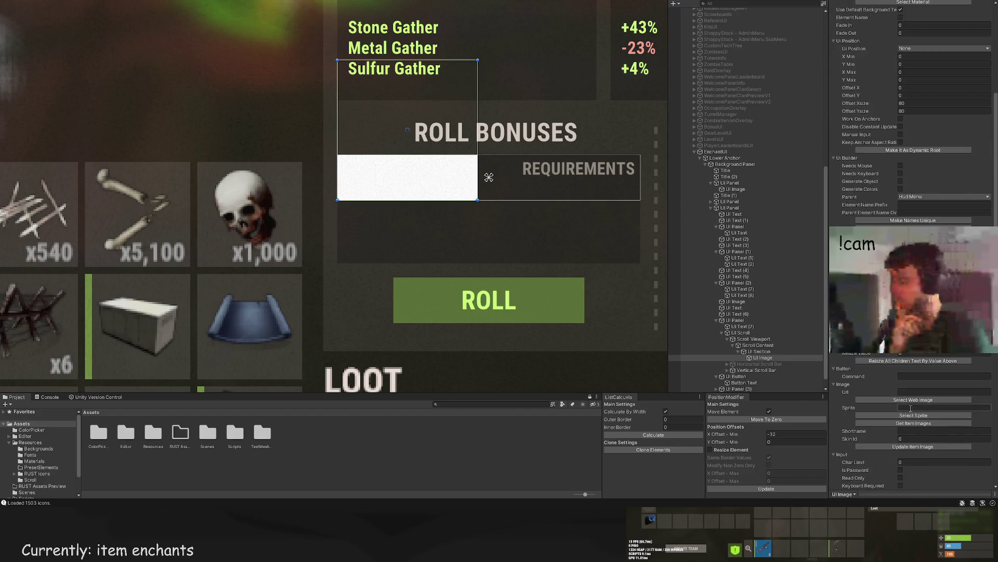
click(918, 430)
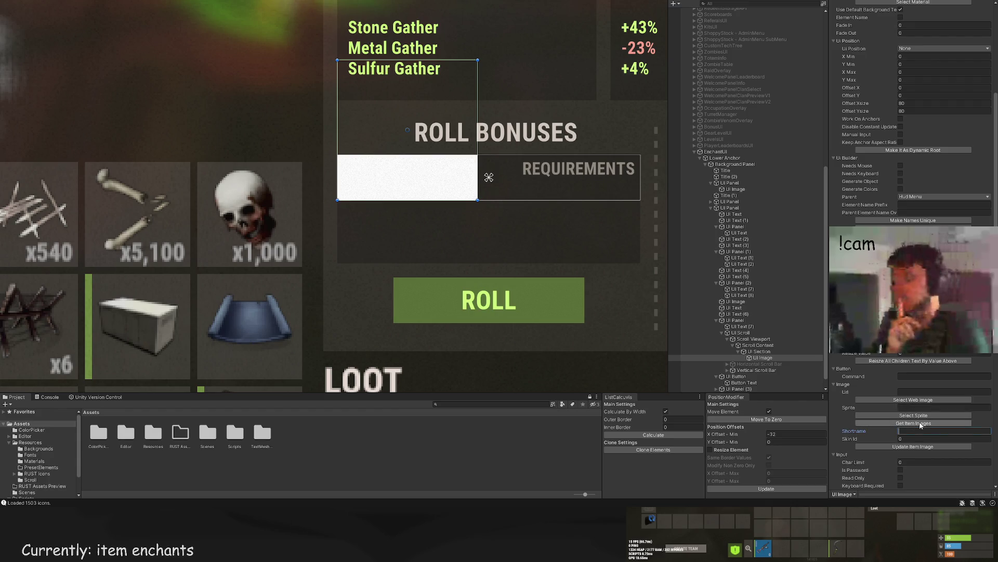
text(wood)
click(913, 446)
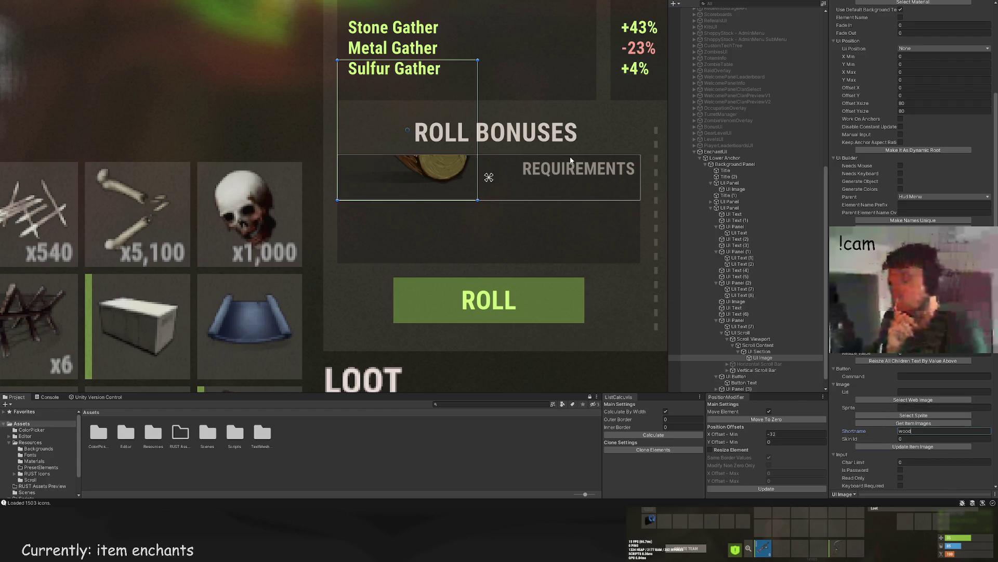
scroll(917, 188, up, 7)
scroll(915, 188, up, 1)
click(913, 176)
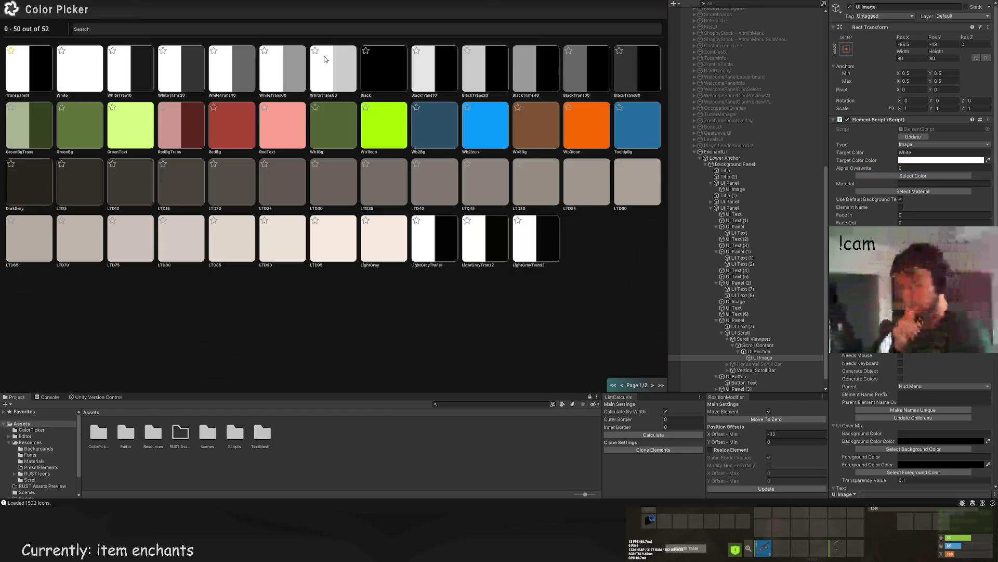
click(448, 107)
Step: Shrink the wood icon to 18 × 18 at the row's top-left corner
mouse_move(488, 43)
mouse_down()
mouse_move(351, 180)
mouse_move(316, 173)
mouse_move(359, 201)
mouse_up()
scroll(350, 179, up, 2)
scroll(457, 278, down, 10)
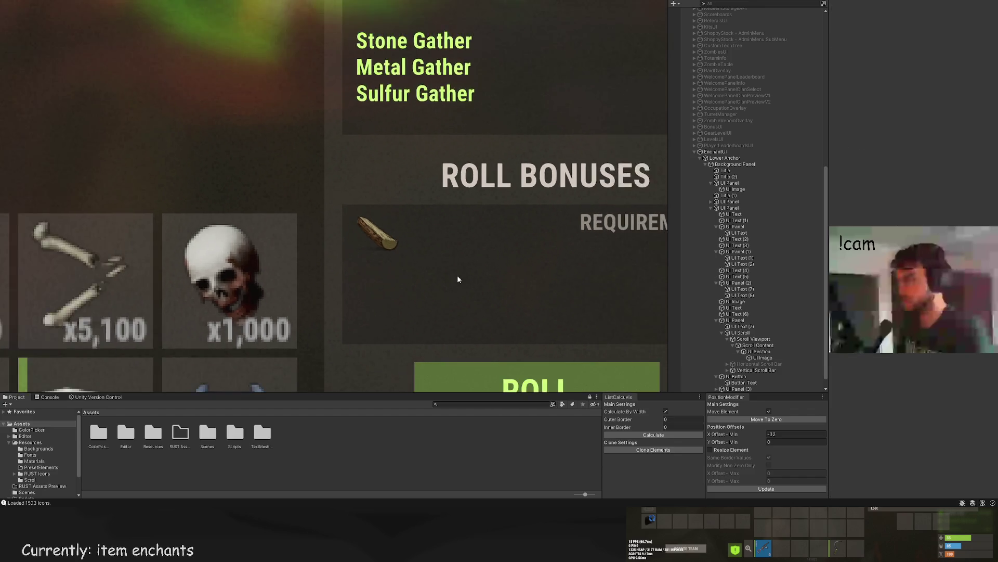
drag(435, 292, 403, 270)
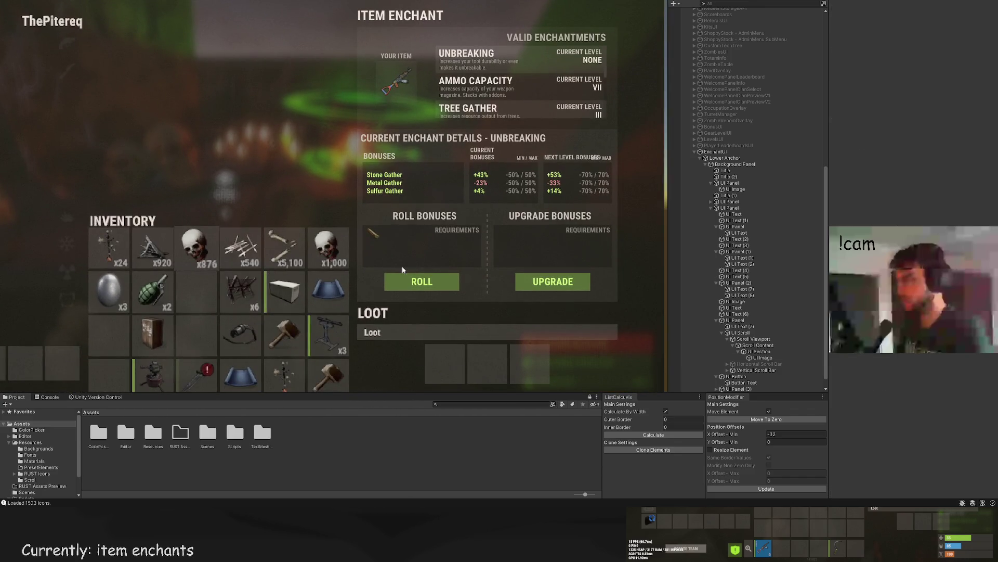
scroll(403, 245, up, 5)
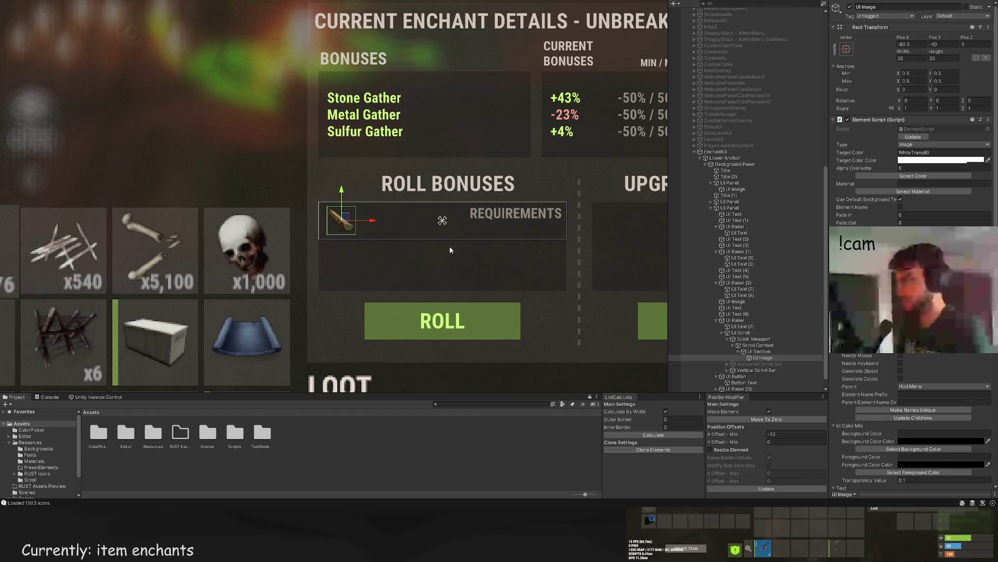
scroll(395, 236, up, 3)
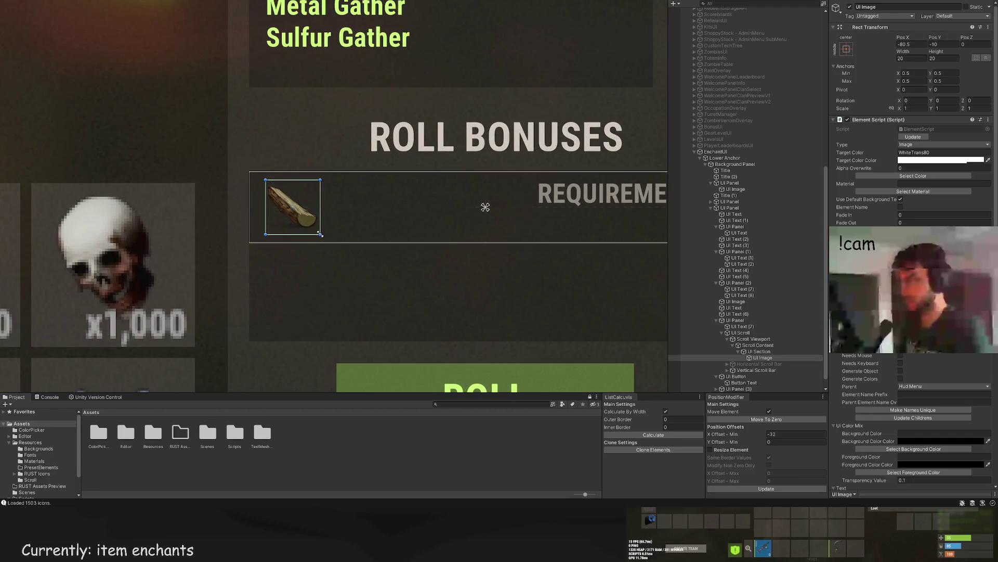
drag(321, 234, 318, 232)
drag(318, 180, 315, 181)
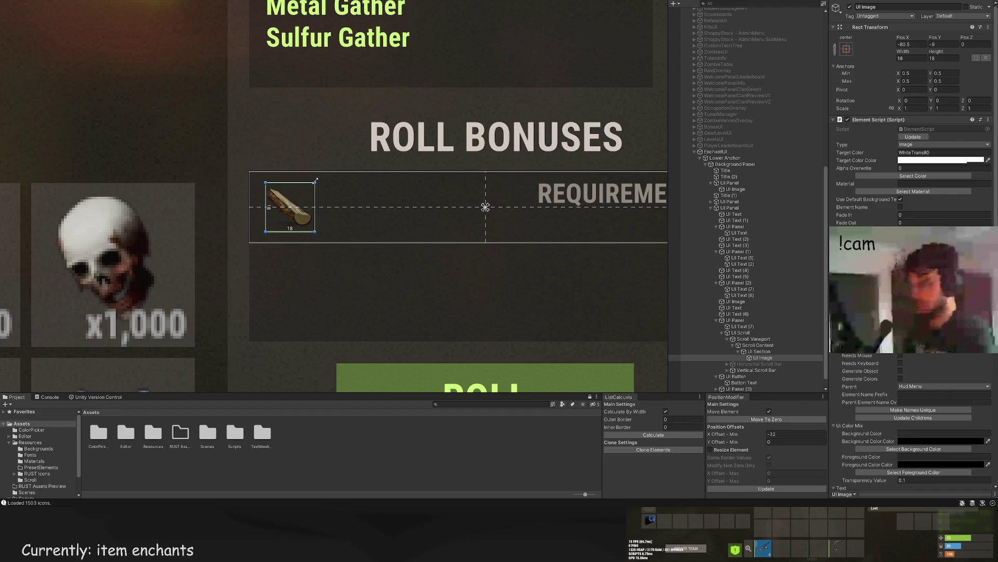
scroll(759, 351, down, 1)
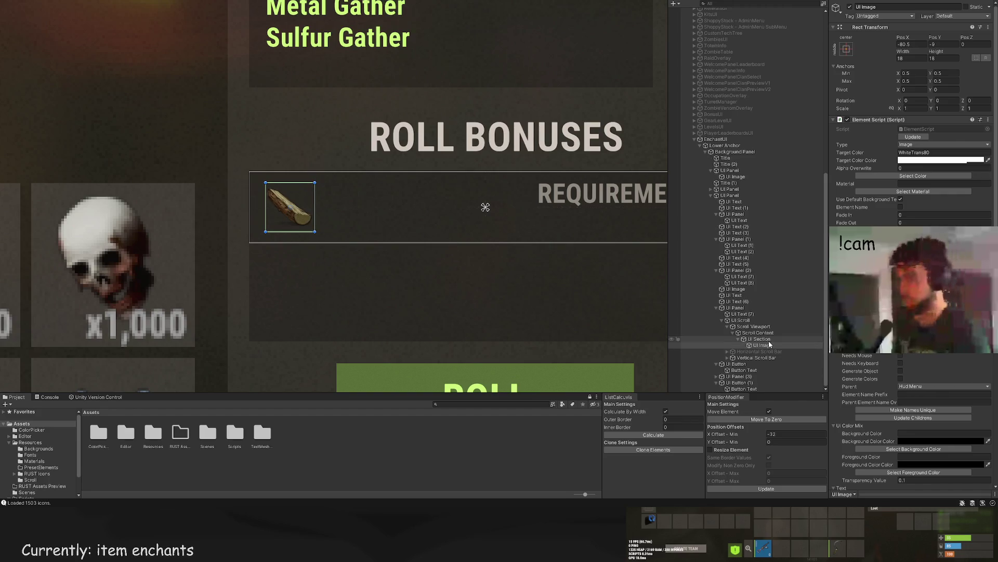
click(760, 339)
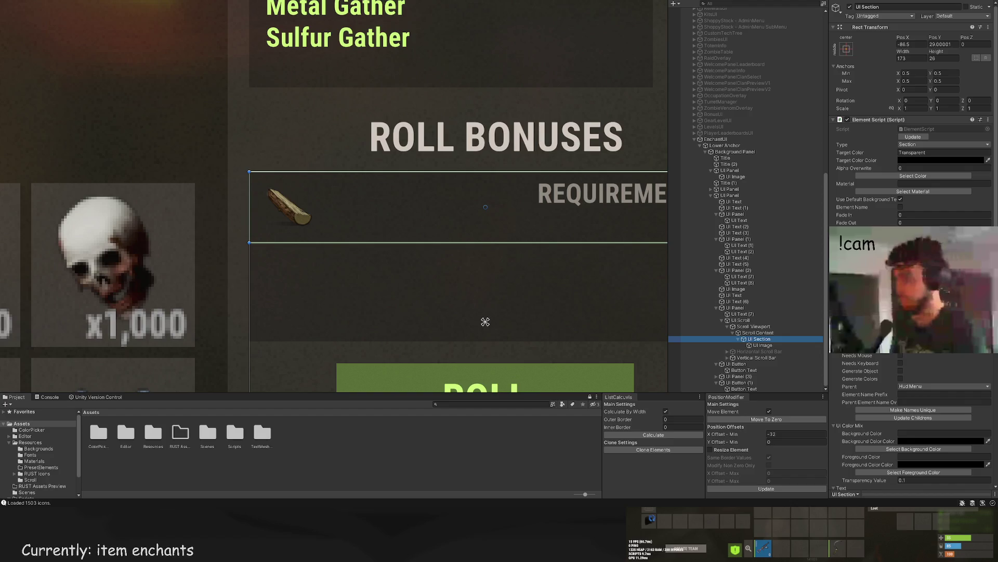
Step: Add a UI Text to the requirement row, sized 172 × 26 beside the wood icon
key(ctrl+t)
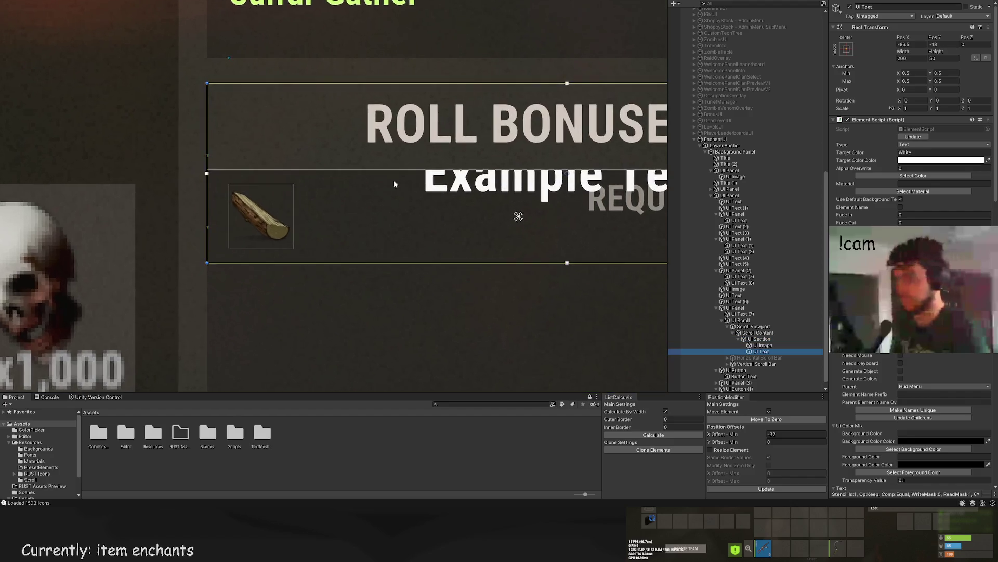
drag(260, 72, 234, 135)
drag(131, 139, 202, 139)
scroll(871, 372, down, 5)
scroll(871, 372, down, 10)
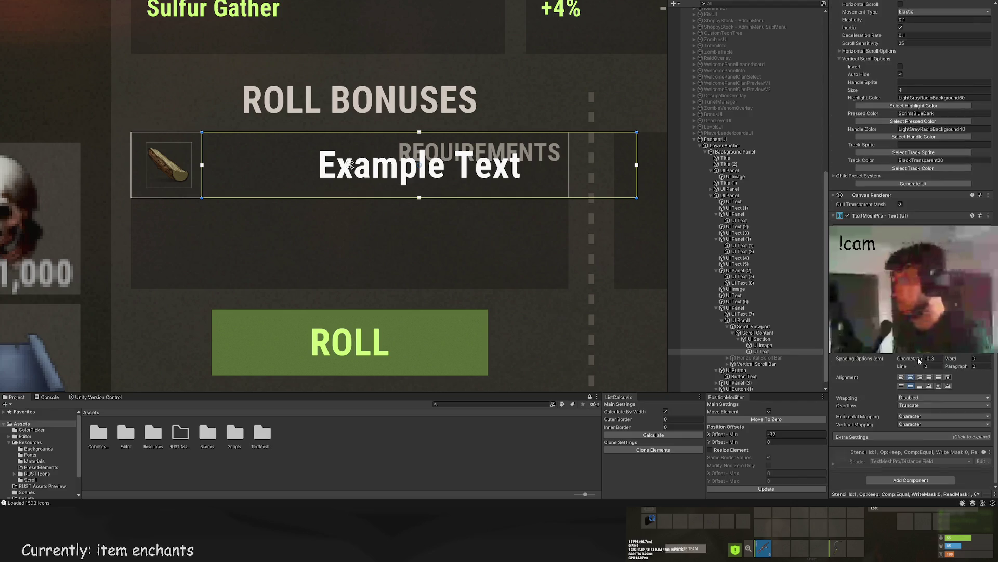
Step: Make the label left-aligned, Roboto Regular, with Target Color LTD80
click(904, 377)
scroll(906, 378, up, 10)
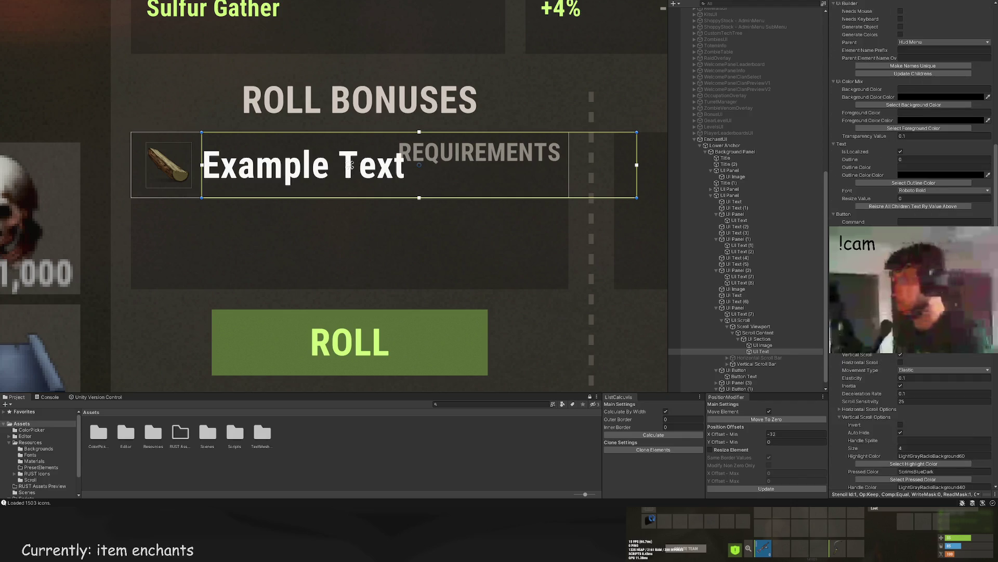
click(920, 190)
click(931, 210)
scroll(921, 182, up, 10)
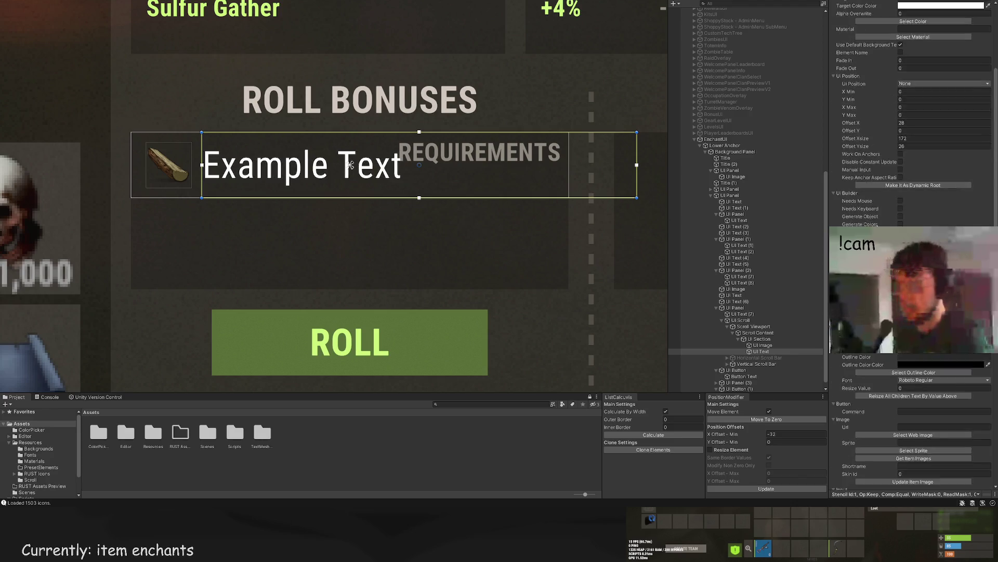
click(920, 176)
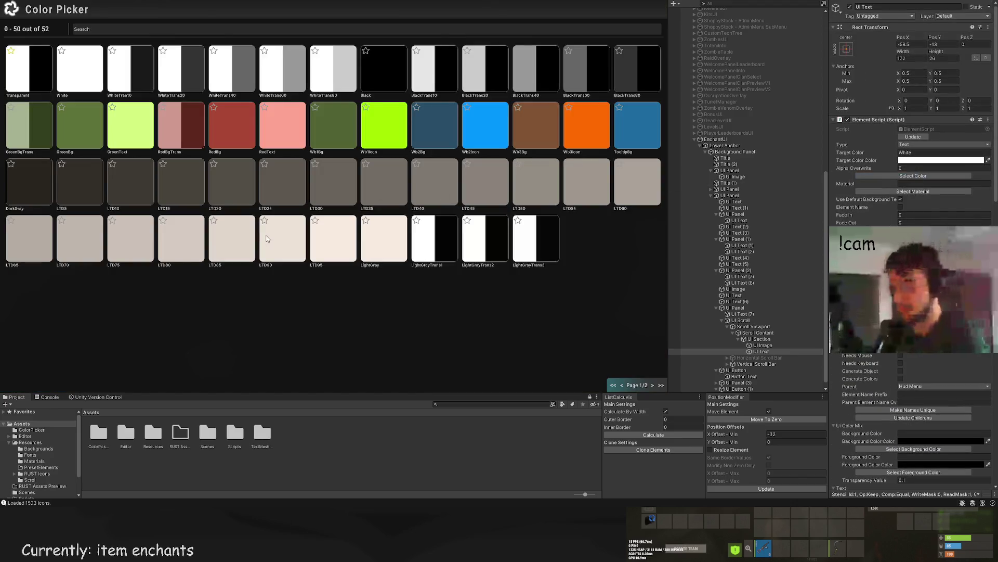
click(267, 238)
click(915, 176)
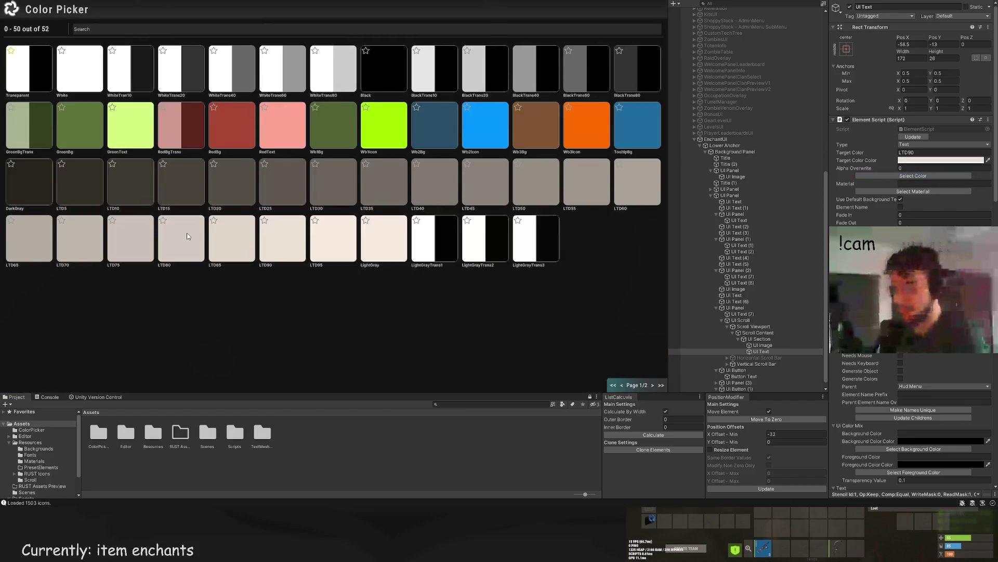
click(183, 235)
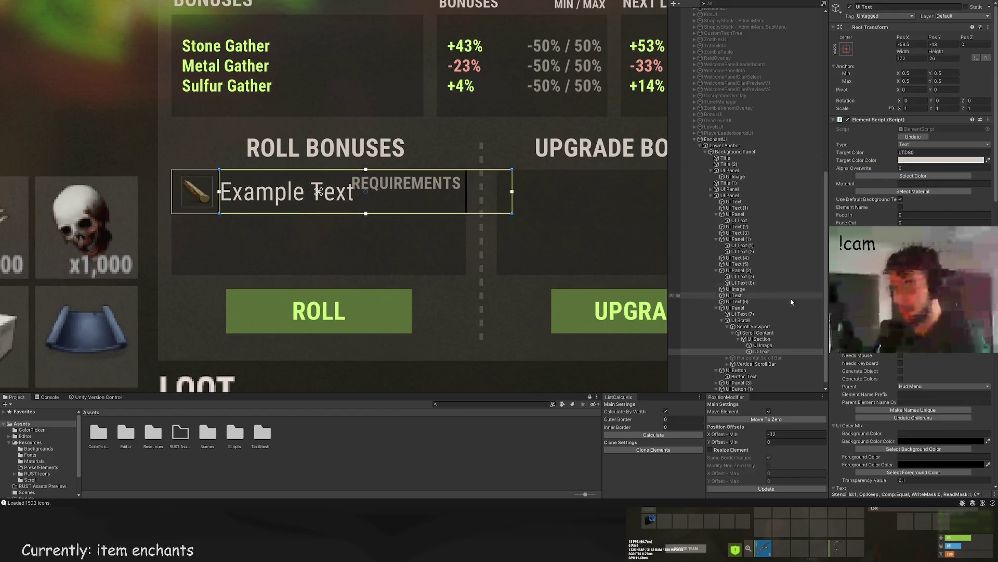
Step: Edit the requirement row's text so it reads 'Wood [x10k]'
scroll(913, 156, down, 15)
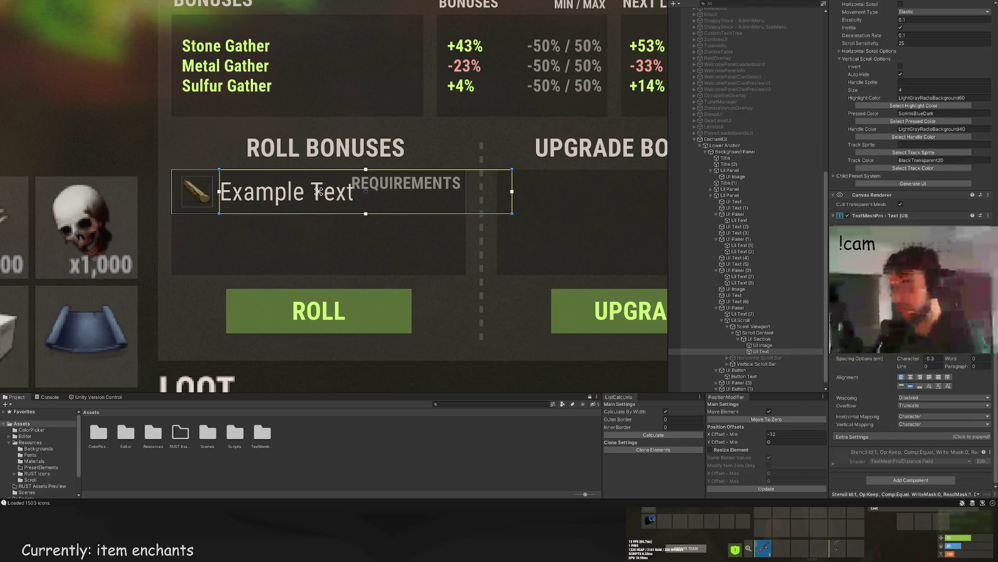
scroll(318, 192, down, 6)
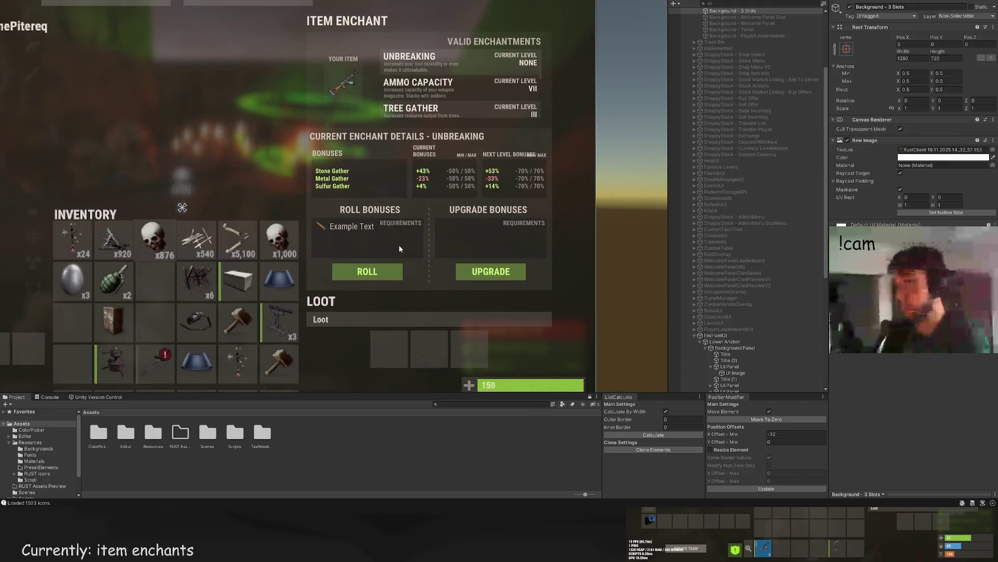
scroll(404, 188, up, 2)
scroll(913, 130, down, 5)
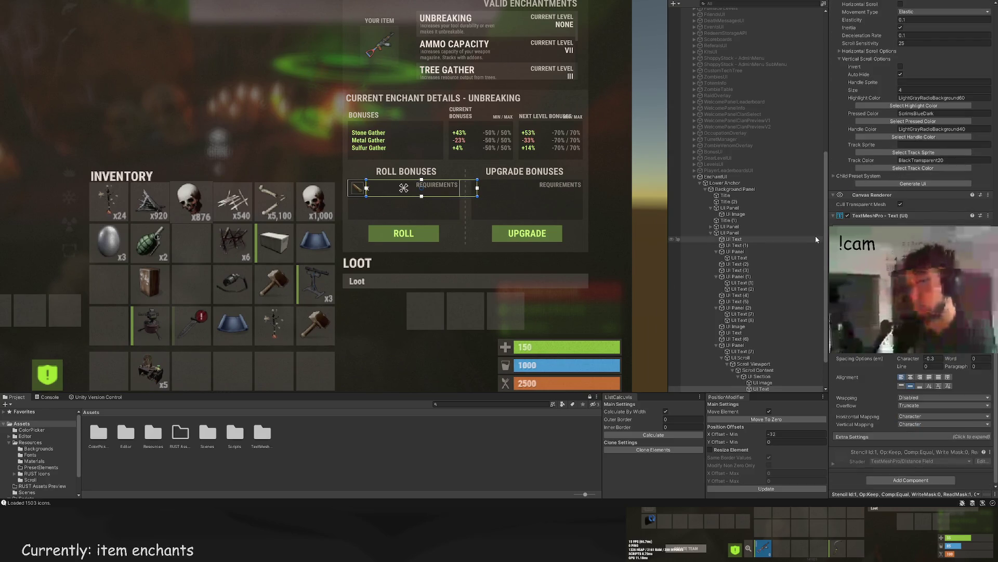
text(x)
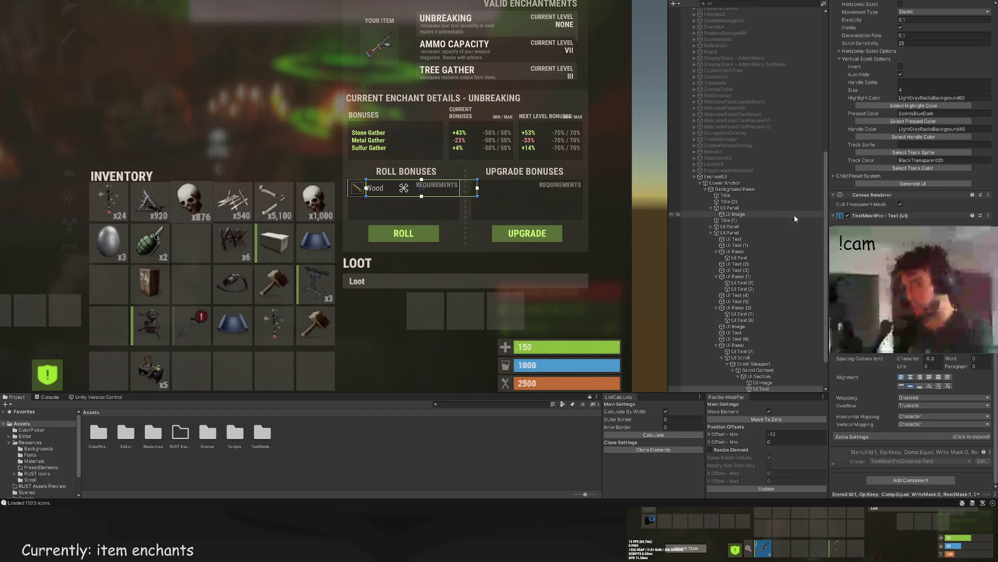
scroll(463, 226, down, 3)
scroll(408, 259, up, 5)
scroll(409, 260, up, 4)
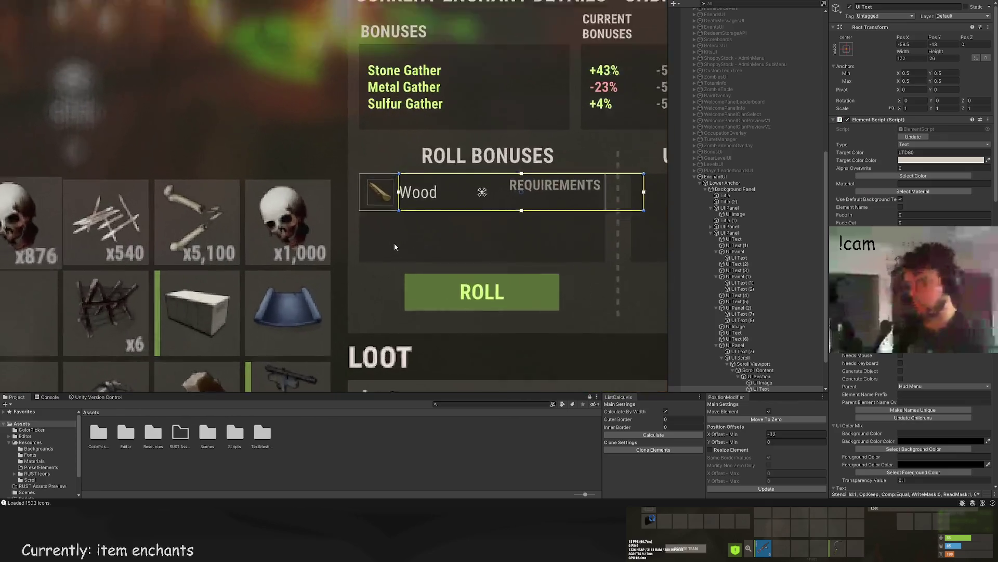
scroll(779, 331, down, 3)
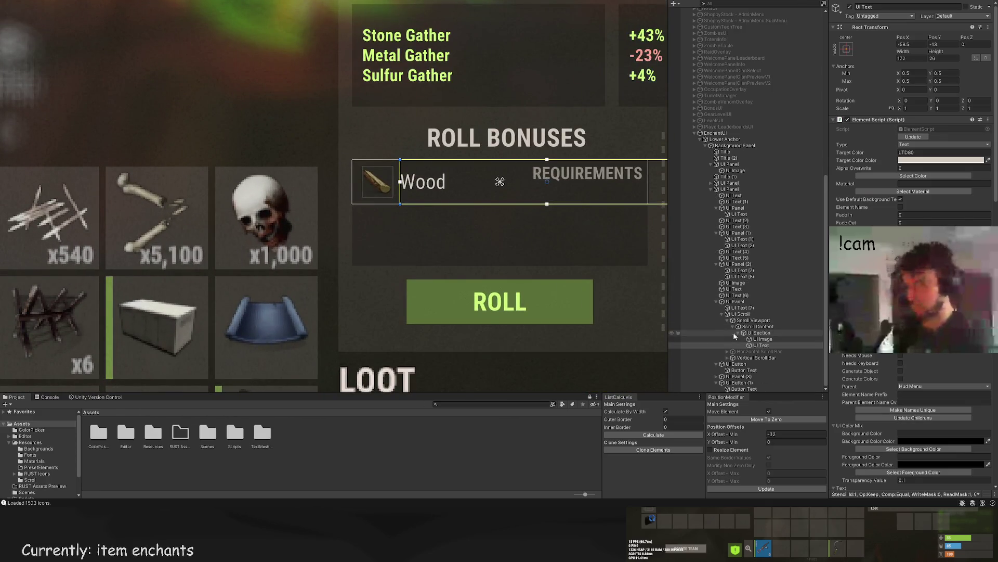
scroll(914, 130, down, 15)
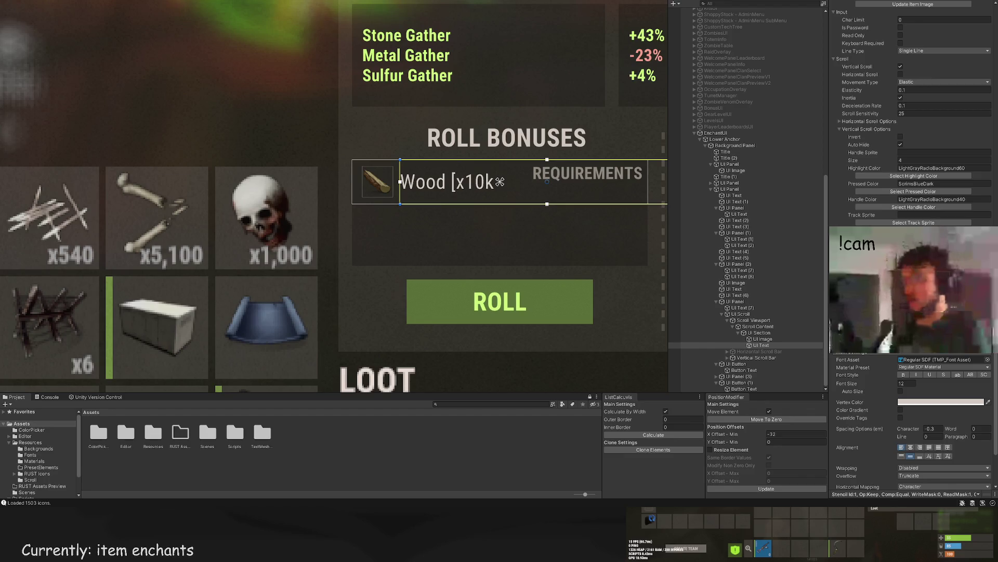
Step: Select the REQUIREMENTS label in the Roll Bonuses box
click(499, 182)
scroll(528, 253, down, 6)
mouse_move(468, 225)
mouse_down()
mouse_move(495, 217)
mouse_move(474, 238)
mouse_move(447, 216)
mouse_up()
scroll(450, 213, up, 3)
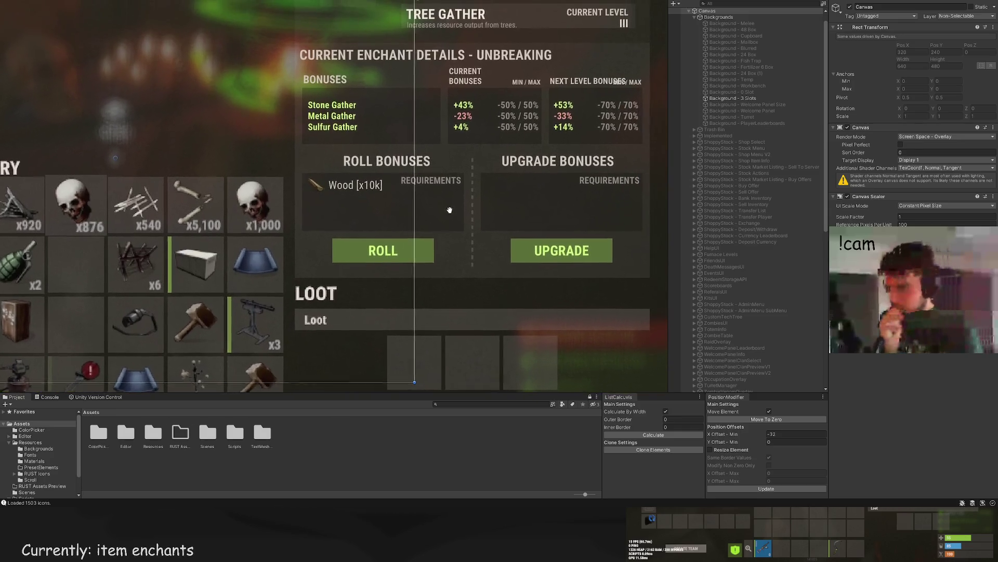
click(382, 185)
click(777, 327)
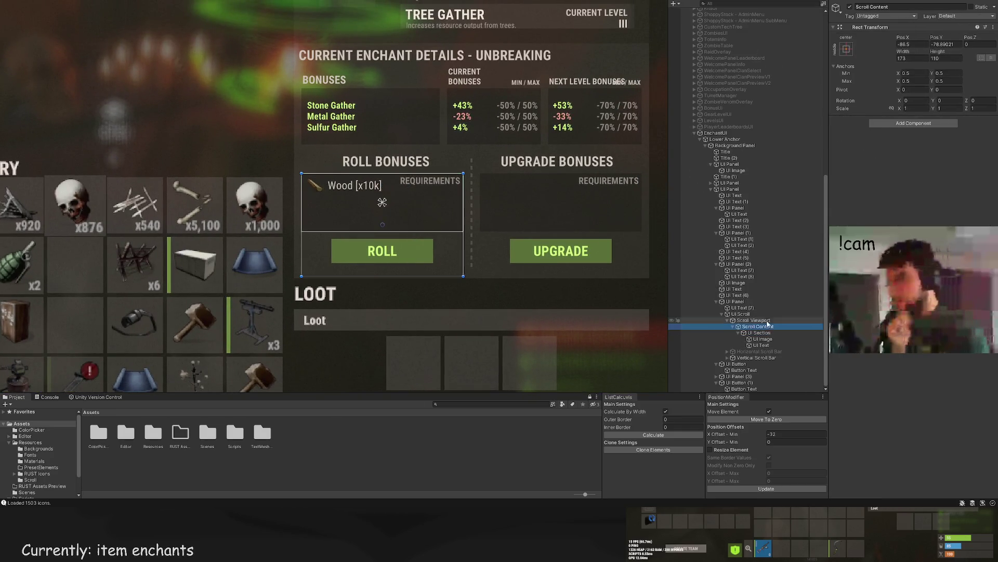
click(758, 314)
click(757, 308)
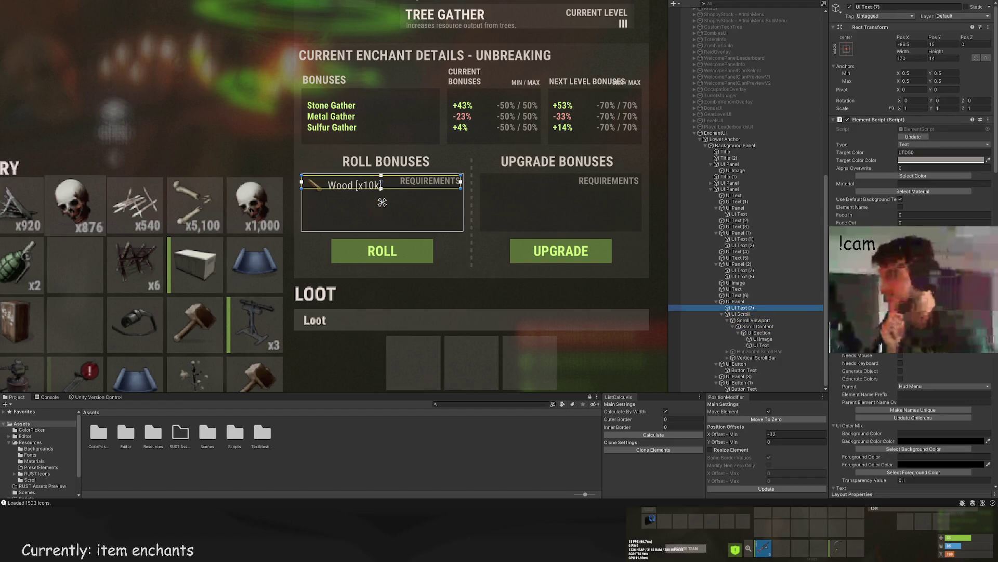
Step: Change the REQUIREMENTS label's Target Color from LTD50 to LTD30
click(909, 154)
key(Delete)
text(3)
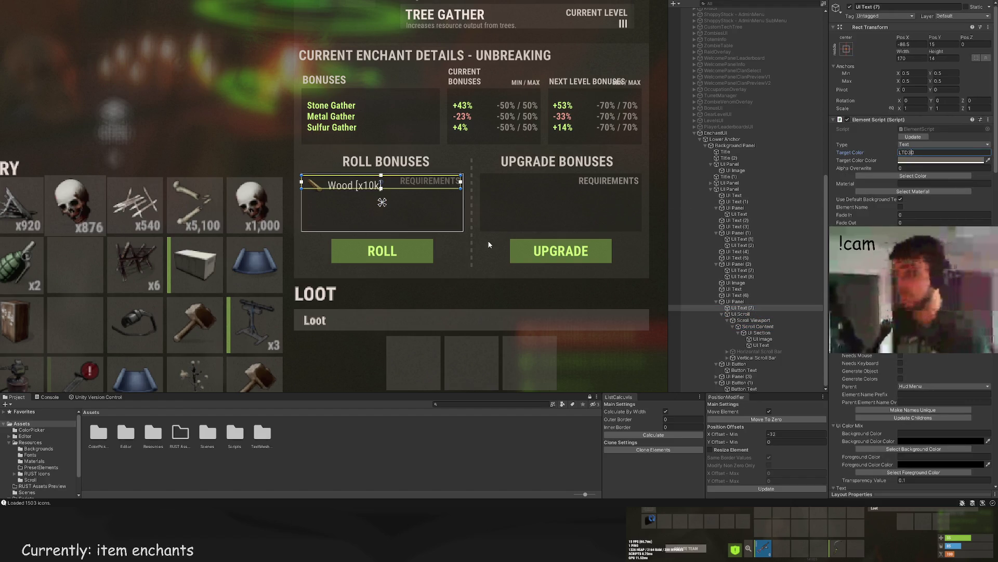
click(489, 240)
scroll(486, 231, down, 3)
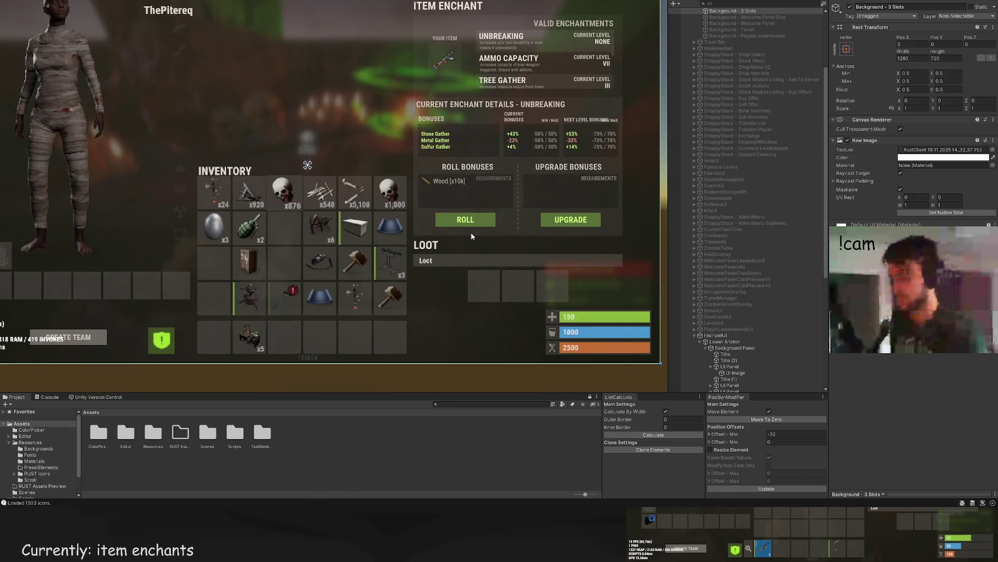
scroll(469, 185, up, 3)
scroll(450, 208, down, 3)
mouse_move(448, 217)
mouse_down()
mouse_move(360, 220)
mouse_move(388, 240)
mouse_up()
click(388, 239)
Step: Duplicate the Wood requirement row and set the copy's icon Shortname to metal.fragments
scroll(780, 292, down, 3)
click(759, 314)
scroll(447, 151, up, 10)
key(ctrl+d)
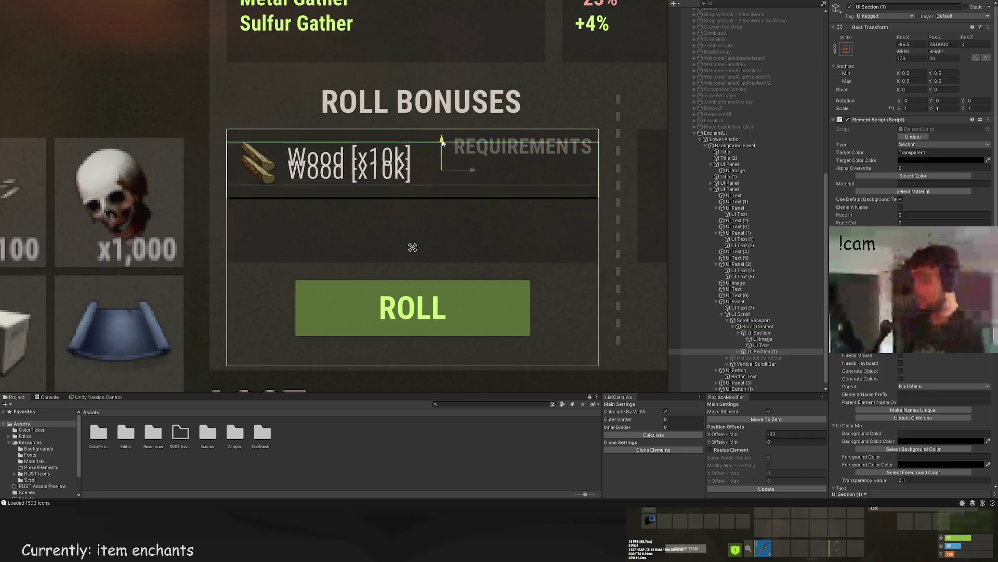
click(739, 351)
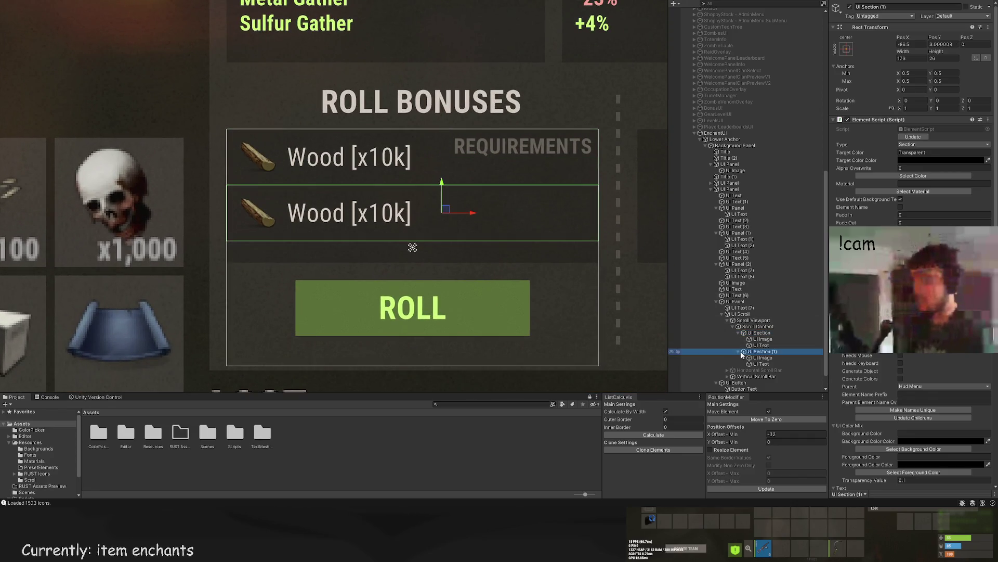
click(763, 358)
scroll(867, 387, down, 10)
click(868, 387)
text(metal.fragments)
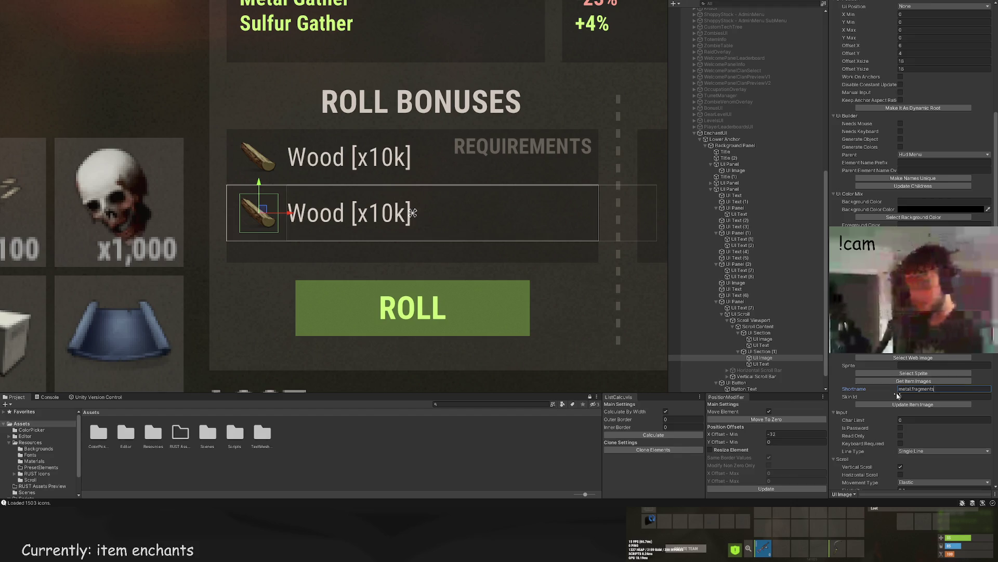
click(884, 404)
Step: Colour the copied row's text RedBg and change it to 'Metal Fragments'
click(761, 364)
scroll(861, 385, up, 10)
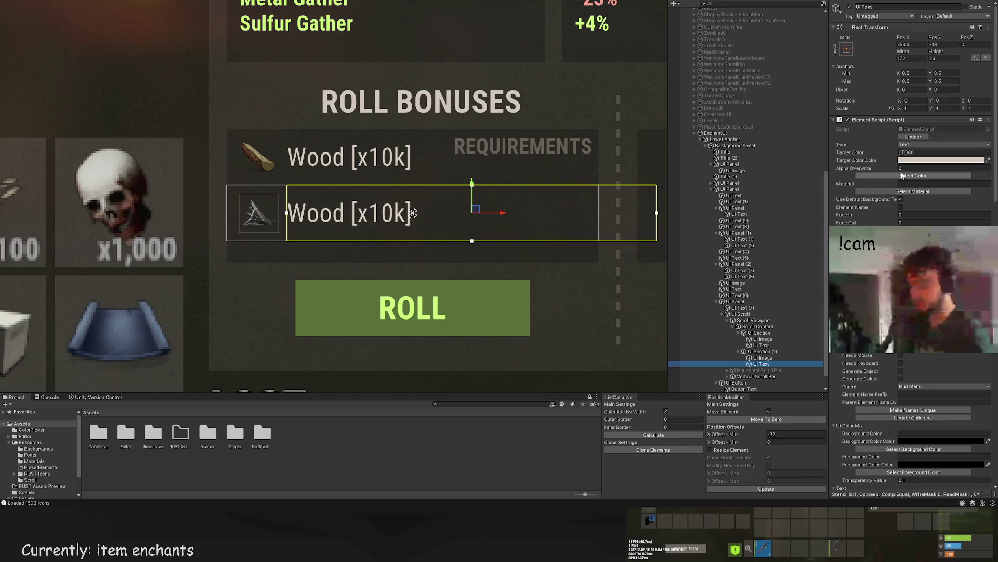
click(913, 176)
click(235, 133)
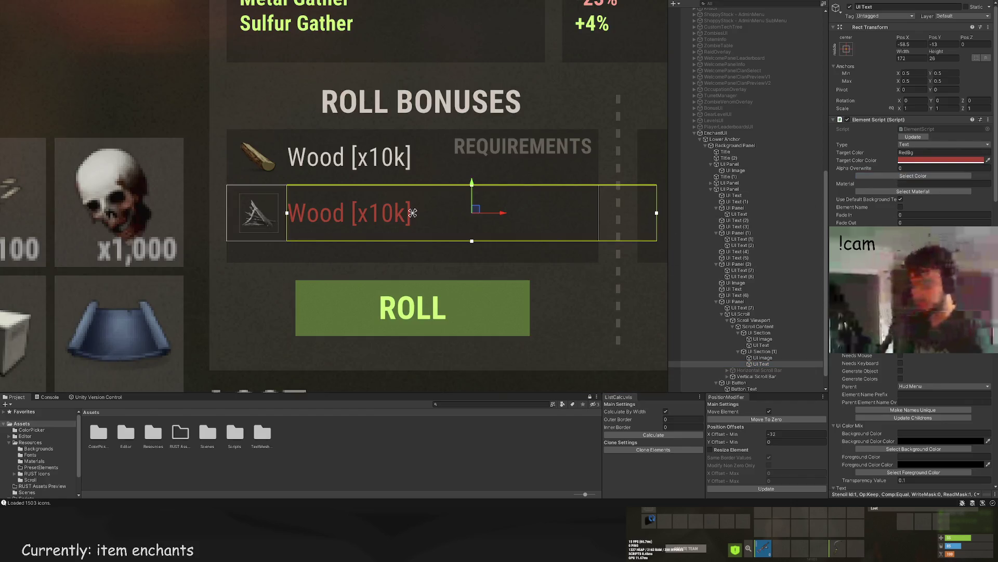
scroll(910, 156, down, 15)
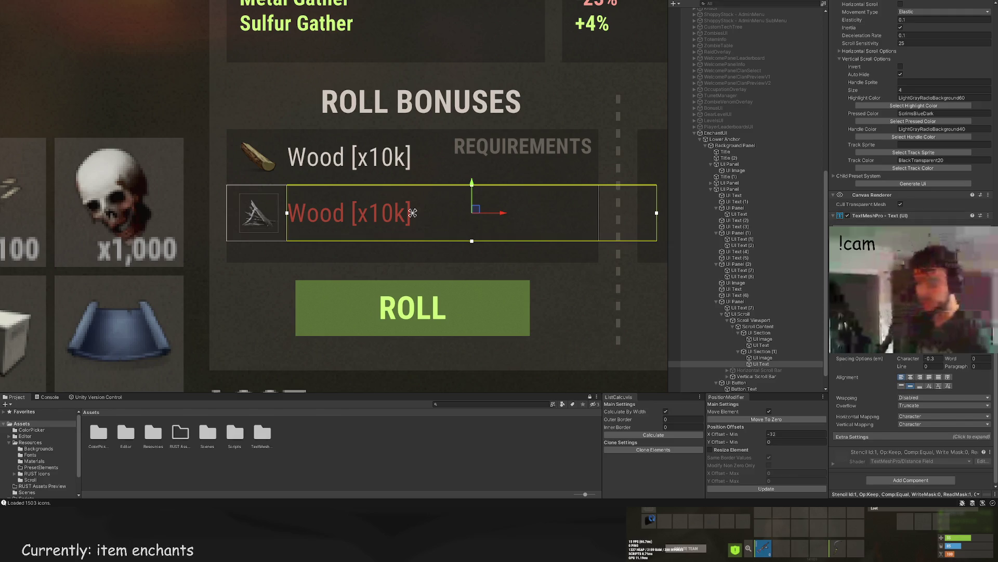
text(Metal Frag)
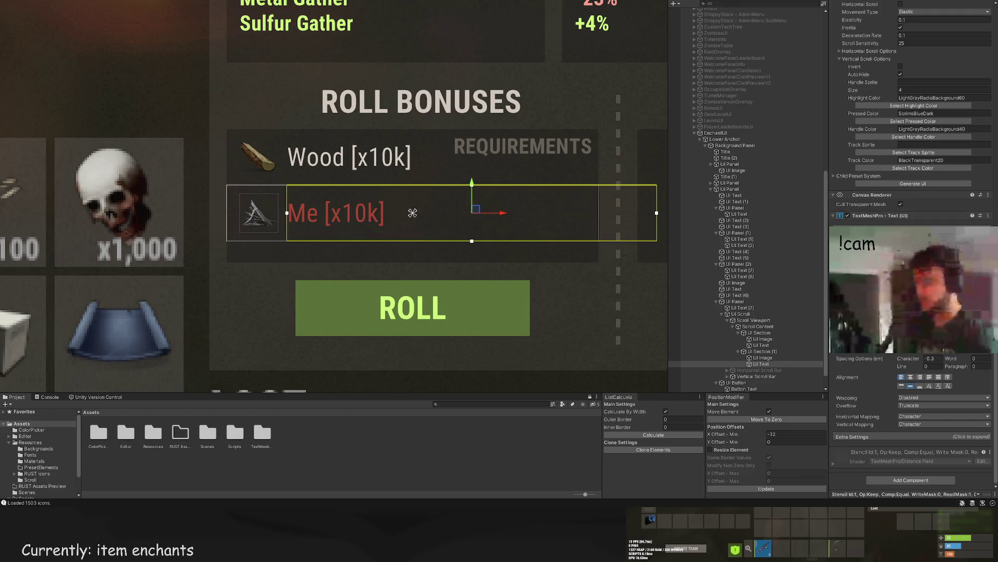
text(ments)
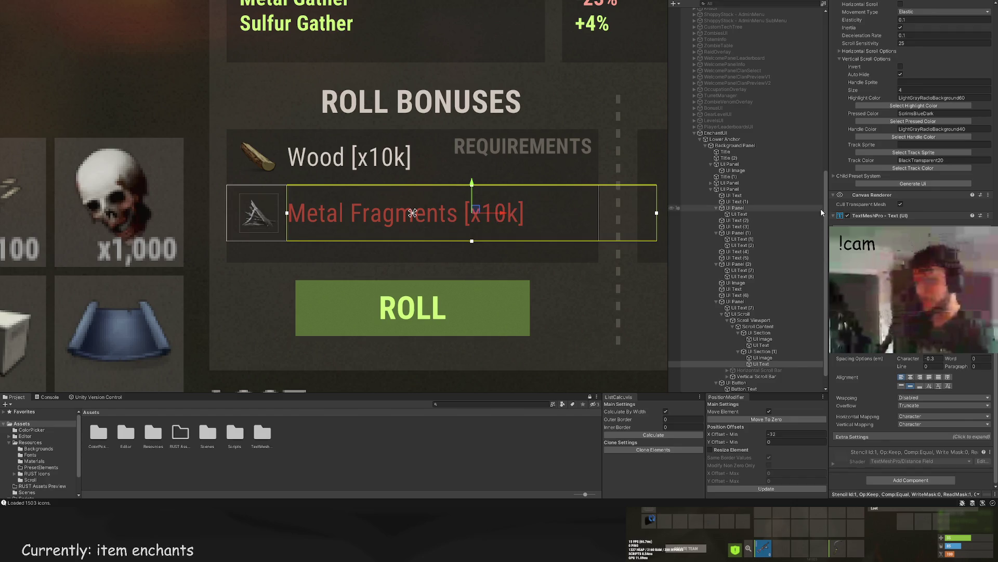
click(779, 358)
Step: Duplicate the Metal Fragments row and move the copy, UI Section (2), below it
click(762, 352)
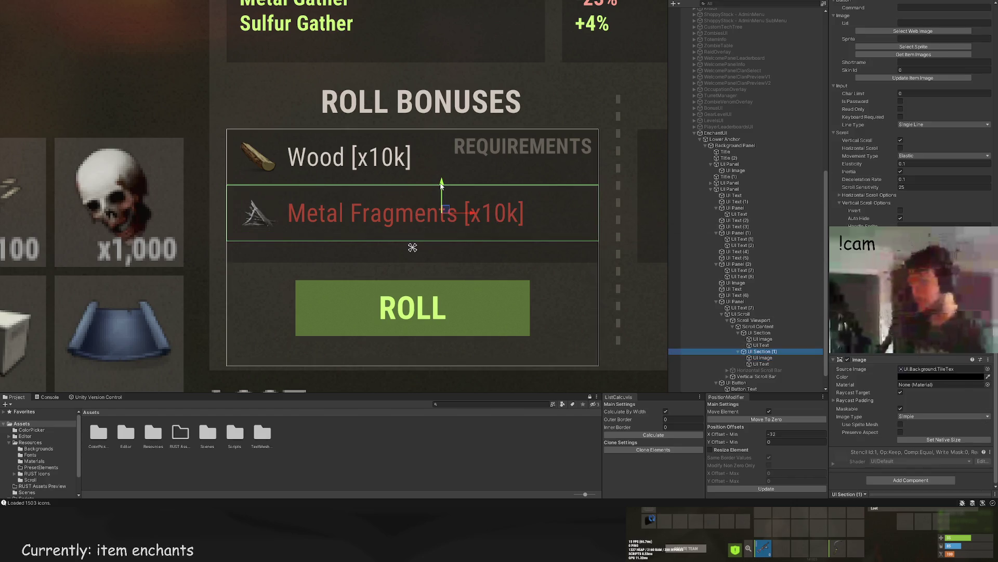
key(ctrl+d)
drag(440, 213, 440, 241)
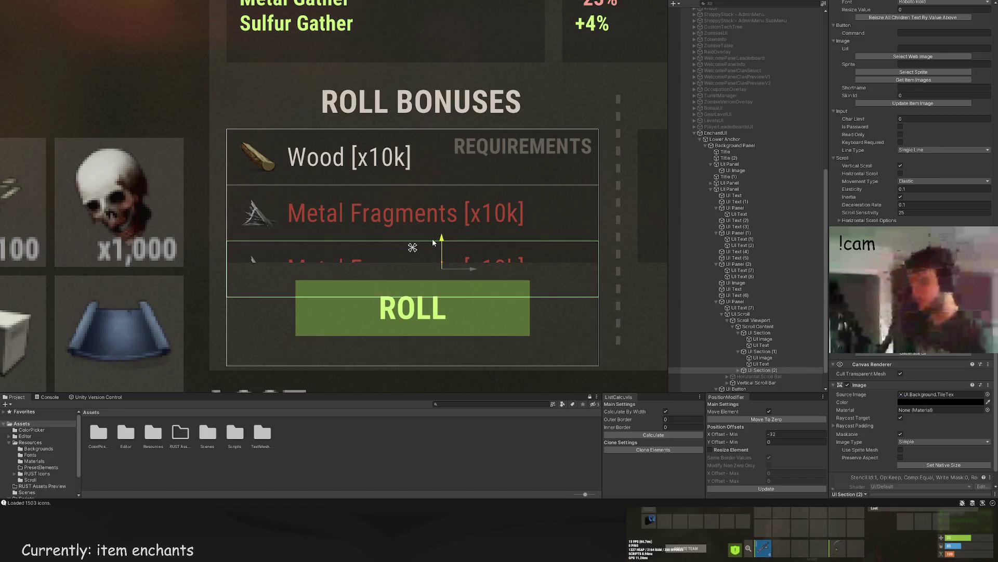
Step: Set the third row's icon Shortname to gears
click(738, 370)
scroll(754, 364, down, 3)
click(766, 339)
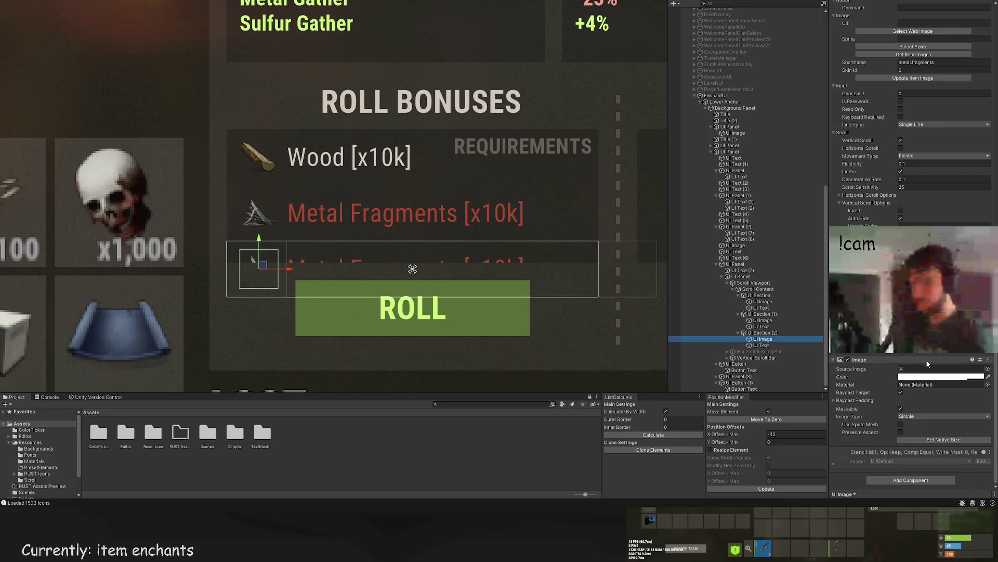
scroll(926, 359, up, 5)
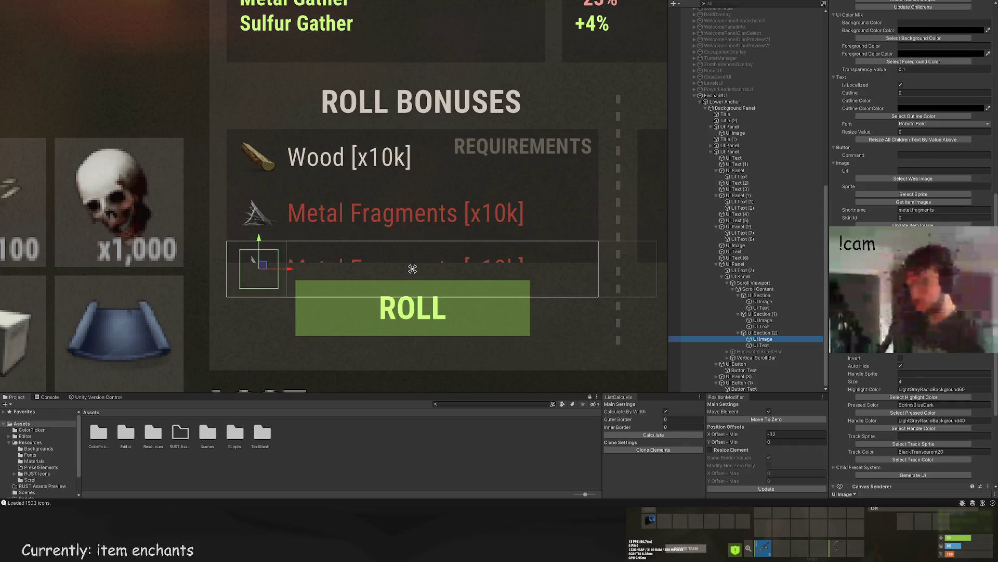
click(937, 209)
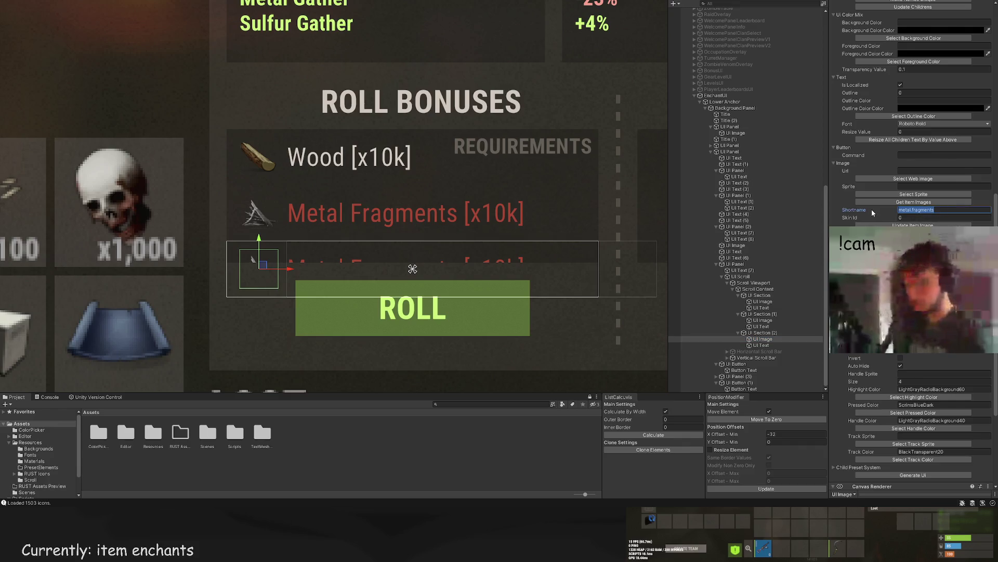
text(gears)
click(761, 344)
Step: Compare the third row's text against the Wood row's icon and text sizes
scroll(910, 146, down, 2)
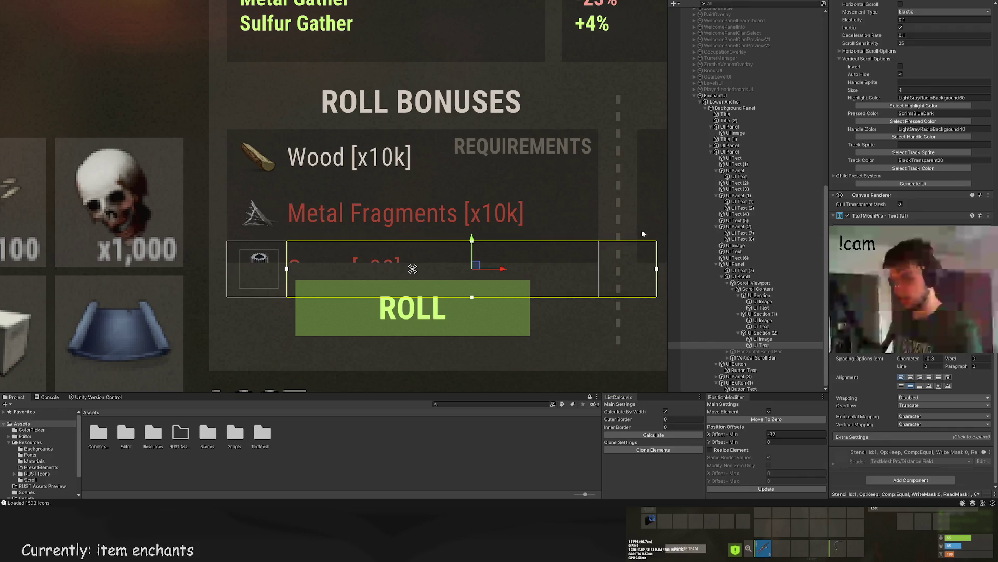
scroll(591, 236, down, 1)
scroll(582, 200, down, 2)
click(584, 207)
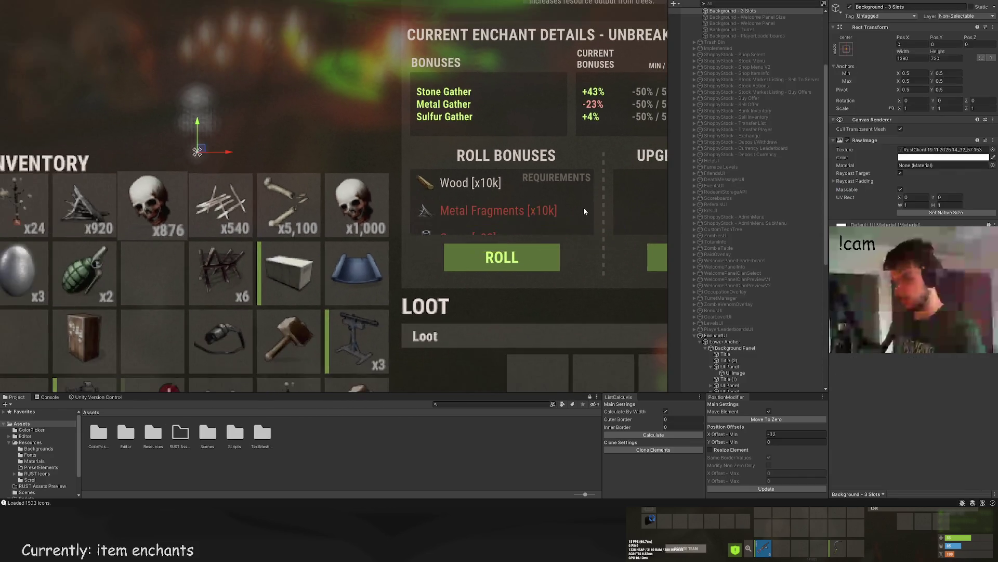
scroll(583, 207, down, 3)
click(444, 232)
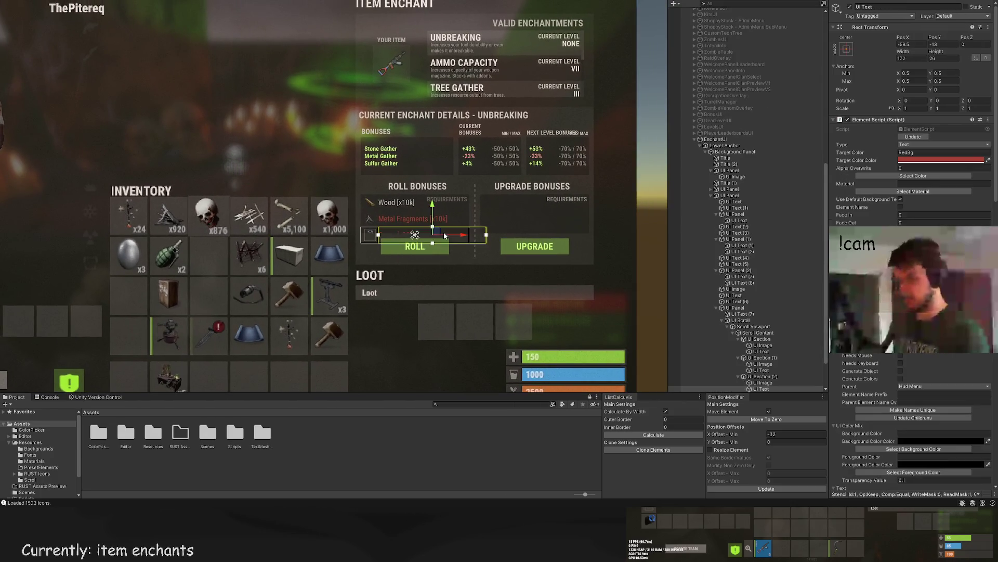
scroll(444, 232, up, 2)
click(763, 301)
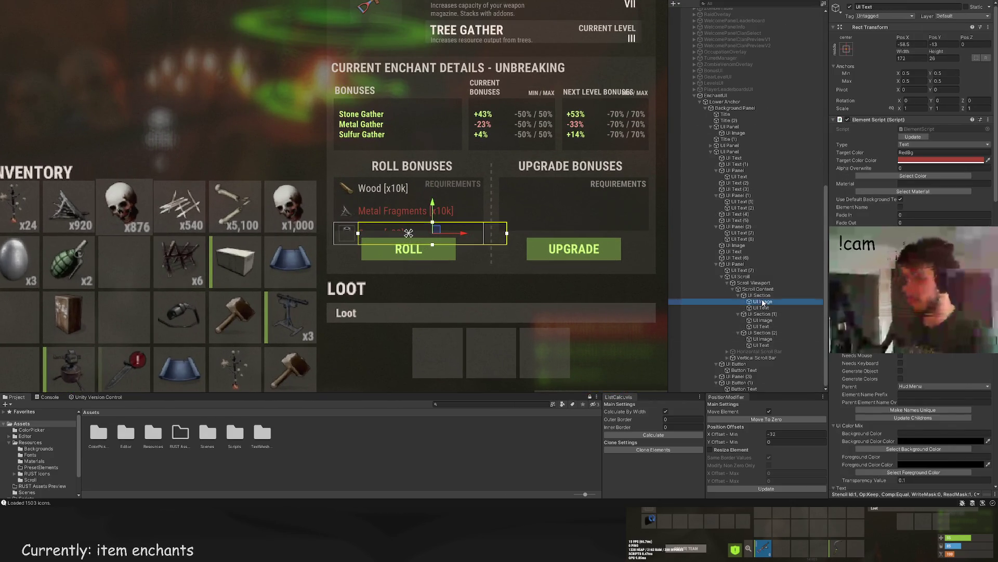
scroll(512, 227, up, 2)
click(760, 307)
scroll(502, 154, up, 2)
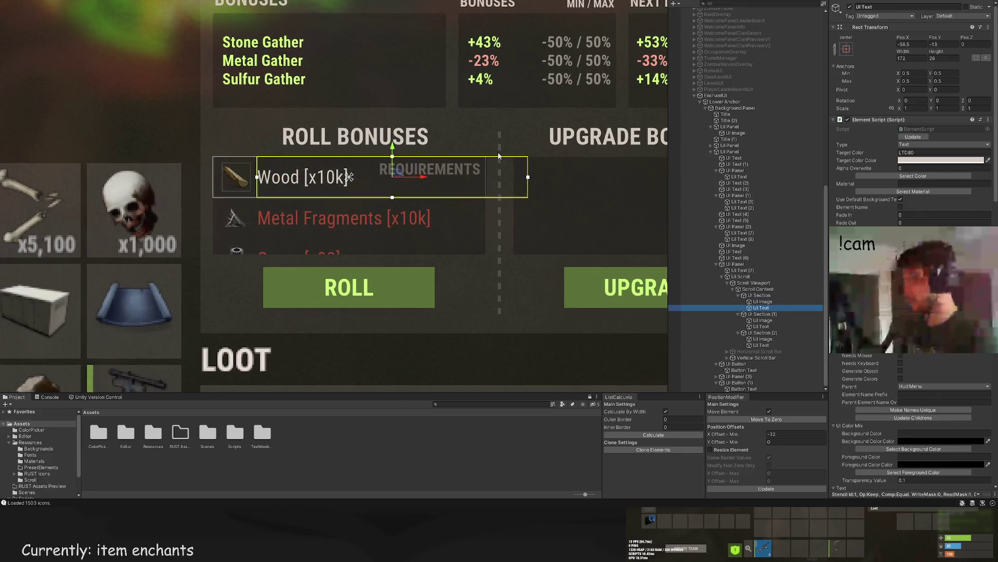
Step: Narrow the third row's text box by pulling its right edge left
click(349, 217)
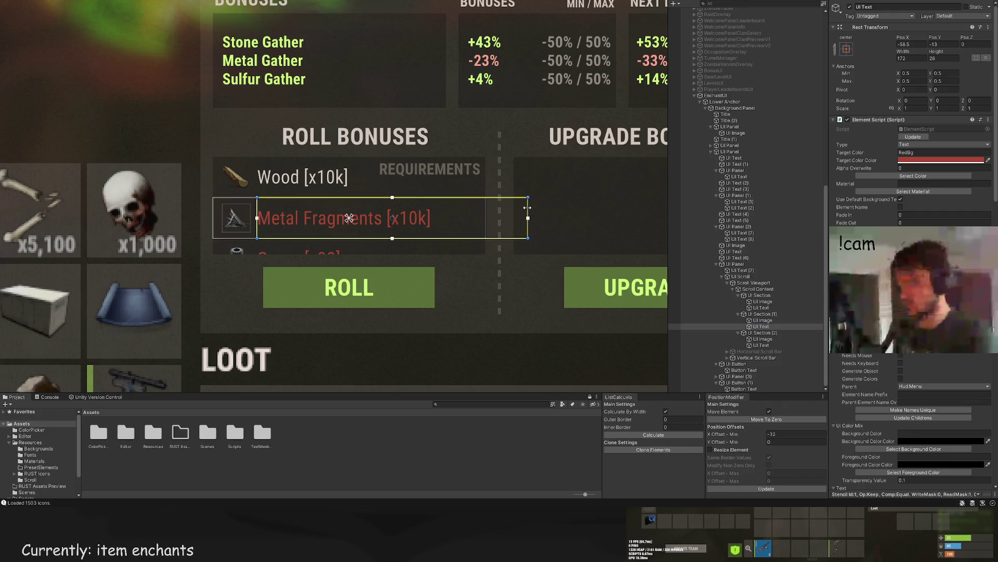
click(501, 247)
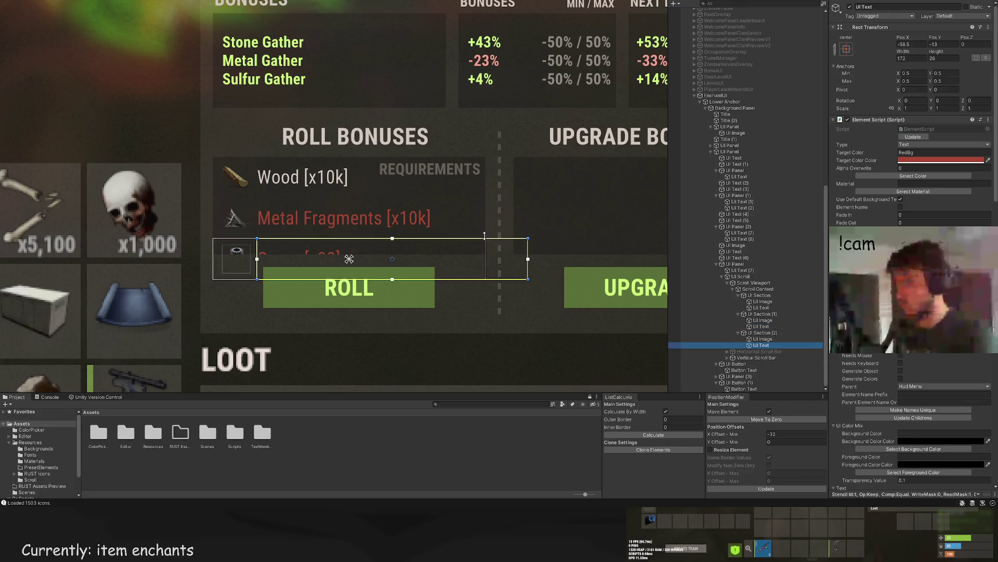
drag(529, 245, 488, 244)
click(511, 236)
scroll(526, 239, down, 5)
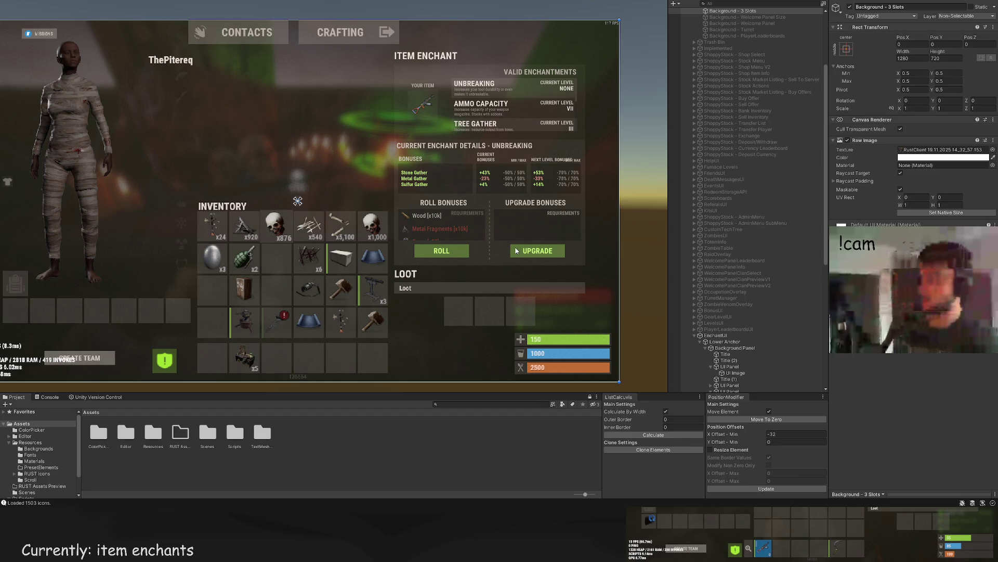
scroll(491, 244, up, 2)
click(491, 242)
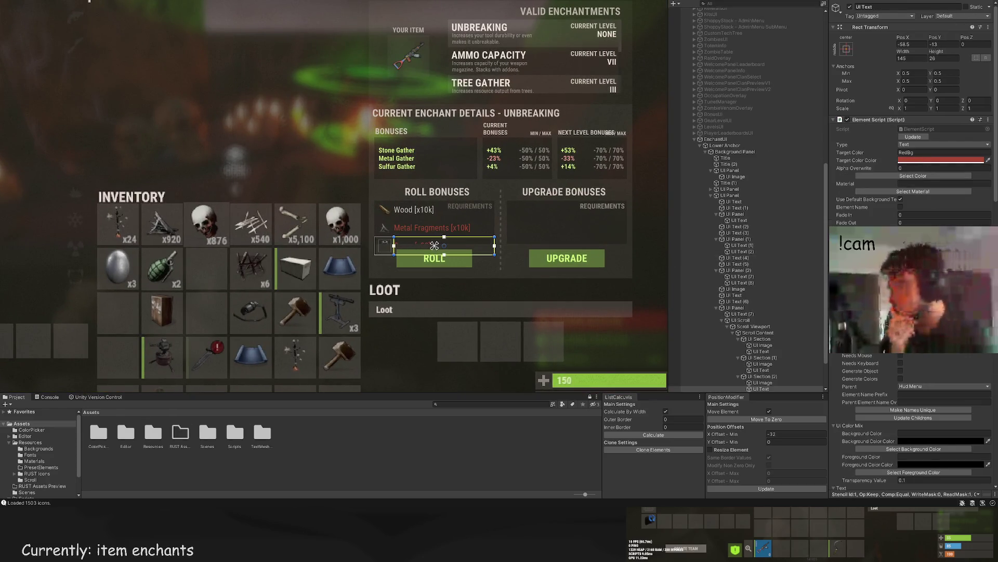
scroll(476, 158, up, 3)
click(476, 157)
click(476, 157)
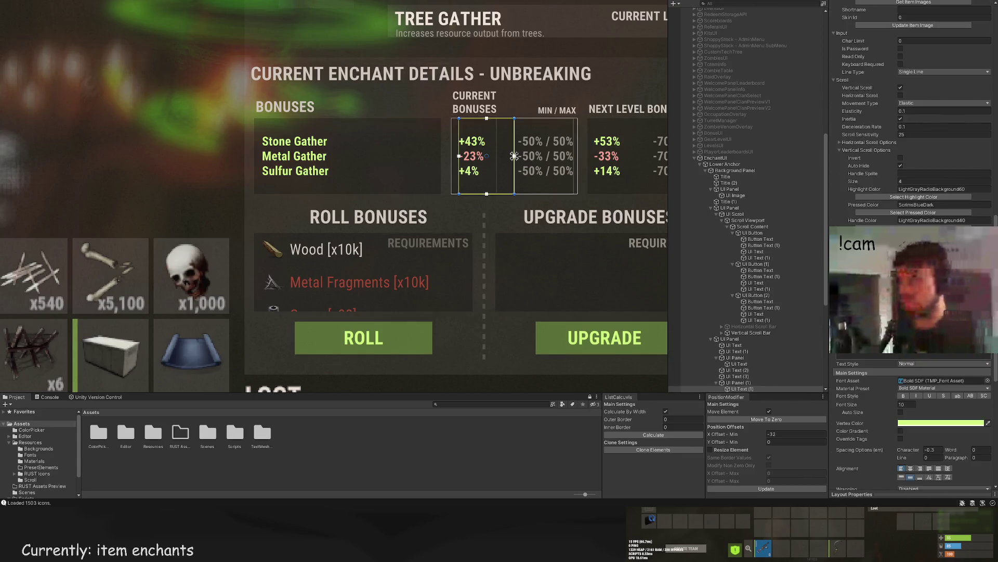
click(522, 239)
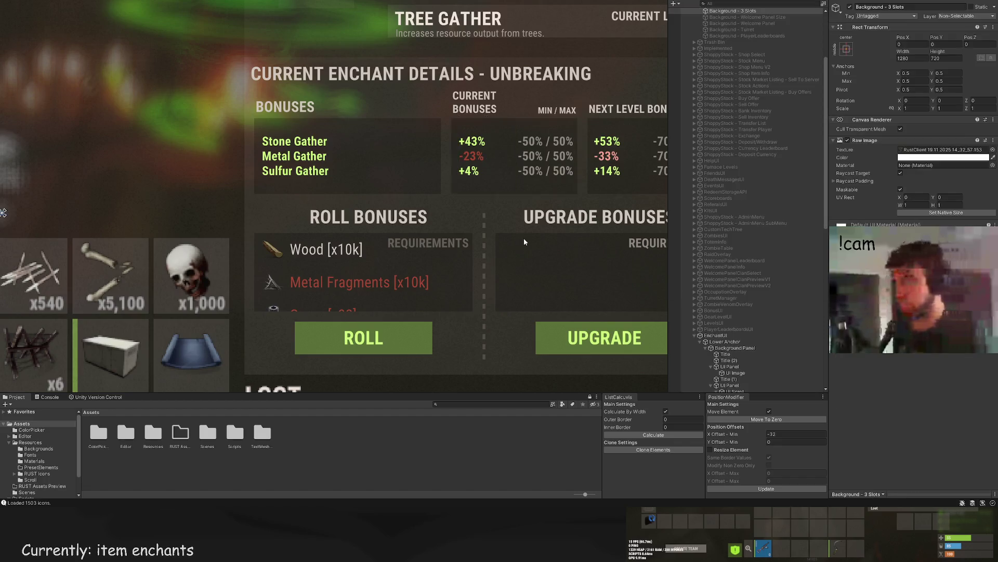
scroll(522, 238, down, 4)
click(507, 208)
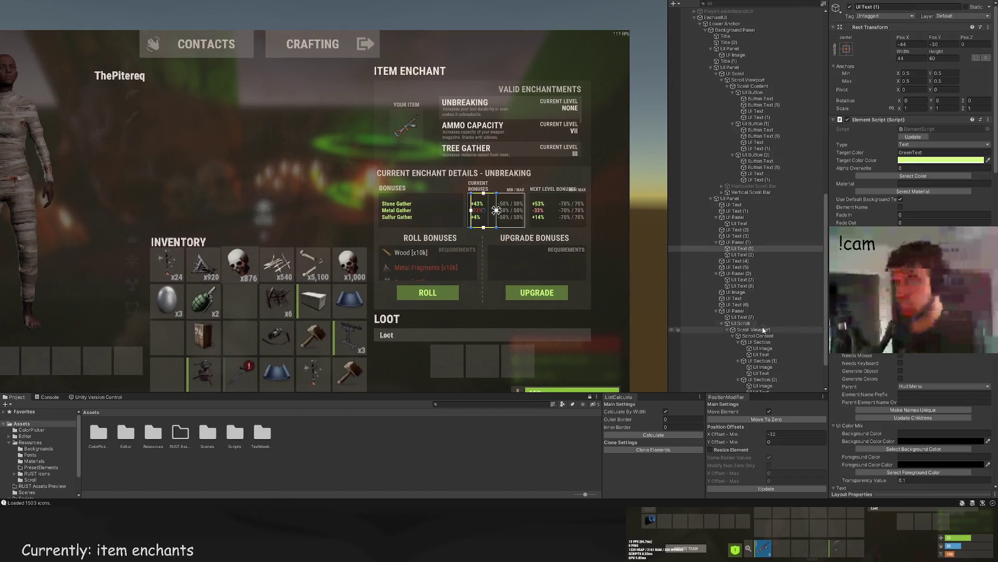
scroll(888, 389, down, 15)
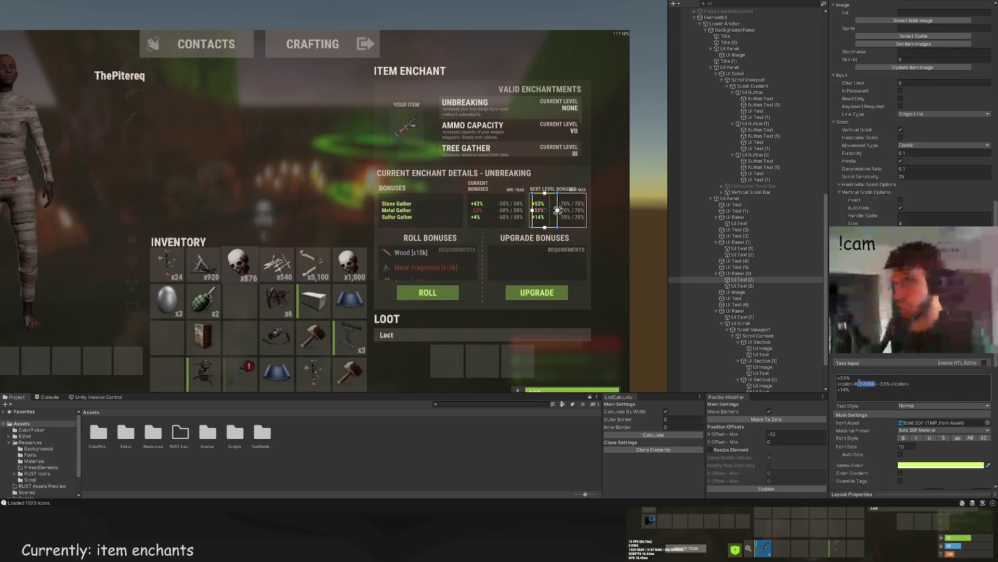
click(506, 251)
scroll(506, 250, down, 3)
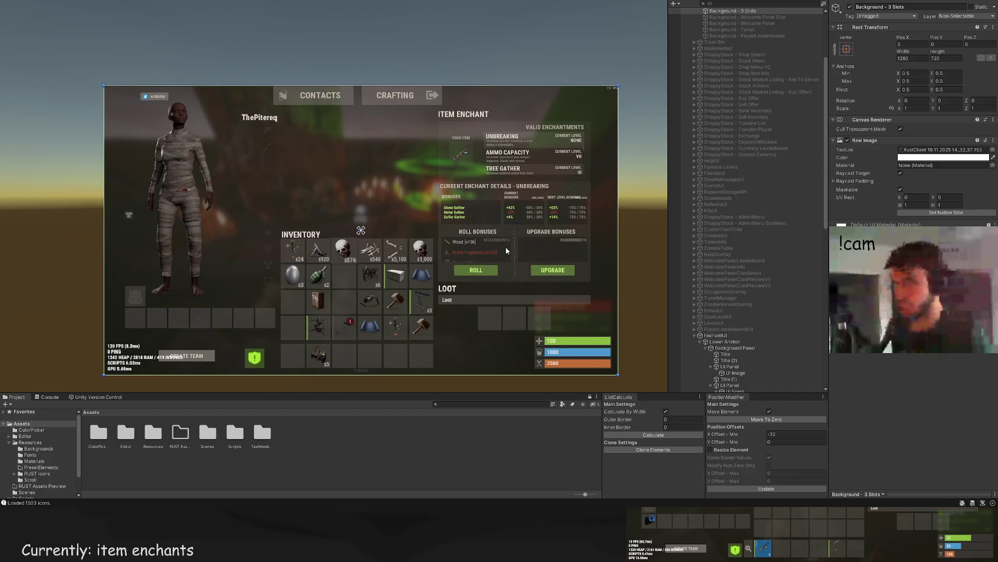
key(f)
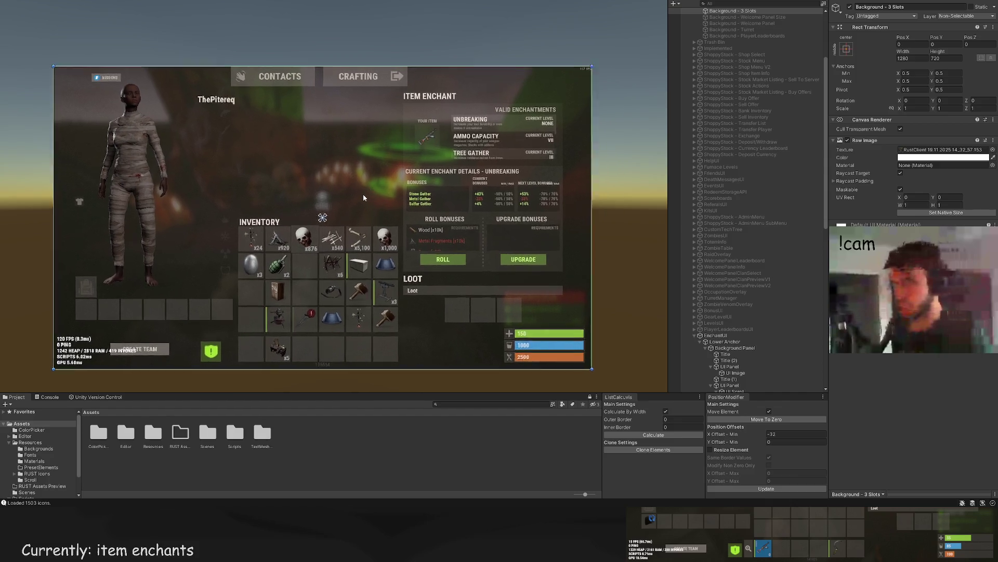
scroll(360, 193, up, 1)
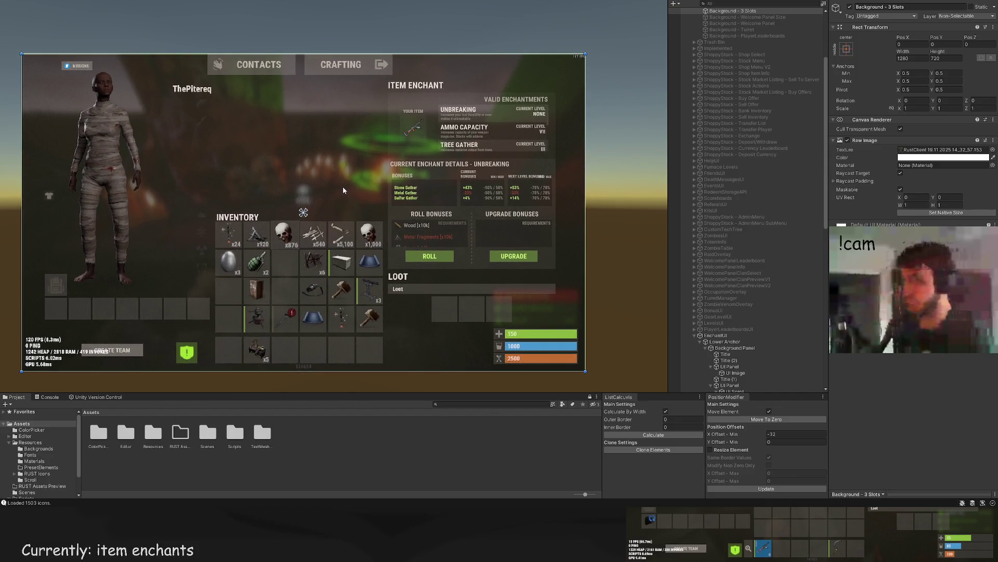
scroll(343, 190, up, 2)
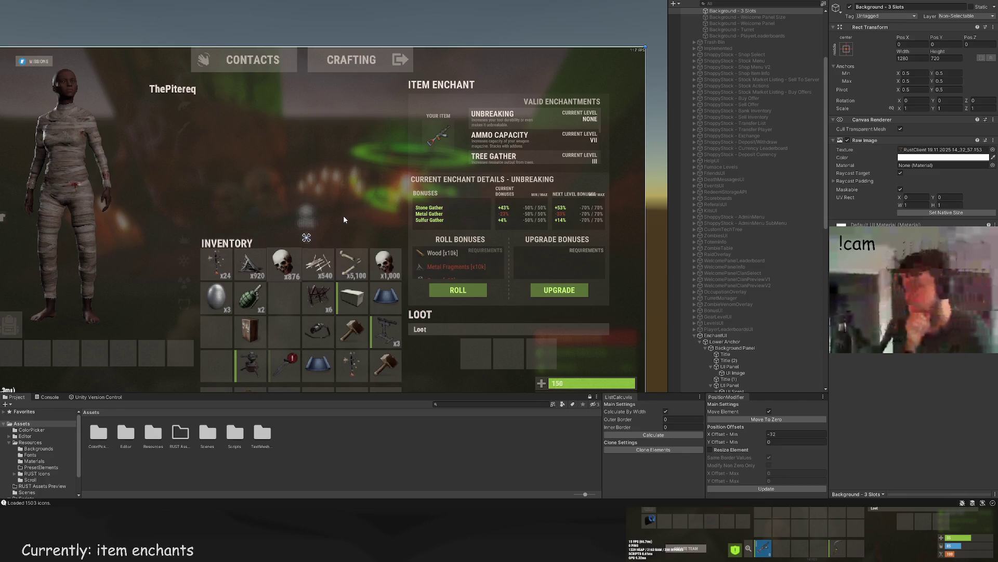
drag(288, 216, 218, 142)
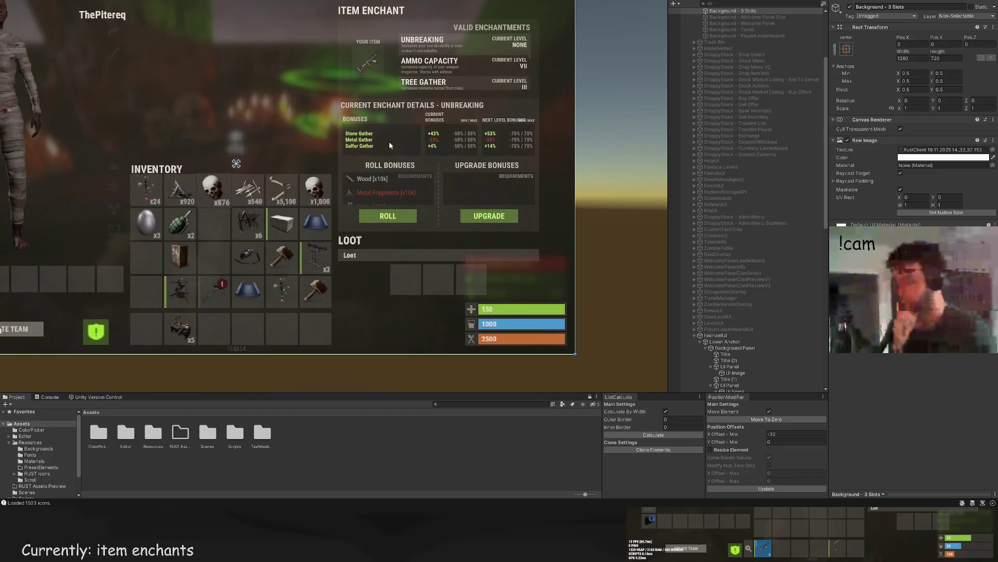
Step: Select the Roll requirements UI Panel in the Hierarchy and collapse its children
scroll(749, 333, down, 10)
scroll(749, 340, down, 2)
click(739, 348)
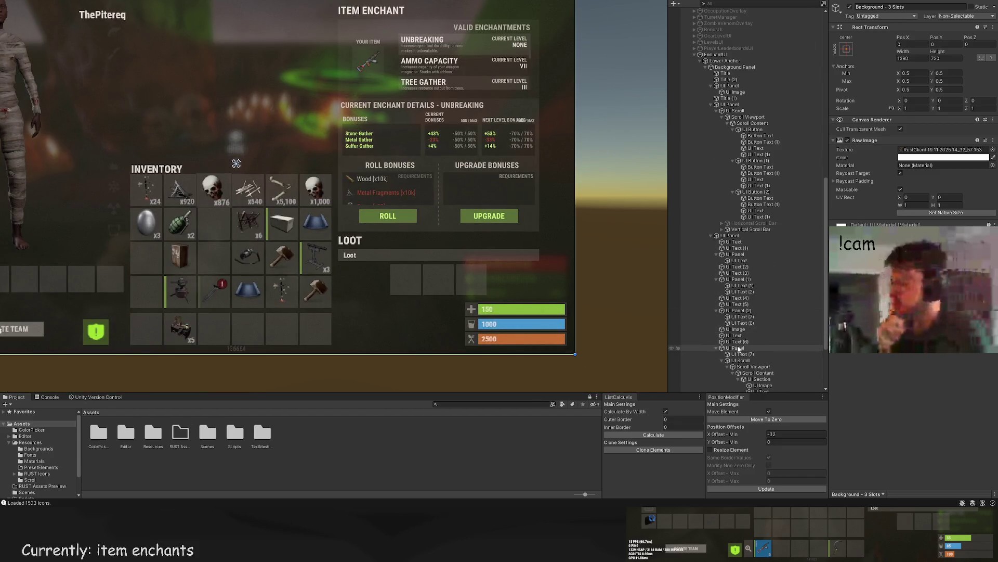
click(743, 354)
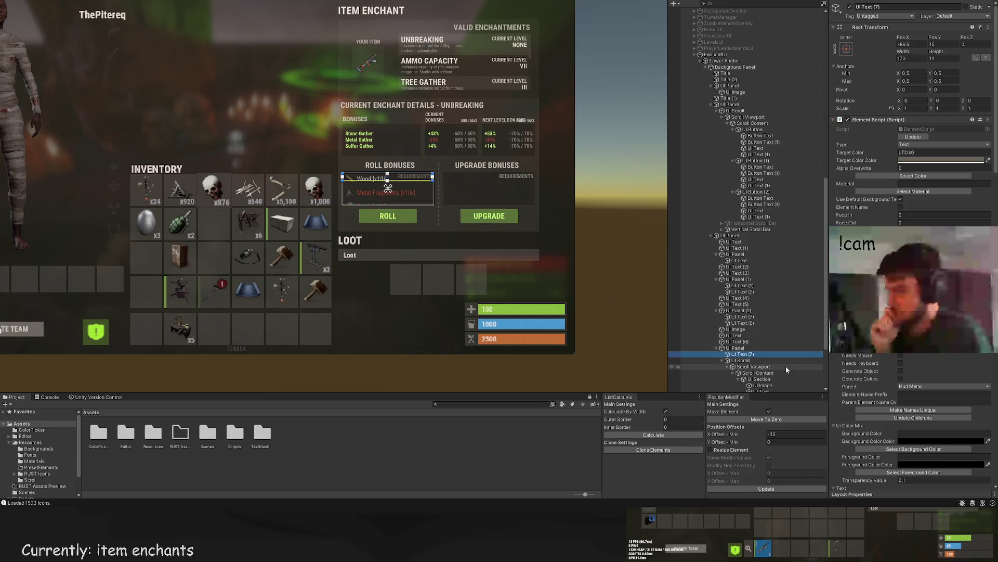
scroll(737, 320, down, 4)
click(735, 301)
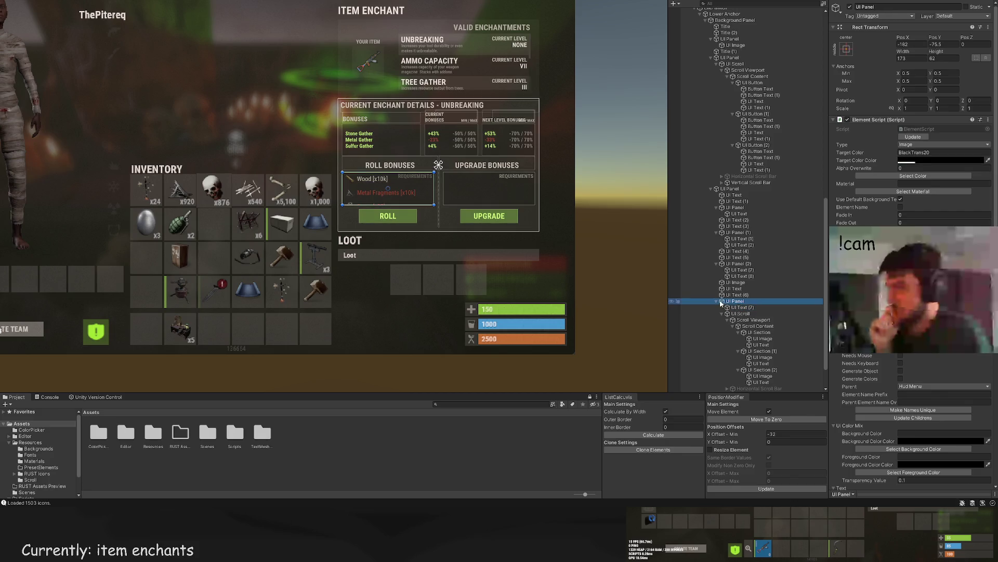
click(717, 301)
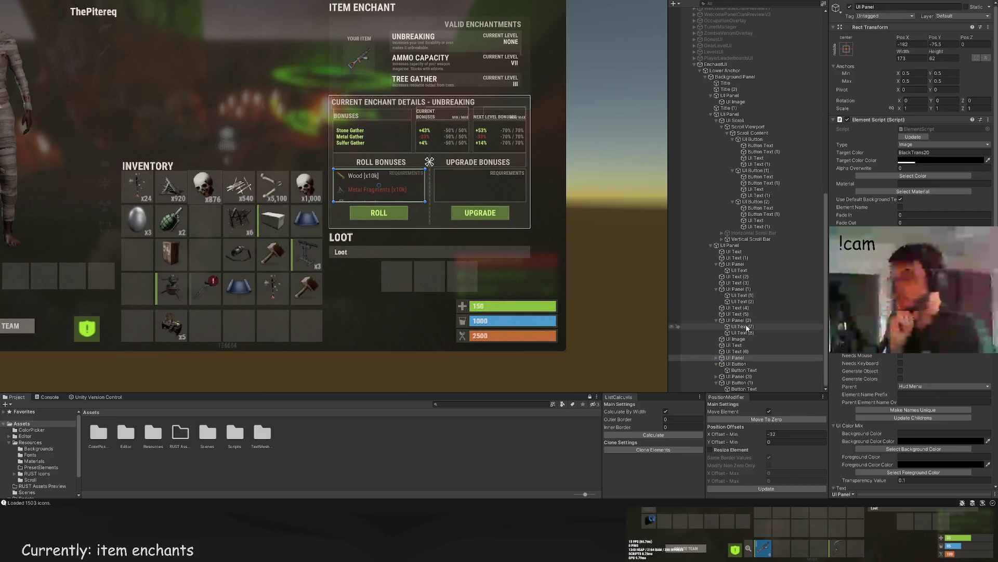
scroll(481, 250, up, 2)
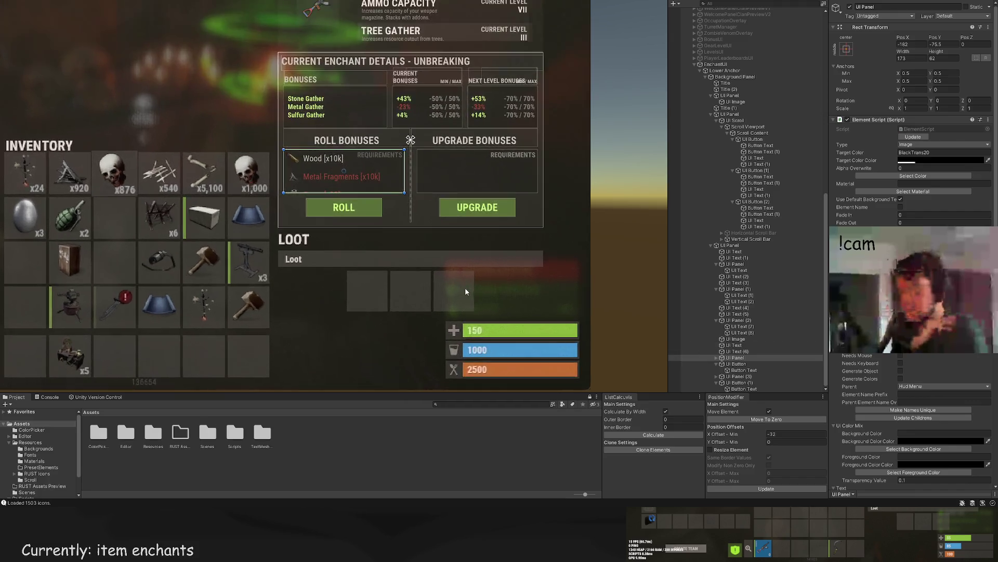
scroll(465, 287, up, 3)
Step: Move the copy, UI Panel (4), into the Upgrade box at Pos X 9, below UI Panel (3)
click(276, 191)
drag(276, 192, 500, 192)
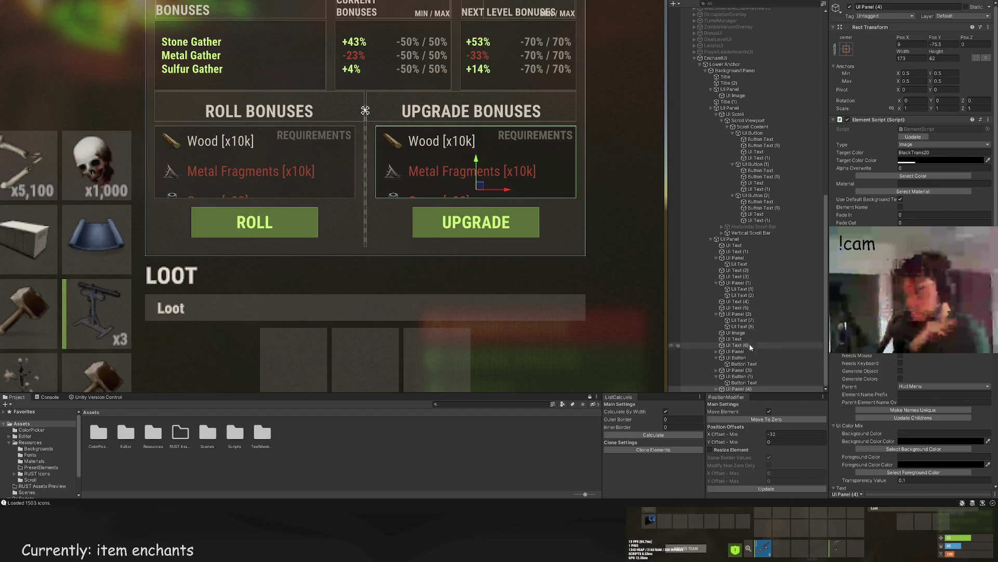
drag(738, 389, 733, 373)
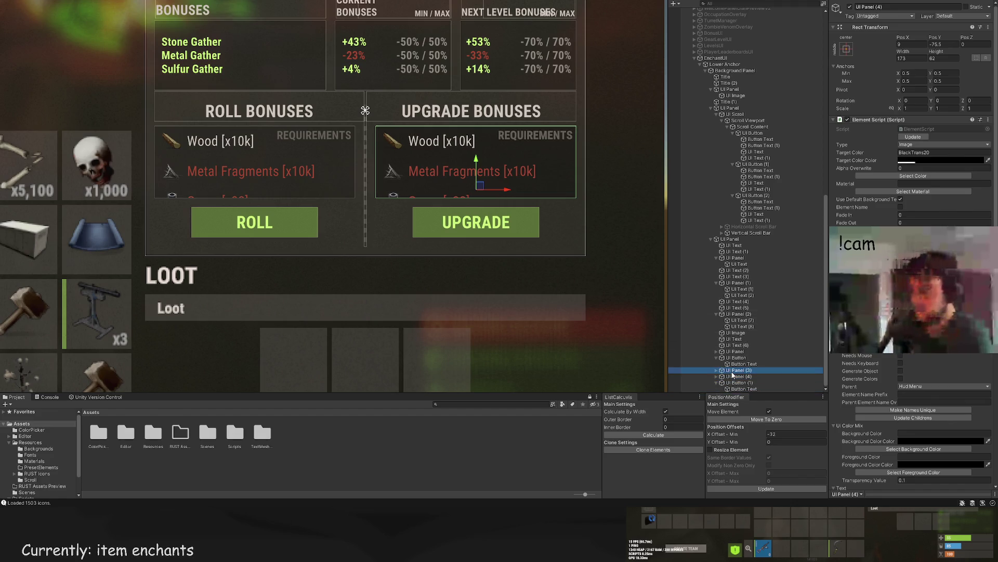
Step: Reorder the vertical divider image below the Button Text in the Hierarchy
click(739, 383)
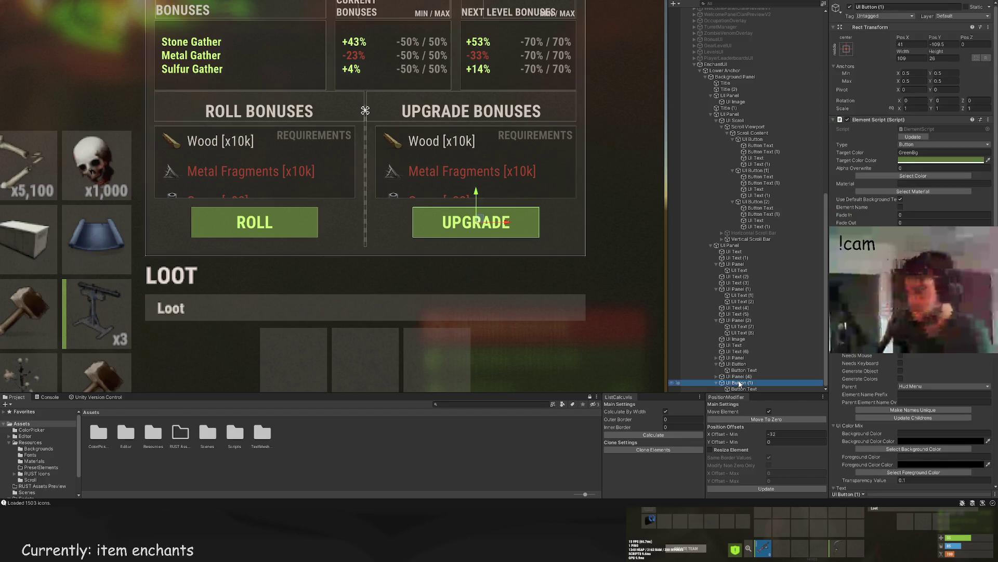
click(739, 358)
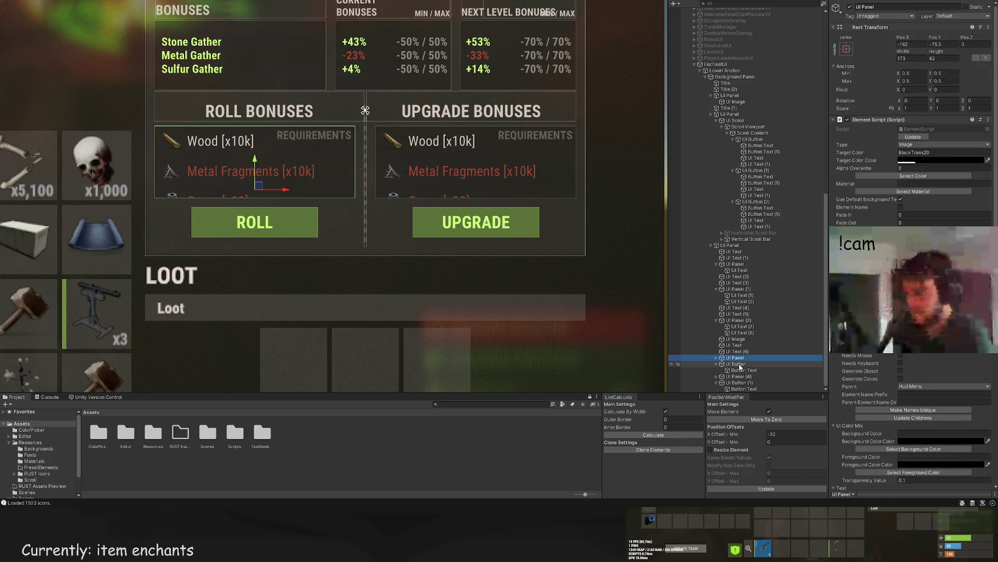
click(741, 365)
click(744, 371)
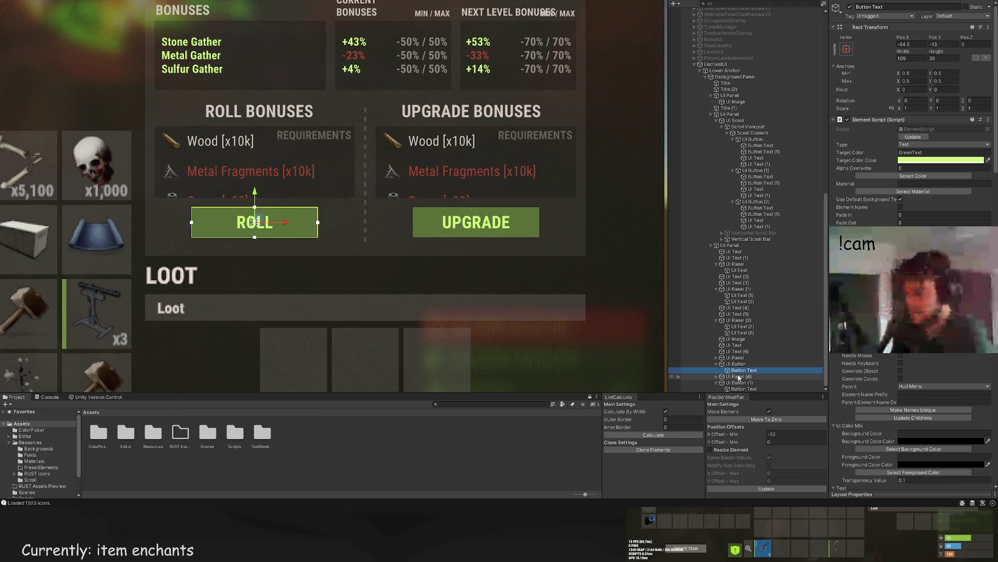
click(740, 377)
click(743, 308)
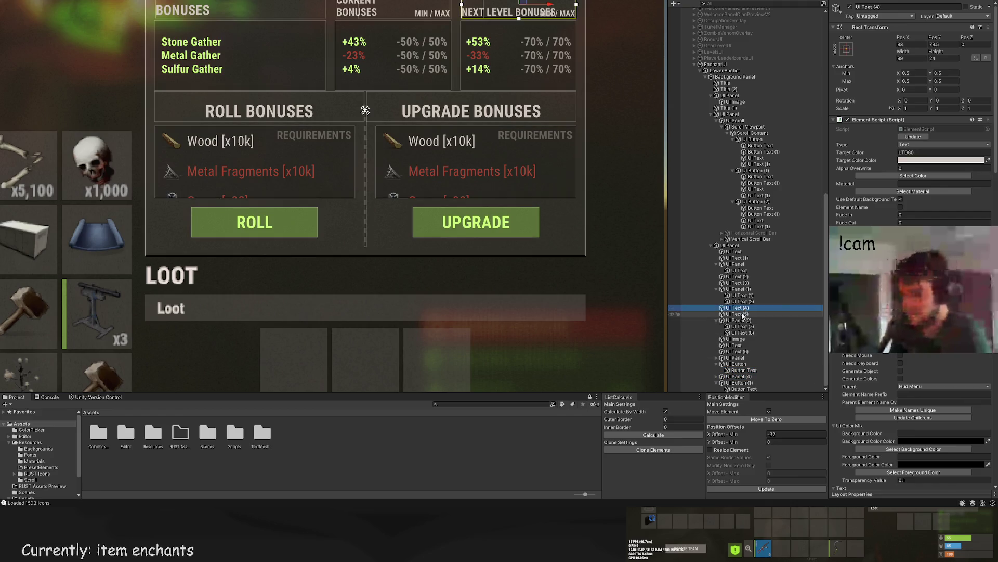
click(744, 314)
click(742, 333)
click(738, 339)
drag(739, 341, 727, 373)
Step: Check the ROLL BONUSES heading, ROLL and UPGRADE button elements in the reordered Hierarchy
click(736, 339)
click(741, 364)
click(741, 369)
click(741, 376)
click(741, 382)
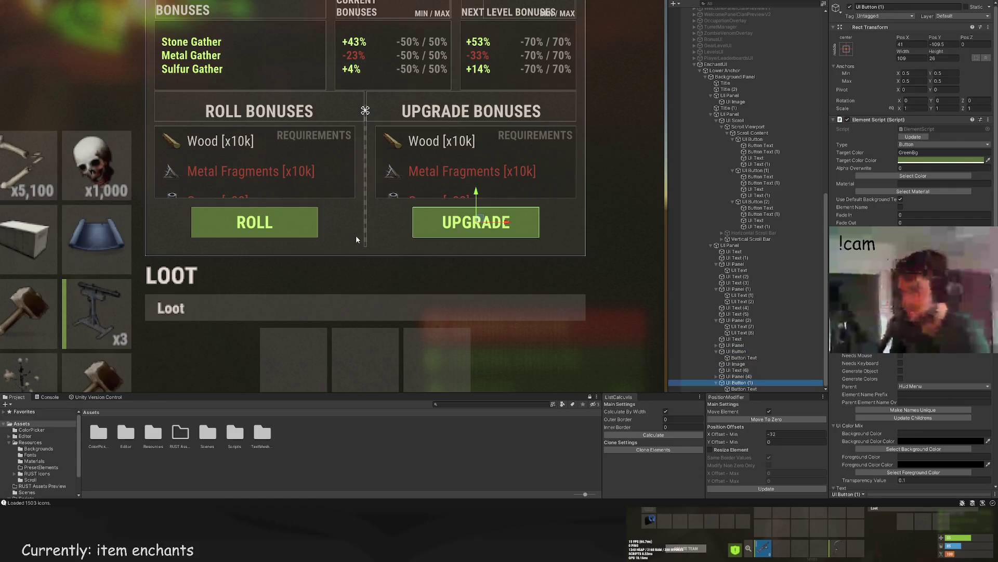
scroll(351, 235, down, 1)
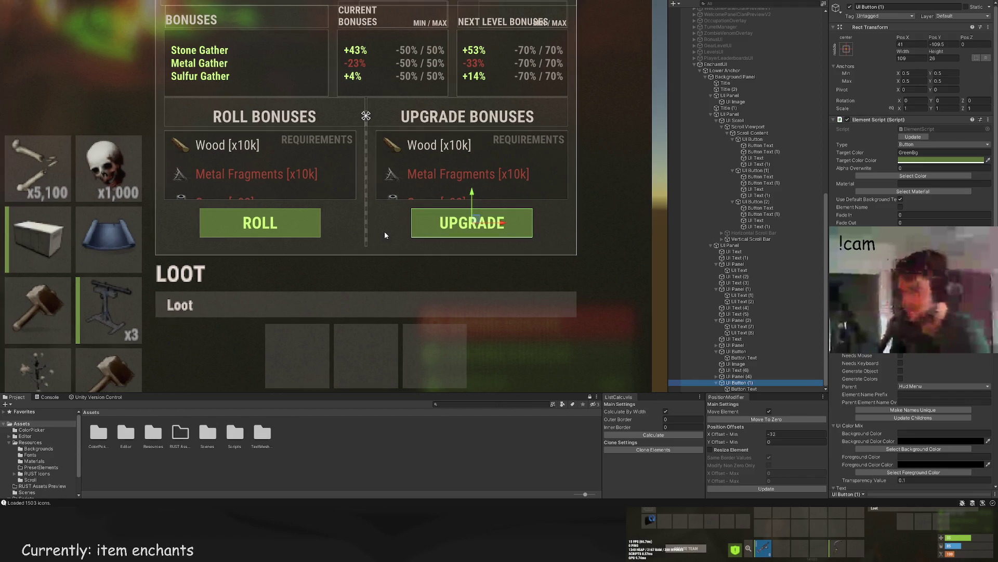
scroll(350, 227, down, 5)
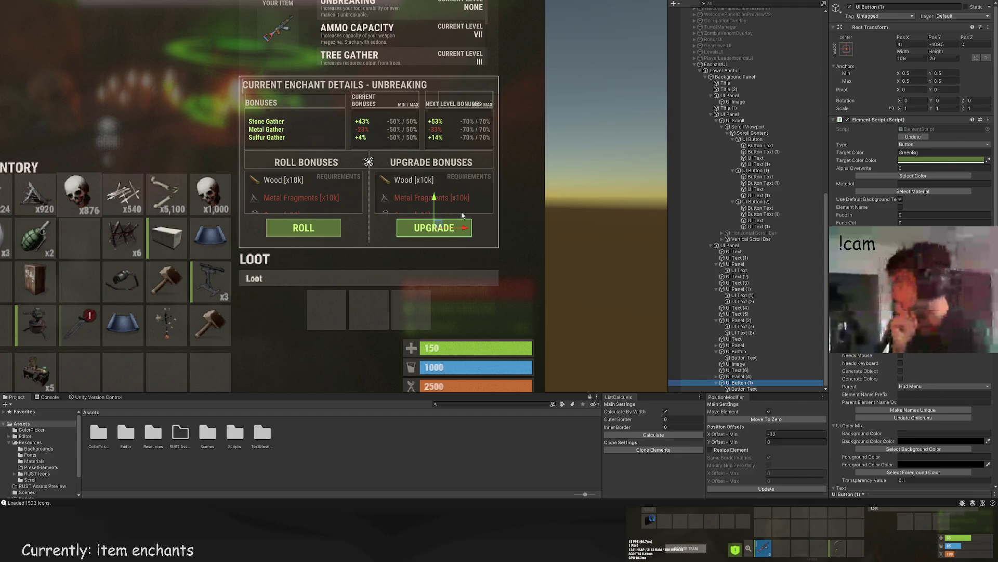
scroll(479, 255, down, 4)
click(466, 257)
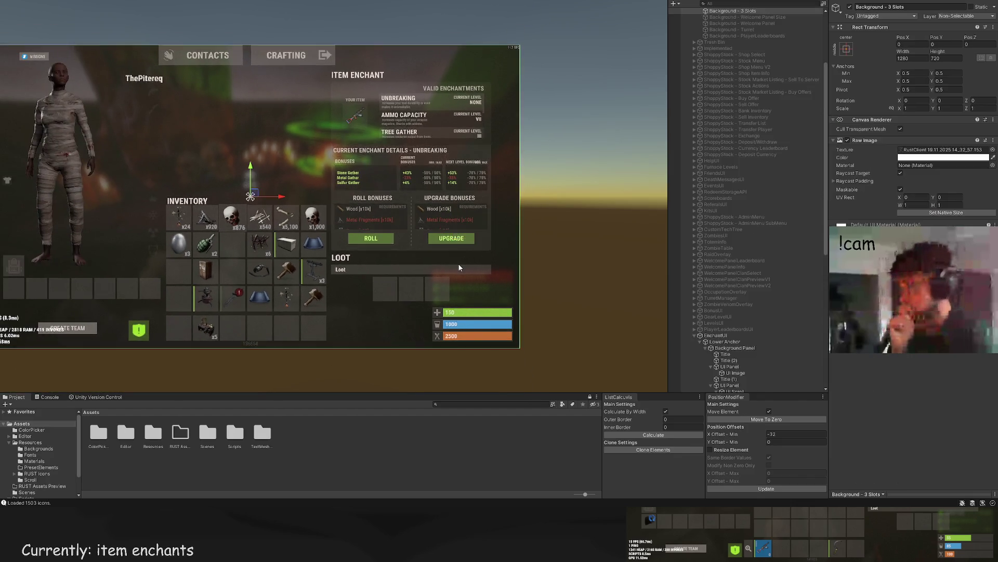
scroll(457, 263, down, 3)
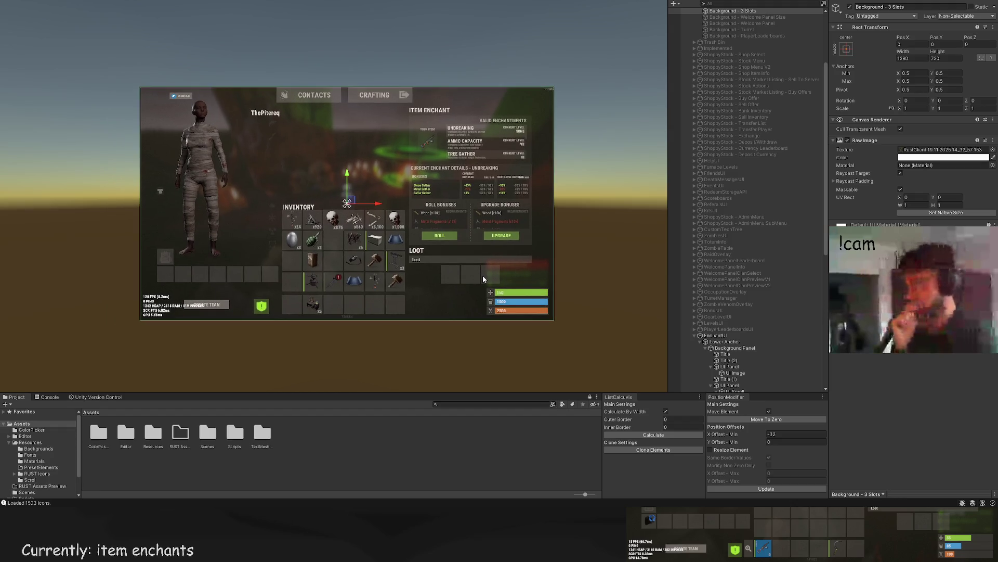
scroll(494, 205, up, 3)
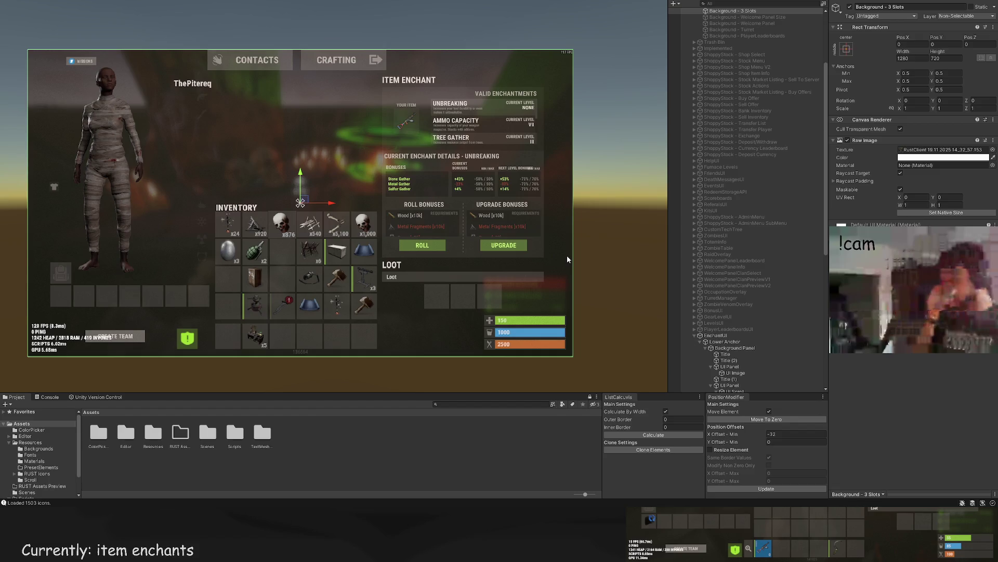
scroll(533, 237, up, 2)
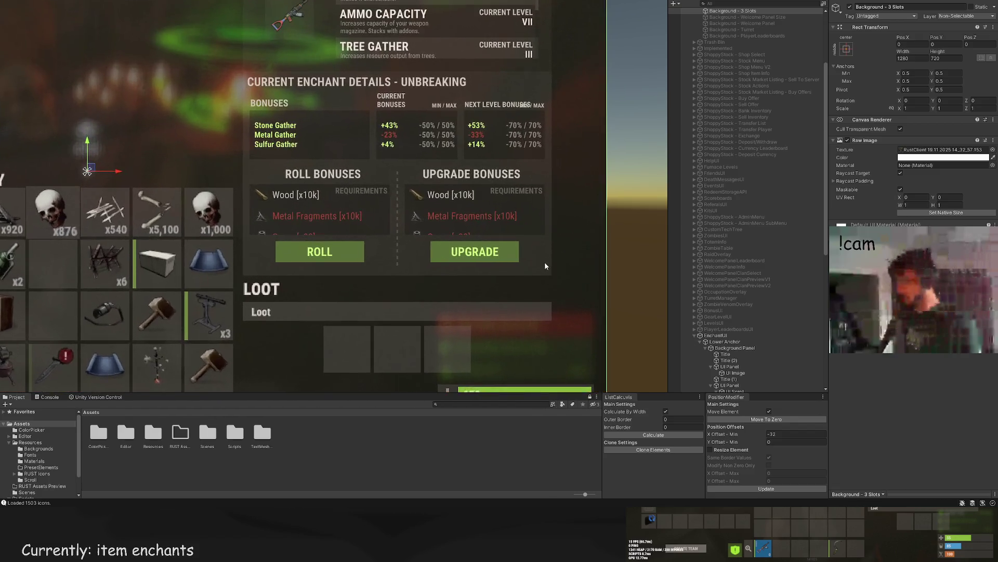
scroll(765, 323, down, 15)
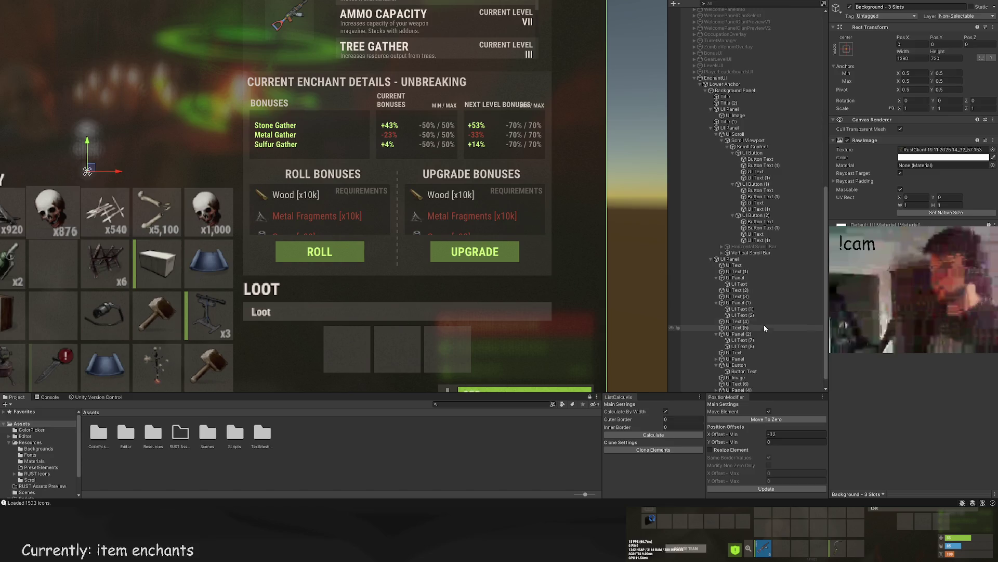
click(749, 332)
click(748, 344)
click(747, 351)
click(747, 370)
click(748, 376)
click(745, 383)
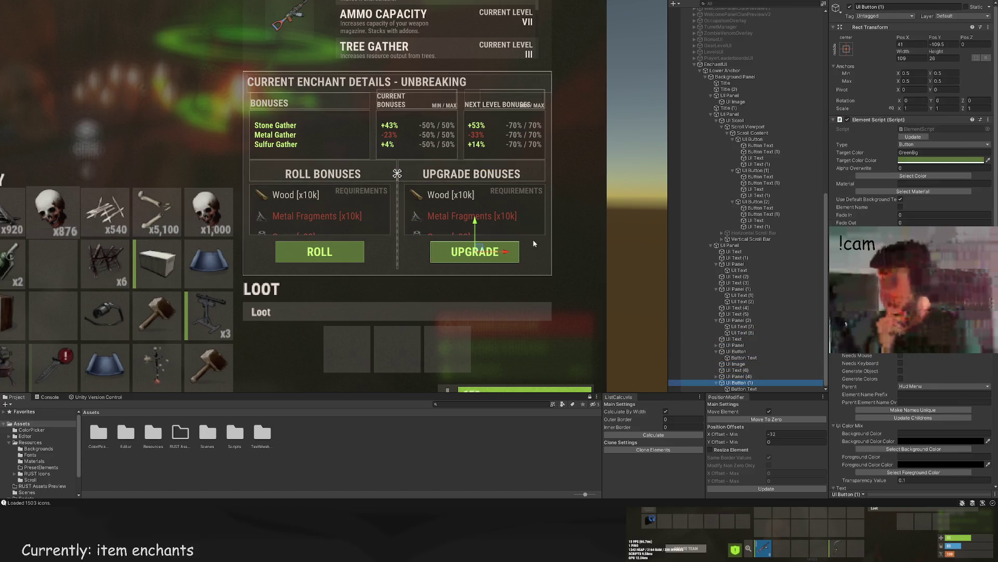
scroll(455, 217, up, 1)
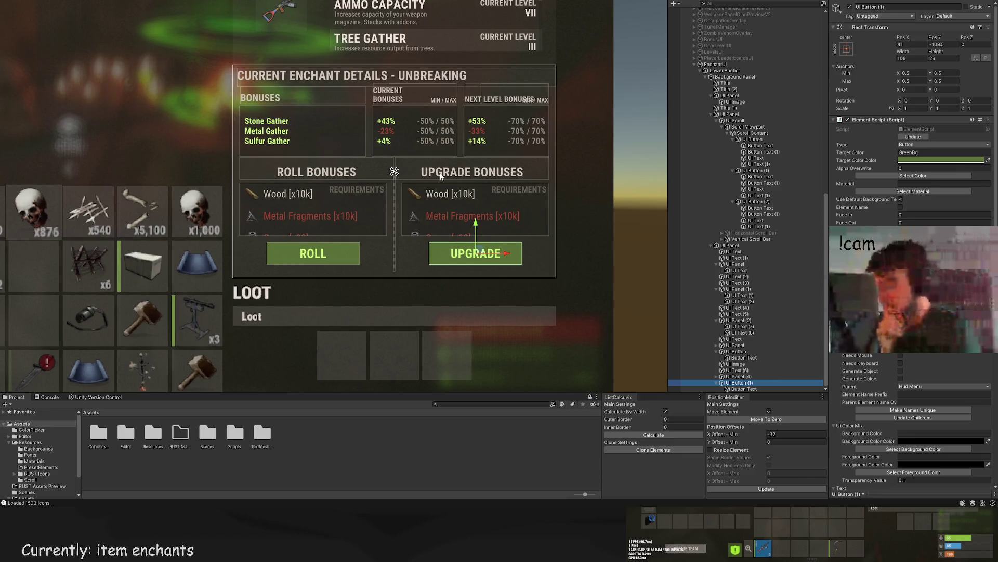
scroll(510, 238, up, 5)
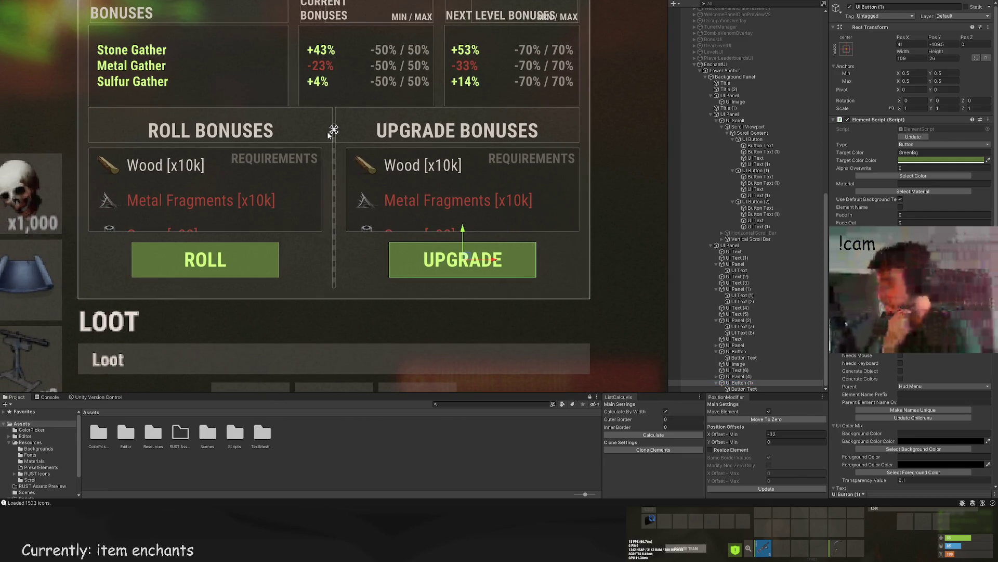
scroll(457, 208, up, 2)
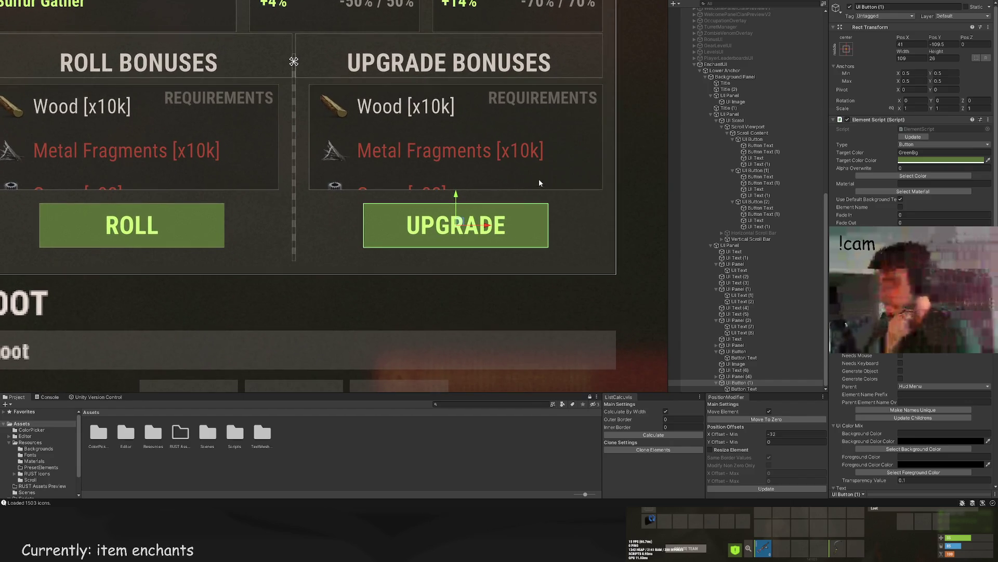
scroll(520, 157, down, 5)
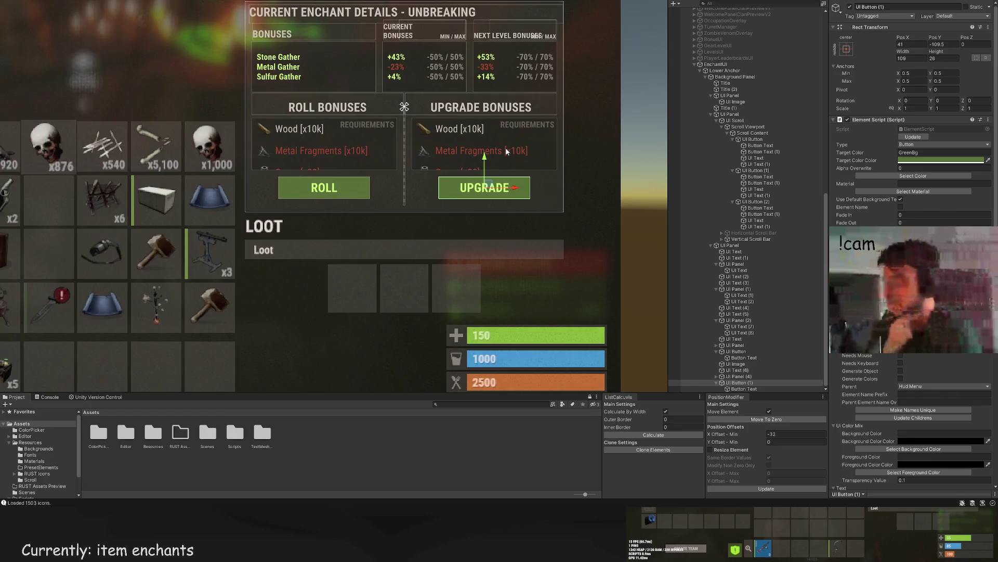
scroll(504, 154, down, 3)
scroll(502, 155, down, 4)
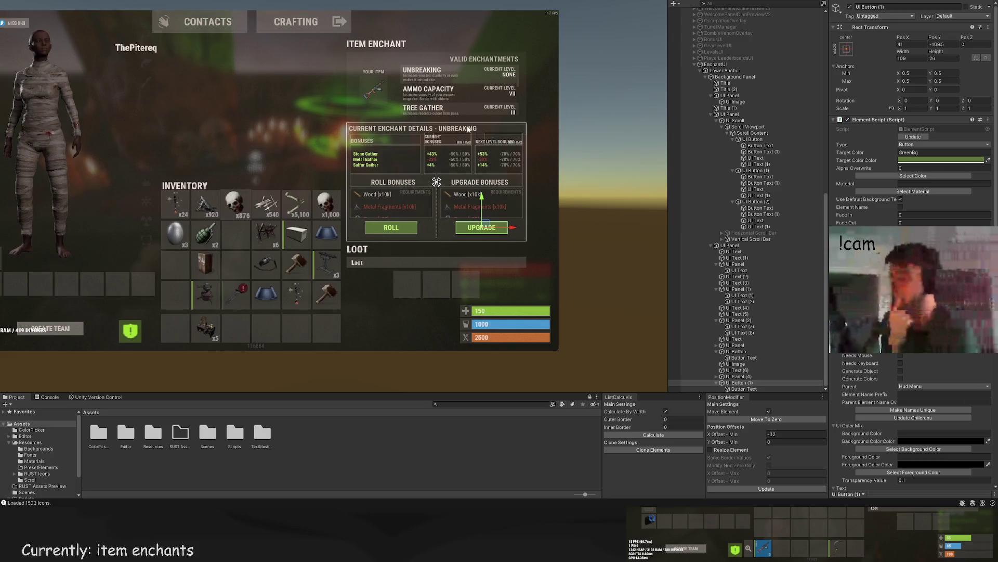
drag(468, 127, 469, 136)
scroll(514, 133, up, 4)
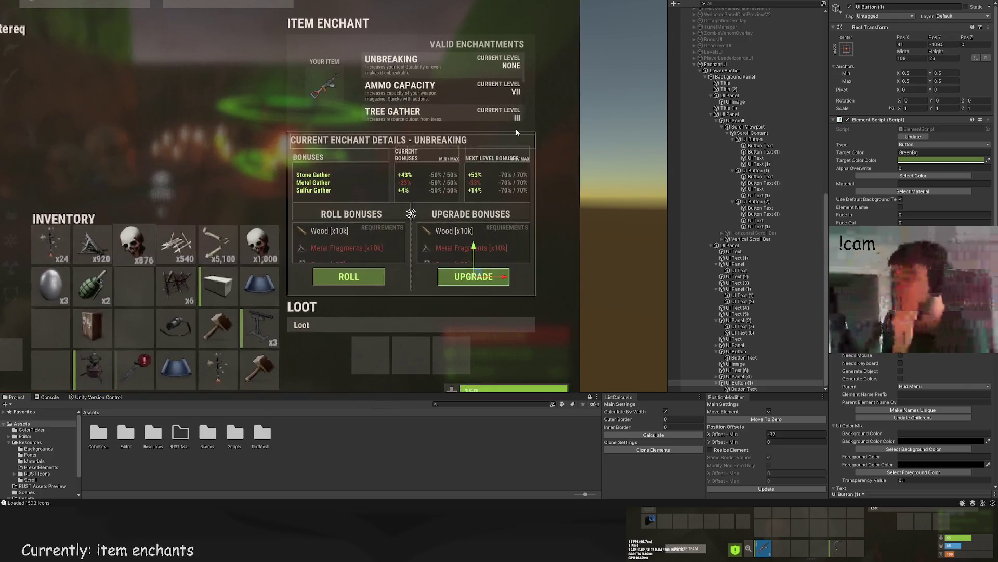
scroll(514, 134, up, 2)
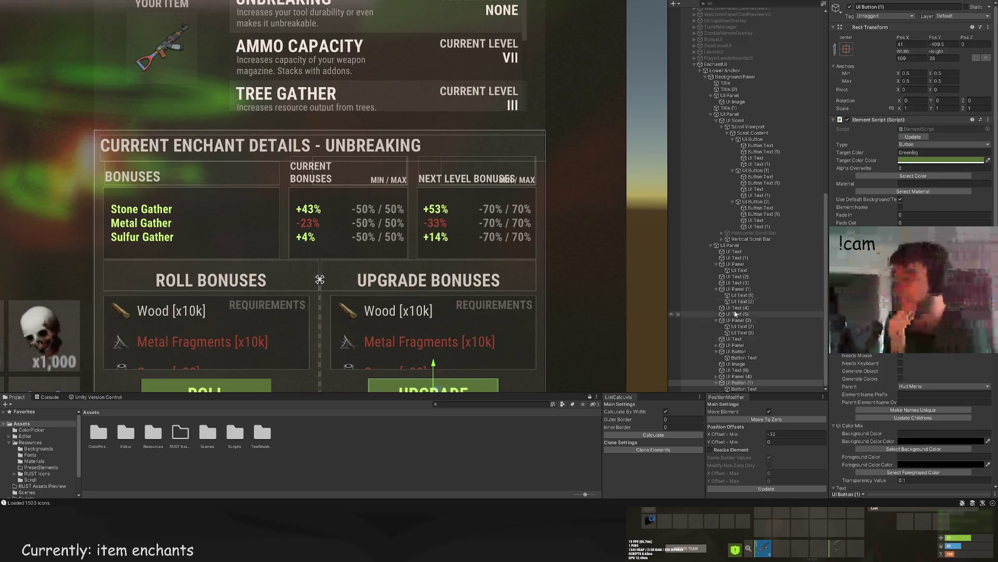
click(731, 245)
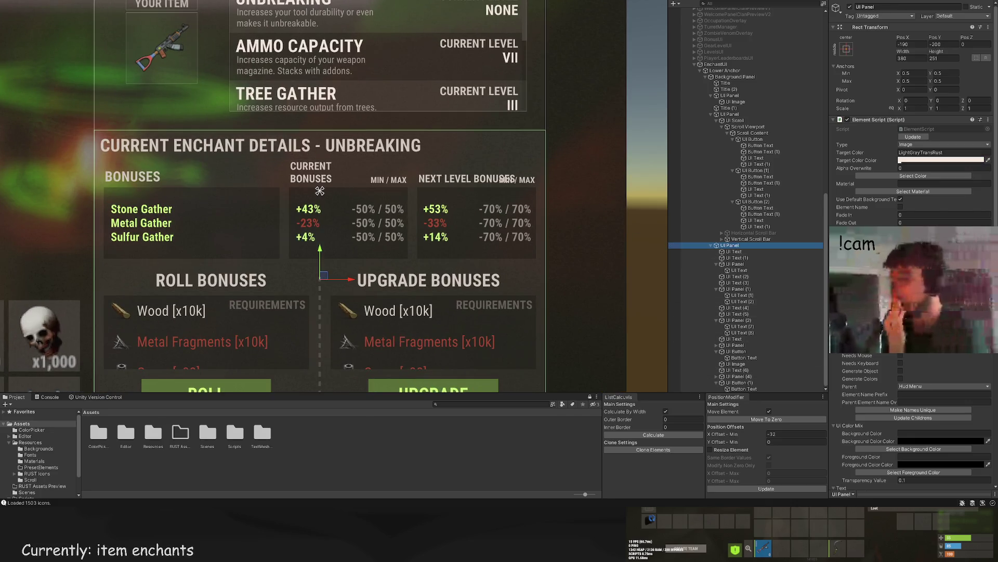
Step: Move the white button up near the details title and resize it to 14×14
click(206, 386)
scroll(198, 251, down, 2)
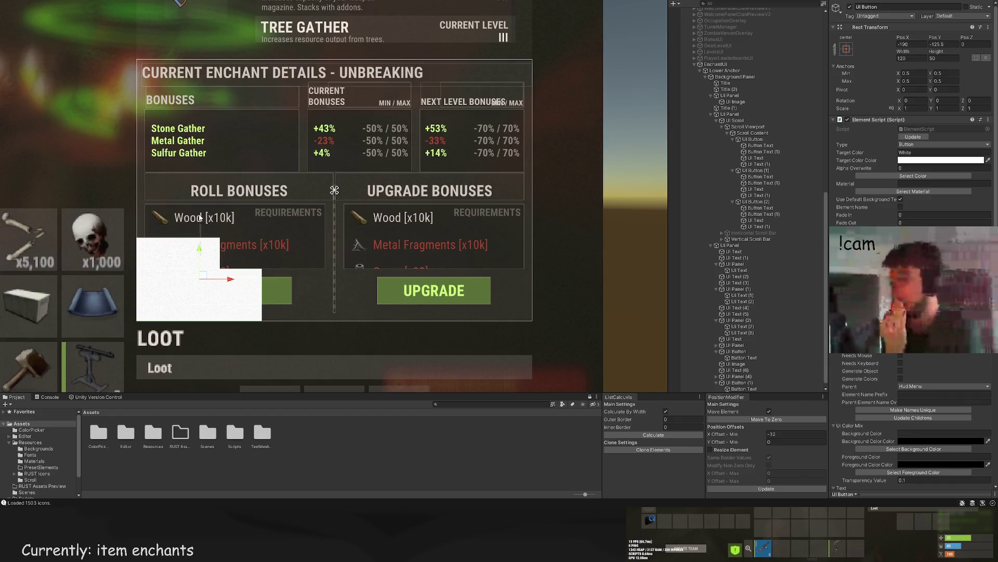
mouse_move(198, 252)
mouse_down()
mouse_move(198, 43)
mouse_move(245, 73)
mouse_move(489, 84)
mouse_up()
scroll(520, 49, up, 5)
drag(520, 47, 516, 66)
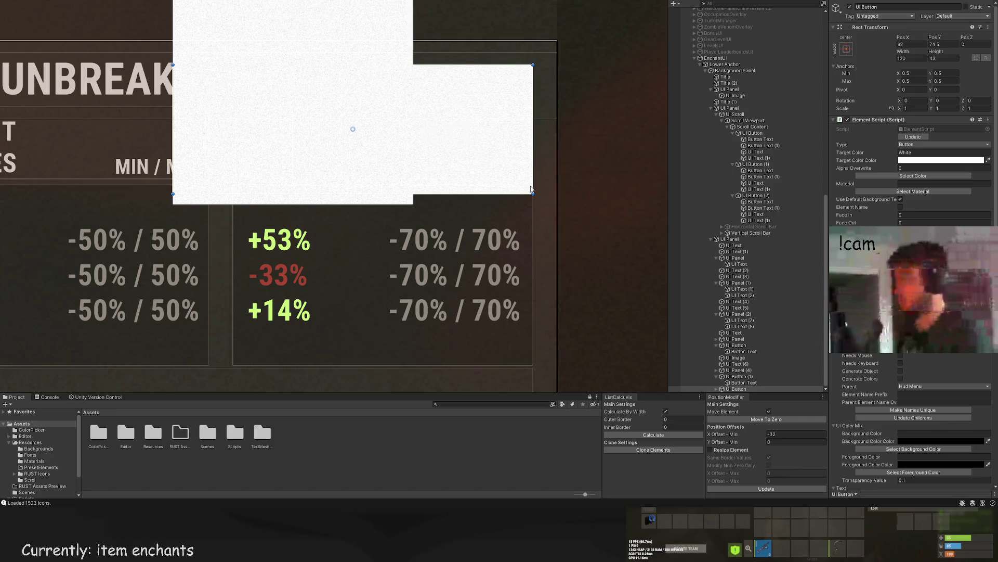
mouse_move(504, 194)
mouse_down()
mouse_move(490, 68)
mouse_move(489, 106)
mouse_up()
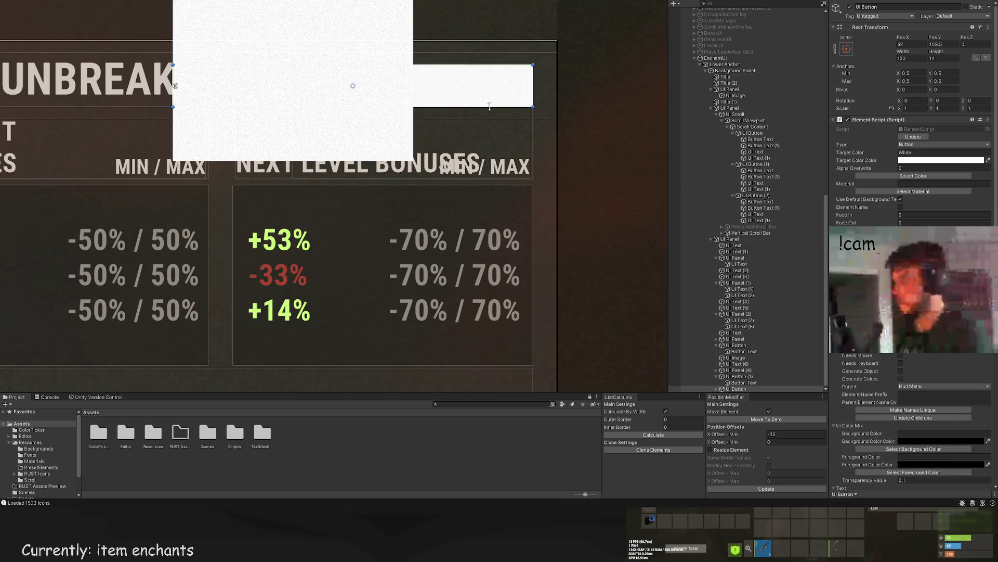
drag(173, 86, 490, 86)
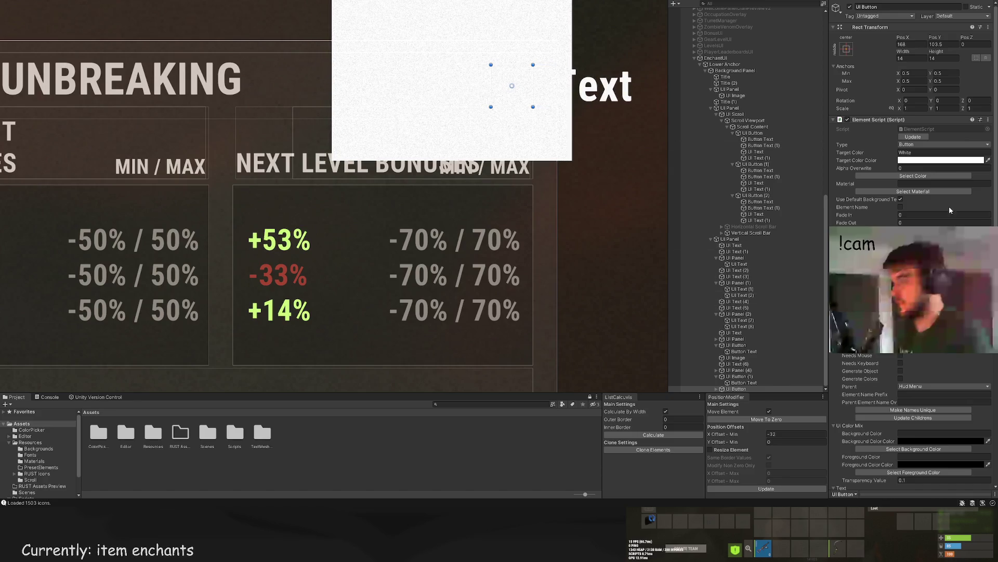
Step: Set the button's Target Color to RedBg
click(918, 178)
click(226, 129)
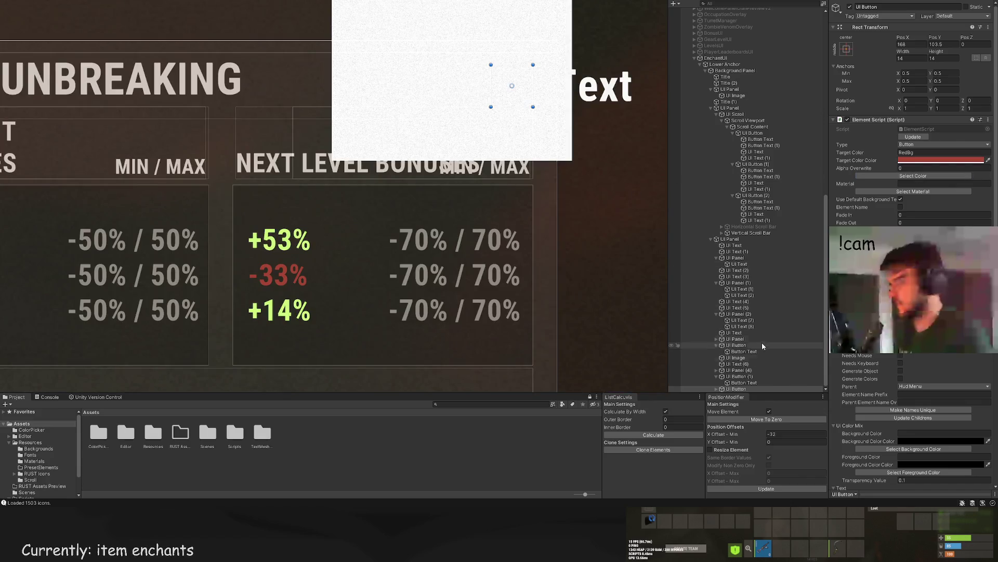
click(752, 388)
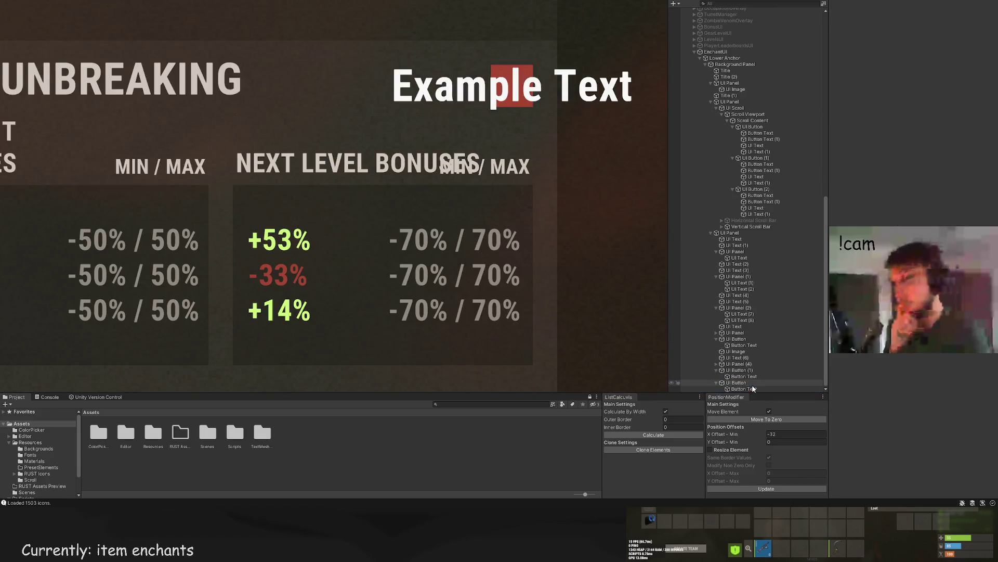
Step: Tint the button's image child with a pink swatch
click(750, 388)
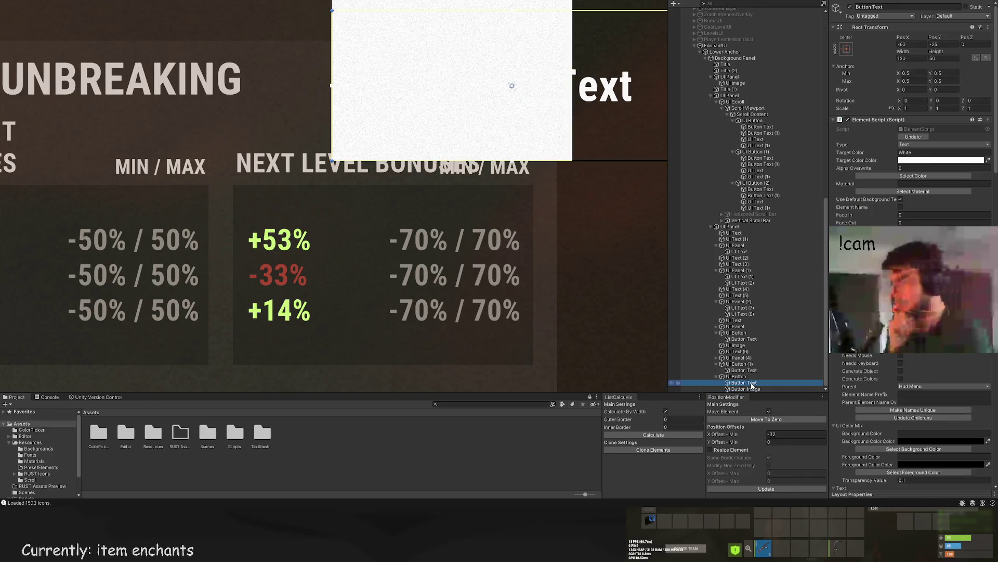
click(913, 175)
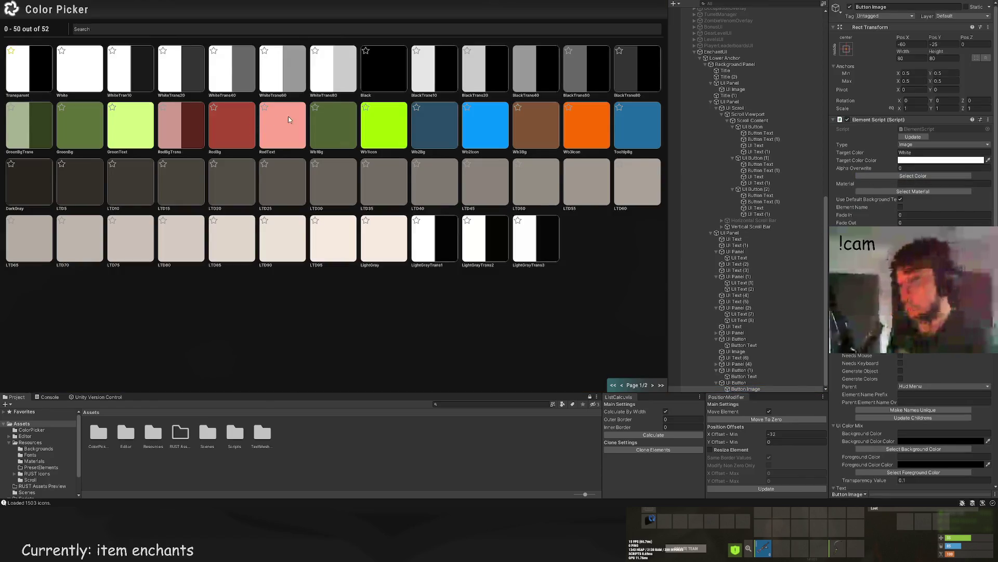
click(281, 78)
scroll(913, 156, down, 8)
scroll(913, 156, down, 5)
Step: Assign the clear.png trash-can icon as the image sprite, filtering the Asset Browser to icons
click(913, 223)
click(155, 25)
text(rash)
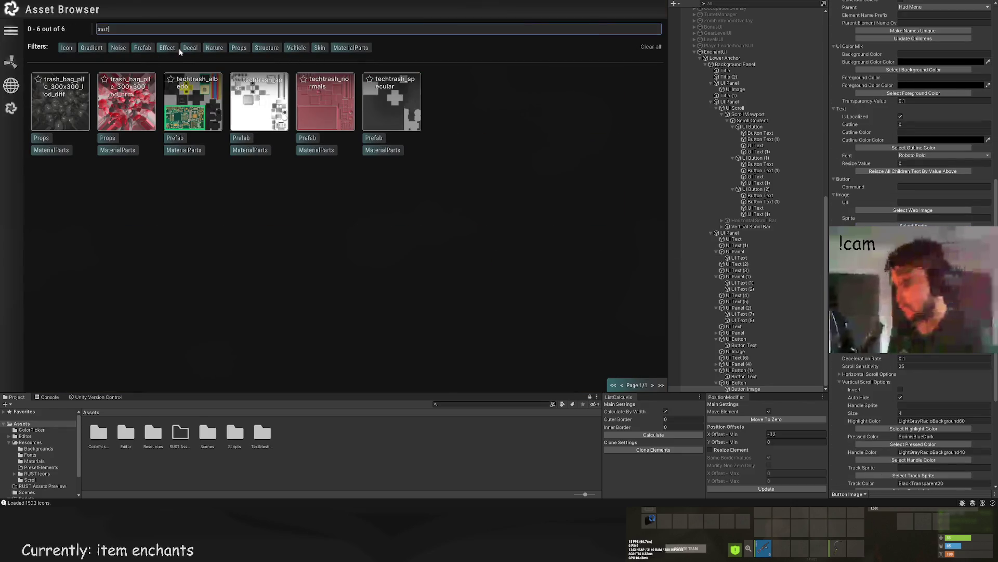
drag(117, 29, 90, 30)
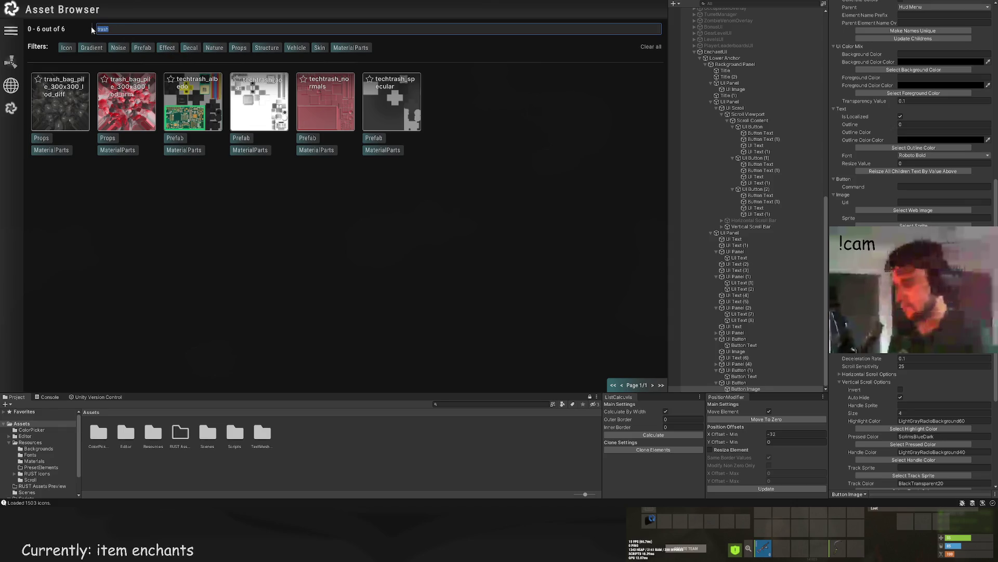
key(BackSpace)
click(73, 49)
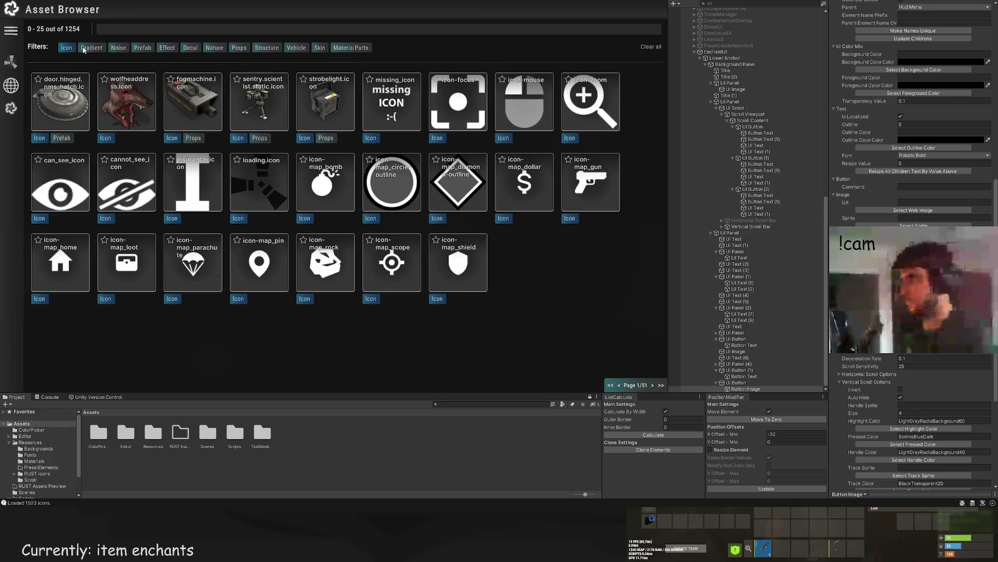
click(142, 48)
click(653, 385)
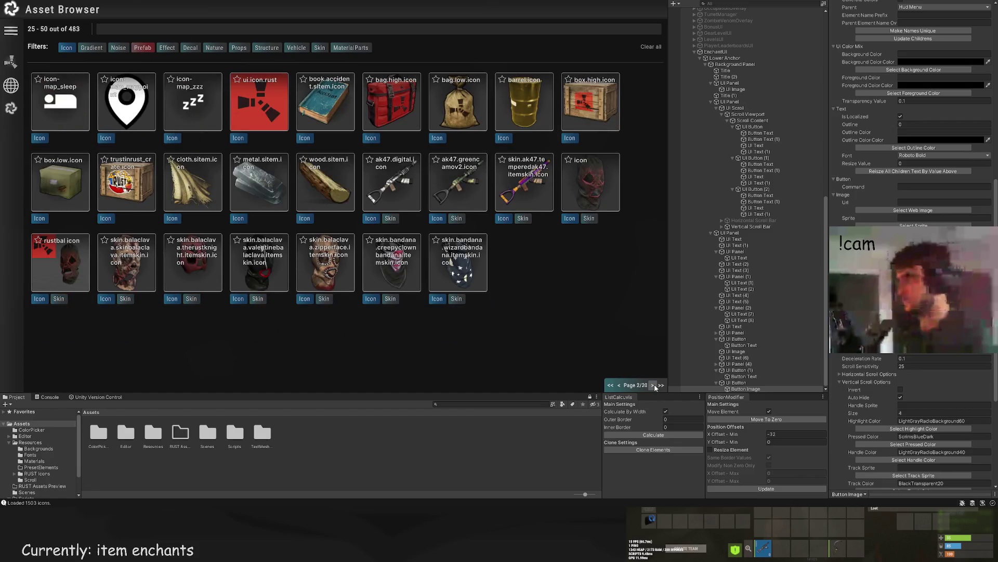
click(654, 385)
click(653, 386)
click(653, 385)
click(654, 385)
click(654, 385)
click(654, 385)
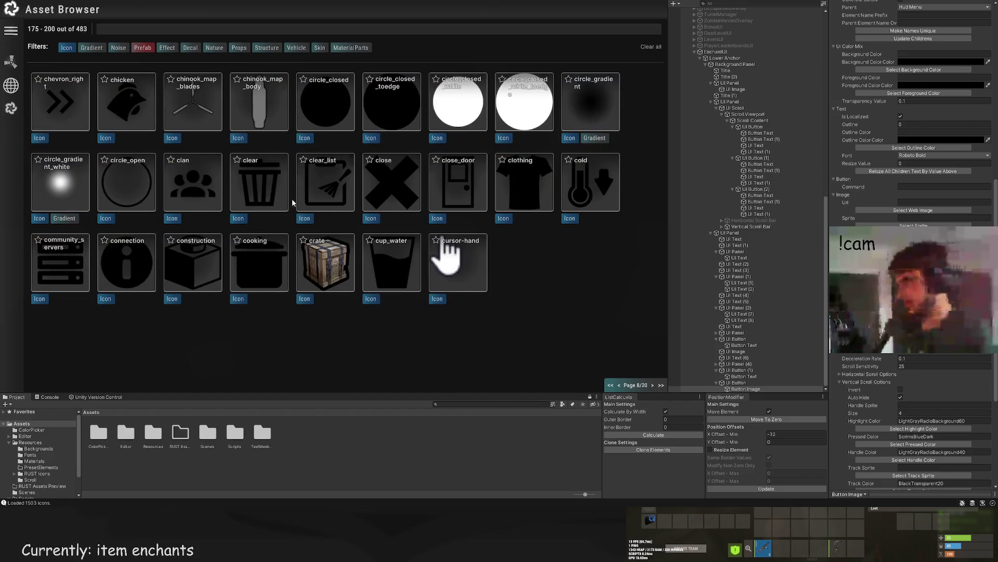
click(283, 200)
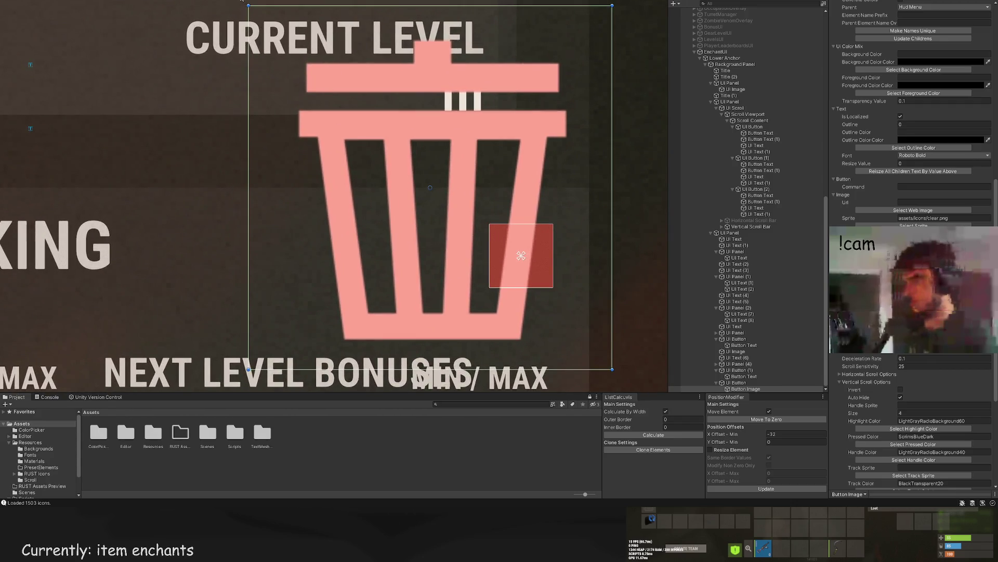
Step: Shrink the trash-can icon to 10×10 so it fits inside the red square
drag(248, 6, 498, 231)
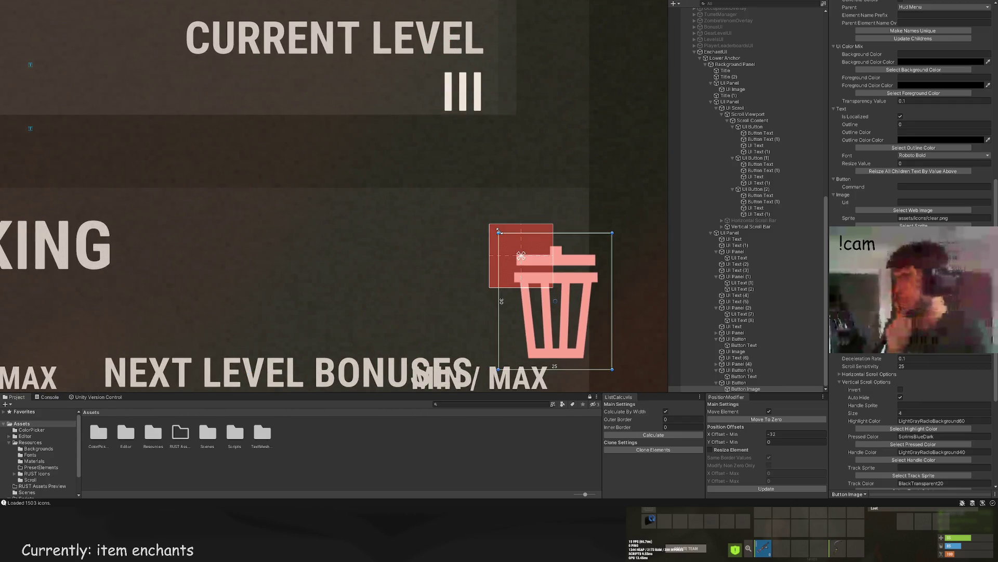
drag(612, 368, 549, 285)
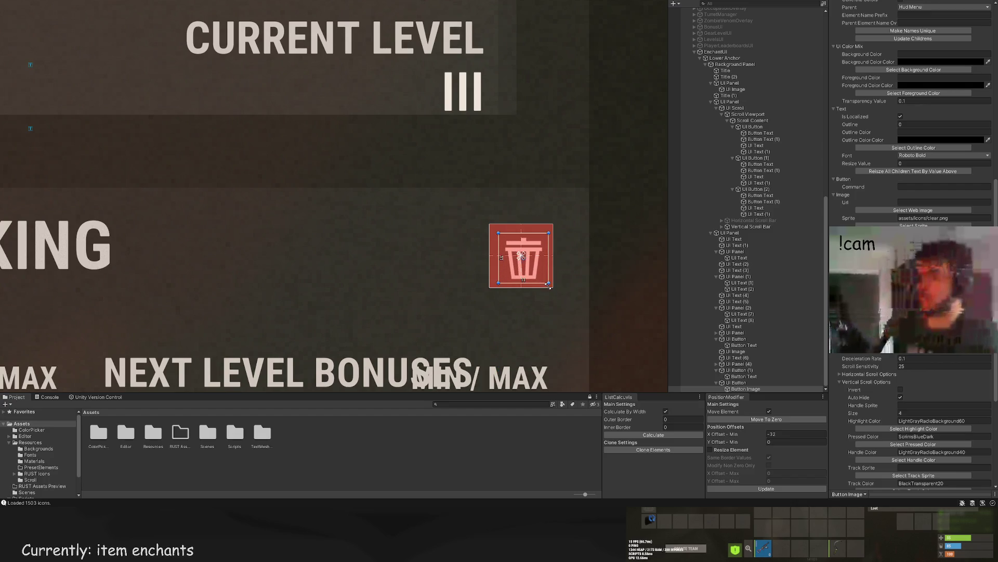
click(549, 284)
scroll(502, 296, down, 10)
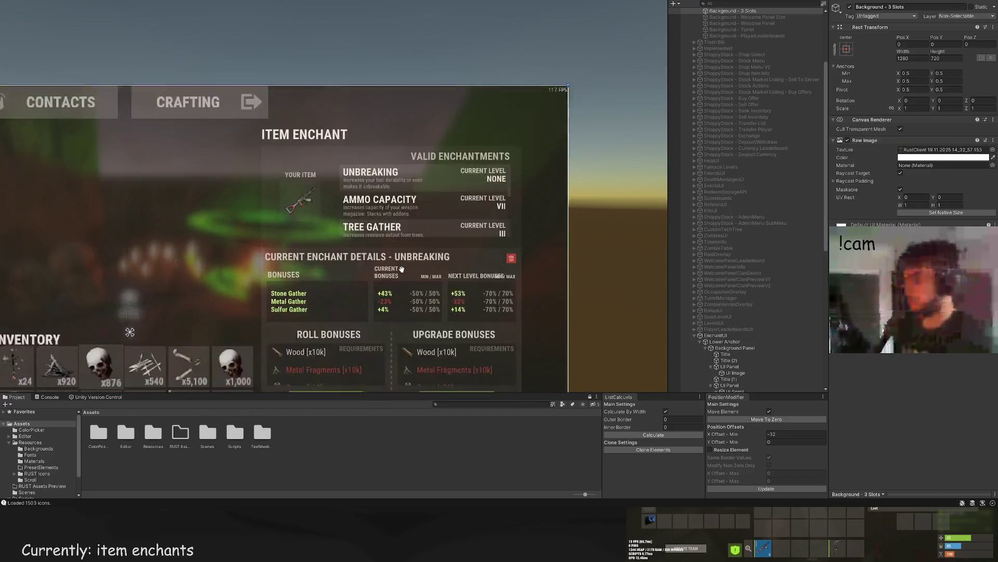
Step: Try repositioning the red trash button in the header, then undo the move
drag(402, 269, 458, 166)
click(551, 164)
scroll(551, 163, up, 5)
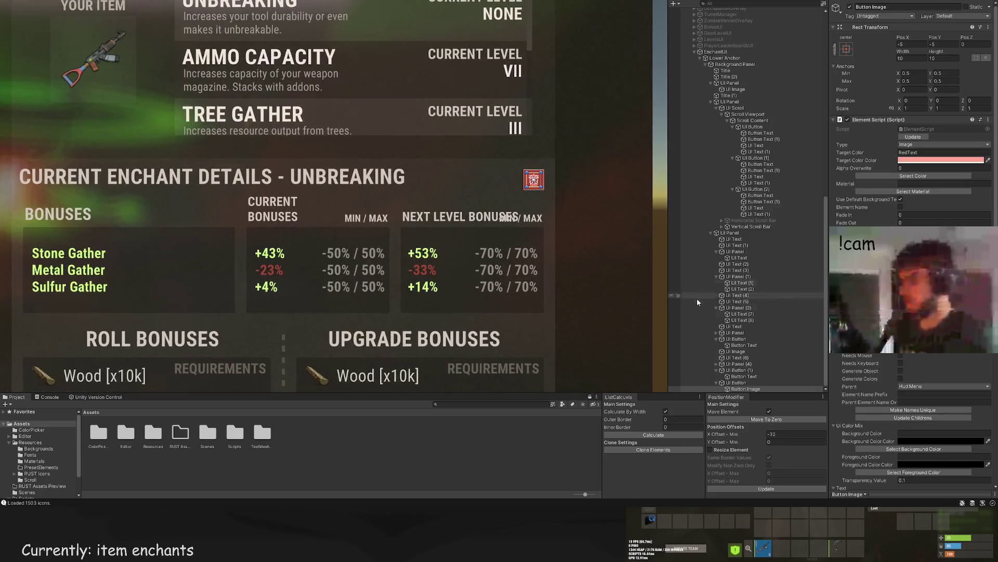
click(735, 382)
scroll(530, 177, up, 2)
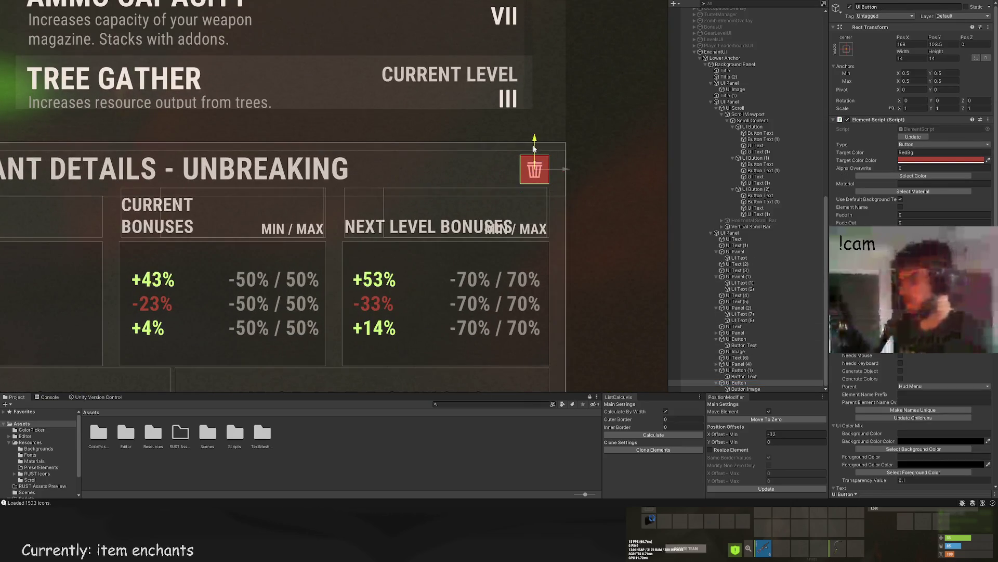
mouse_move(534, 149)
mouse_down()
mouse_move(352, 149)
mouse_move(563, 169)
mouse_up()
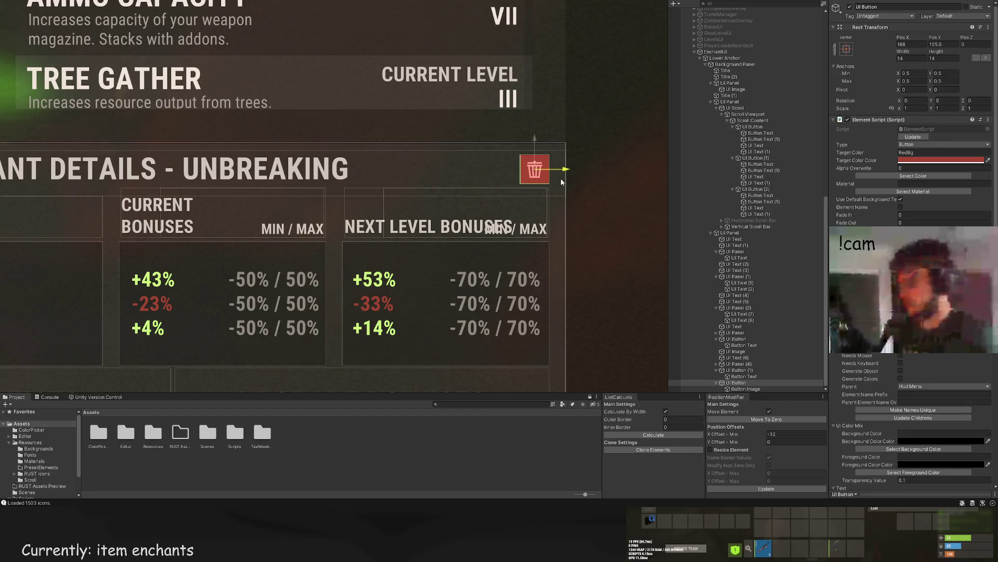
drag(534, 138, 534, 200)
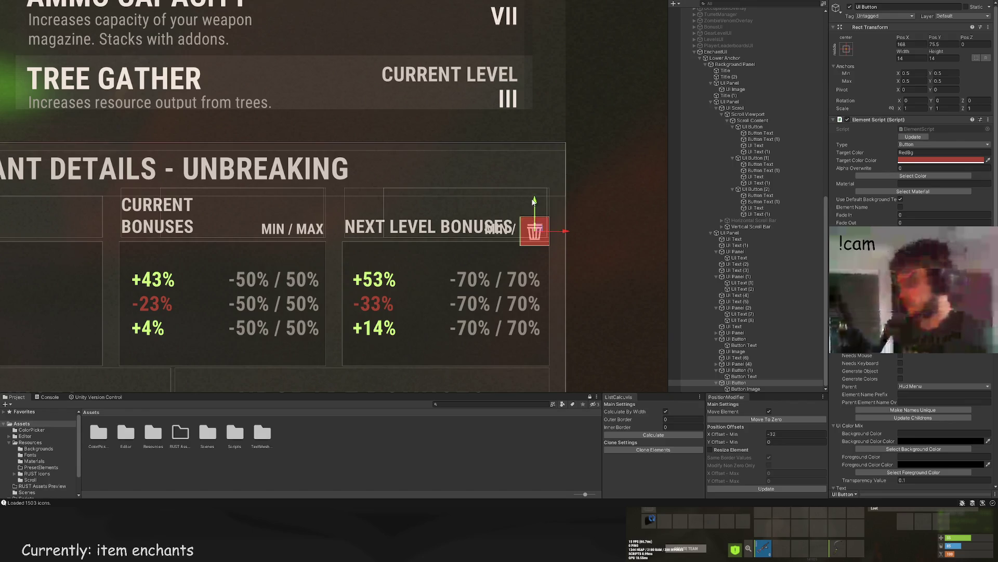
key(ctrl+z)
scroll(652, 212, down, 1)
Step: Parent the trash button to the enchant details UI Panel, keeping it at 168, 105.5
click(749, 383)
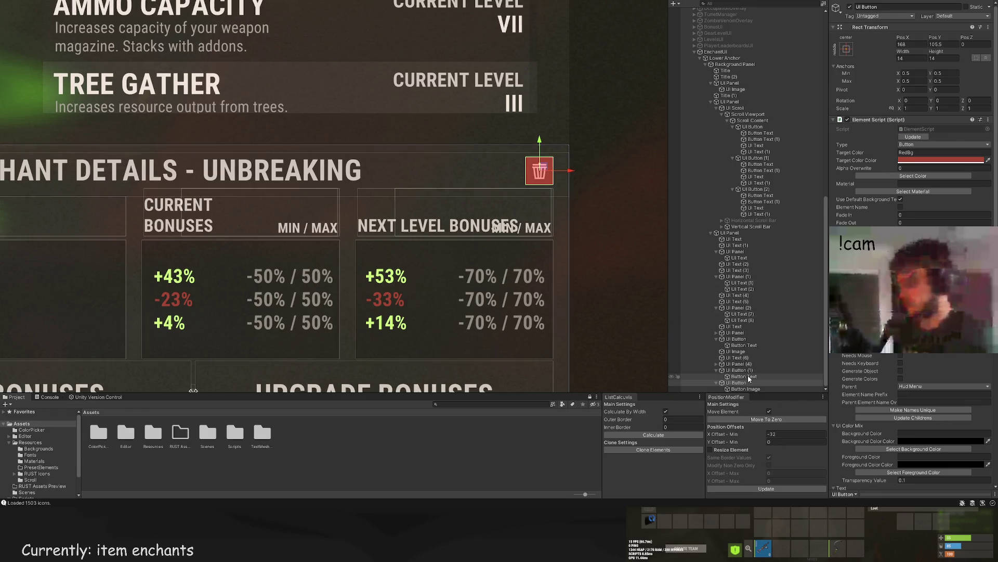
drag(732, 243, 732, 242)
click(716, 232)
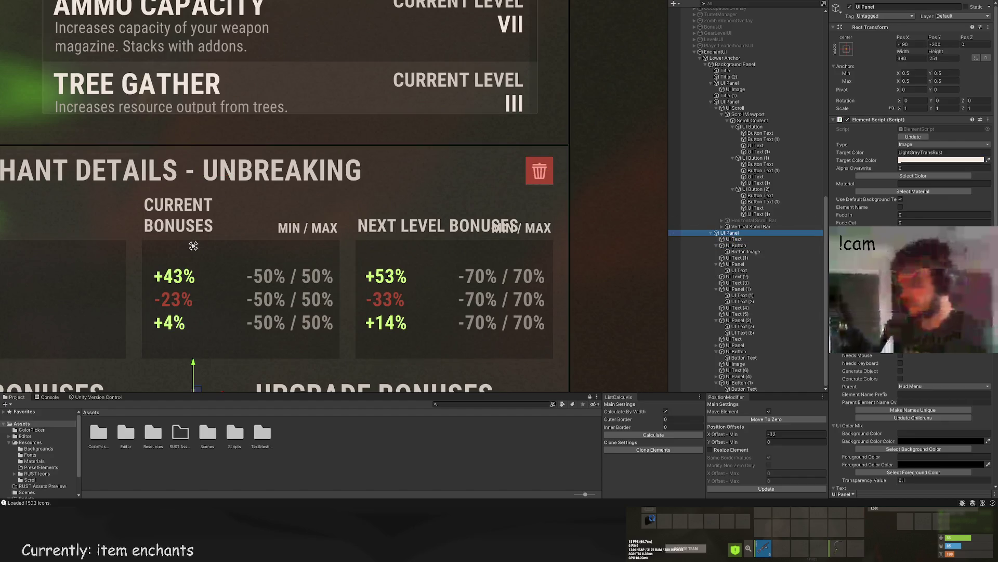
click(465, 193)
scroll(465, 193, down, 3)
scroll(464, 193, down, 3)
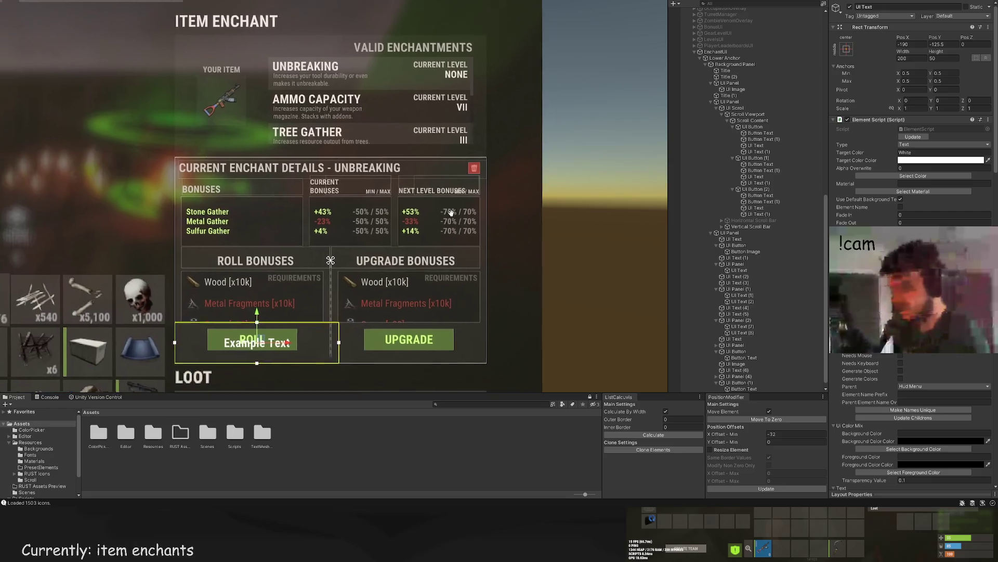
Step: Move the Example Text label into the enchant details header and resize it to 50×14
mouse_move(289, 311)
mouse_down()
mouse_move(296, 124)
mouse_move(424, 124)
mouse_up()
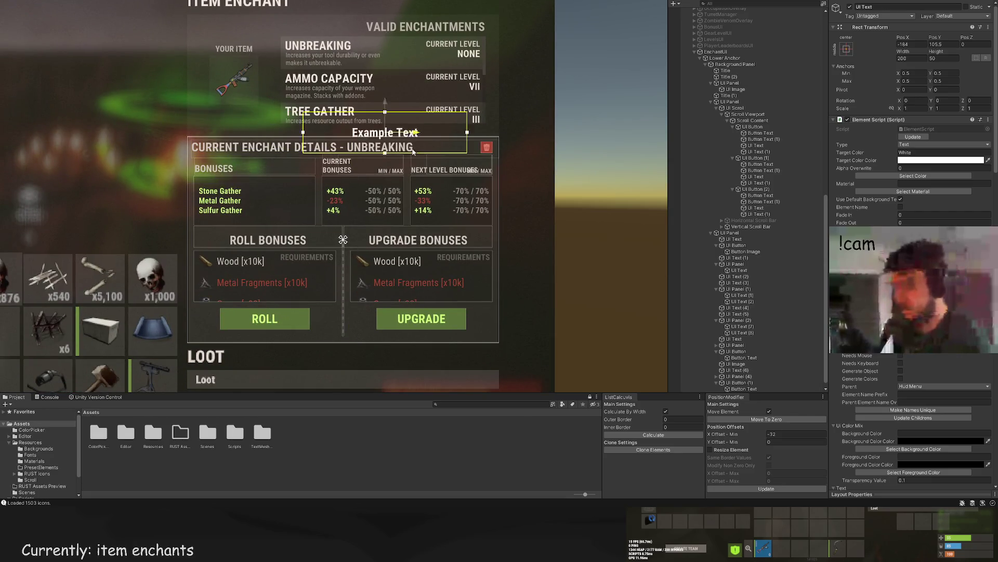
scroll(474, 123, up, 3)
drag(483, 100, 483, 157)
scroll(910, 156, down, 5)
scroll(513, 148, up, 3)
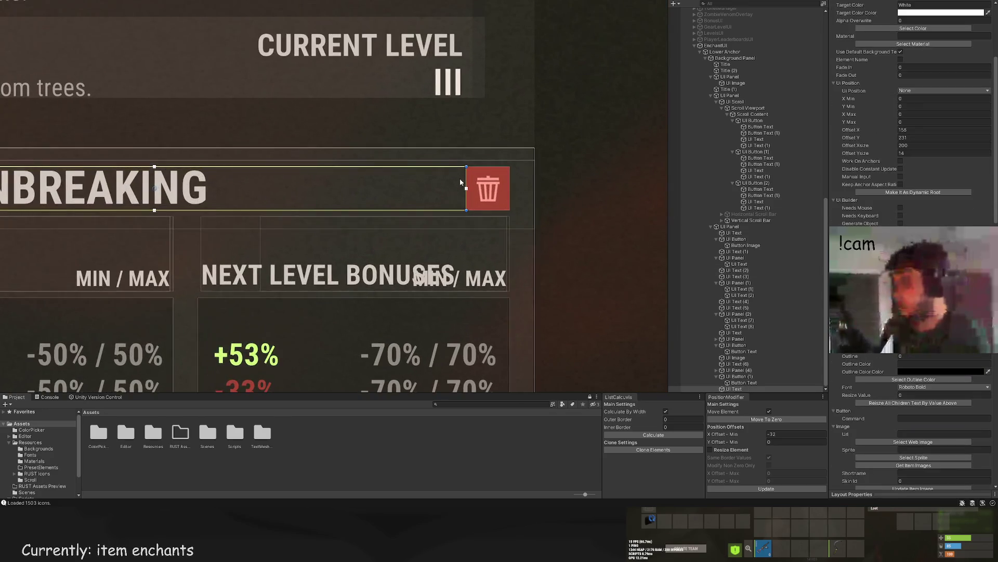
scroll(910, 156, down, 10)
scroll(910, 156, down, 6)
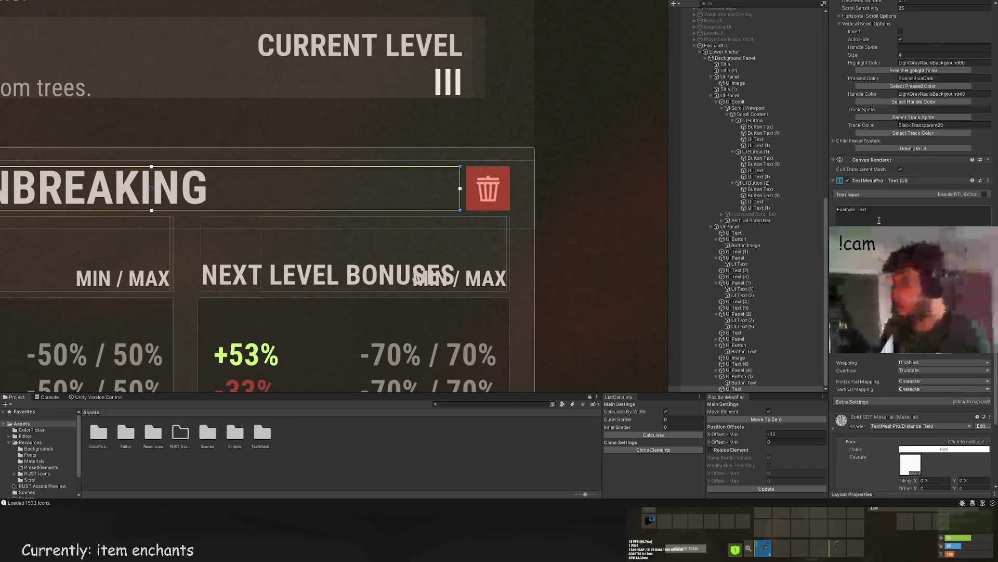
Step: Set the label's TextMeshPro text to REMOVE ENCHANT
text(REMOV)
key(Return)
text(E)
text(T)
click(910, 234)
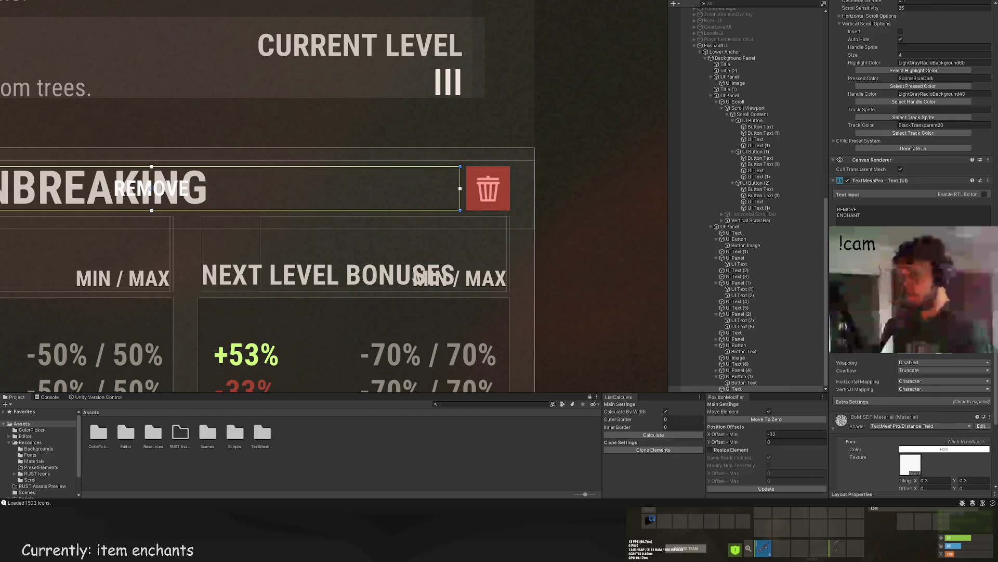
Step: Tint the REMOVE ENCHANT label with the red RedBg colour swatch
scroll(910, 156, down, 3)
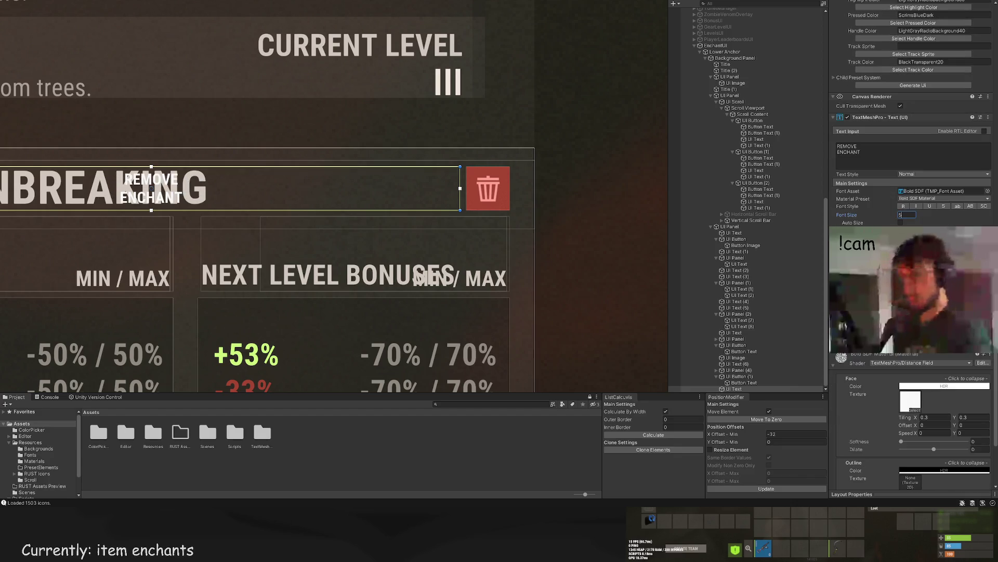
scroll(485, 265, down, 2)
mouse_move(67, 199)
mouse_down()
mouse_move(585, 203)
mouse_move(571, 203)
mouse_up()
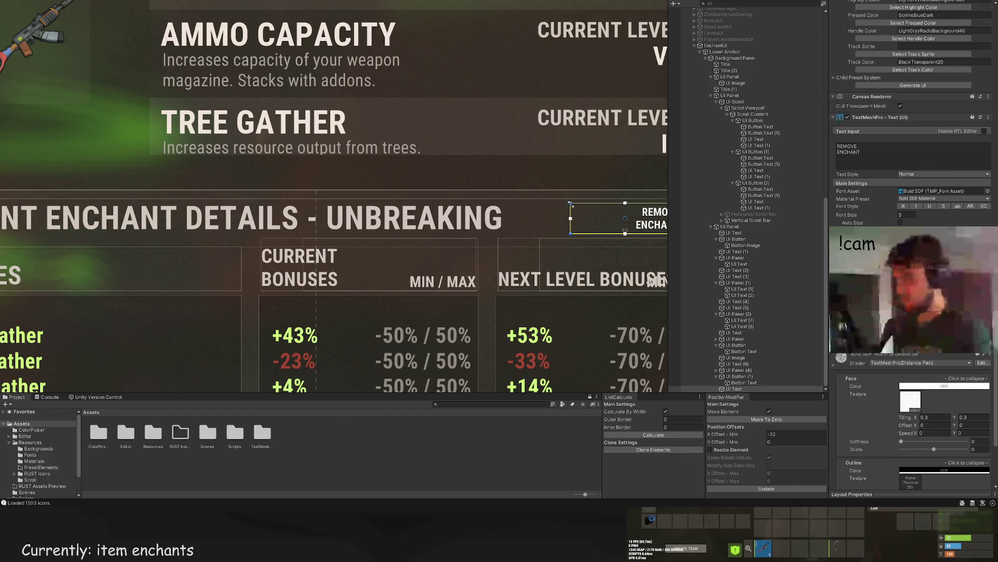
scroll(912, 132, up, 10)
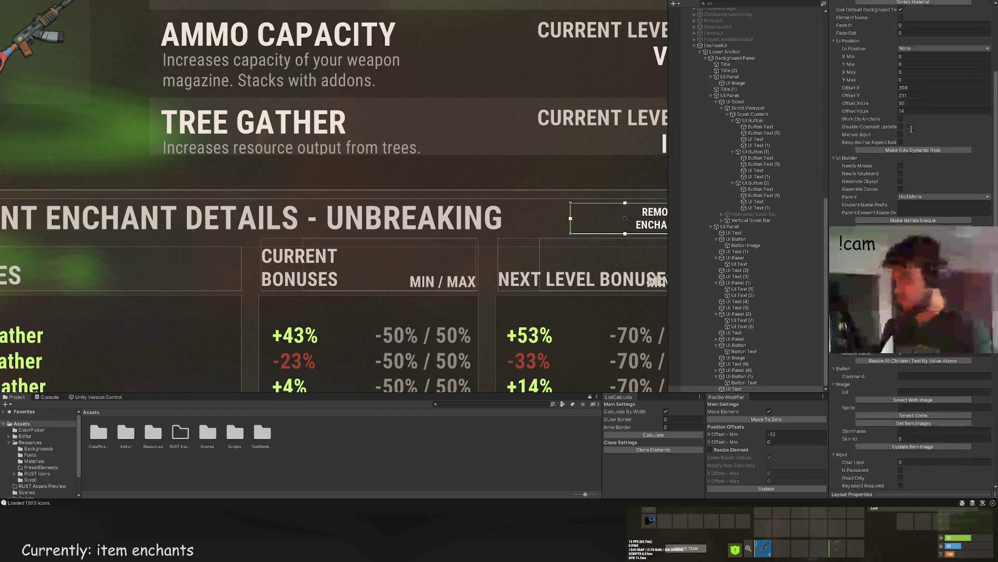
scroll(912, 132, up, 5)
click(914, 175)
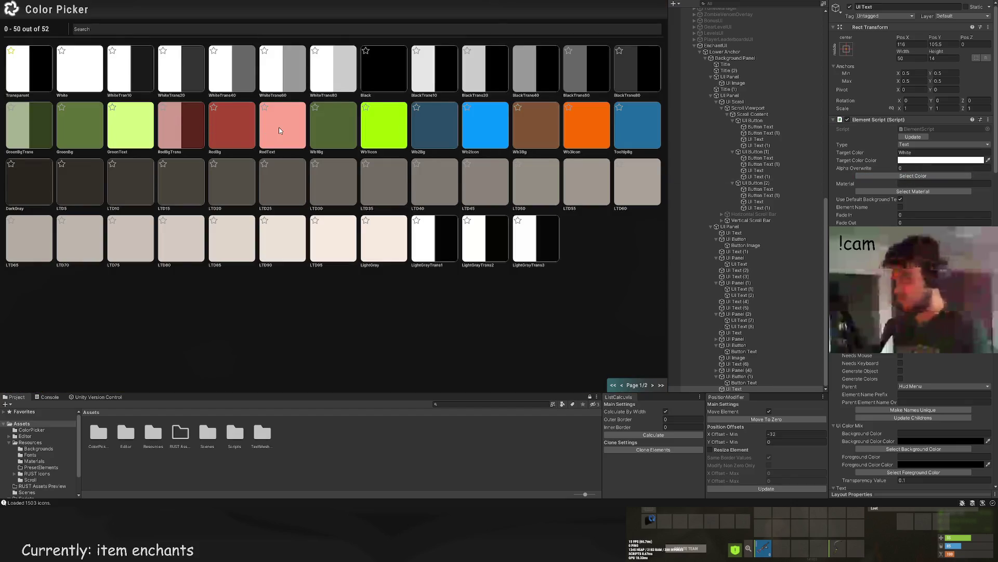
click(279, 130)
scroll(502, 189, down, 5)
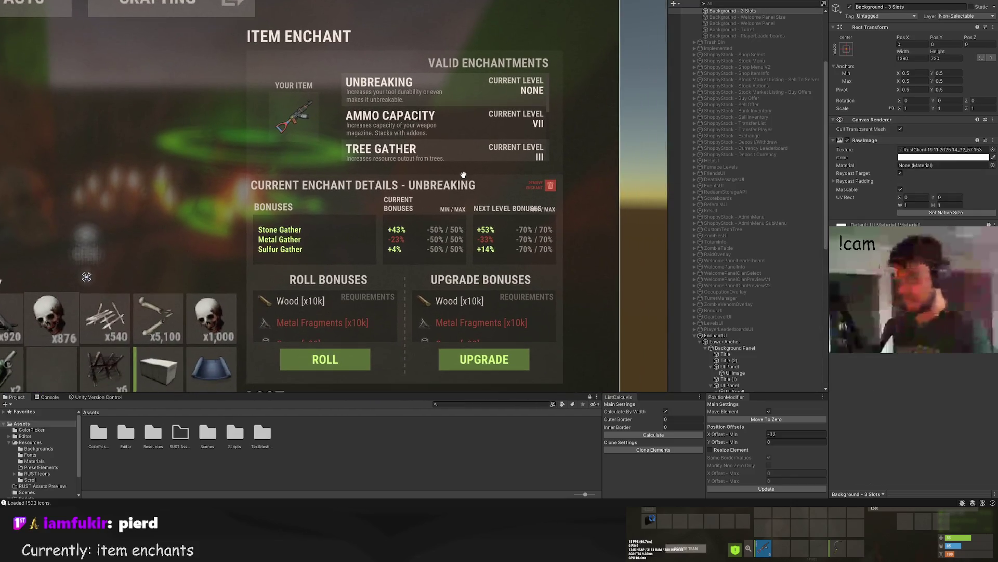
click(535, 186)
scroll(523, 186, up, 5)
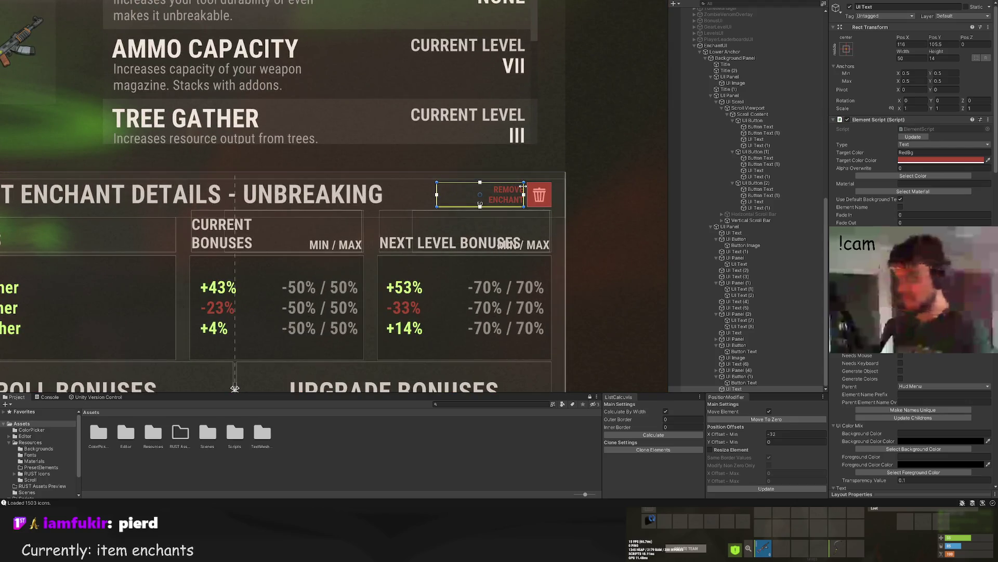
Step: Narrow the REMOVE ENCHANT label's width to 49
drag(523, 185, 522, 185)
scroll(482, 166, down, 5)
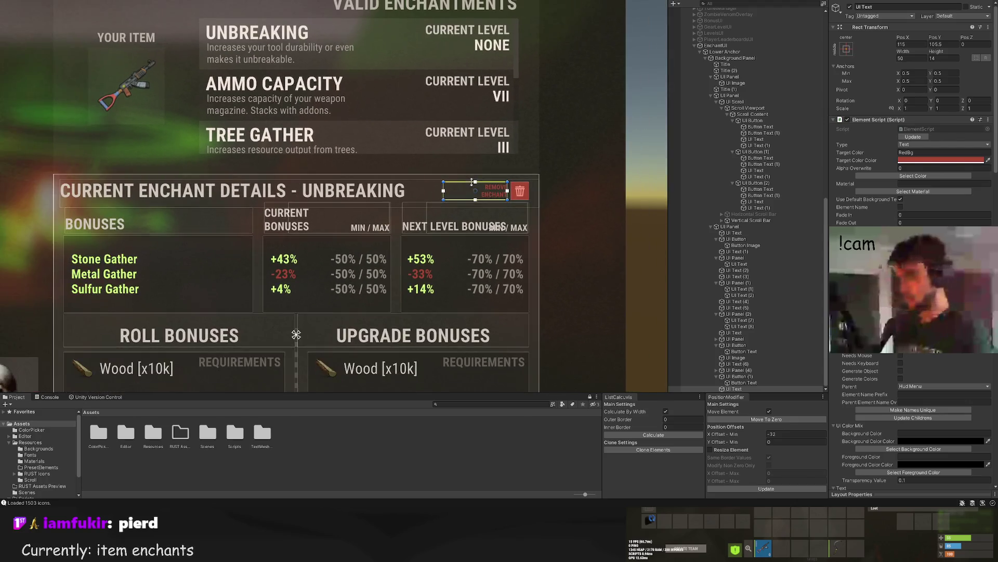
click(482, 162)
Step: Reframe and pan the Scene view to check the Unbreaking details header
key(f)
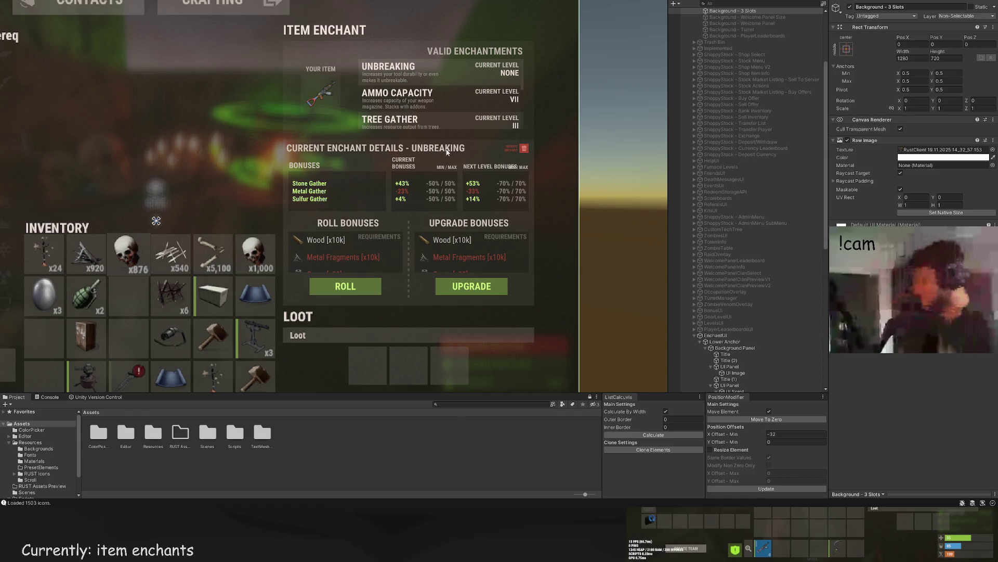
drag(410, 136, 443, 119)
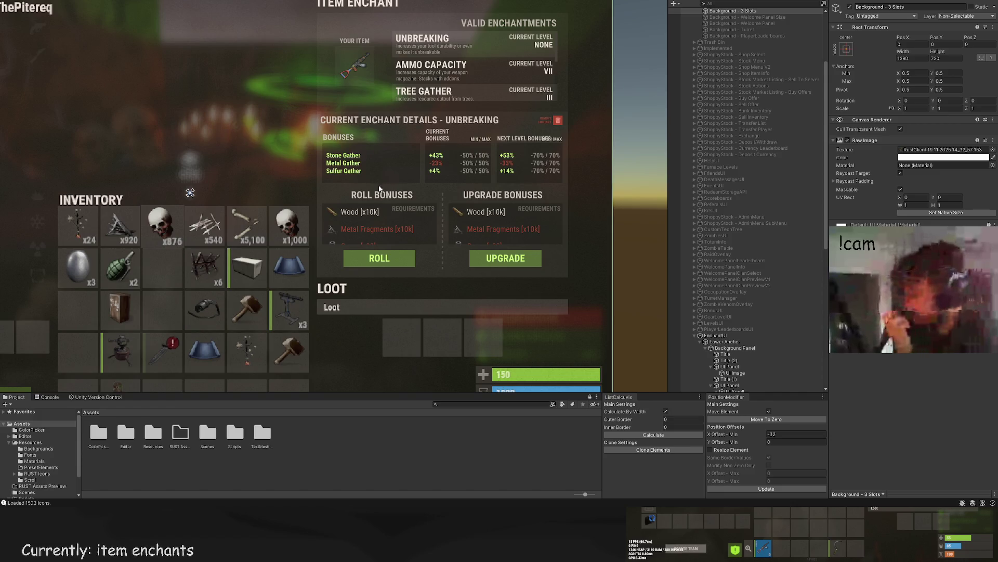
scroll(382, 232, down, 3)
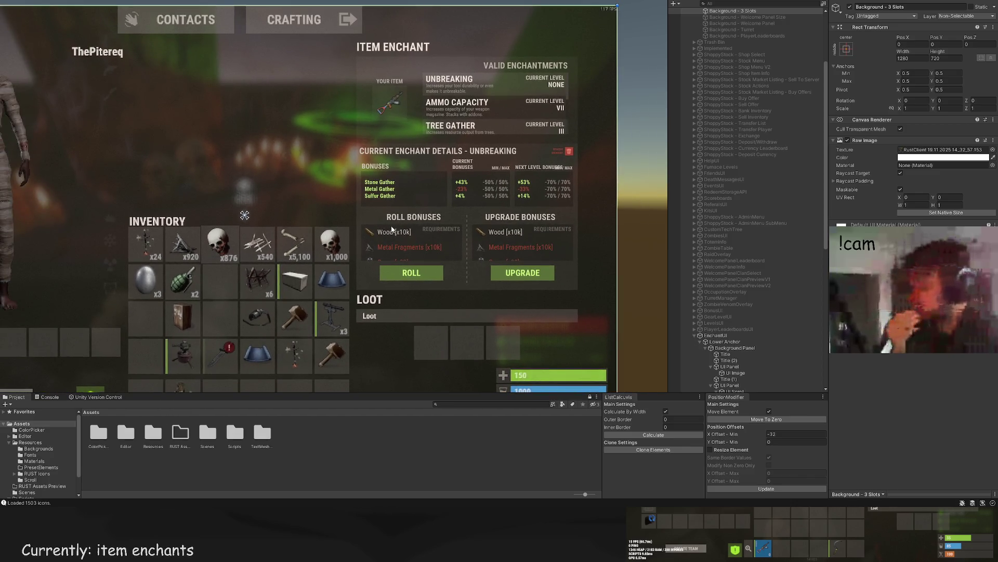
scroll(757, 312, down, 10)
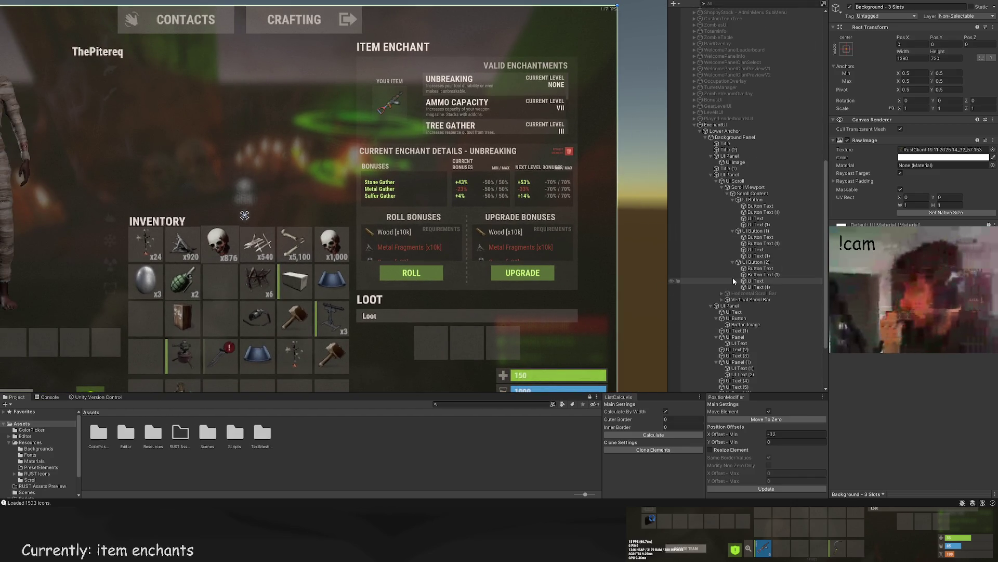
click(734, 306)
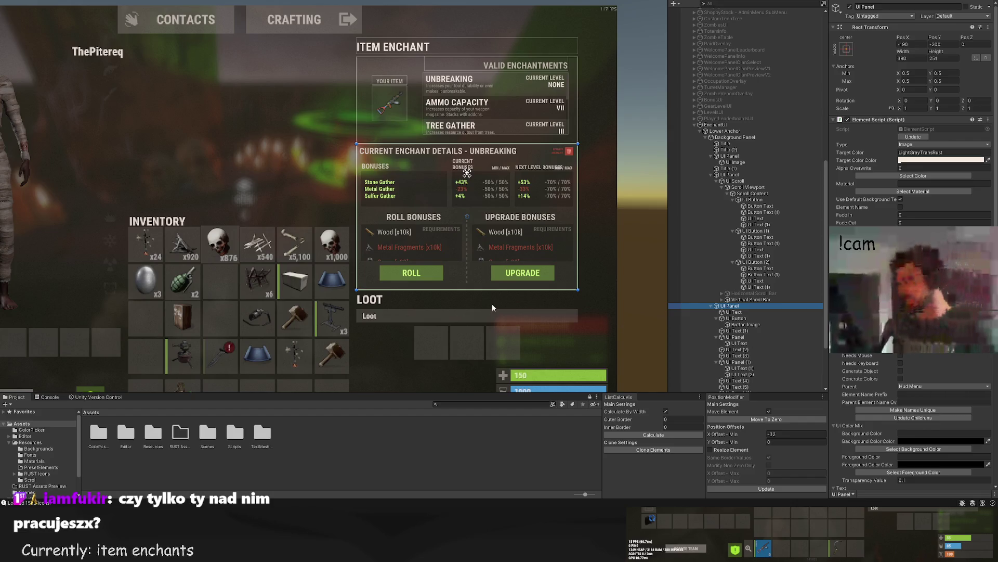
Step: Select the MIN / MAX label overlapping the Next Level Bonuses heading
scroll(492, 304, up, 3)
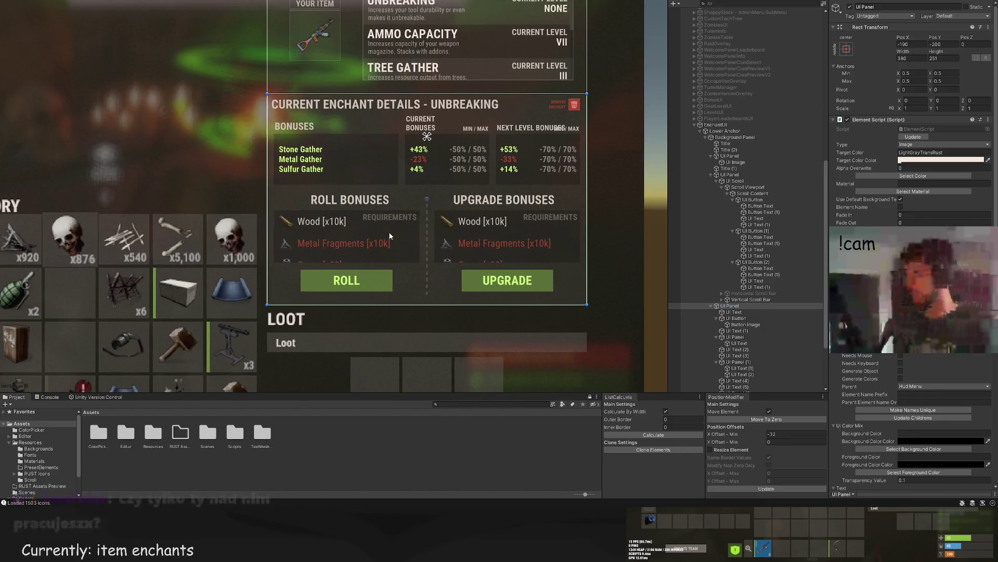
drag(397, 232, 379, 255)
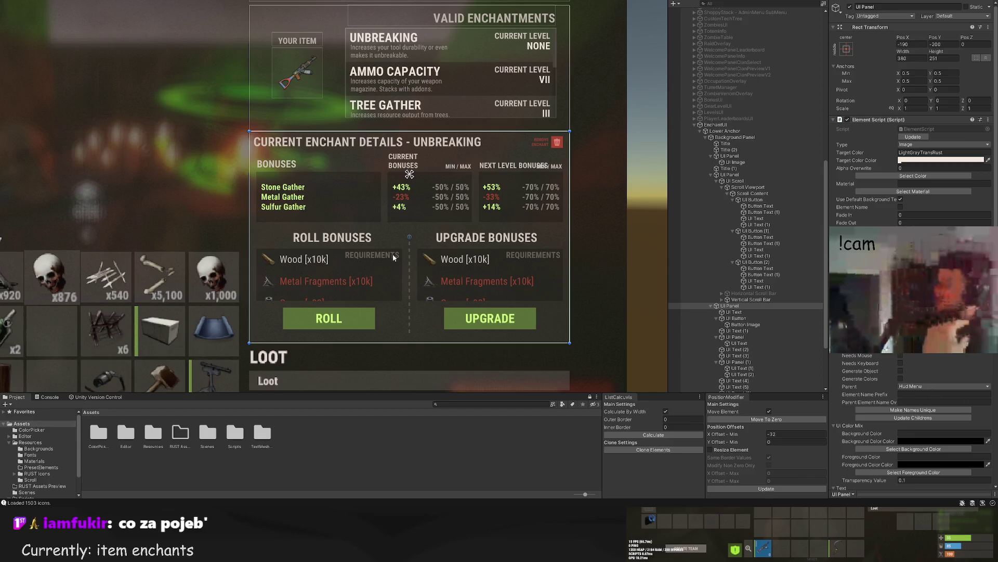
scroll(445, 225, up, 3)
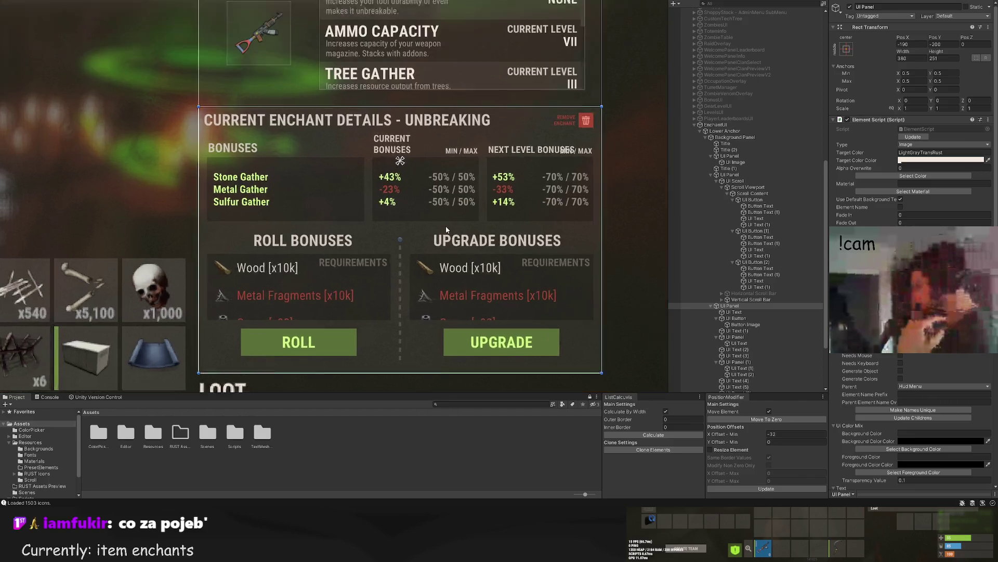
scroll(435, 141, down, 1)
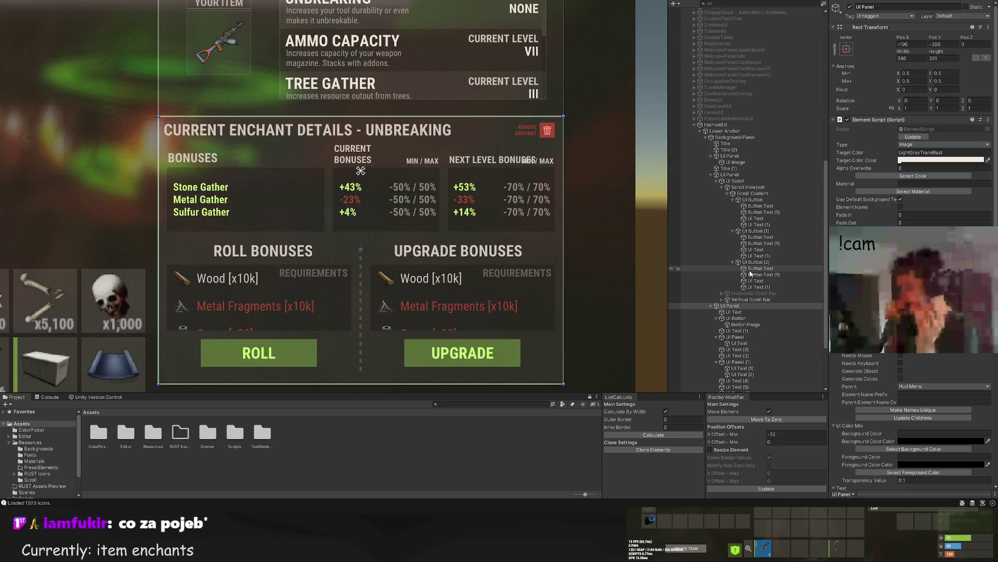
scroll(441, 195, down, 2)
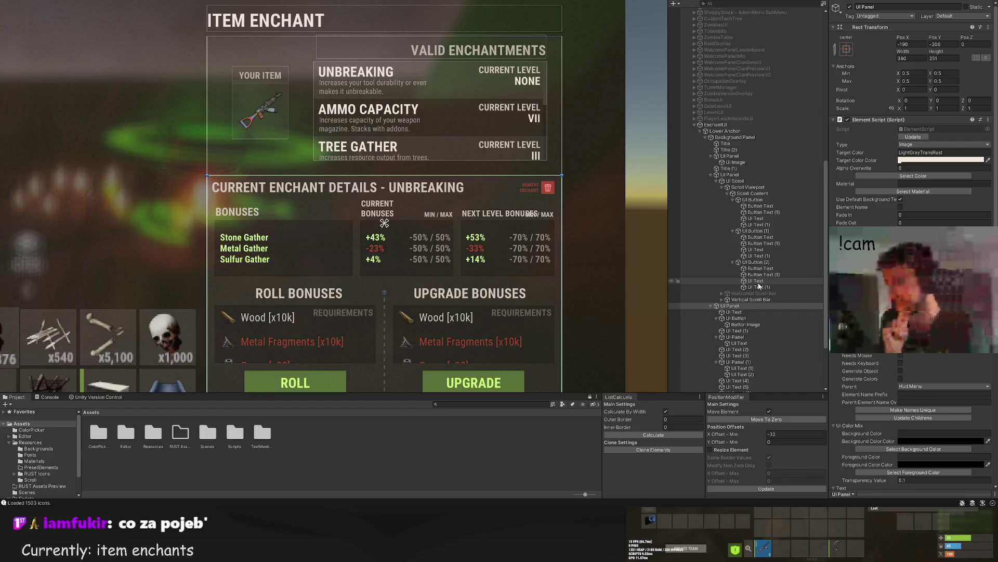
scroll(763, 196, down, 5)
click(756, 202)
click(743, 289)
click(744, 326)
click(741, 308)
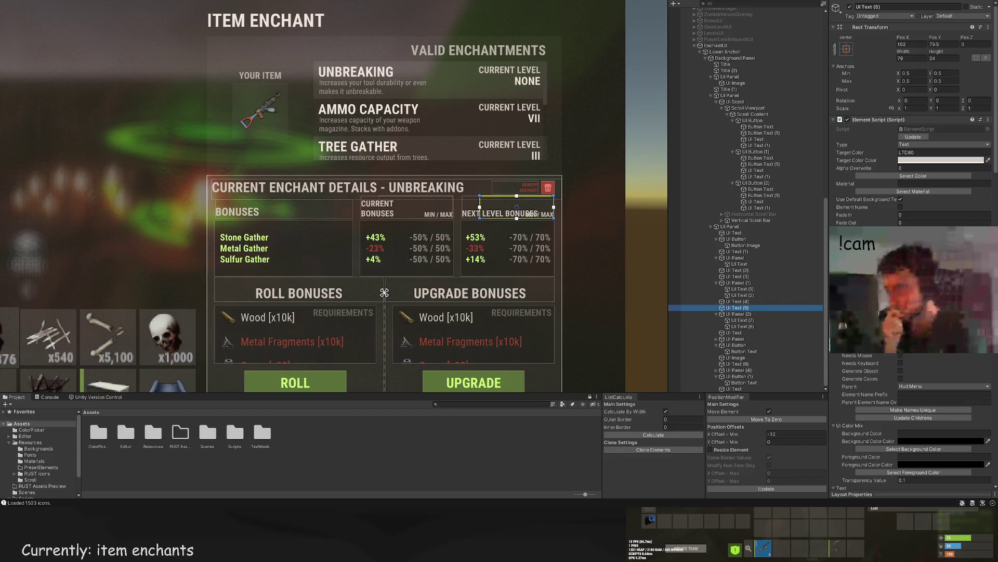
Step: Set the MIN / MAX label's colour to Transparent and frame the whole UI
click(914, 175)
click(166, 106)
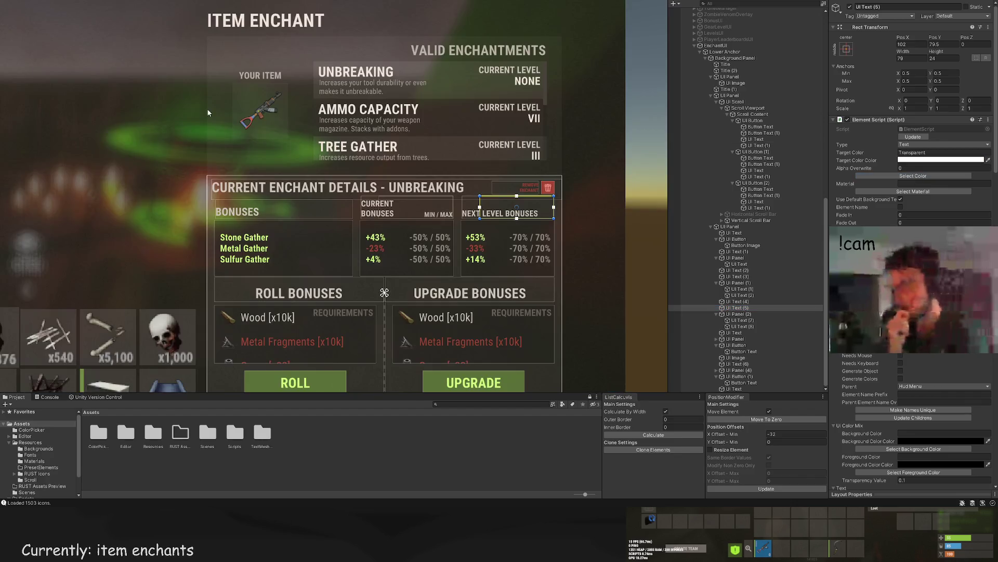
click(602, 198)
key(f)
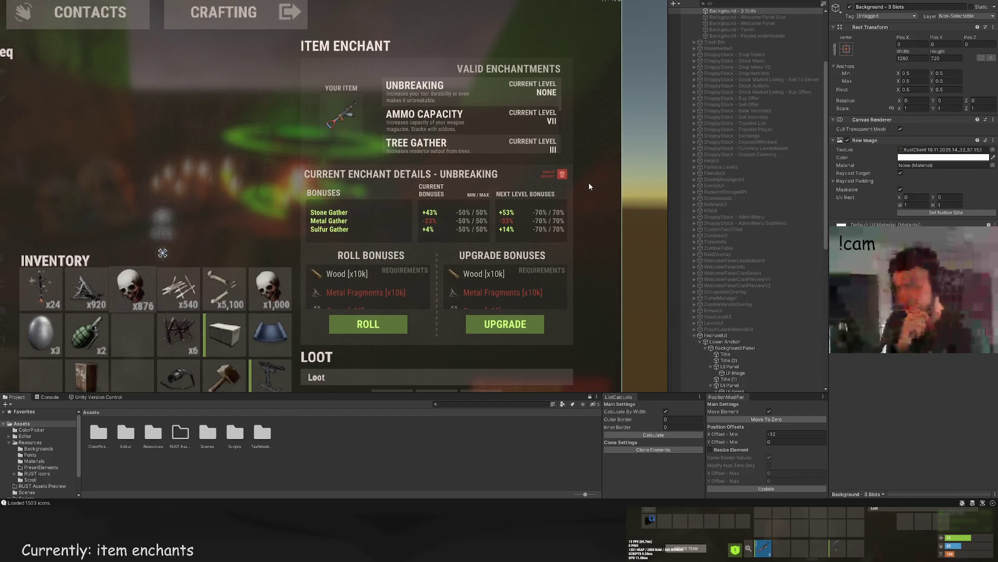